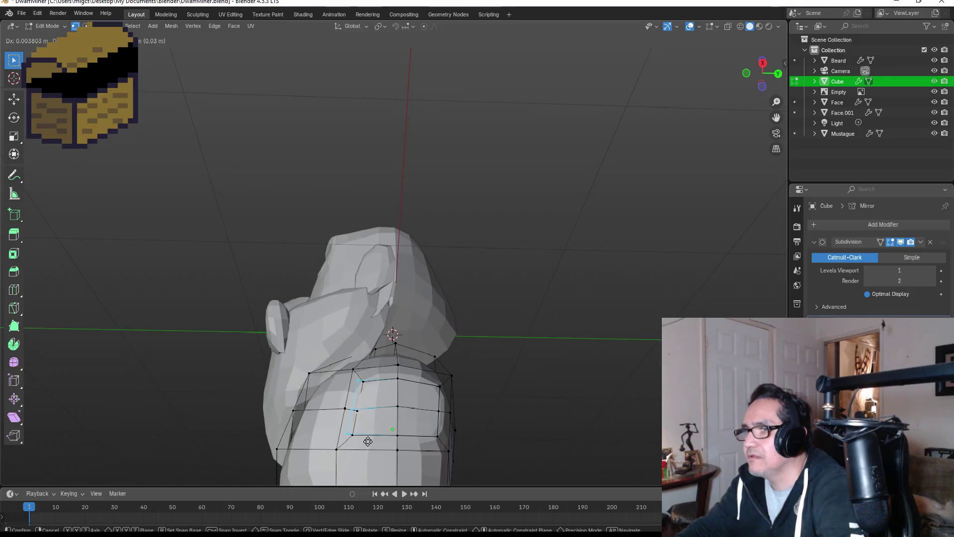
Step: Merge the first pair of stray torso vertices at their center, redoing the merge once
left_click(372, 442)
left_click_drag(356, 379, 363, 387)
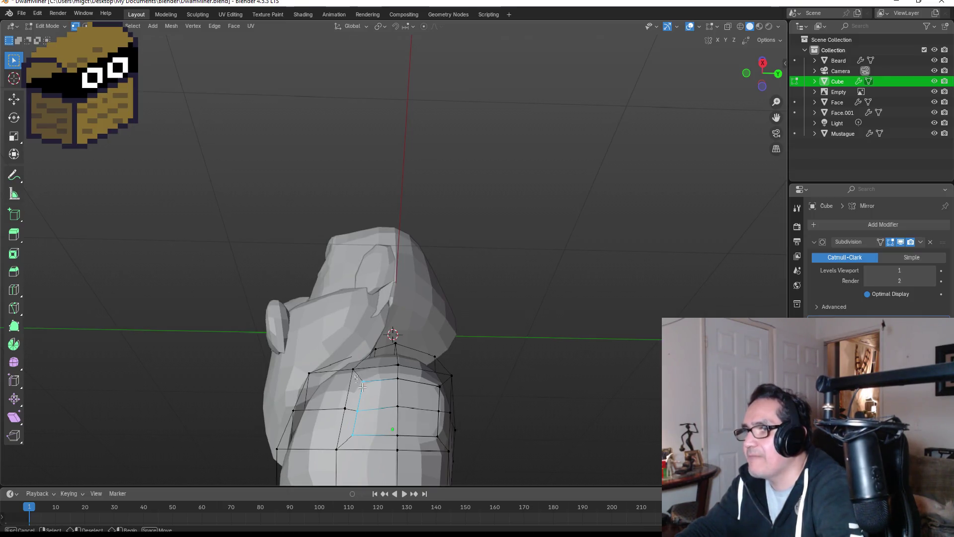
left_click_drag(376, 444, 376, 443)
middle_click_drag(376, 444, 409, 393)
left_click_drag(397, 384, 414, 406)
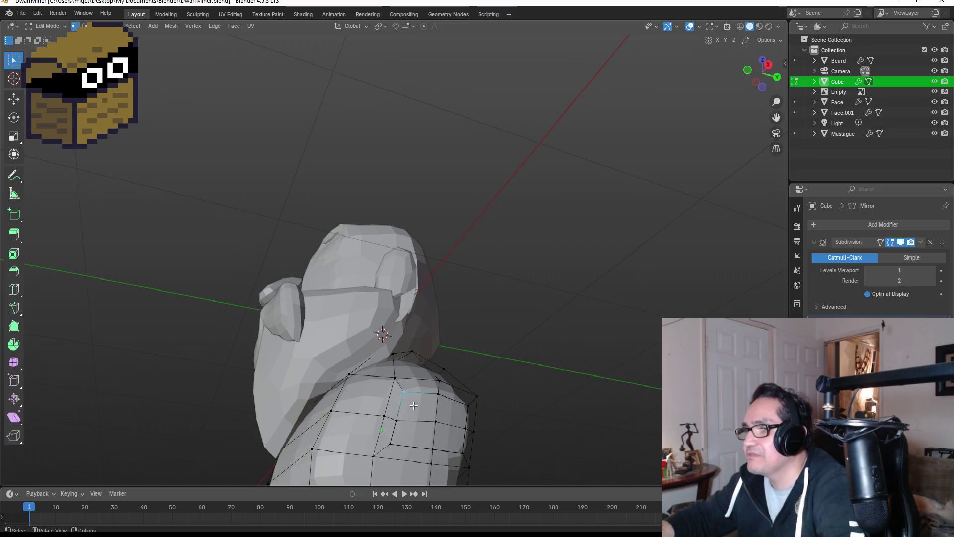
key("m")
left_click(414, 404)
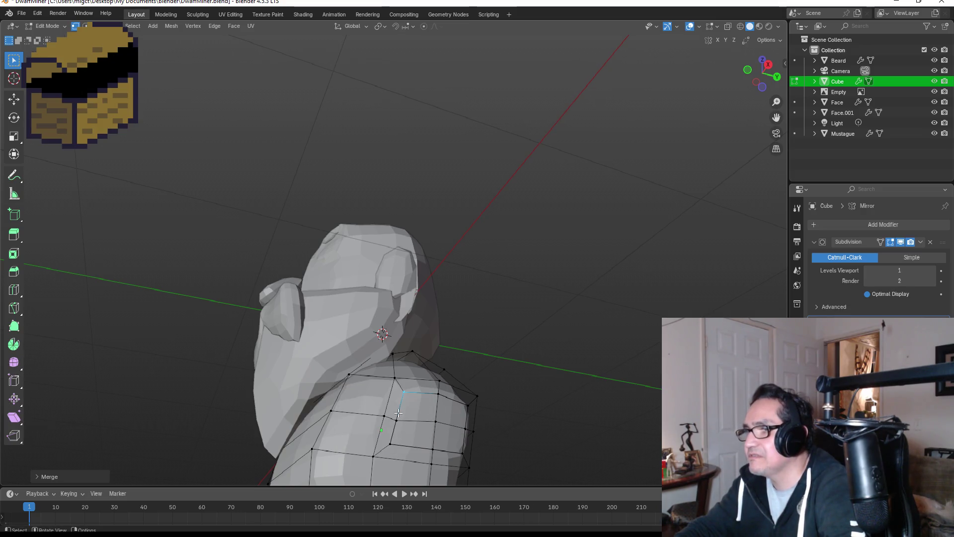
key("ctrl+z")
key("m")
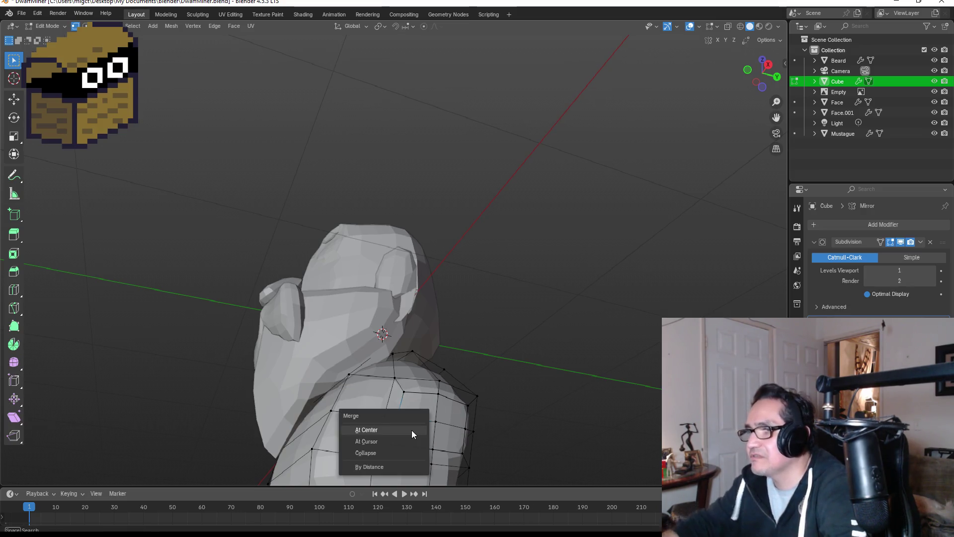
left_click(411, 430)
Step: Merge another torso vertex at center and move it into place
left_click(413, 461)
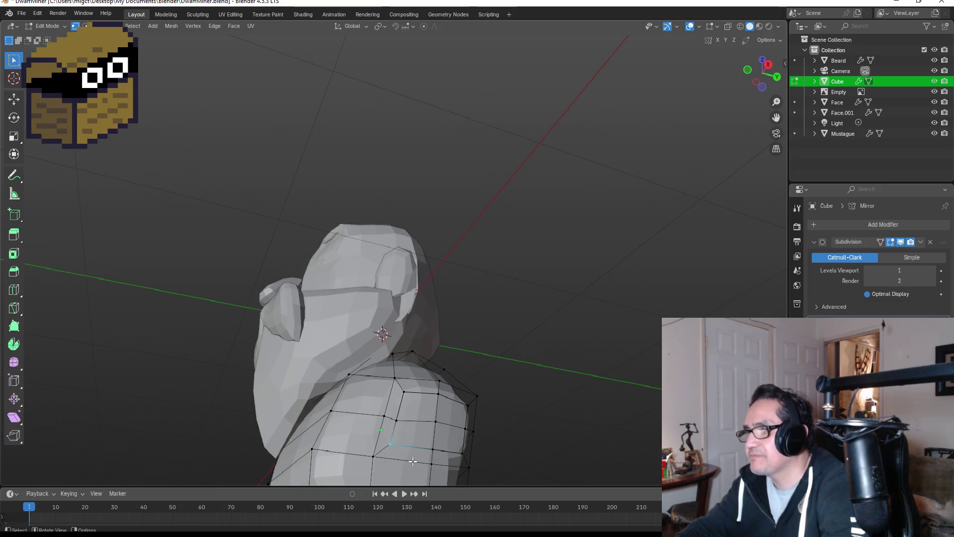
key("m")
left_click(410, 460)
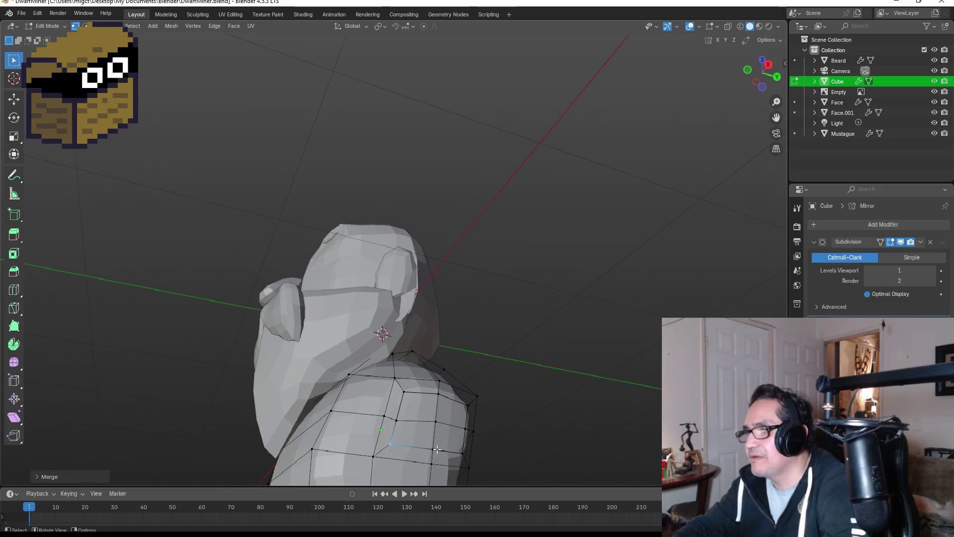
middle_click_drag(461, 432, 372, 410)
key("g")
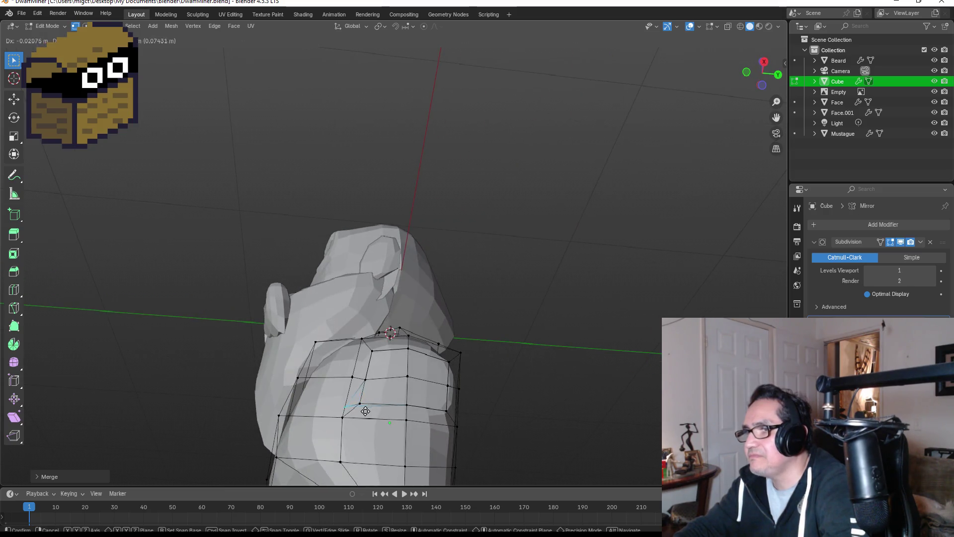
left_click(373, 411)
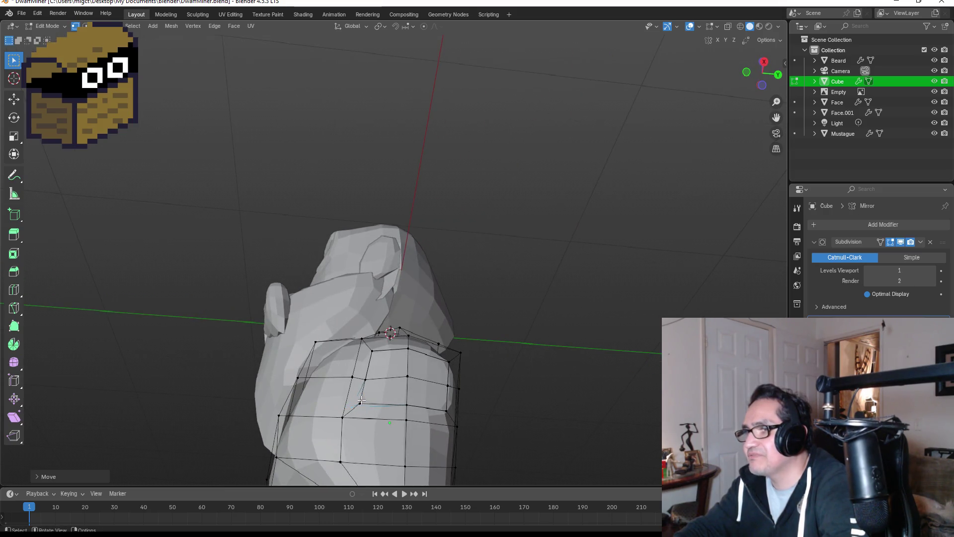
Step: Merge the vertices around the remaining stray upper-chest point at their center
left_click_drag(370, 414, 369, 413)
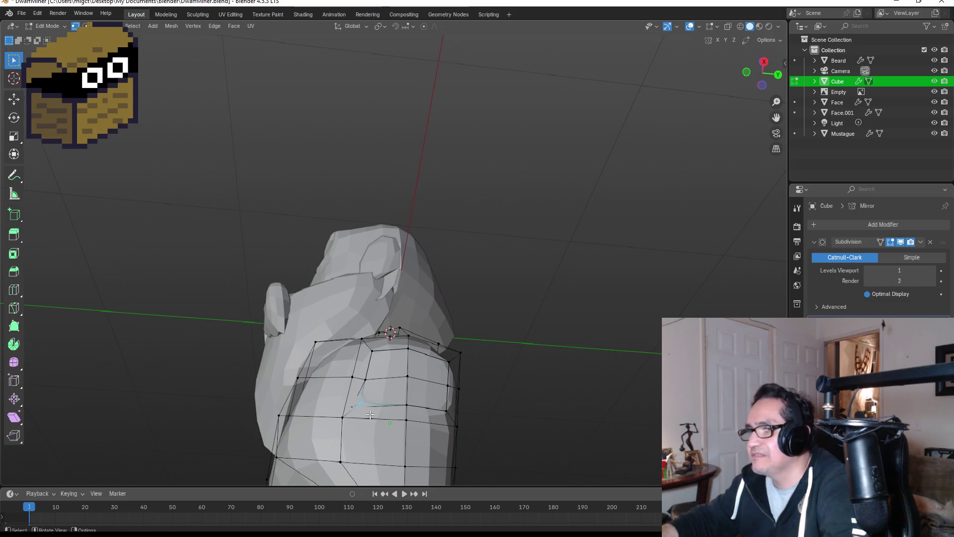
key("m")
left_click(369, 414)
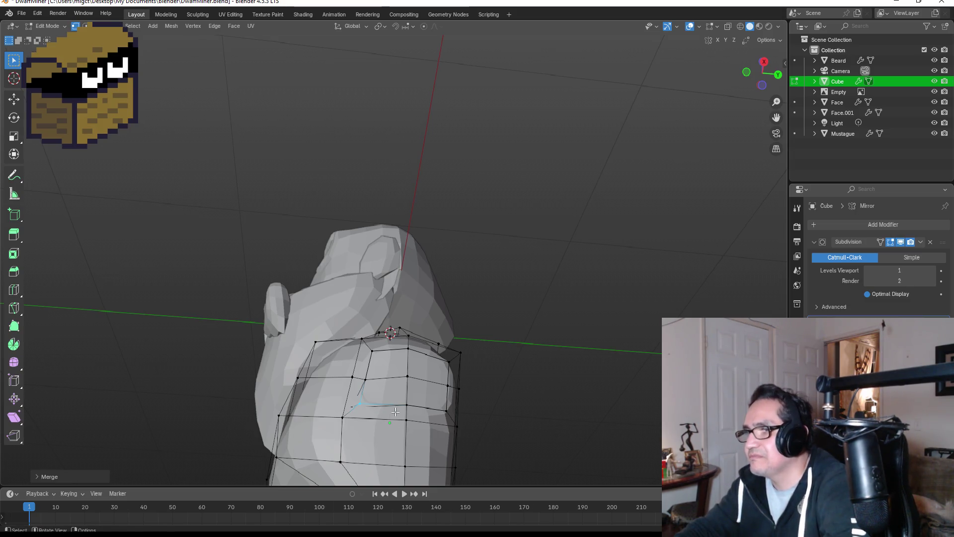
middle_click_drag(369, 413, 431, 426)
scroll(430, 426, "down", 2)
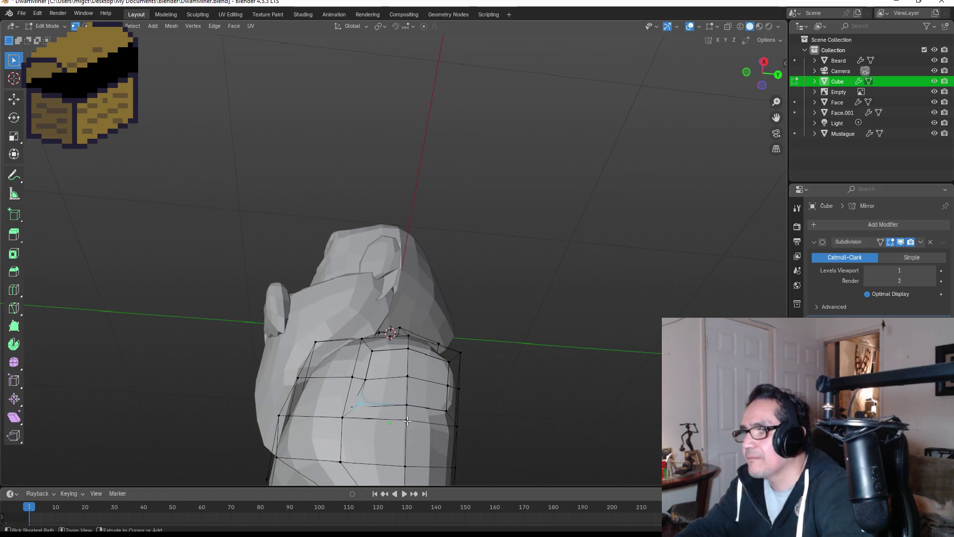
middle_click_drag(403, 415, 419, 418)
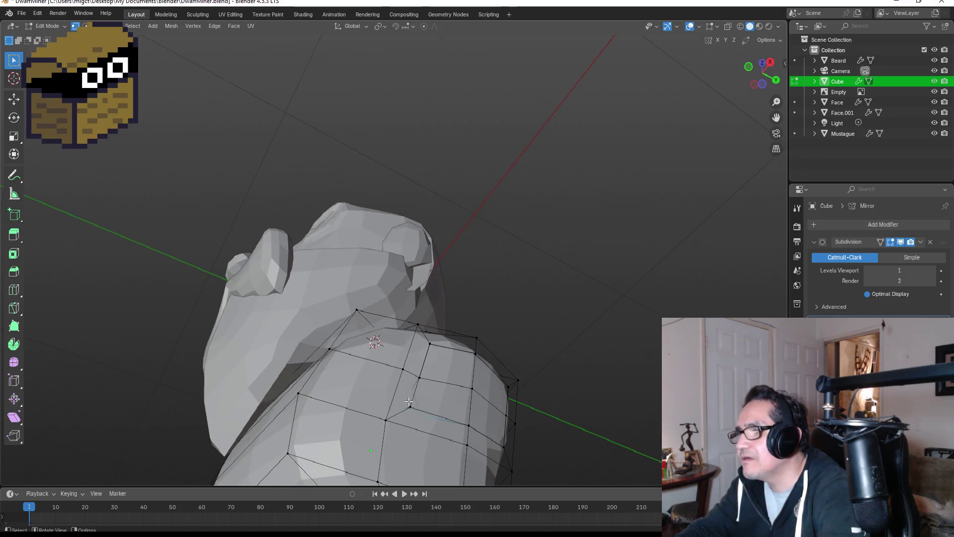
Step: Merge a chest vertex pair at center and move the result into place
left_click(424, 417)
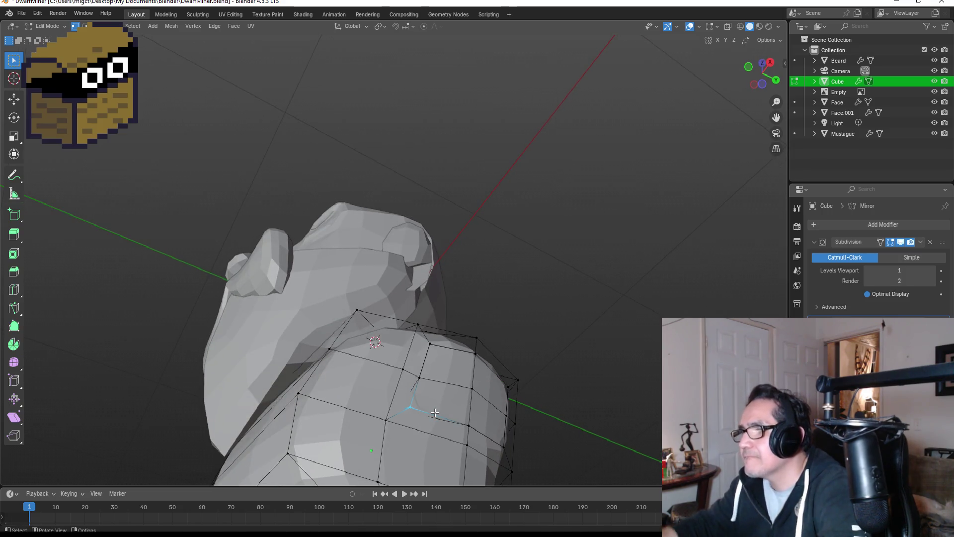
key("m")
left_click(434, 412)
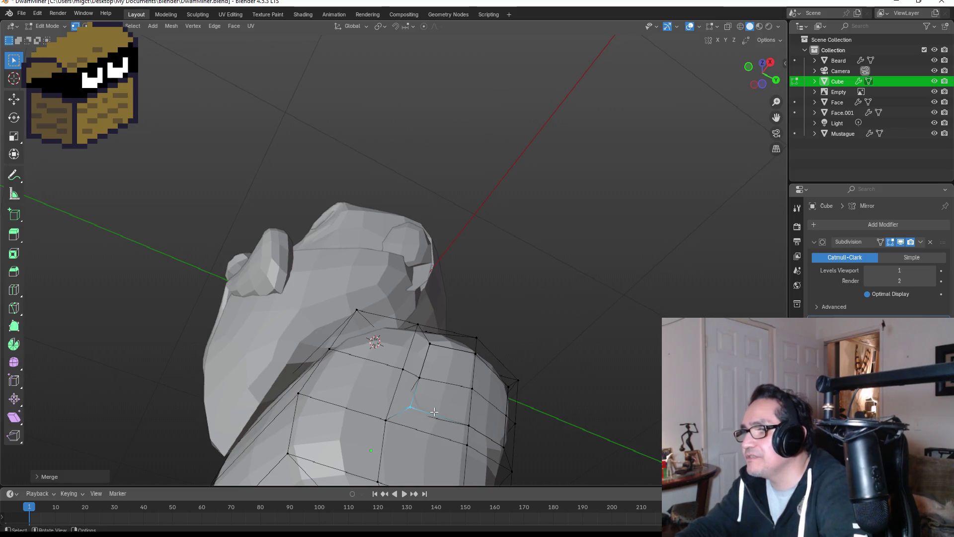
key("g")
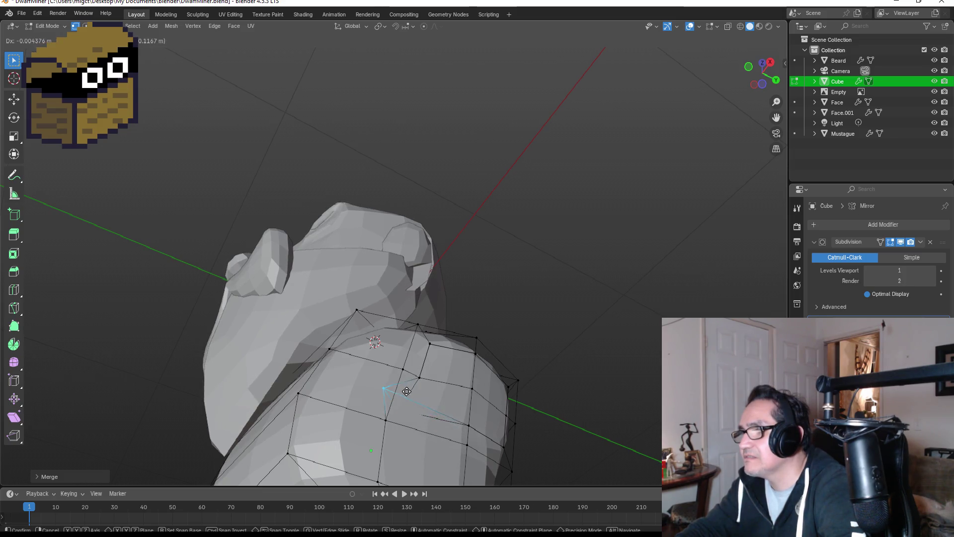
left_click(431, 423)
Step: Move another torso vertex onto its neighbour and merge them at center
left_click(415, 415)
key("g")
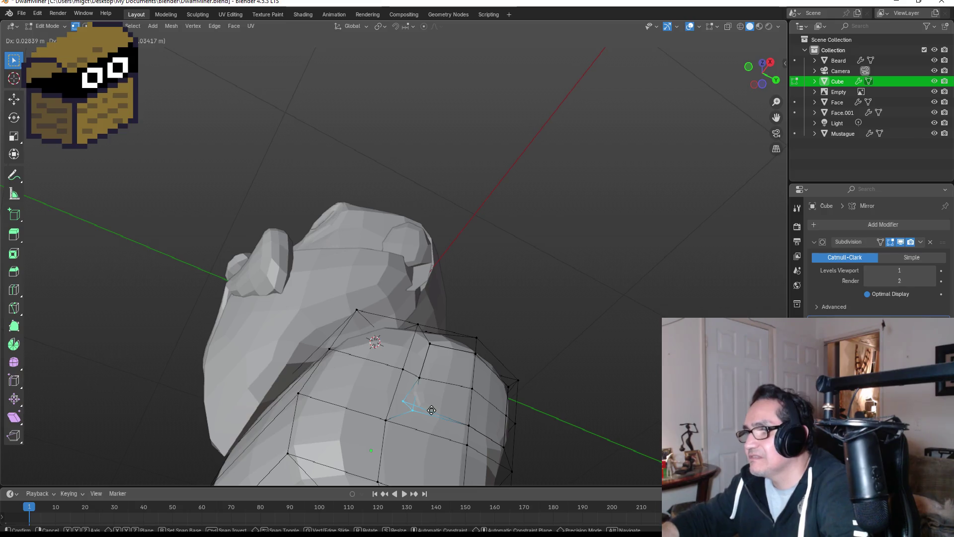
left_click(432, 409)
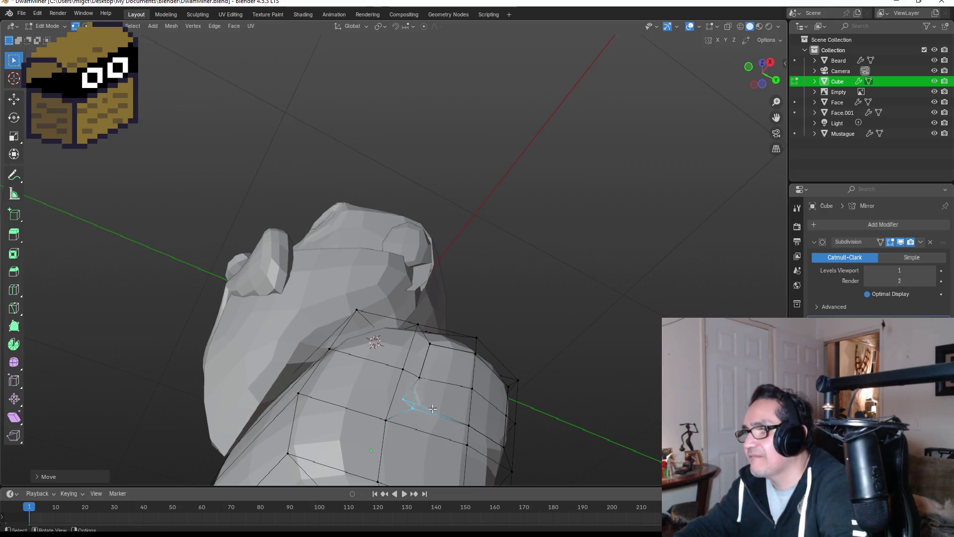
key("m")
left_click(432, 410)
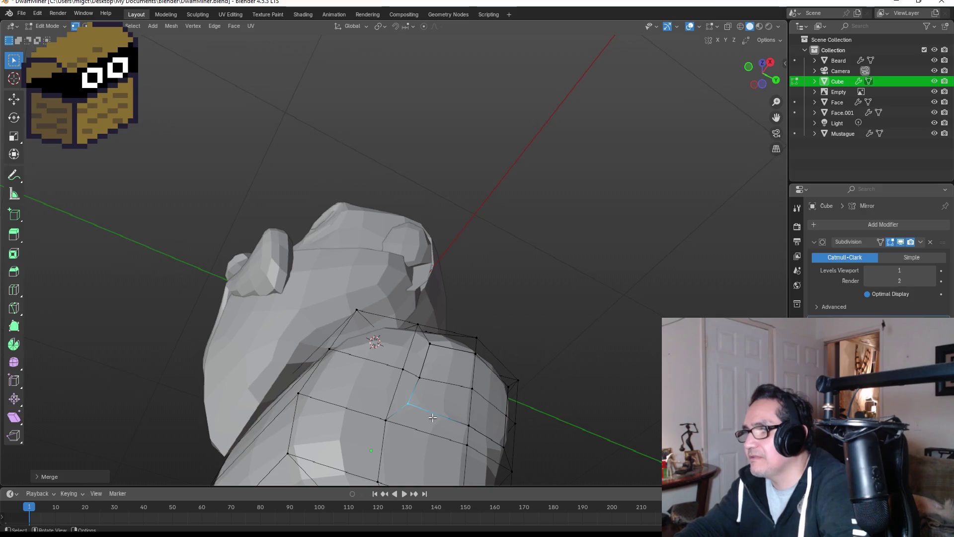
Step: Nudge a neighbouring vertex, merge the box-selected pair at center, and reposition it
left_click(421, 378)
key("g")
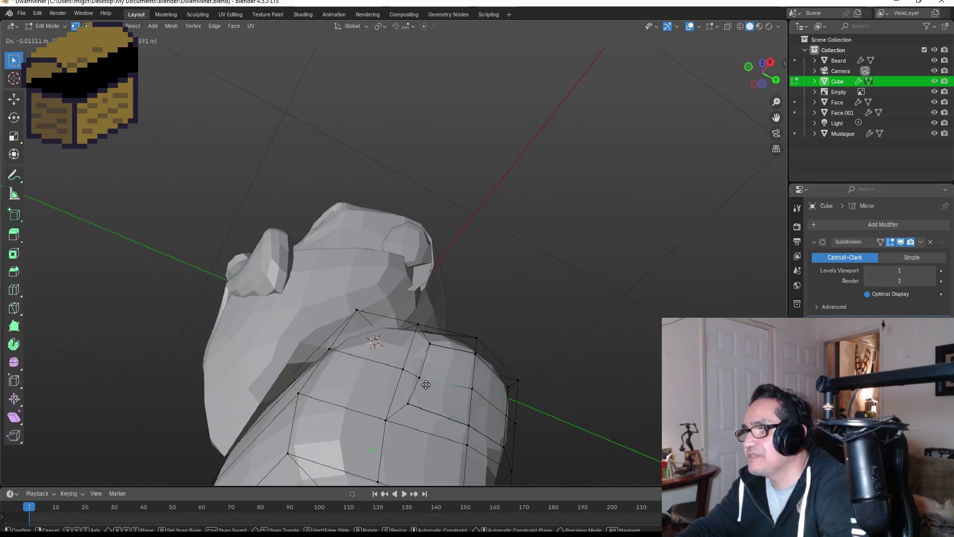
left_click(426, 384)
left_click_drag(409, 372, 440, 390)
key("m")
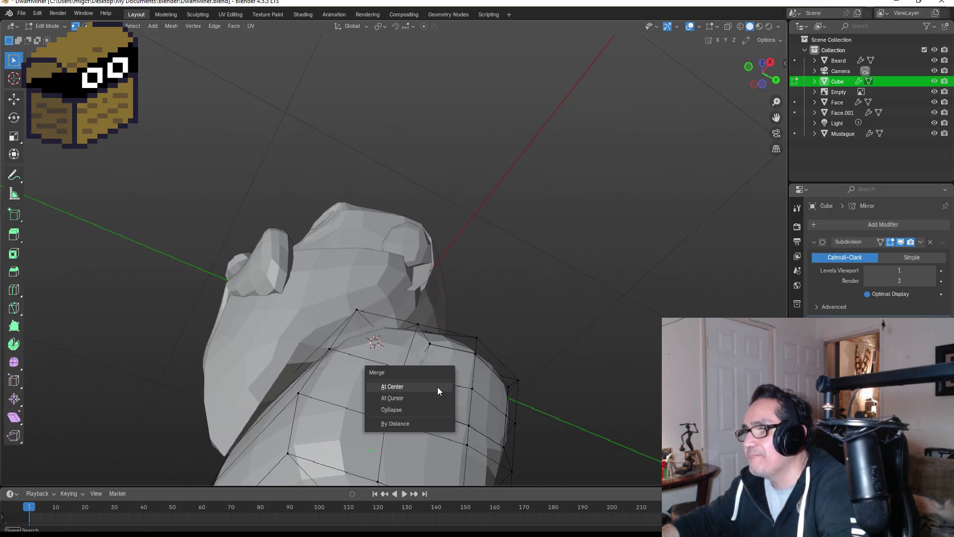
left_click(438, 386)
key("g")
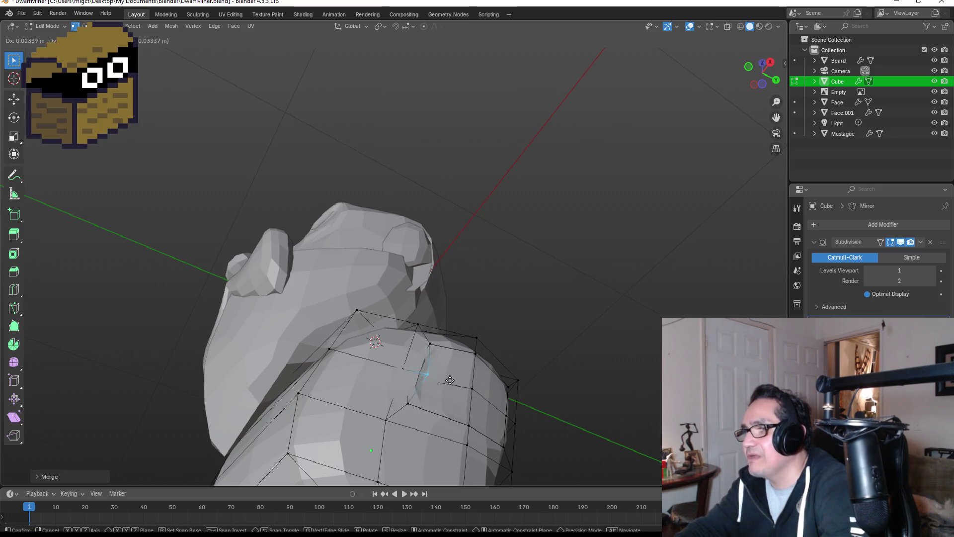
left_click(442, 379)
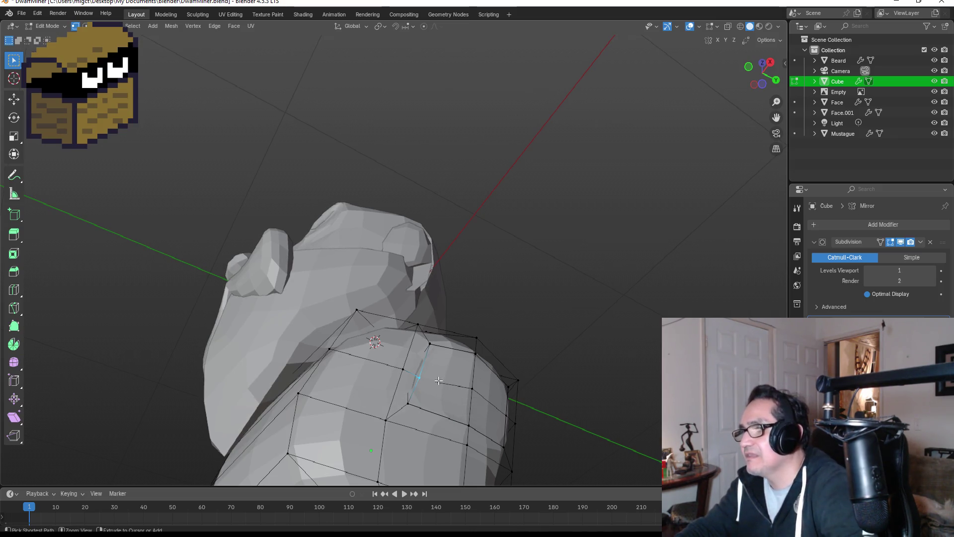
key("g")
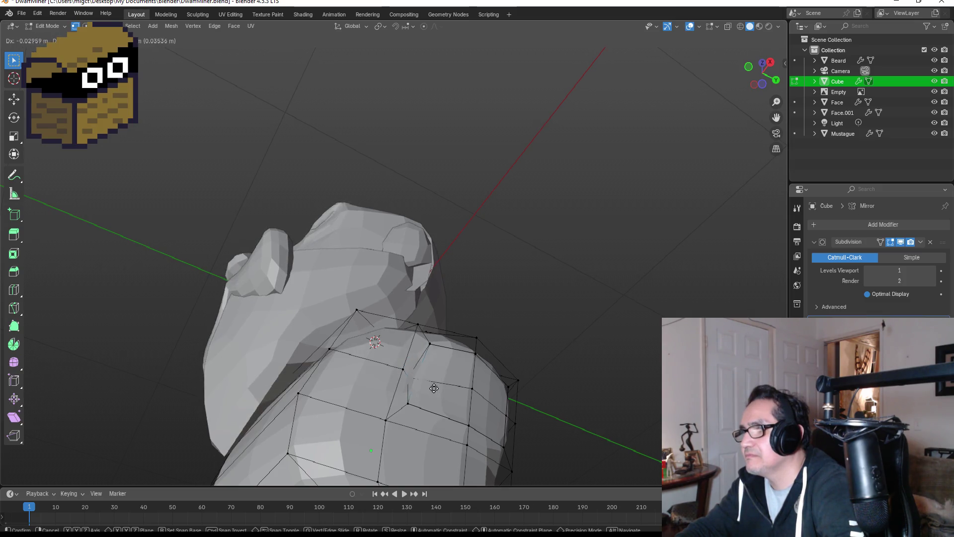
left_click(424, 389)
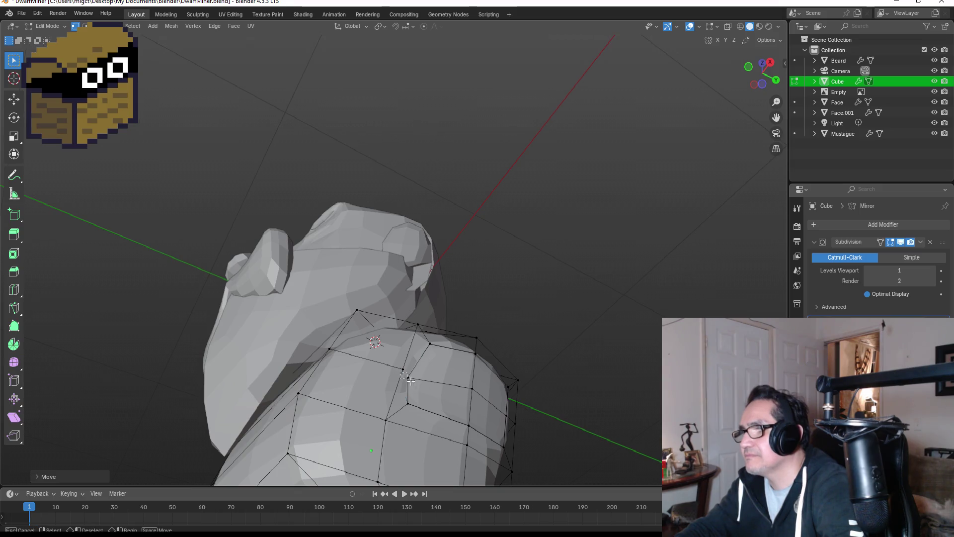
Step: Merge one more upper-chest pair at center and slide it to its final position
left_click_drag(430, 393, 464, 399)
key("m")
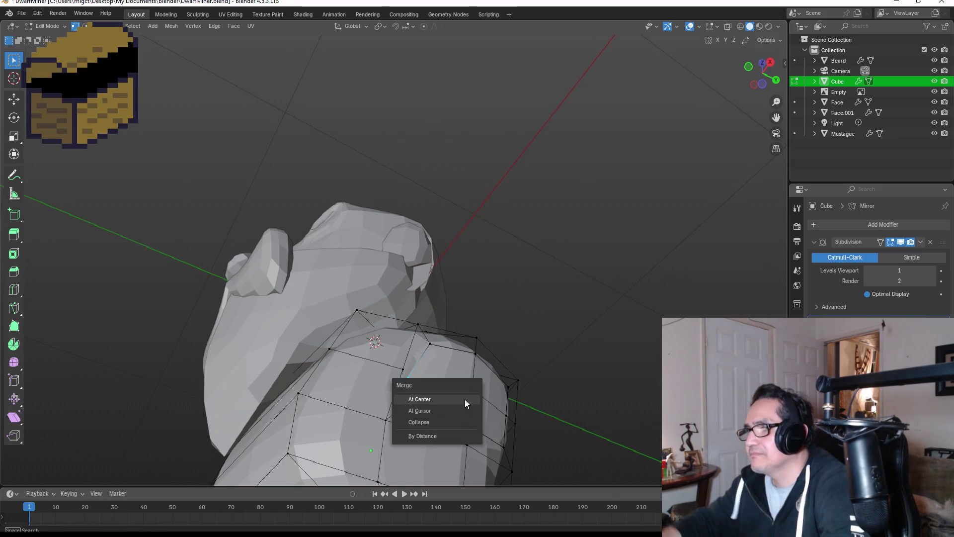
left_click(461, 399)
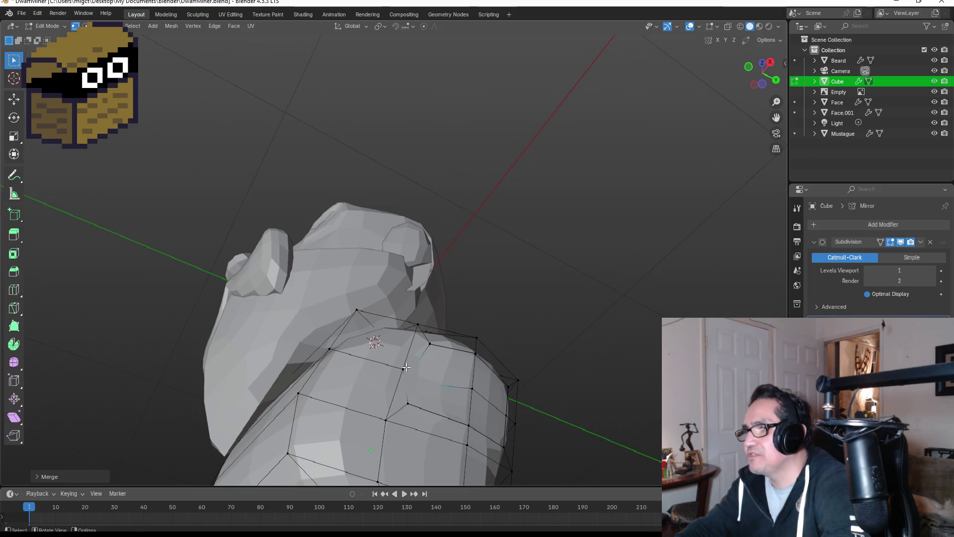
key("g")
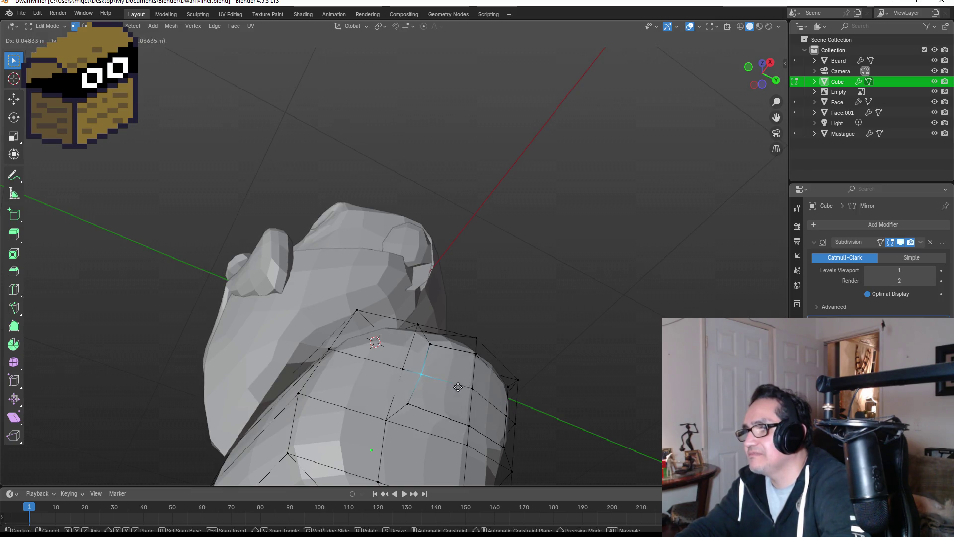
left_click(452, 393)
key("g")
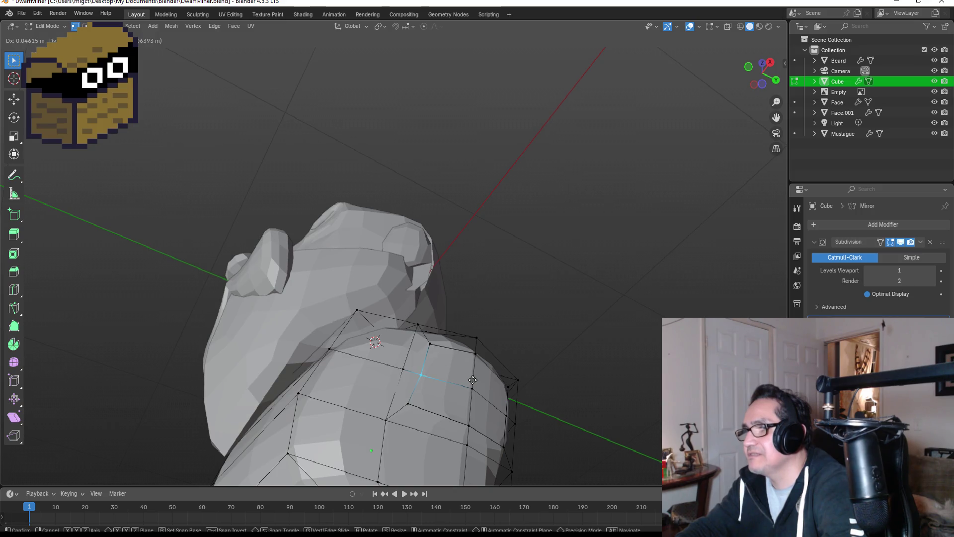
left_click(473, 379)
middle_click_drag(533, 377, 490, 375)
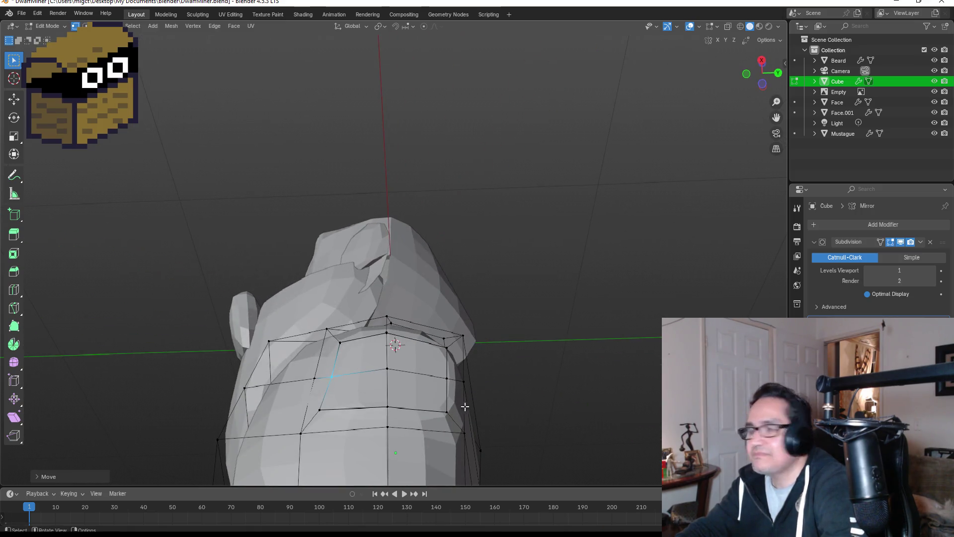
Step: Shift an upper torso loop edge left and merge vertices along the cage edge
scroll(338, 450, "up", 2)
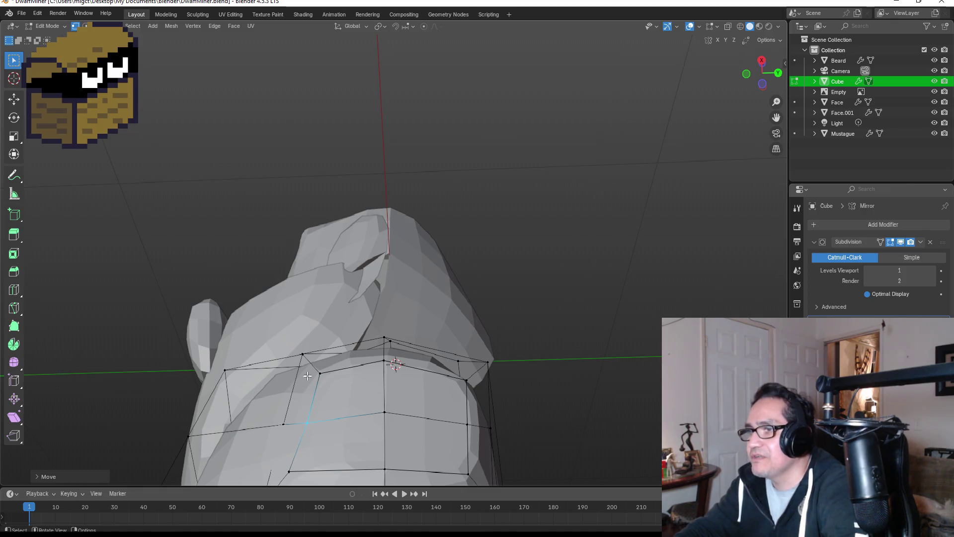
left_click(348, 390)
key("g")
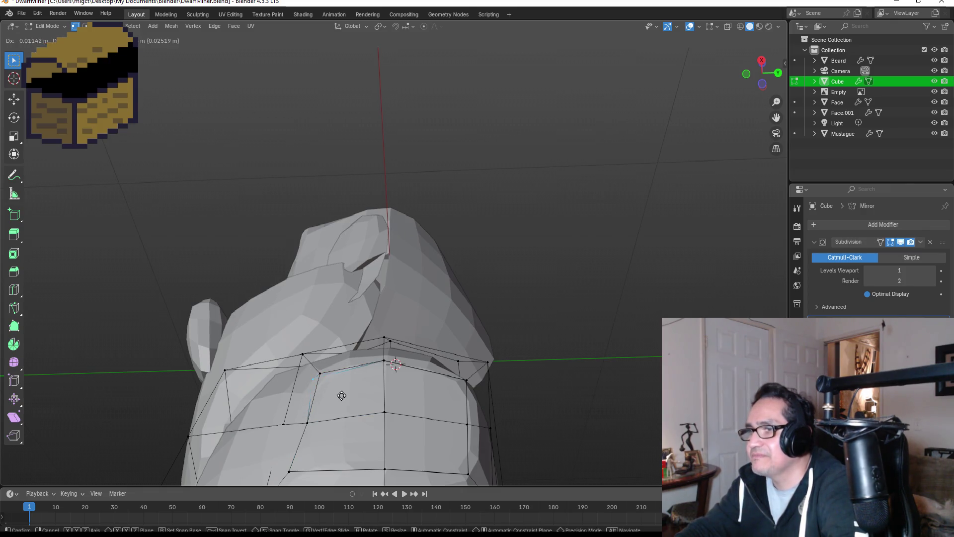
left_click(319, 386)
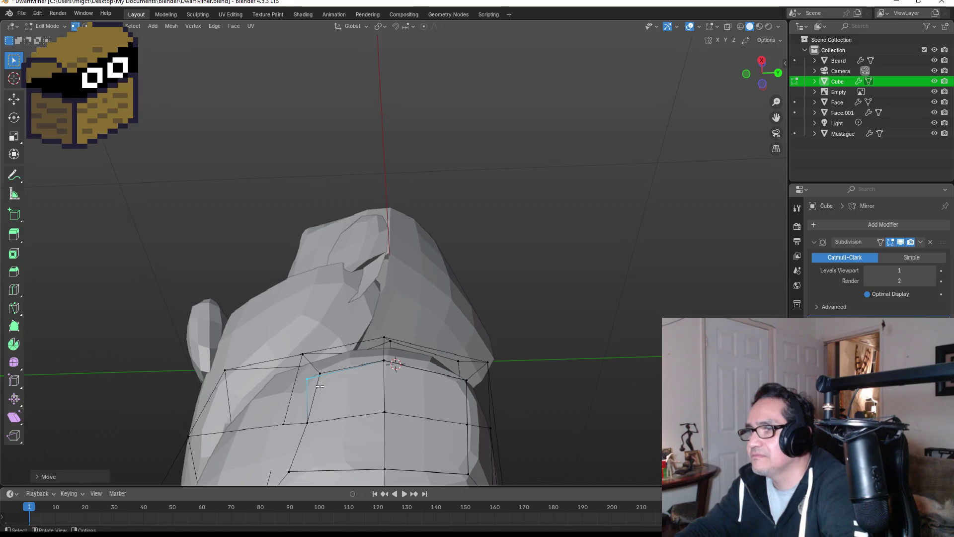
left_click(384, 360, "ctrl")
key("m")
left_click(348, 404)
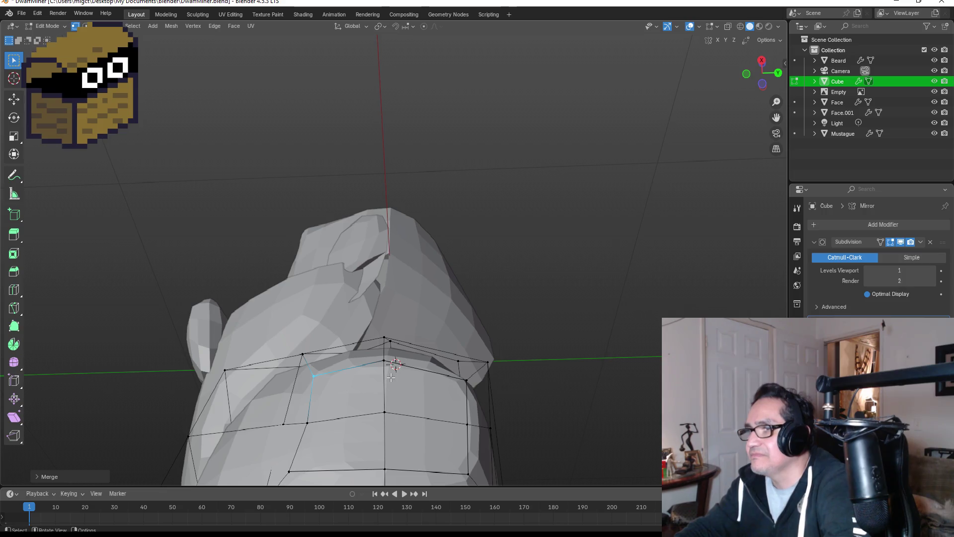
Step: Move a vertex near the neck and merge it with its neighbour at center
left_click(376, 362)
key("g")
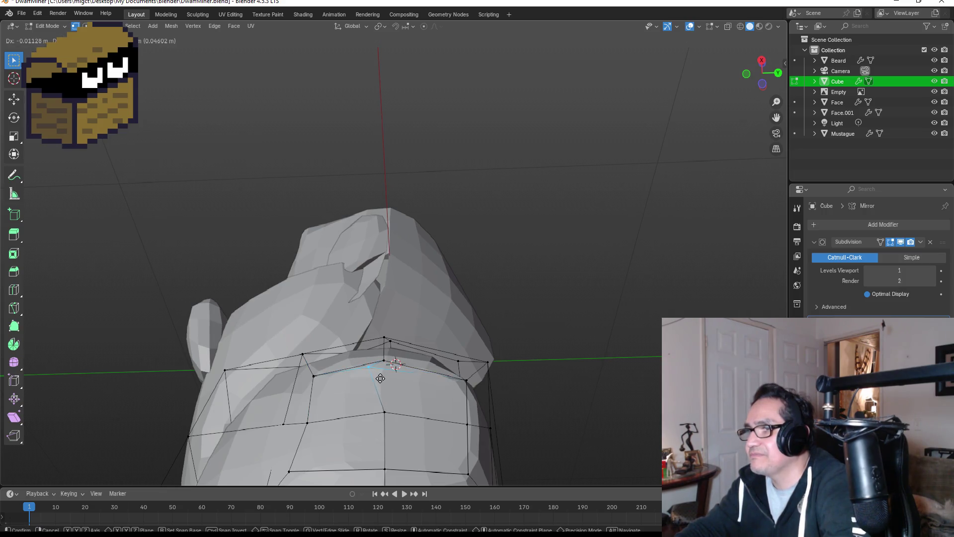
left_click(387, 375)
left_click(384, 360, "shift")
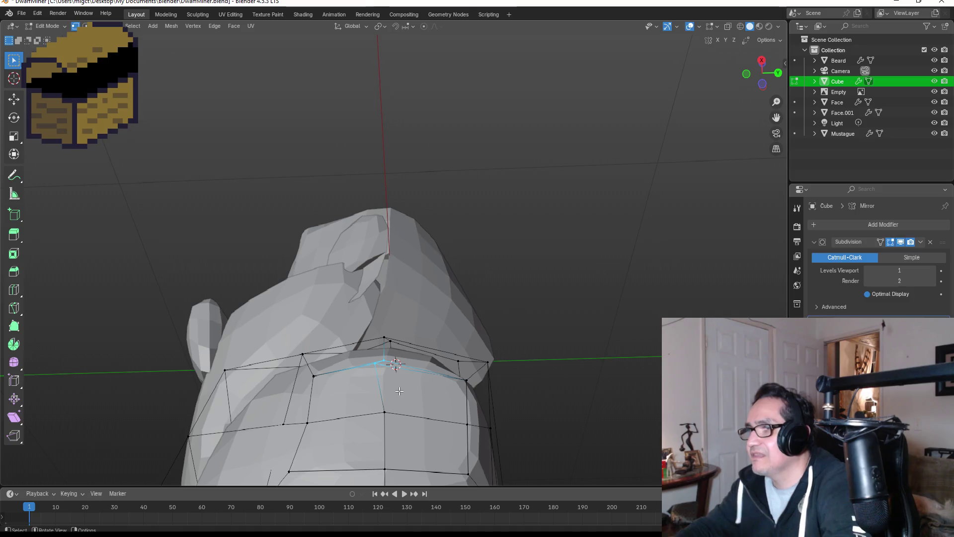
key("m")
left_click(400, 391)
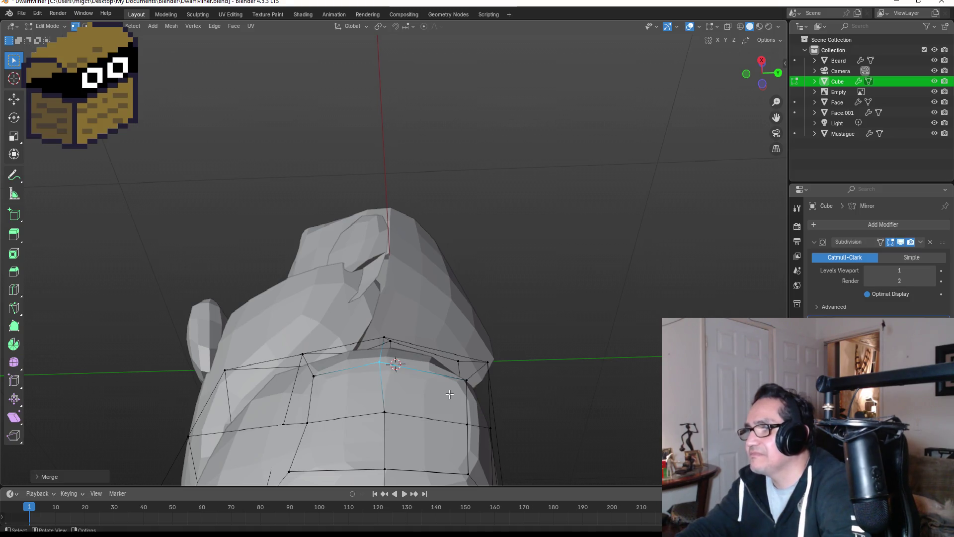
Step: Move a vertex on the upper shoulder cage and merge the pair into one
middle_click_drag(468, 393, 409, 371)
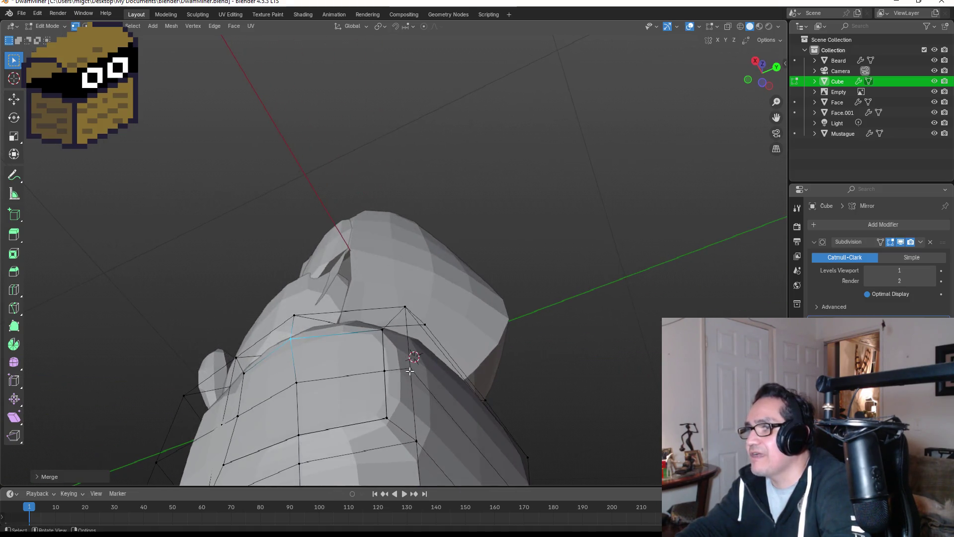
left_click(379, 330)
key("g")
left_click(391, 341)
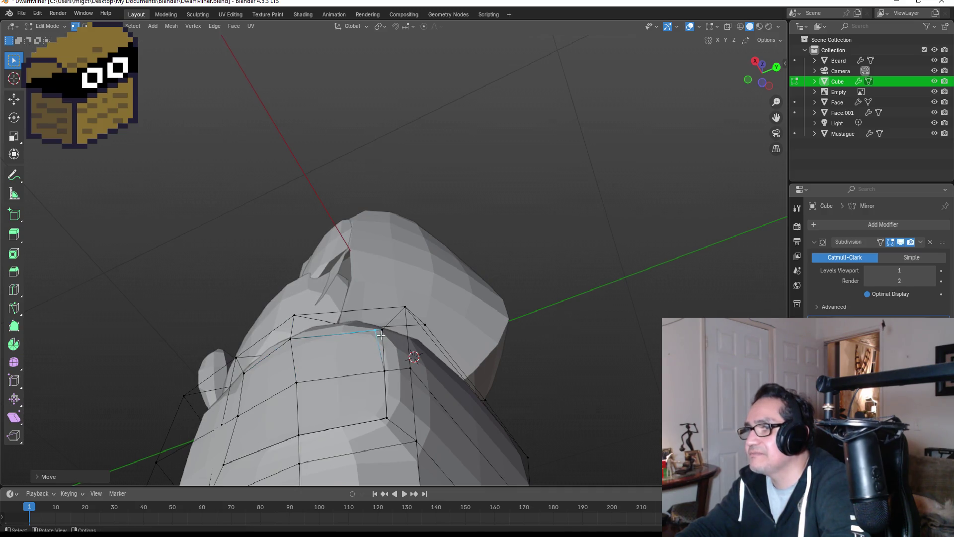
key("m")
left_click(408, 351)
Step: Shift a lower cage vertex left, merge the pair, then extrude a vertex down and merge it
left_click(393, 387)
key("g")
left_click(383, 381)
left_click_drag(361, 362, 392, 383)
key("m")
left_click(389, 383)
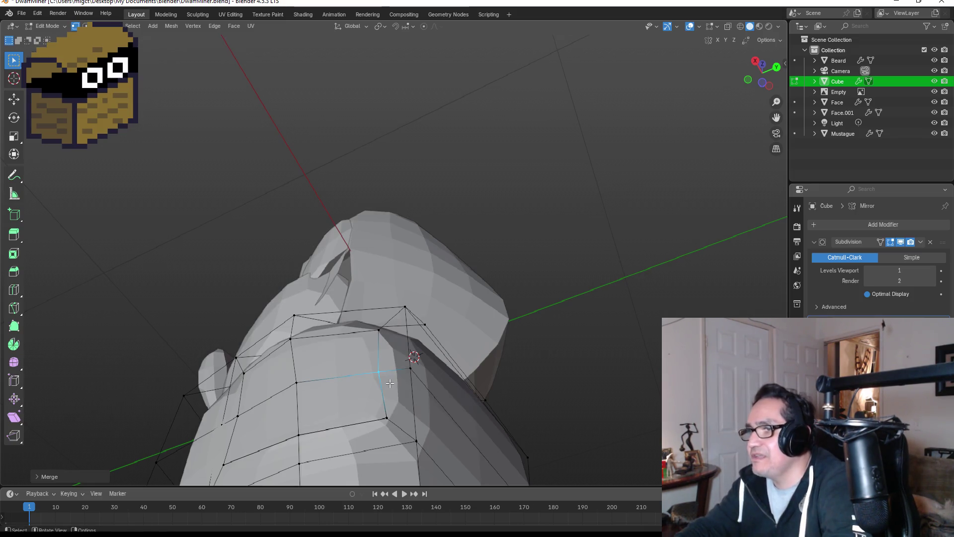
key("e")
left_click(386, 421)
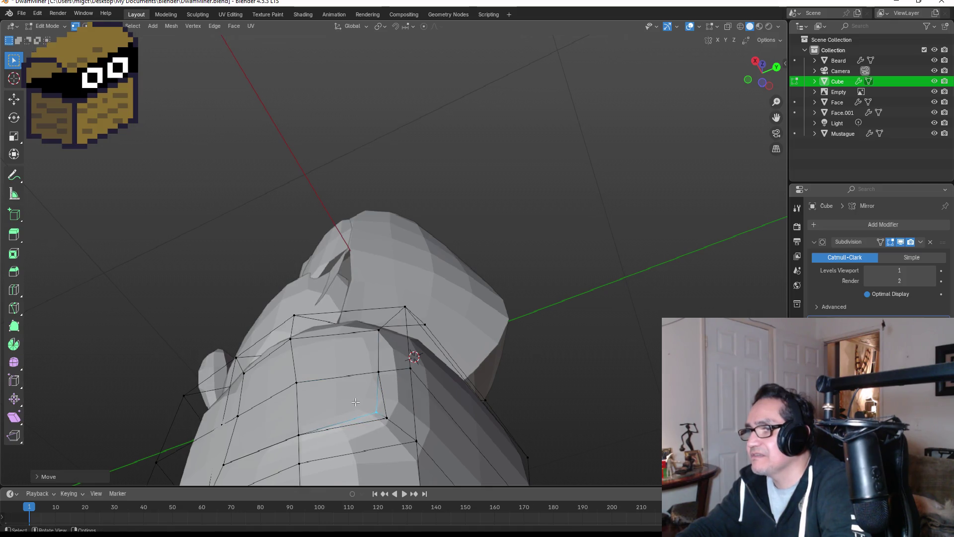
key("m")
left_click(398, 428)
Step: Move a lower torso vertex, merge it at center, and return to front view
left_click(297, 435)
key("g")
left_click(333, 443)
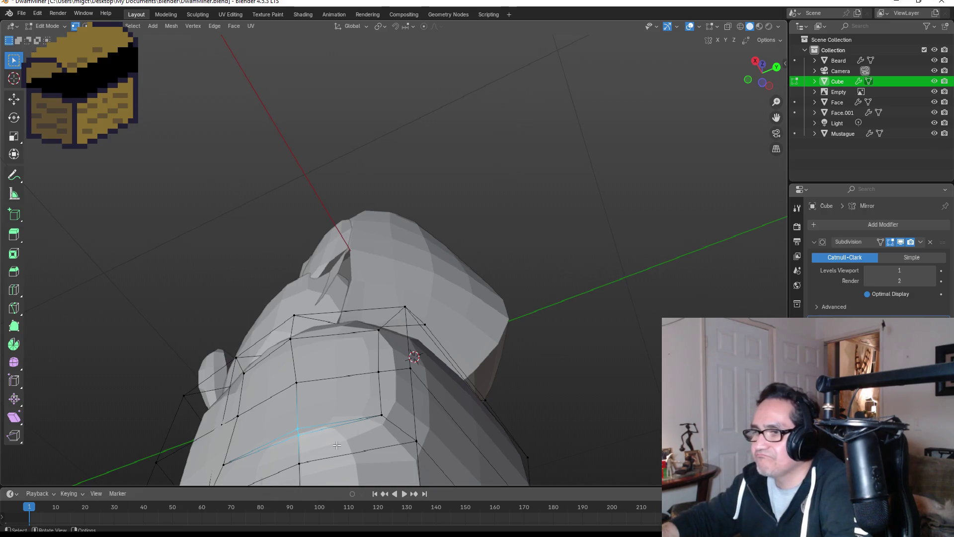
key("m")
left_click(336, 446)
key("KP_1")
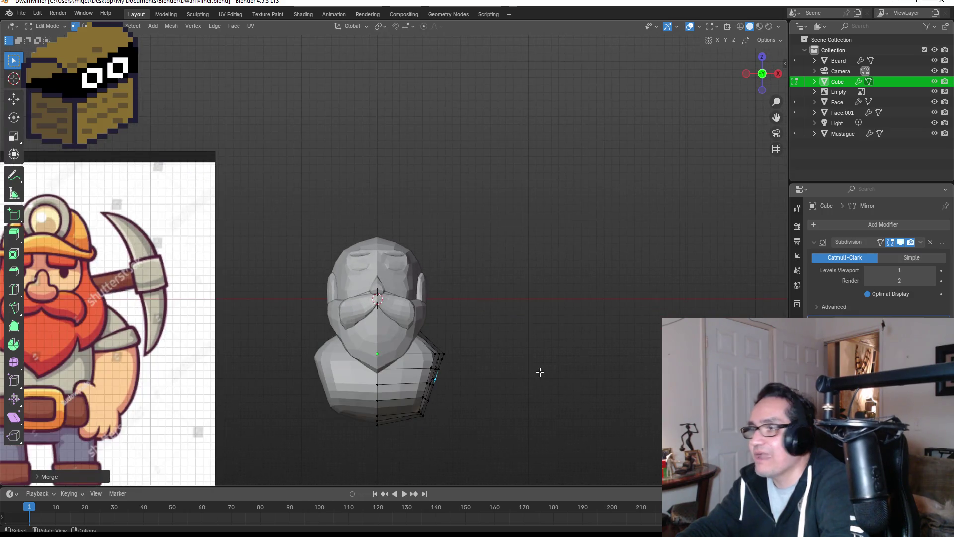
Step: Select the four shoulder faces on the torso side in face mode
mouse_move(541, 379)
middle_mouse_down()
mouse_move(437, 348)
mouse_move(410, 421)
middle_mouse_up()
left_click(416, 420)
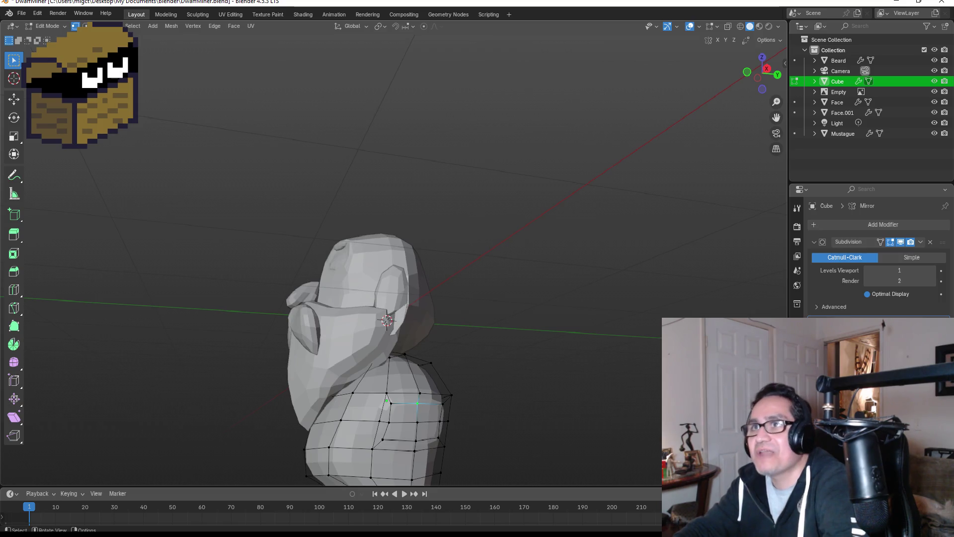
key("2")
left_click(402, 413)
left_click(400, 431, "shift")
left_click(427, 430, "shift")
left_click(434, 411, "shift")
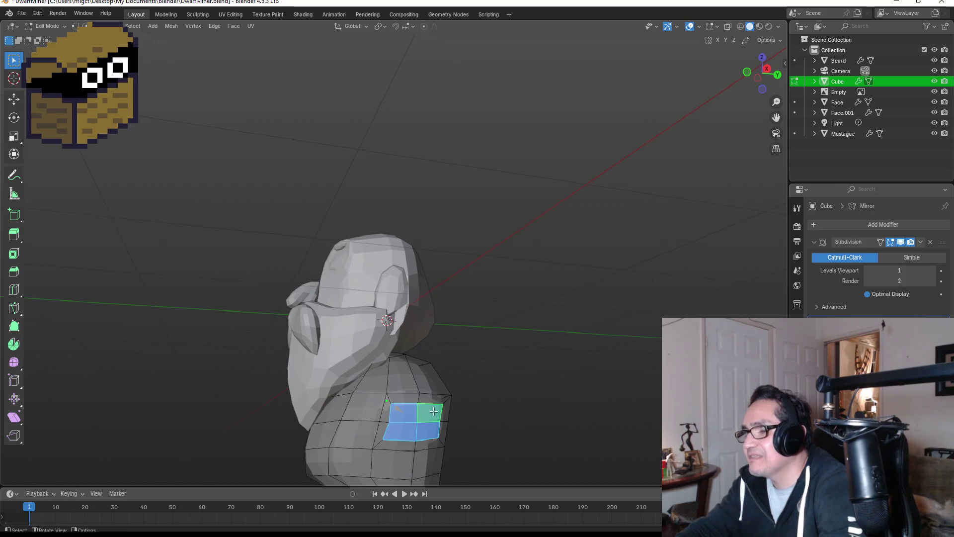
key("KP_1")
Step: Extrude the shoulder faces sideways along X into an arm, then extrude the tip further
key("e")
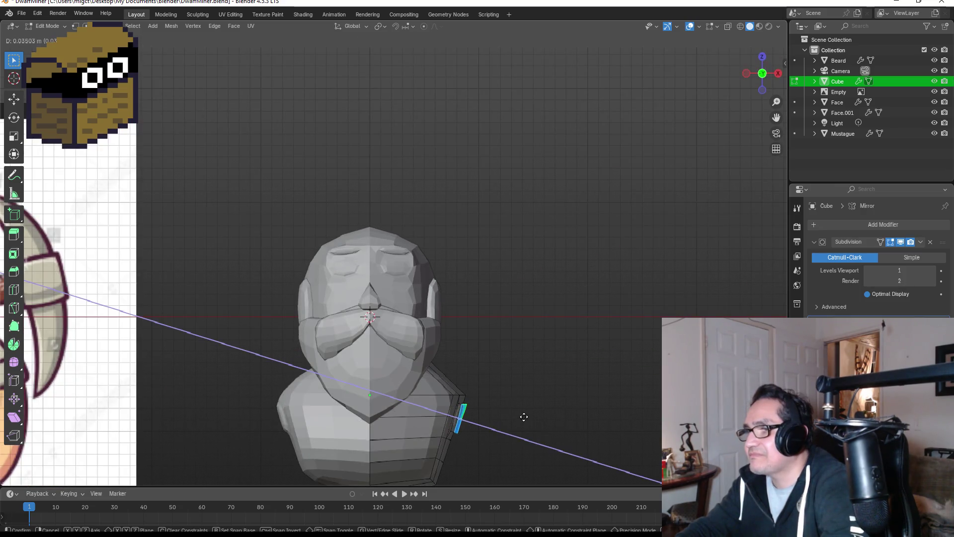
key("x")
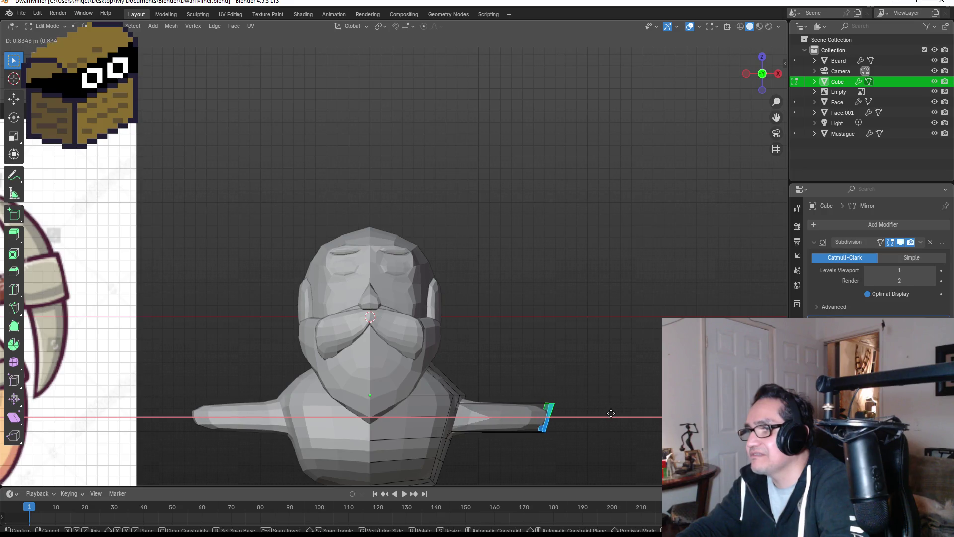
left_click(611, 413)
scroll(607, 414, "down", 3)
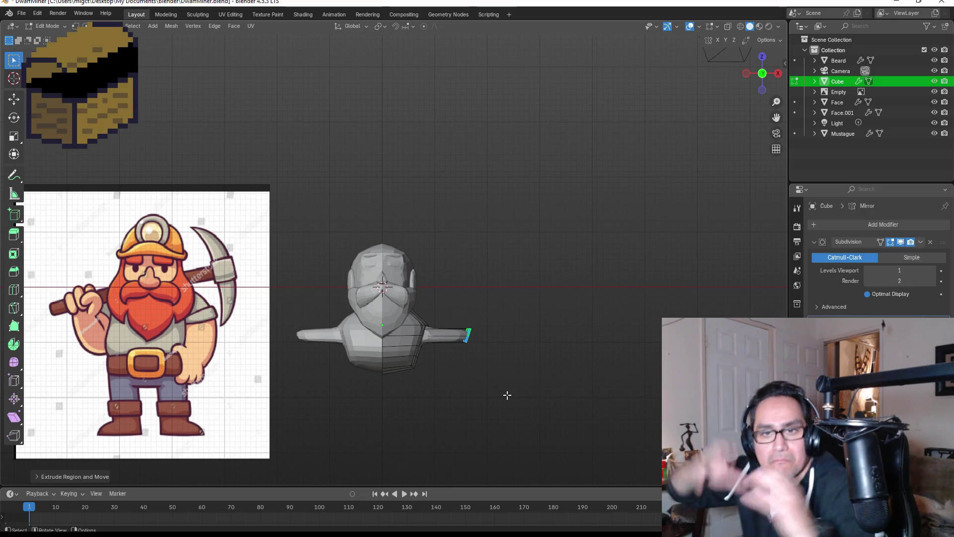
scroll(436, 356, "up", 1)
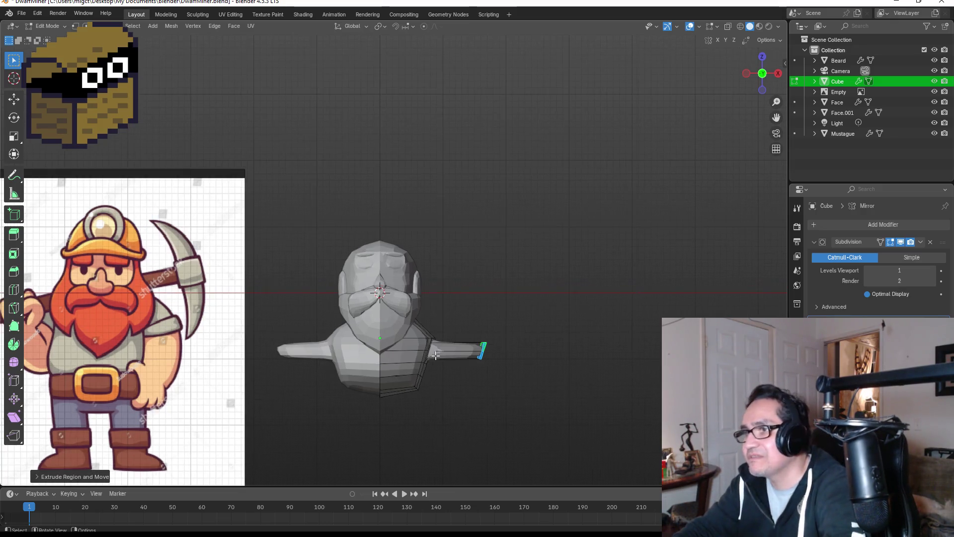
key("e")
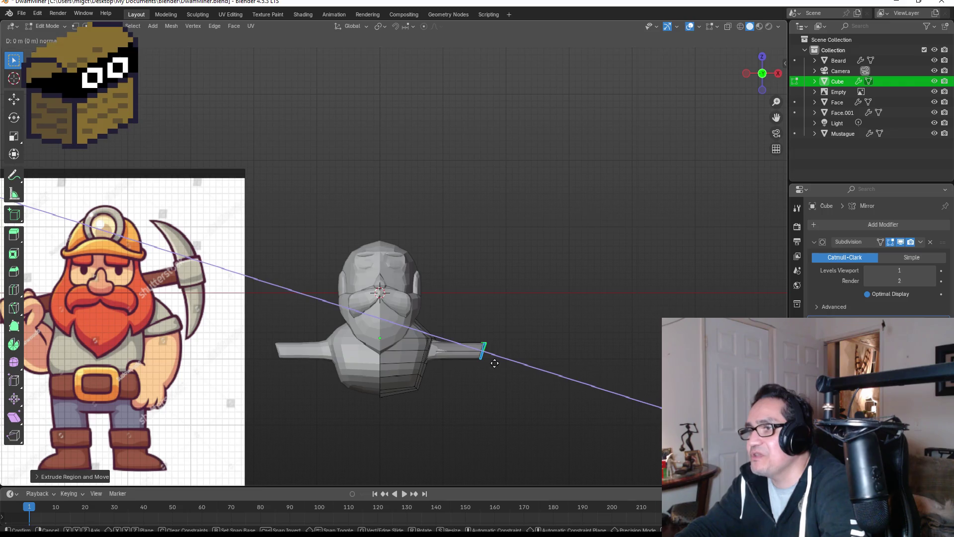
key("x")
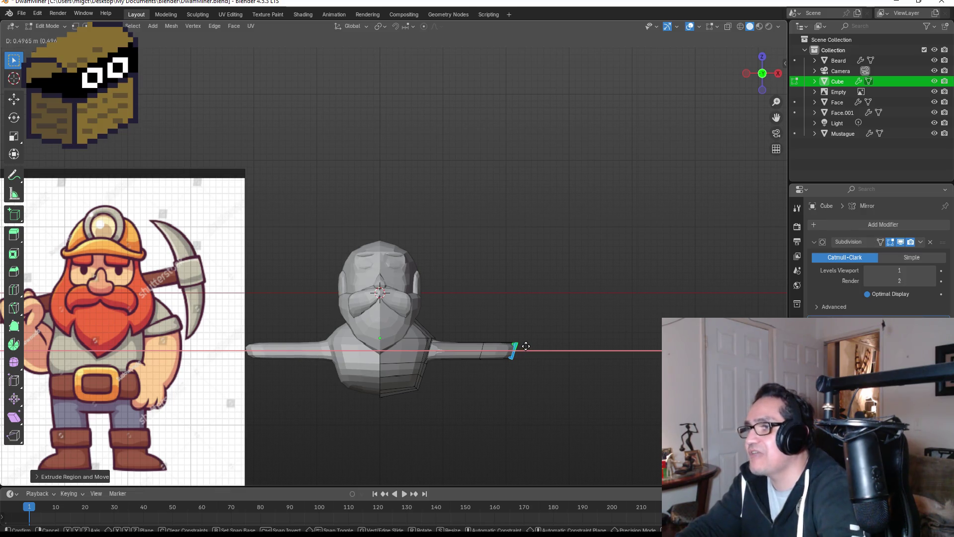
left_click(526, 346)
Step: Pick faces on the arm's upper and lower strips and at its tip
left_click(464, 353)
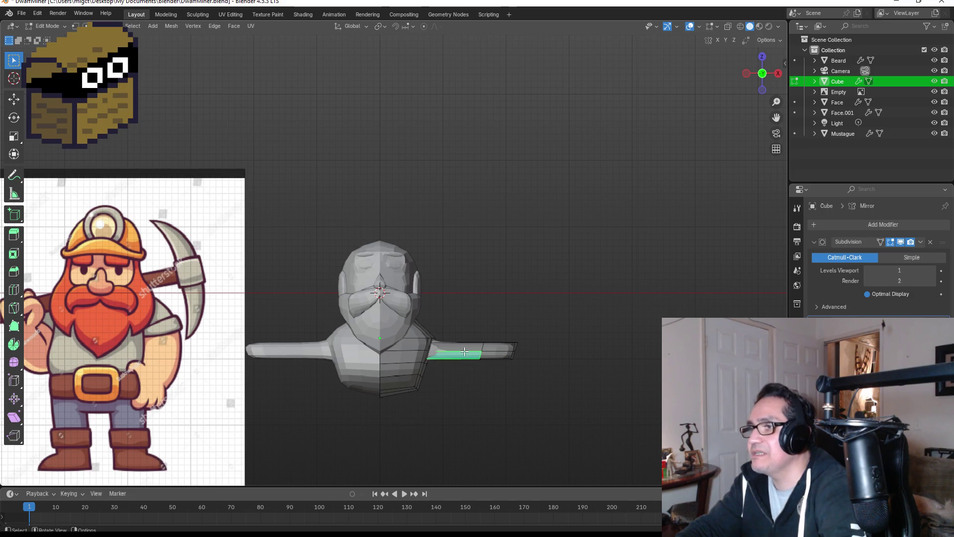
left_click(459, 343)
left_click(463, 352)
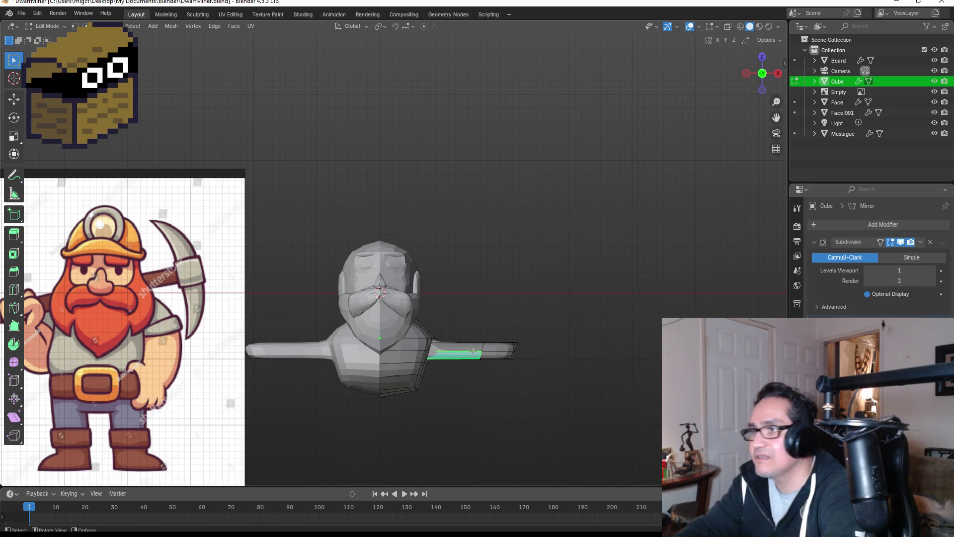
key("alt+a")
left_click(465, 352)
key("alt+a")
left_click(501, 350)
key("alt+a")
left_click(457, 347)
left_click(497, 349)
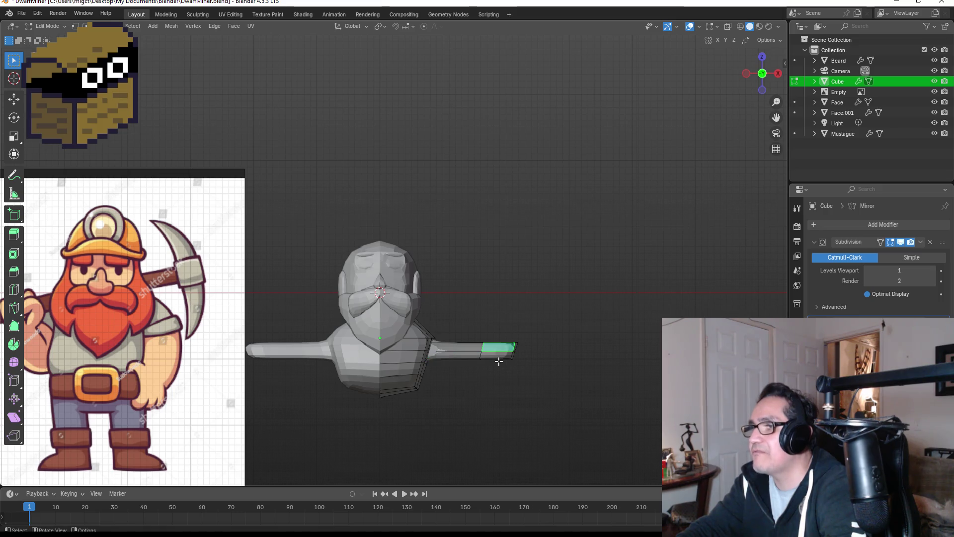
Step: Box-select the faces at the arm's end in front view
mouse_move(543, 351)
middle_mouse_down()
mouse_move(541, 341)
mouse_move(443, 349)
middle_mouse_up()
key("KP_1")
middle_click_drag(487, 322, 492, 366)
mouse_move(458, 299)
left_mouse_down()
mouse_move(475, 337)
mouse_move(497, 341)
left_mouse_up()
mouse_move(550, 316)
middle_mouse_down()
mouse_move(530, 247)
mouse_move(541, 305)
middle_mouse_up()
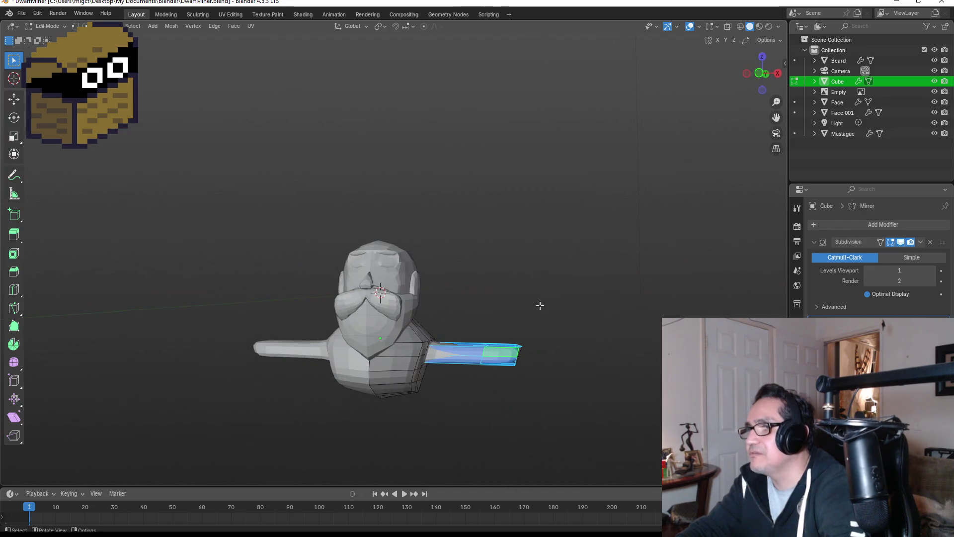
Step: Select the arm's top face strip and raise it slightly to thicken the forearm end
key("KP_1")
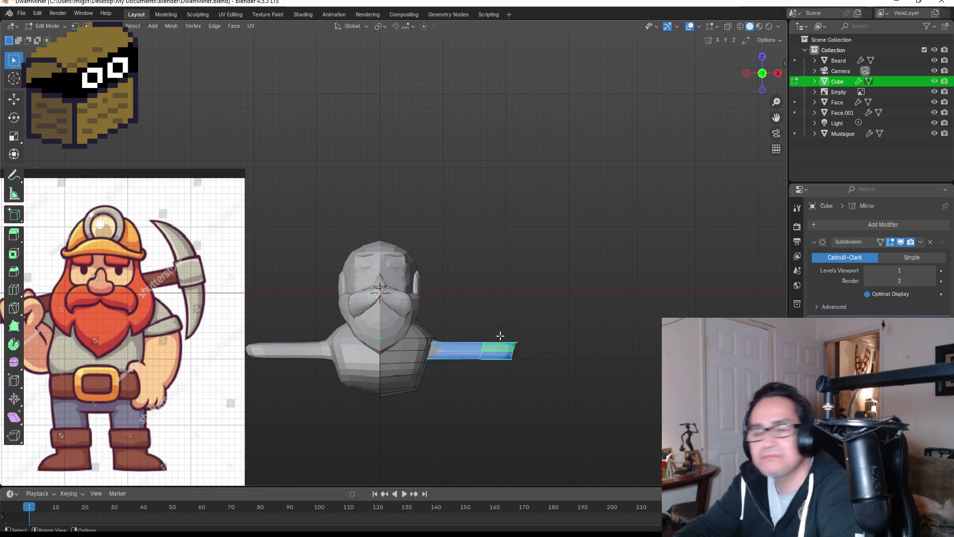
scroll(490, 363, "up", 2)
mouse_move(649, 222)
middle_mouse_down()
mouse_move(639, 287)
mouse_move(465, 320)
middle_mouse_up()
left_click(479, 328)
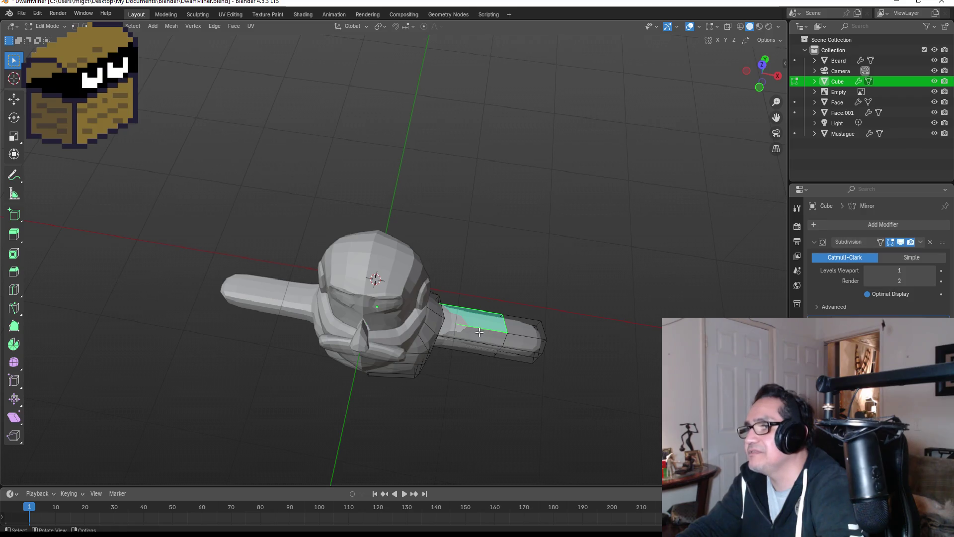
left_click(539, 325, "ctrl")
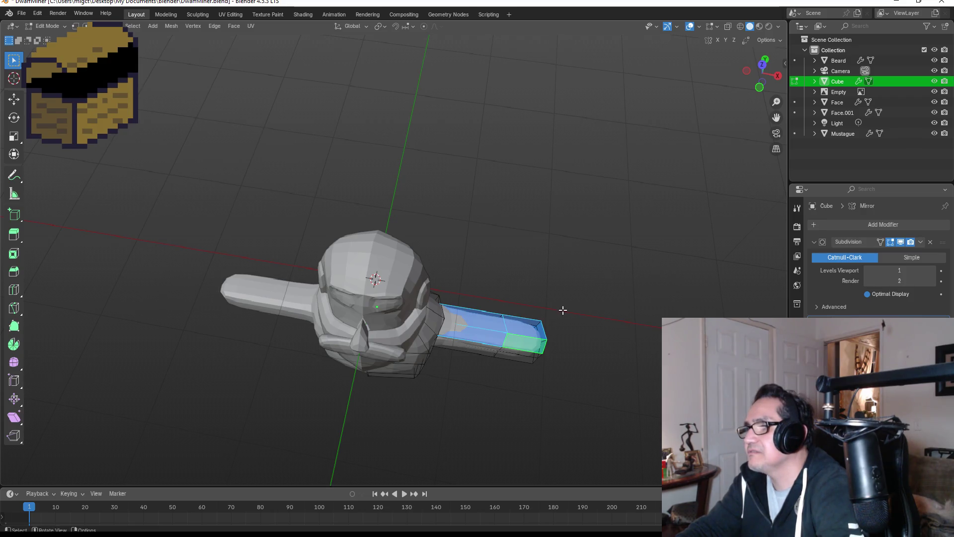
key("KP_1")
key("KP_5")
scroll(554, 296, "down", 1)
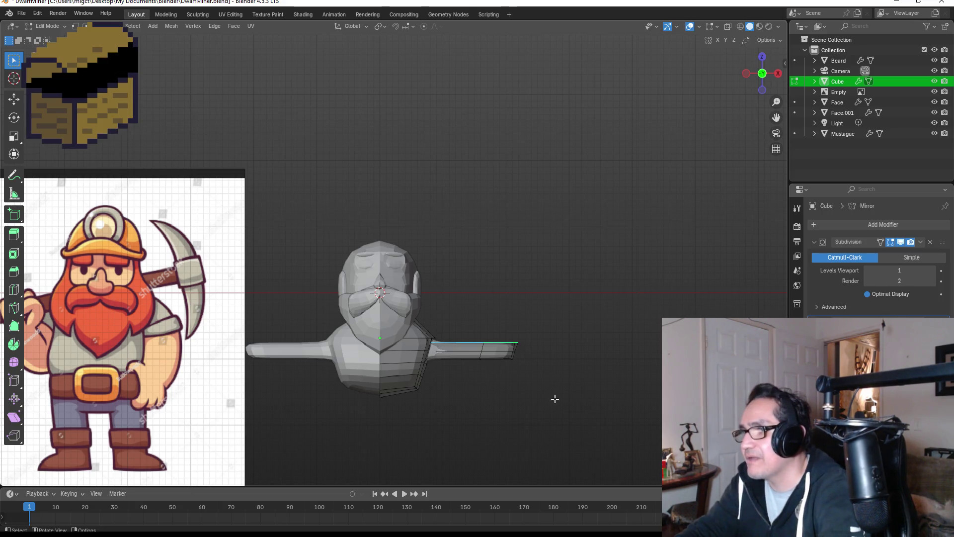
key("g")
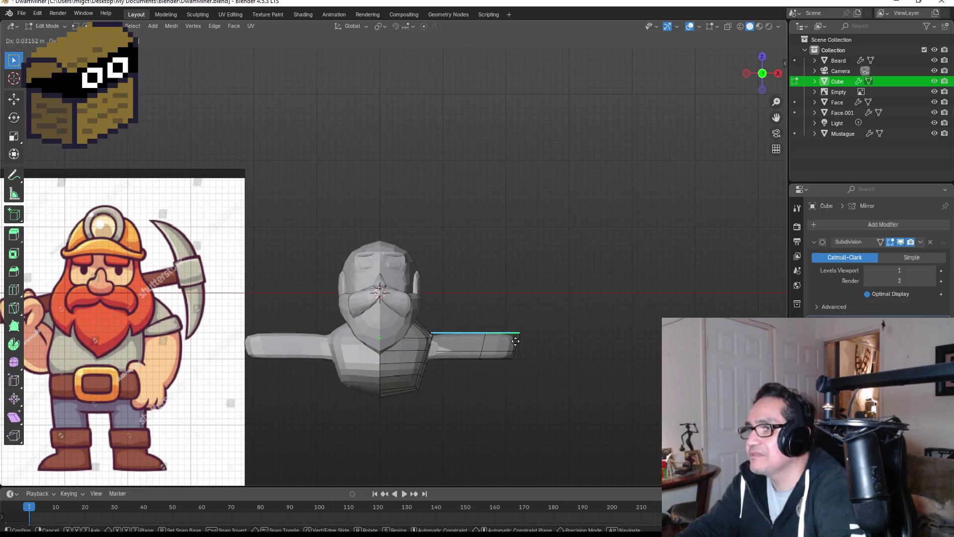
left_click(515, 341)
mouse_move(579, 332)
middle_mouse_down()
mouse_move(558, 330)
mouse_move(547, 366)
mouse_move(495, 365)
mouse_move(463, 380)
mouse_move(483, 356)
mouse_move(441, 364)
middle_mouse_up()
scroll(472, 403, "up", 2)
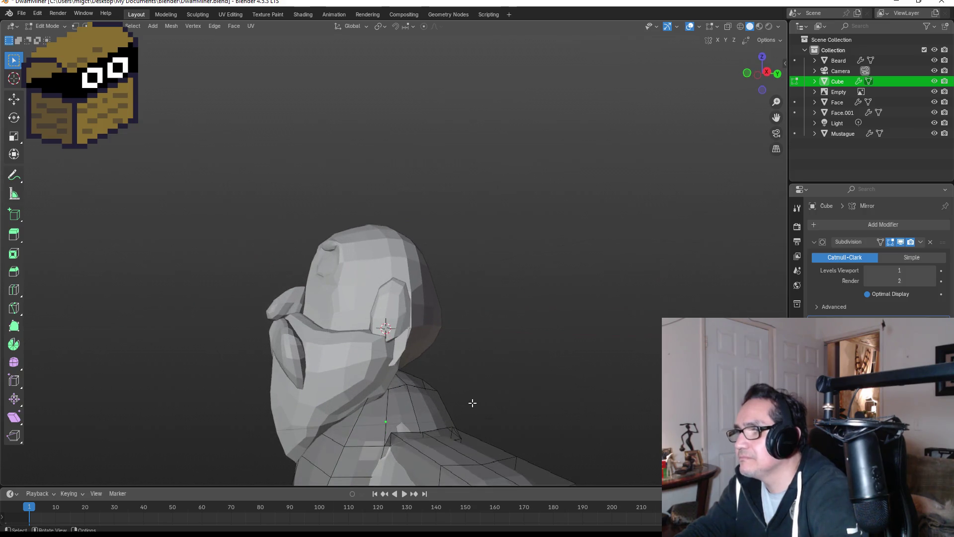
Step: Switch to vertex select and reposition two shoulder vertices
left_click(425, 434, "alt")
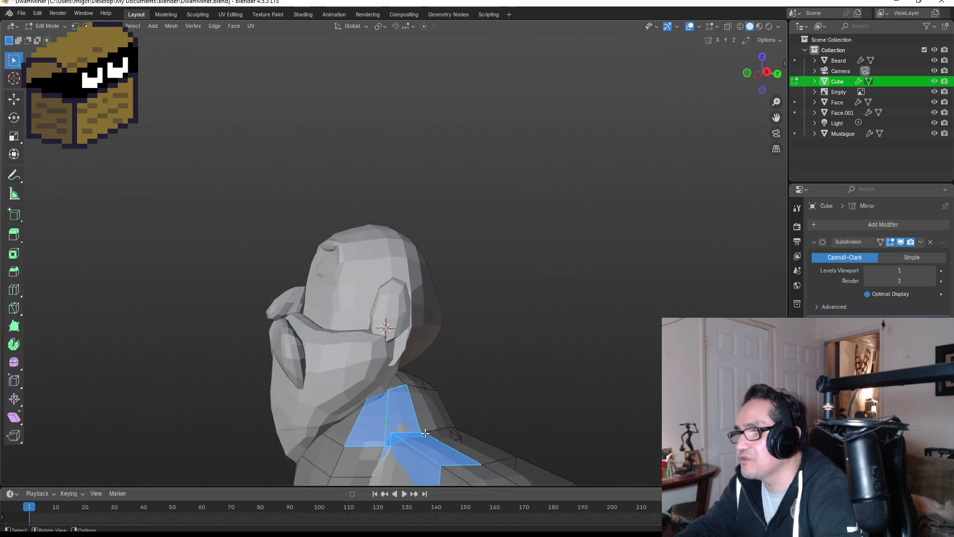
left_click(433, 412)
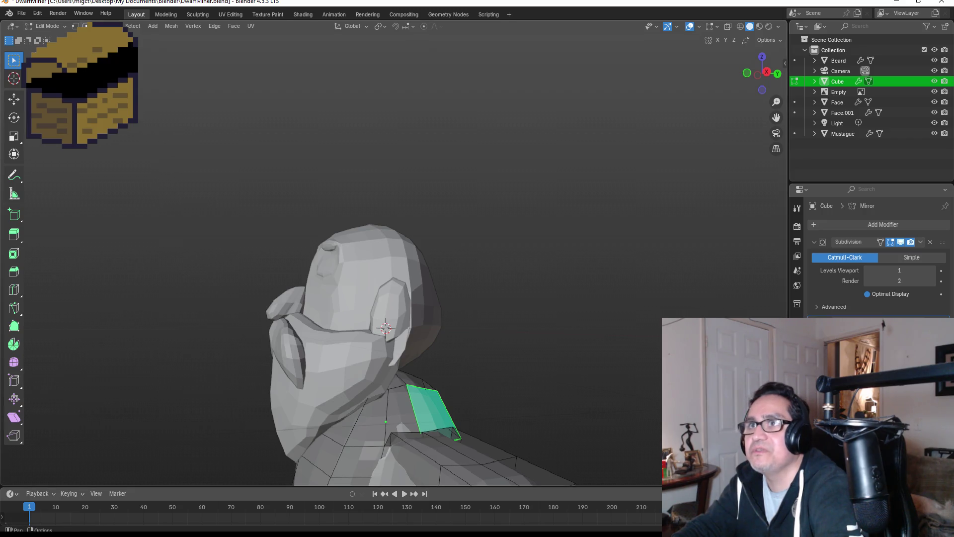
left_click(74, 27)
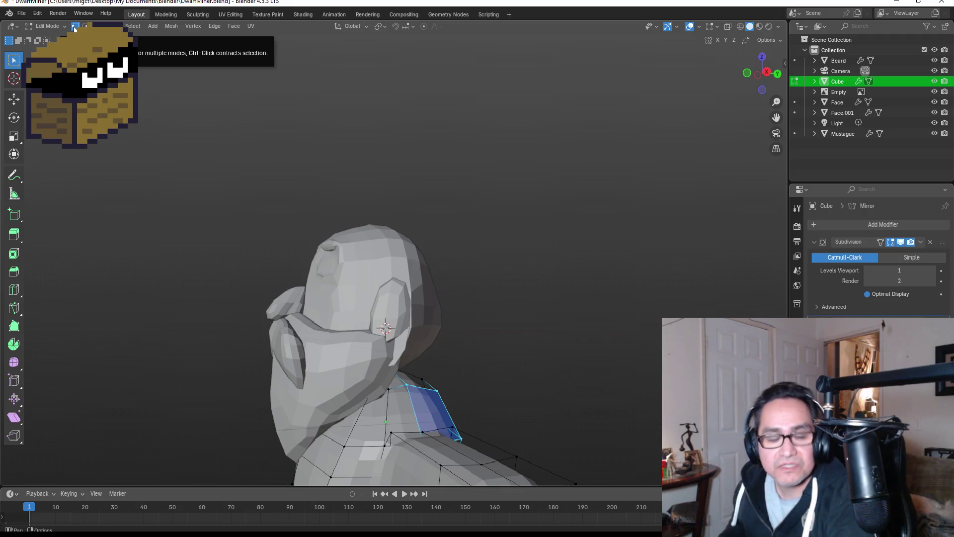
mouse_move(482, 389)
middle_mouse_down()
mouse_move(466, 377)
mouse_move(465, 404)
middle_mouse_up()
left_click(377, 433)
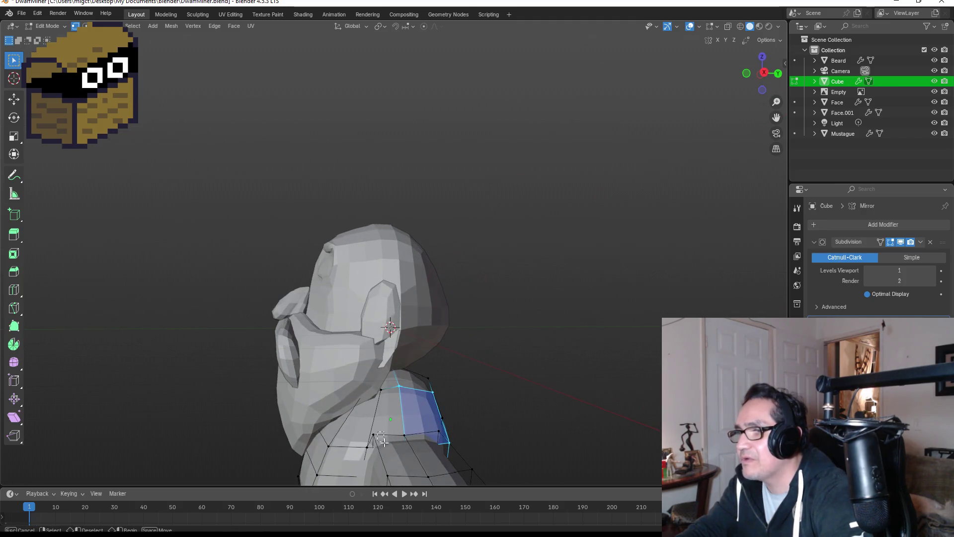
left_click_drag(372, 432, 385, 438)
key("g")
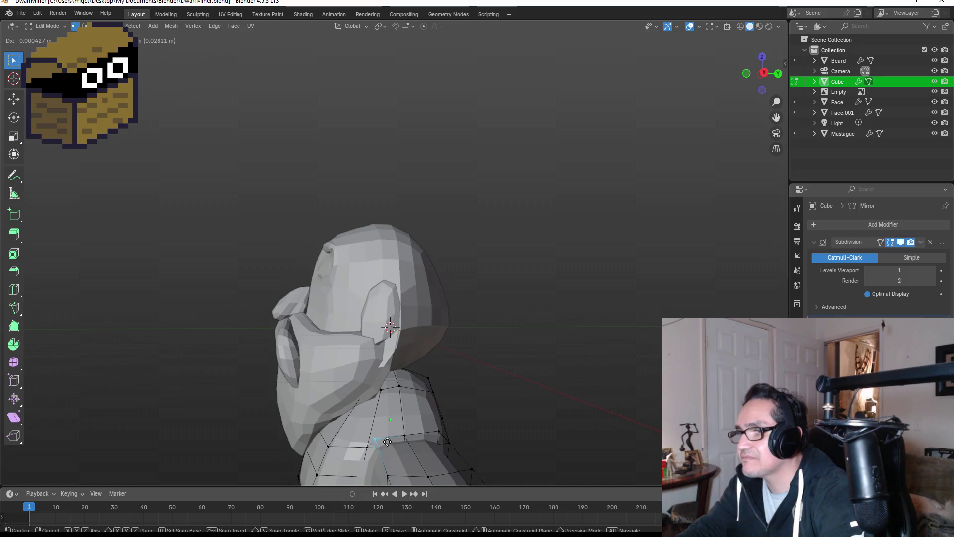
left_click(388, 445)
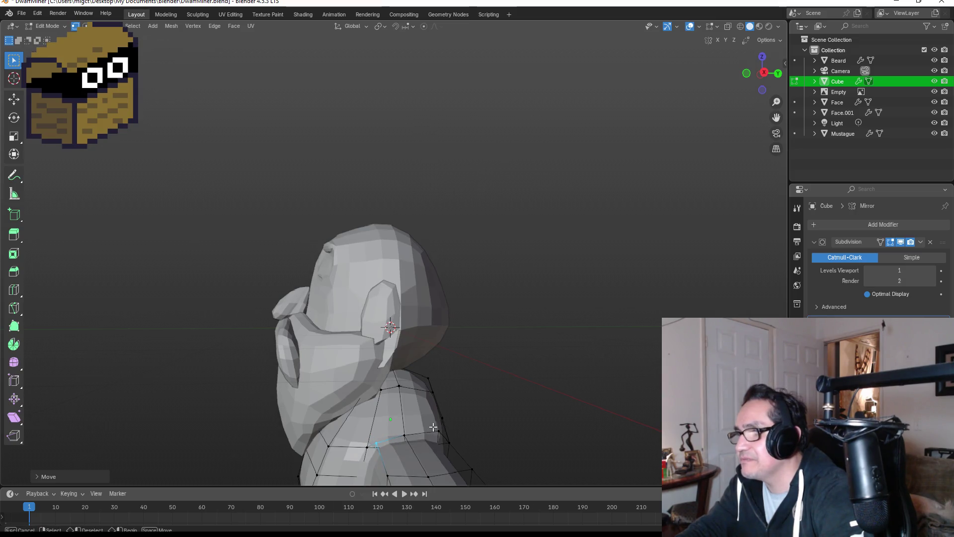
left_click_drag(439, 439, 440, 440)
key("g")
left_click(442, 444)
Step: Reshape the arm by moving its vertices, an arm edge and an arm edge loop
mouse_move(509, 446)
middle_mouse_down()
mouse_move(490, 418)
mouse_move(494, 390)
mouse_move(465, 406)
mouse_move(451, 390)
mouse_move(468, 380)
mouse_move(442, 377)
mouse_move(408, 417)
mouse_move(363, 440)
mouse_move(473, 424)
mouse_move(452, 355)
middle_mouse_up()
key("g")
left_click(361, 446)
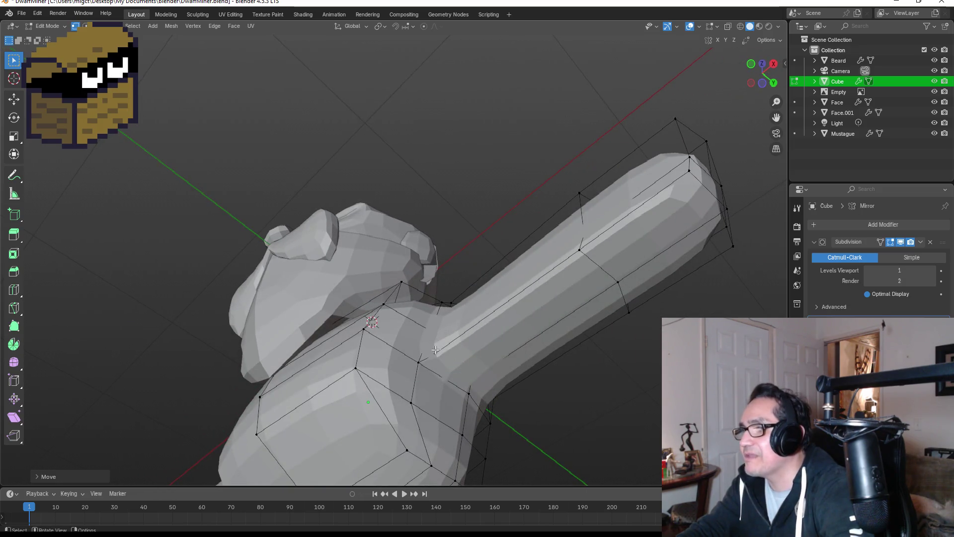
left_click(453, 355, "alt")
key("g")
left_click(457, 370)
middle_click_drag(457, 370, 423, 329)
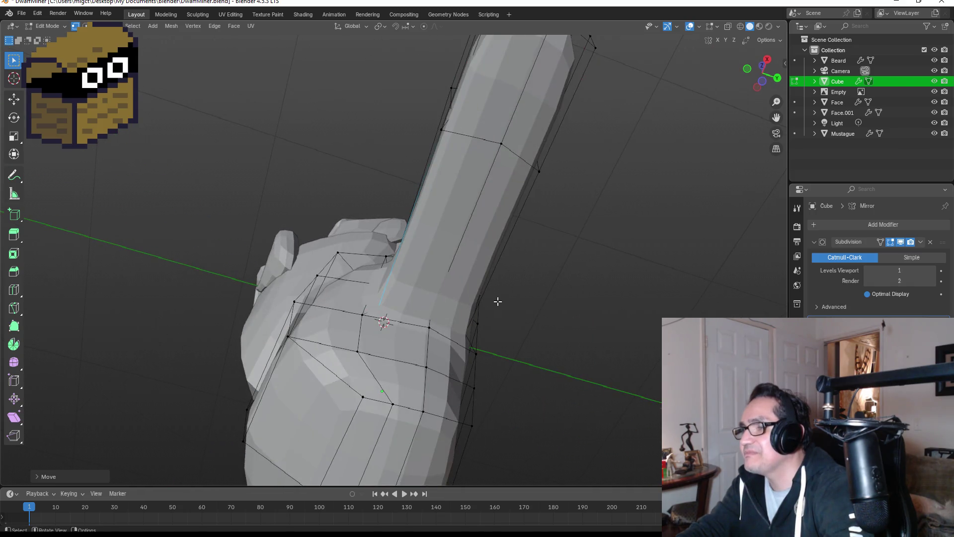
middle_click_drag(498, 301, 496, 313)
left_click(452, 380, "alt")
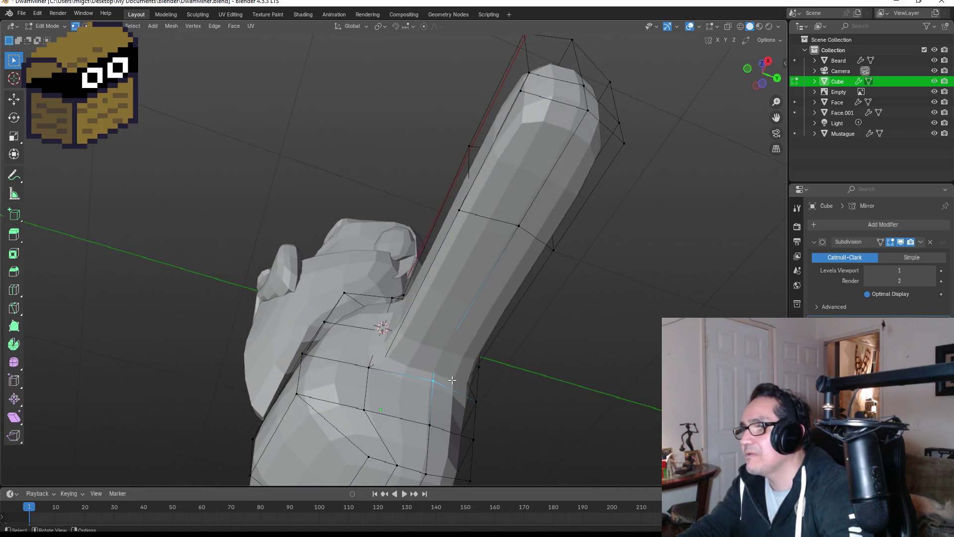
key("g")
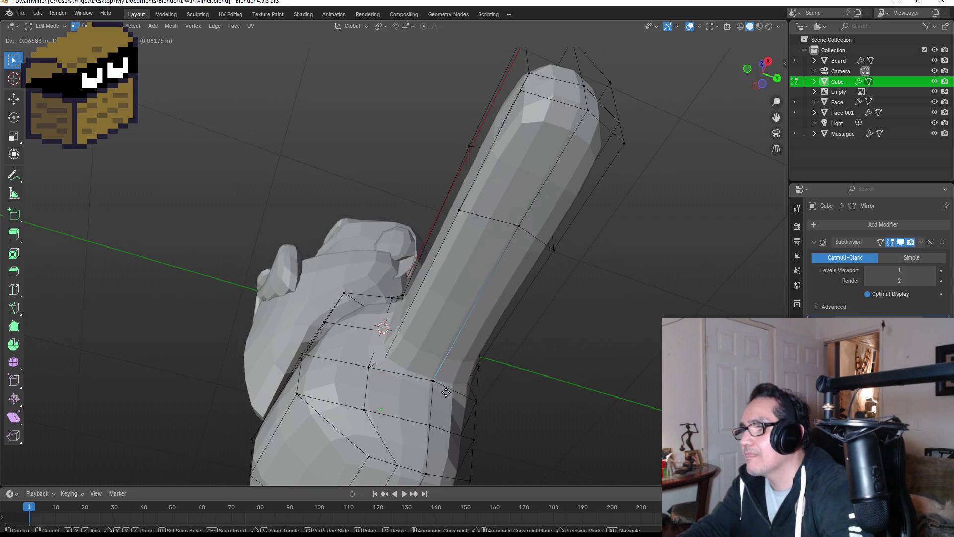
left_click(446, 393)
mouse_move(446, 392)
middle_mouse_down()
mouse_move(479, 383)
mouse_move(453, 384)
middle_mouse_up()
Step: Merge the stray vertices where the arm meets the torso and return to Object Mode
left_click_drag(367, 368, 393, 384)
key("m")
left_click(410, 396)
left_click_drag(369, 359, 399, 377)
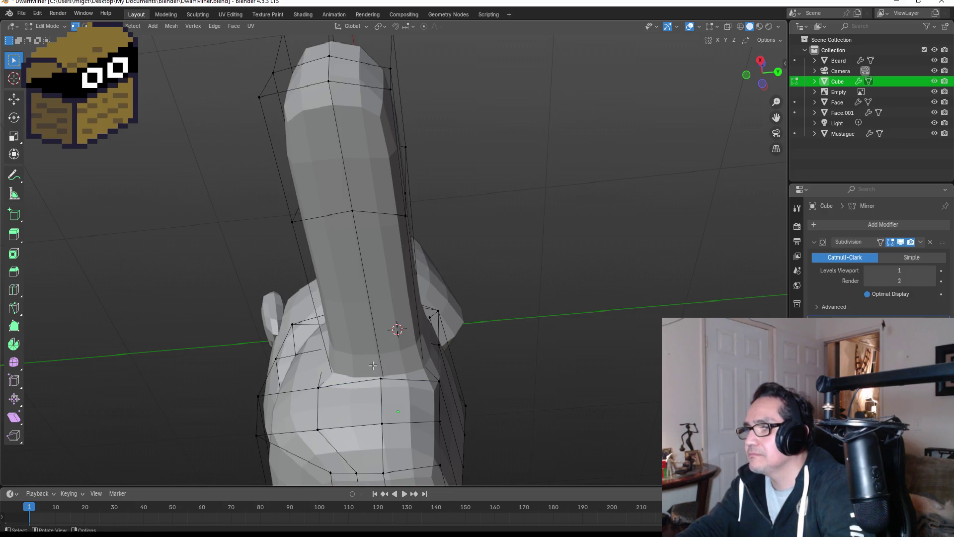
left_click(400, 378)
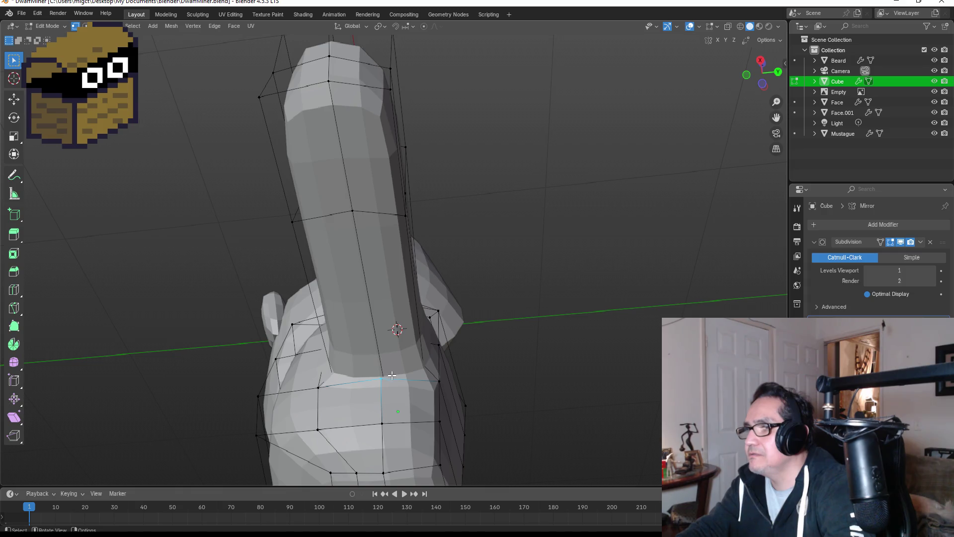
mouse_move(393, 379)
middle_mouse_down()
mouse_move(382, 353)
mouse_move(352, 384)
mouse_move(329, 386)
mouse_move(352, 418)
mouse_move(545, 414)
middle_mouse_up()
left_click(383, 354)
key("Tab")
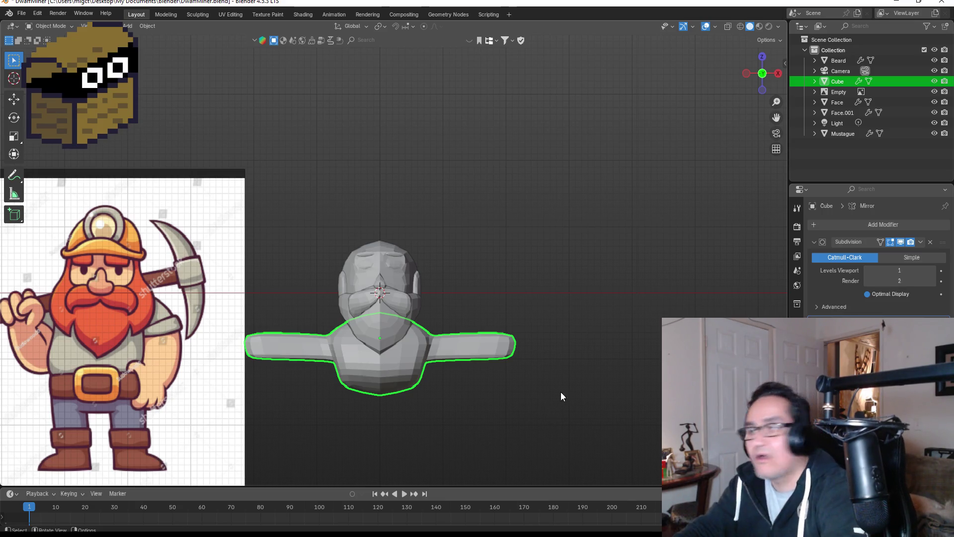
scroll(557, 390, "up", 2)
mouse_move(601, 358)
middle_mouse_down()
mouse_move(610, 345)
mouse_move(508, 392)
middle_mouse_up()
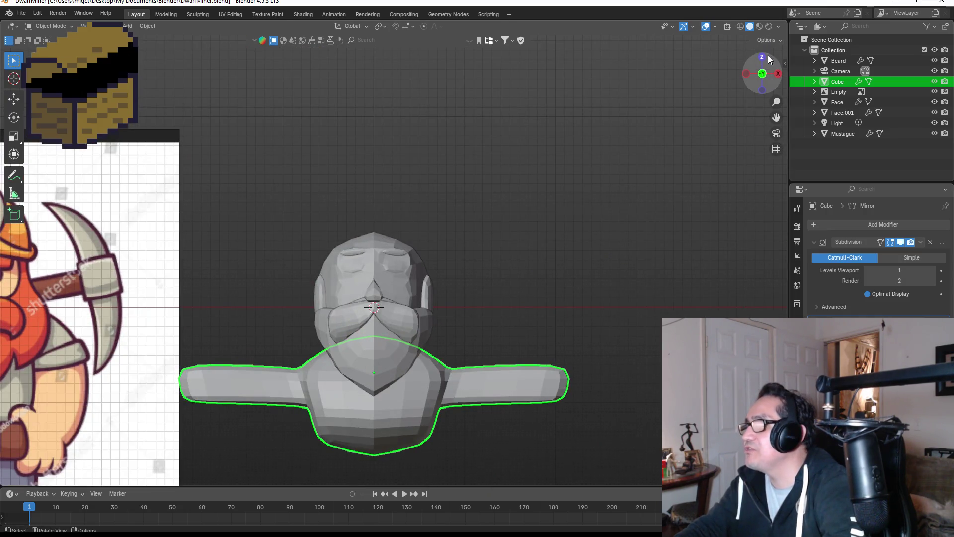
left_click(763, 56)
mouse_move(675, 219)
middle_mouse_down()
mouse_move(547, 277)
mouse_move(581, 284)
mouse_move(618, 315)
mouse_move(625, 246)
mouse_move(571, 216)
mouse_move(505, 220)
middle_mouse_up()
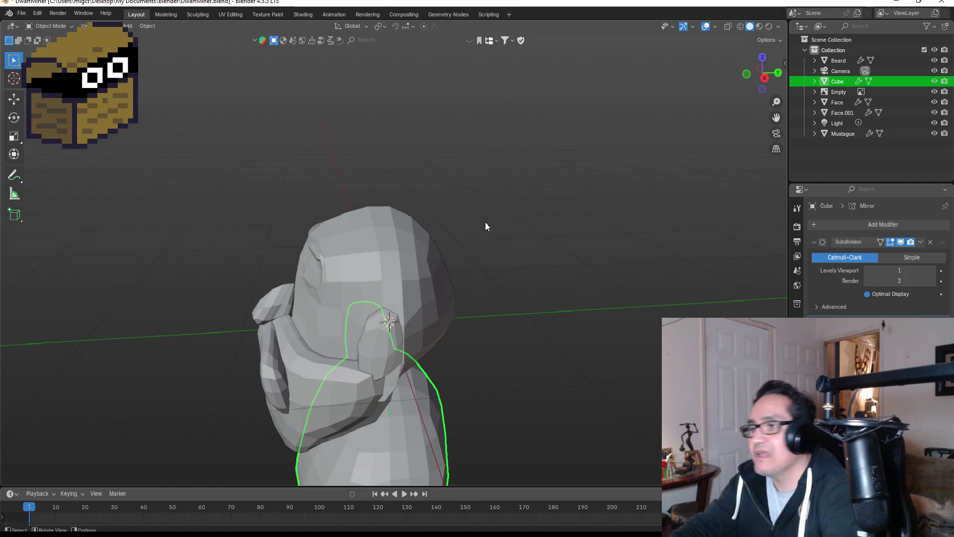
mouse_move(489, 379)
middle_mouse_down()
mouse_move(532, 277)
mouse_move(625, 384)
mouse_move(565, 398)
middle_mouse_up()
scroll(613, 363, "down", 5)
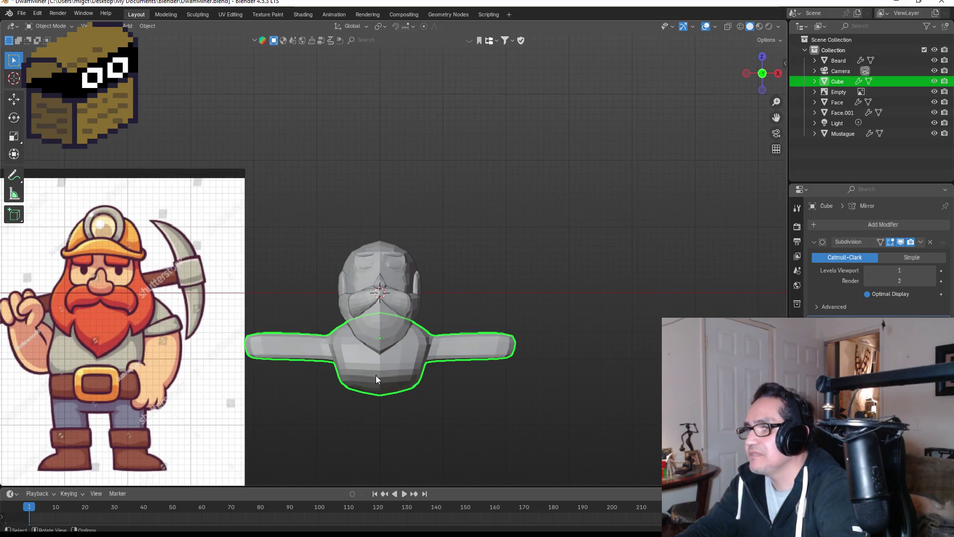
key("Tab")
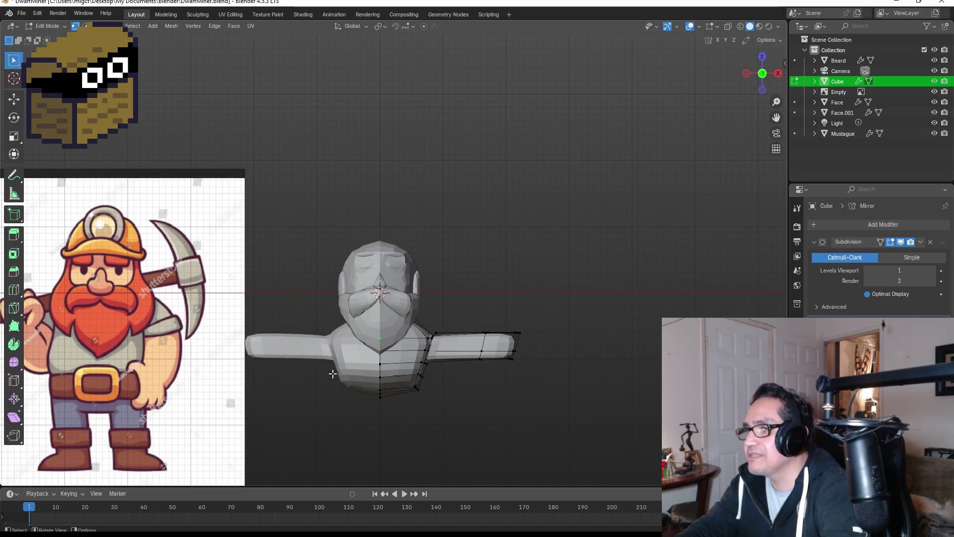
Step: Switch to wireframe shading and box-select the torso's bottom faces
left_click_drag(328, 369, 431, 413)
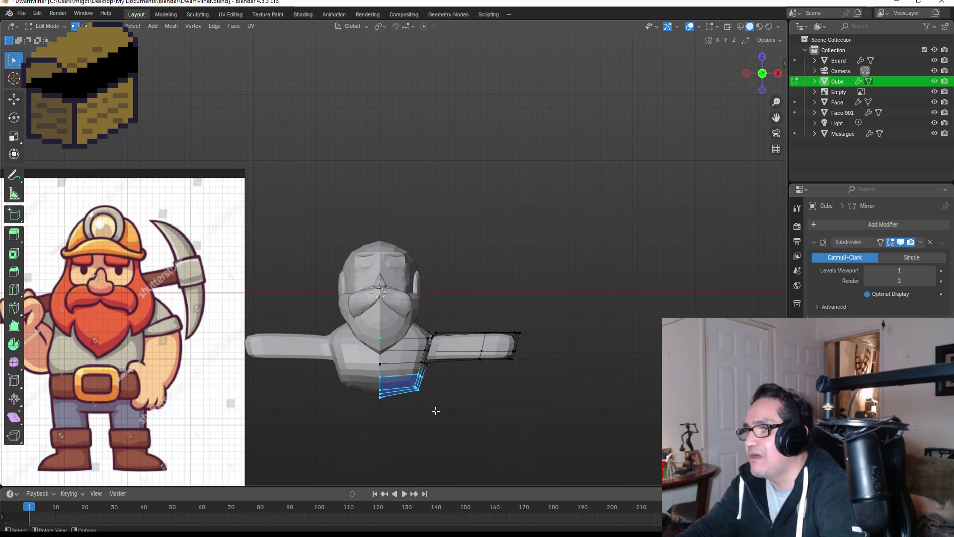
key("z")
left_click(478, 295)
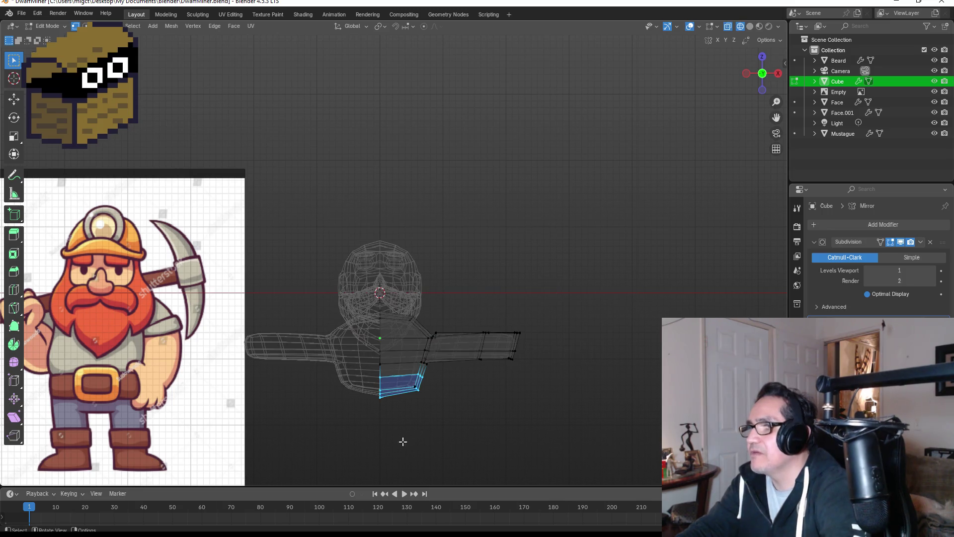
left_click(418, 414)
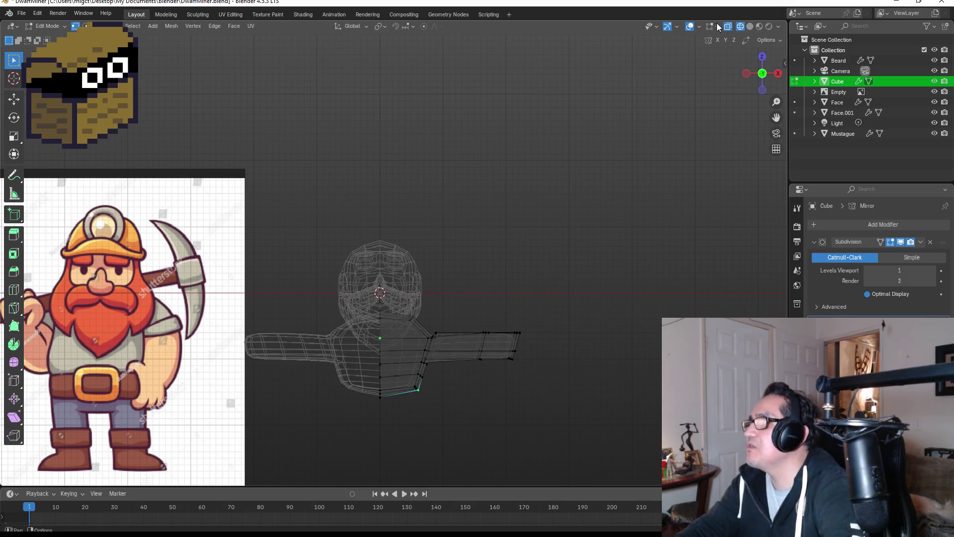
left_click_drag(367, 367, 438, 410)
Step: Lower the bottom faces along Z, exit Edit Mode and return to solid shading
key("g")
key("z")
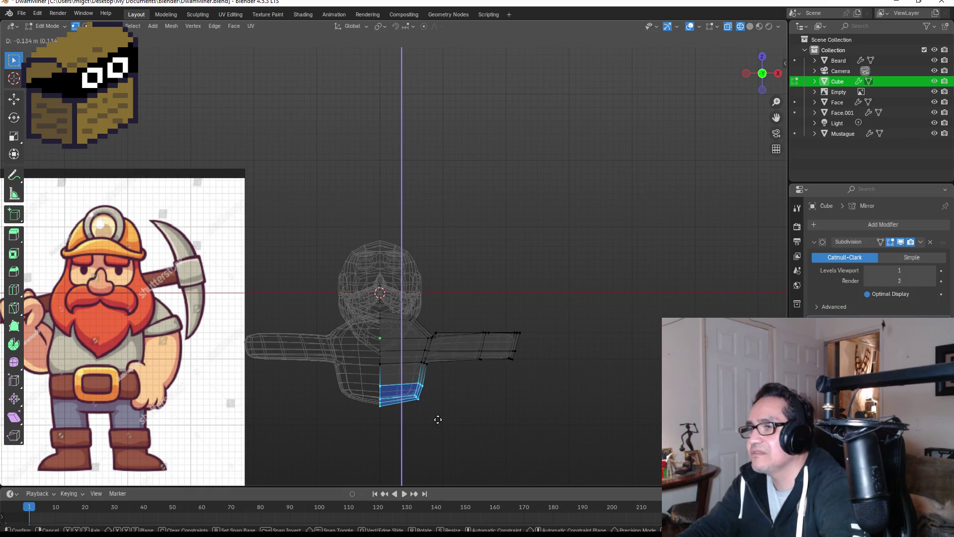
left_click(438, 419)
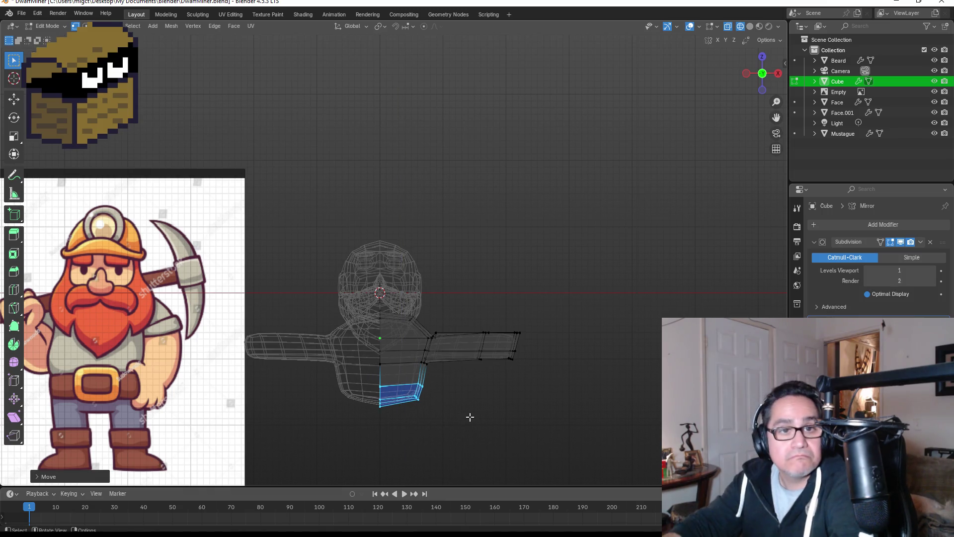
key("Tab")
key("Tab")
key("Tab")
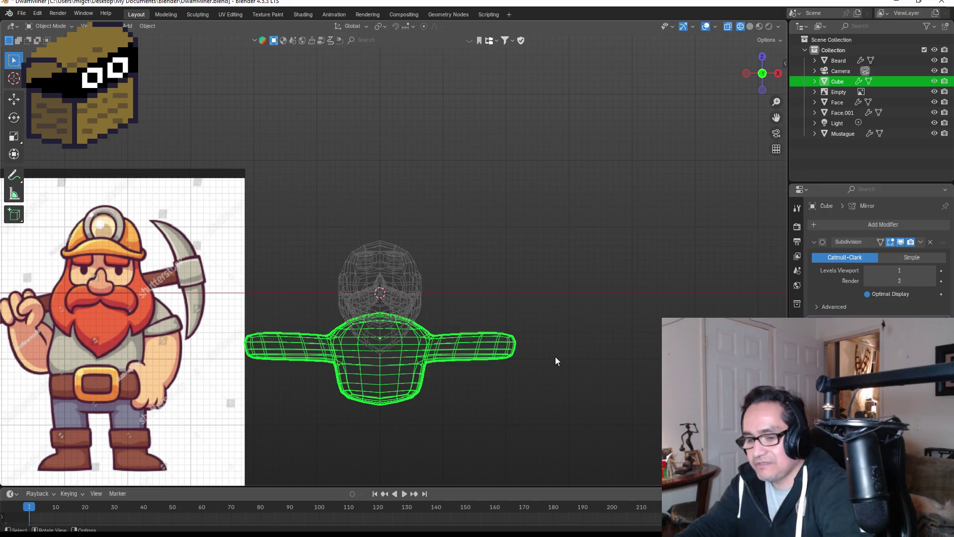
key("z")
left_click(619, 350)
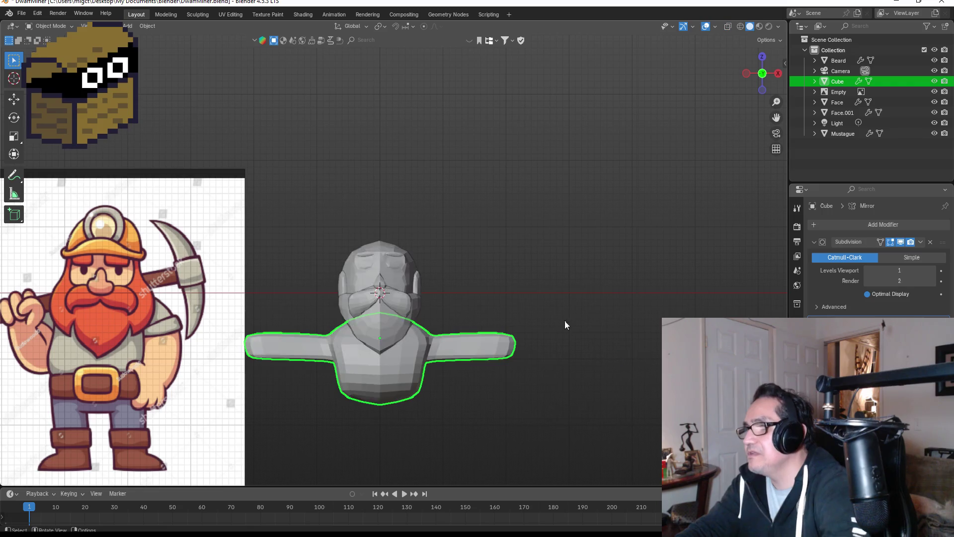
mouse_move(576, 350)
middle_mouse_down()
mouse_move(518, 373)
mouse_move(357, 386)
middle_mouse_up()
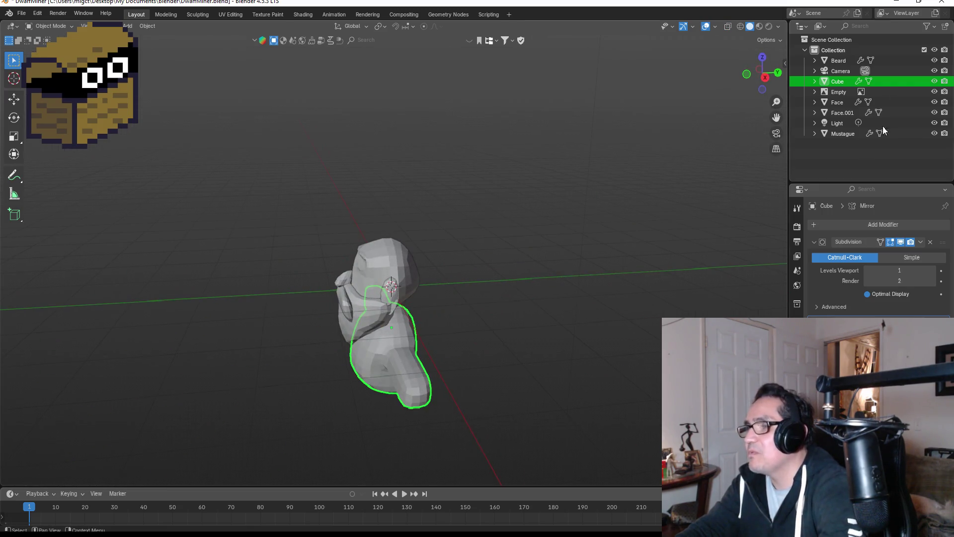
Step: Switch to top view, zoom in and enter Edit Mode on the Cube body
left_click(764, 56)
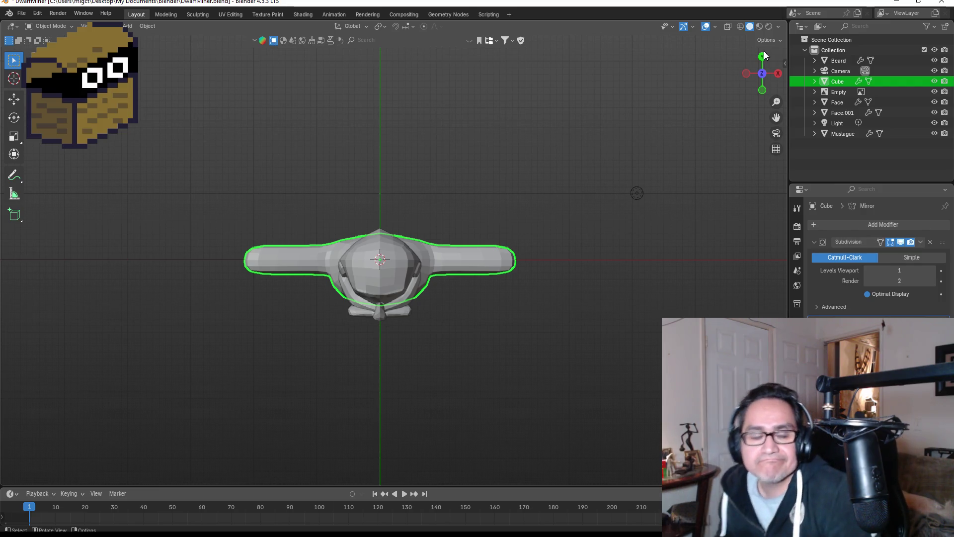
scroll(537, 273, "up", 3)
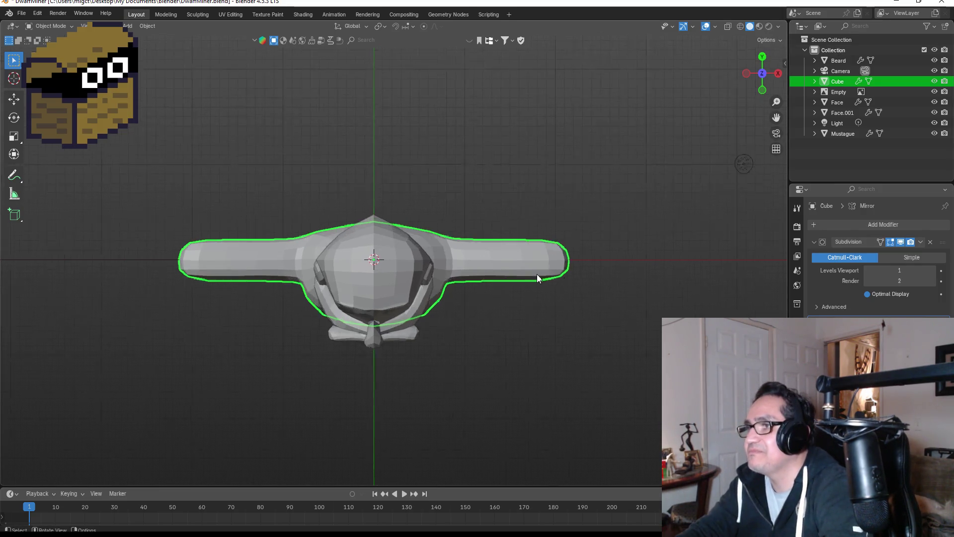
key("Tab")
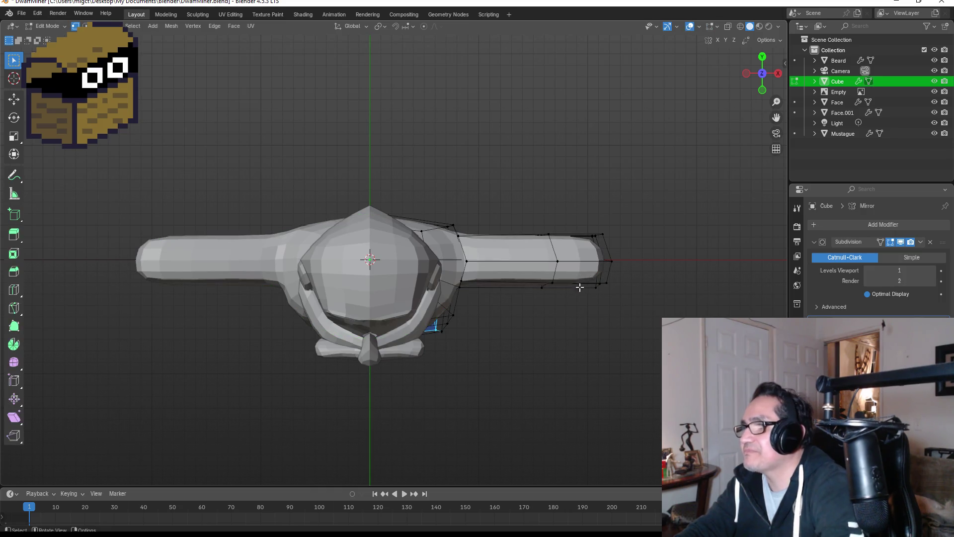
Step: Insert a new edge loop near the wrist end of the arms
key("ctrl+r")
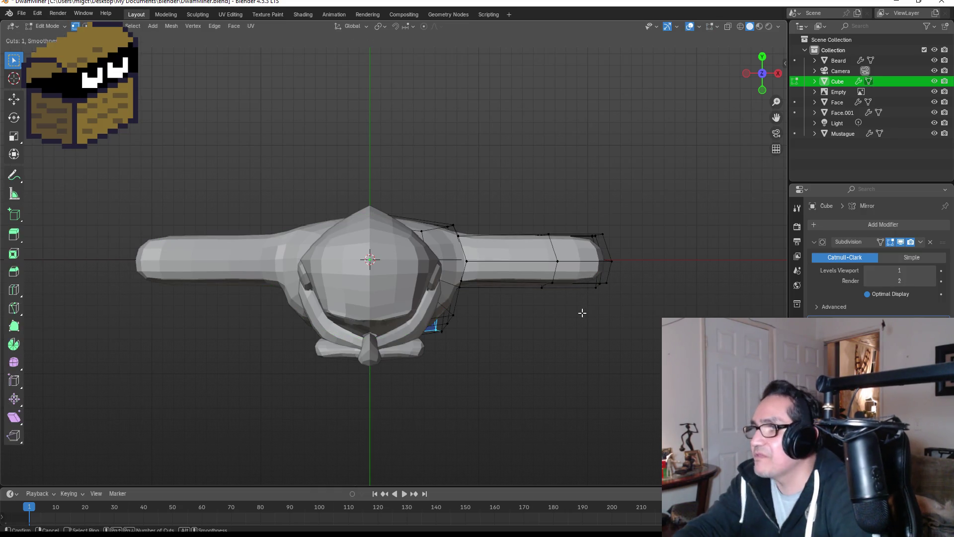
left_click(579, 260)
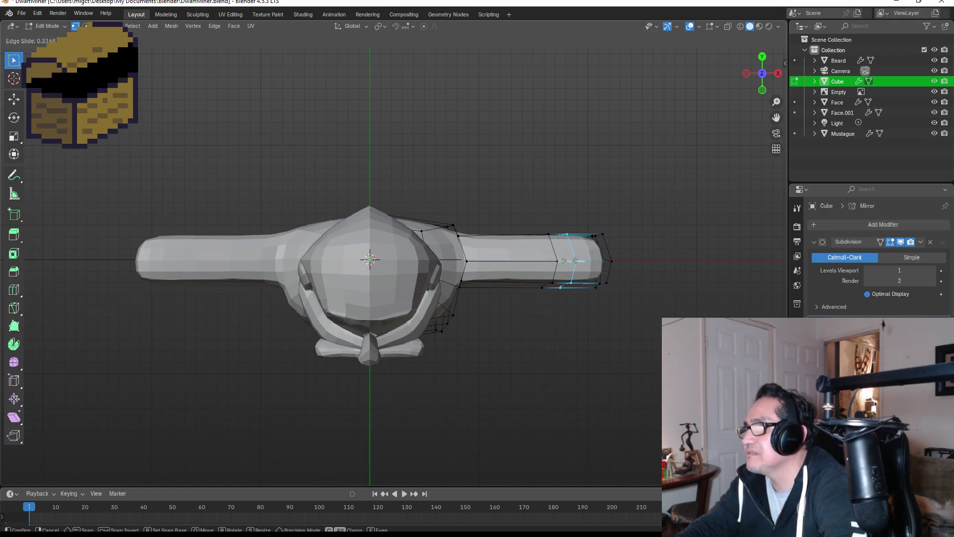
left_click(571, 261)
mouse_move(618, 277)
middle_mouse_down()
mouse_move(625, 283)
mouse_move(627, 225)
middle_mouse_up()
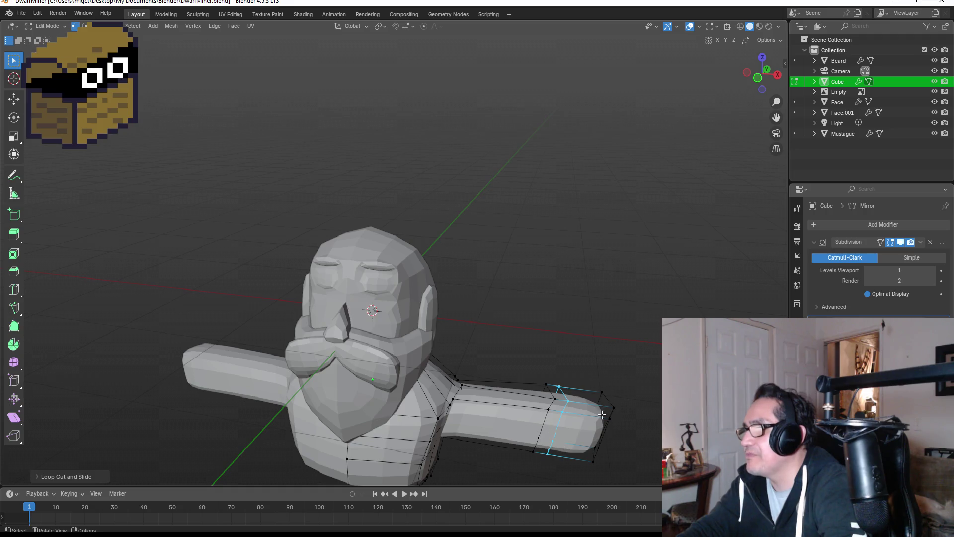
key("KP_1")
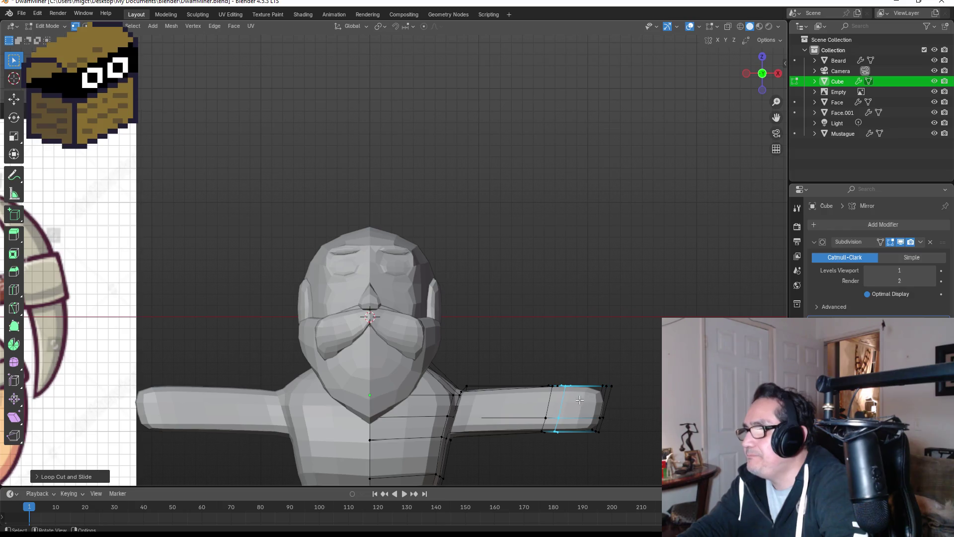
Step: Extrude a face near the right wrist forward from top view to start a thumb
middle_click_drag(239, 258, 239, 258, "shift")
key("3")
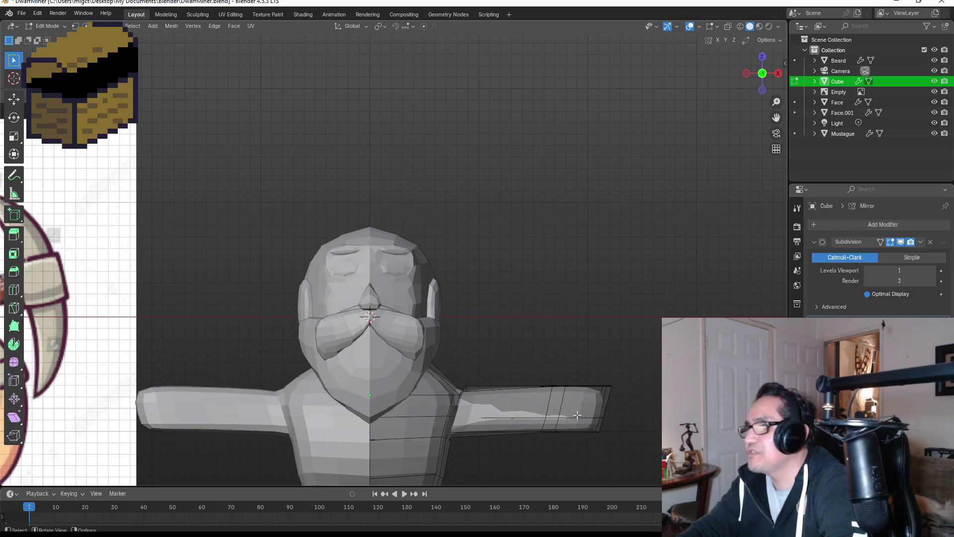
left_click(553, 402)
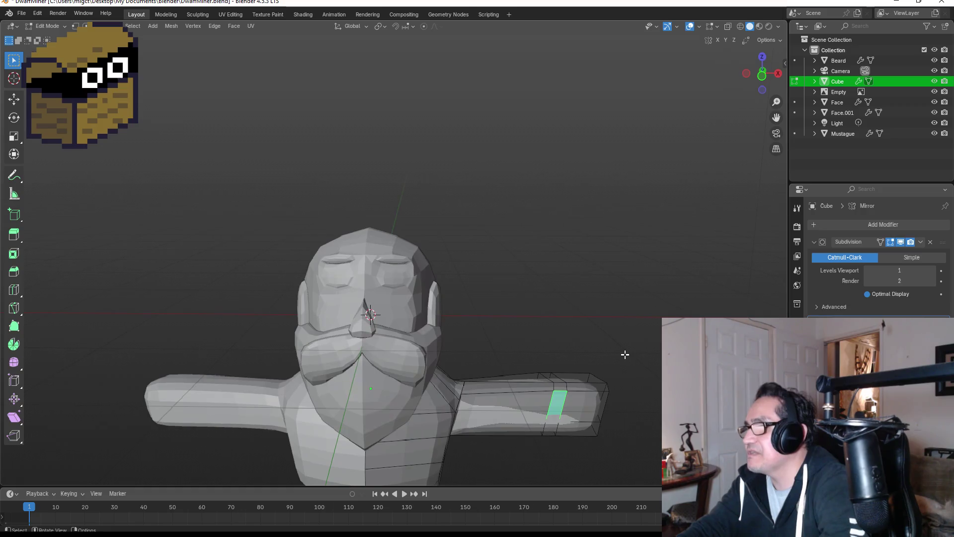
left_click(762, 56)
key("e")
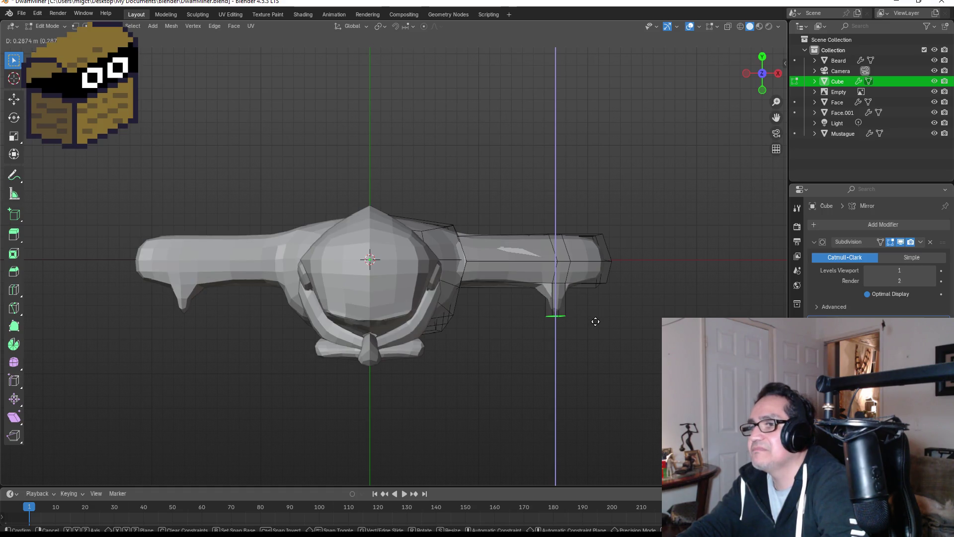
left_click(597, 322)
mouse_move(610, 318)
middle_mouse_down()
mouse_move(635, 258)
mouse_move(630, 207)
mouse_move(648, 392)
mouse_move(648, 361)
middle_mouse_up()
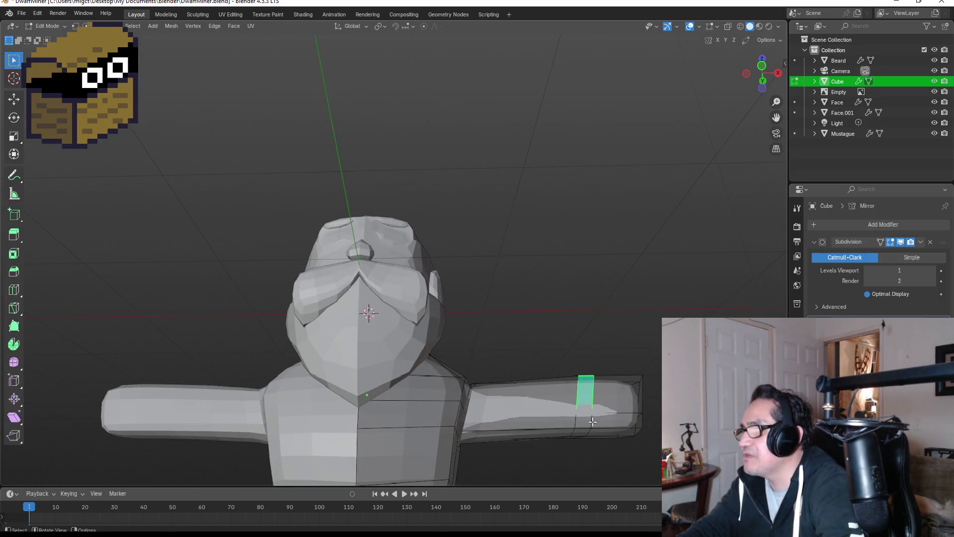
Step: Extrude the thumb stub forward a second time and preview the smoothed body
left_click(584, 405)
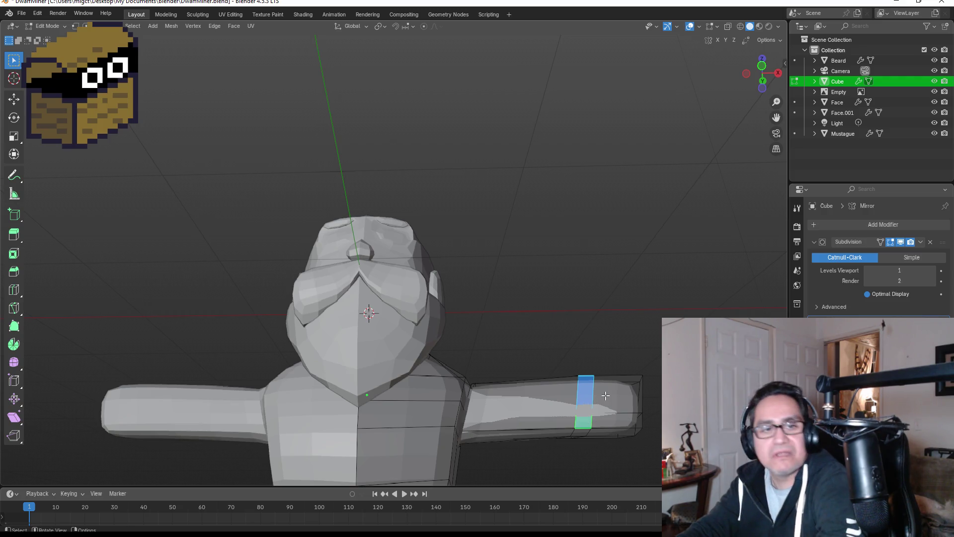
key("KP_3")
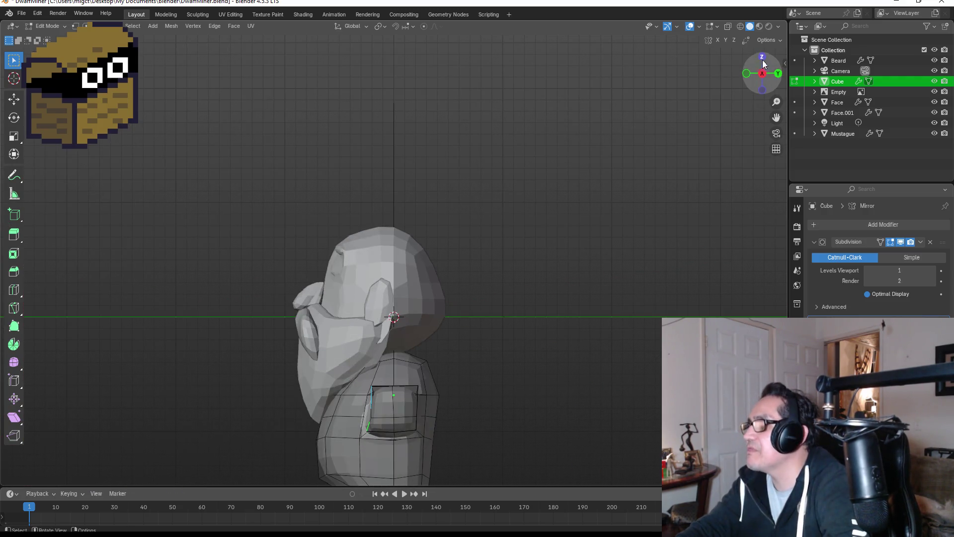
left_click(762, 59)
key("e")
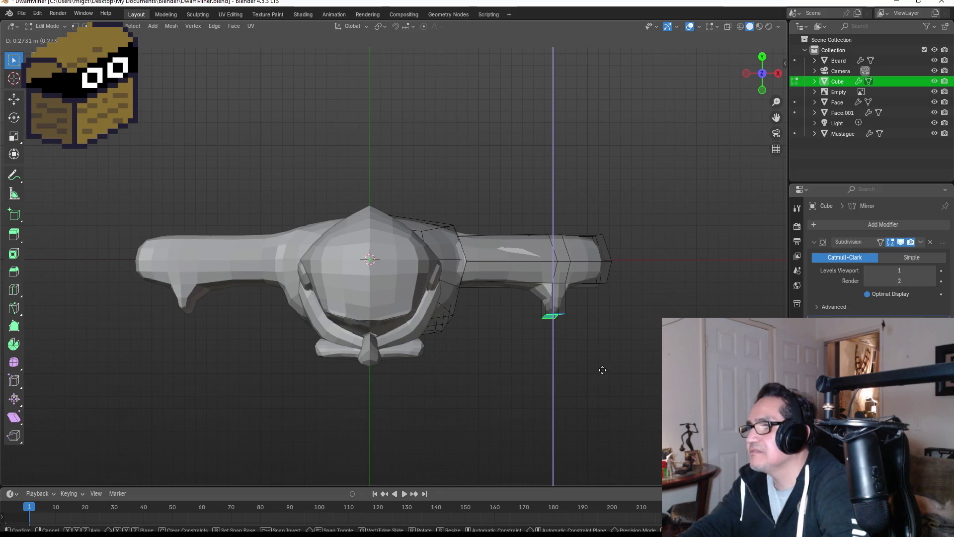
left_click(602, 369)
key("KP_1")
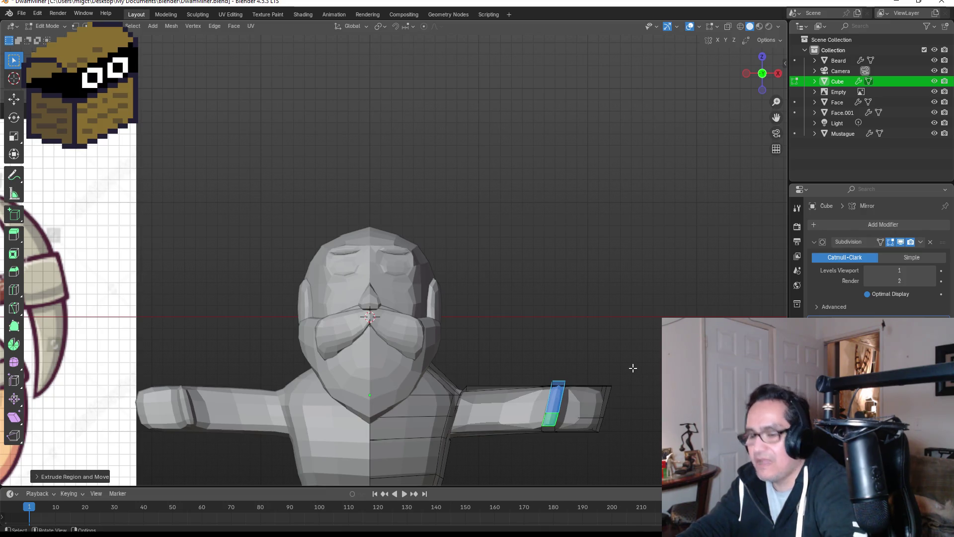
key("Tab")
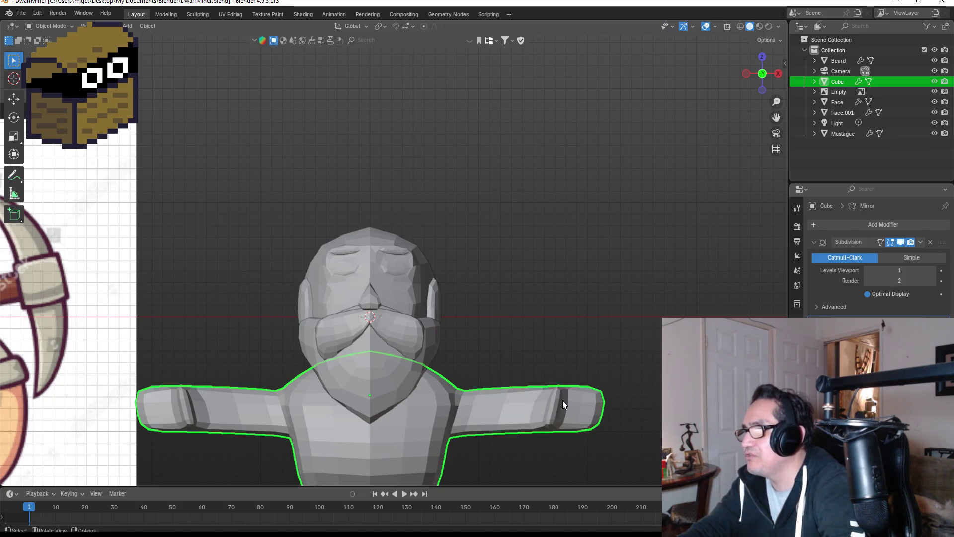
key("Tab")
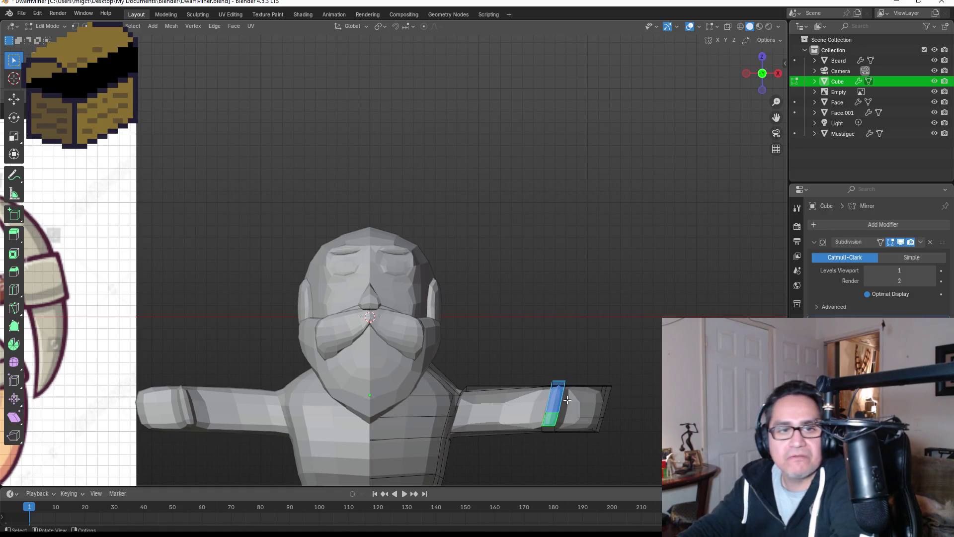
key("1")
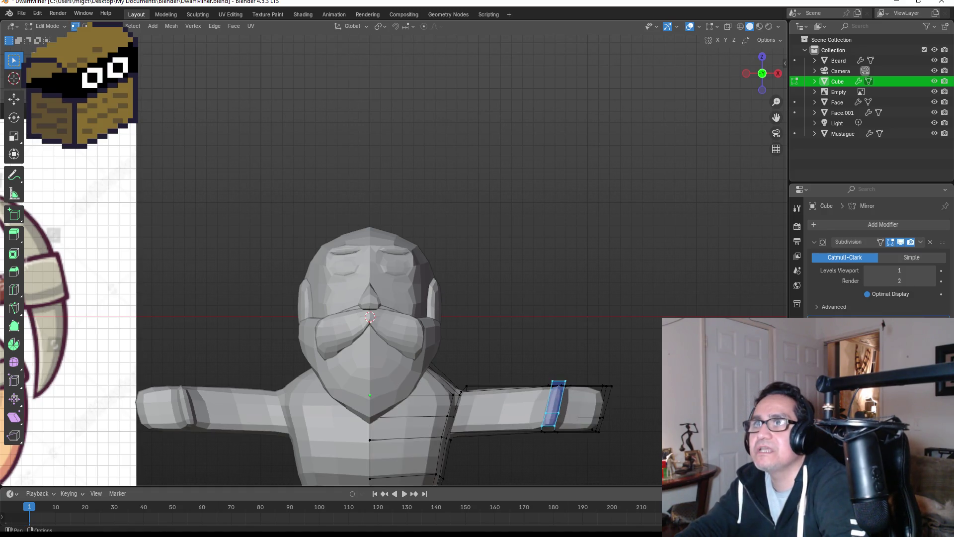
Step: Round the wrist loop with LoopTools Circle and inspect the result
right_click(560, 394)
mouse_move(528, 265)
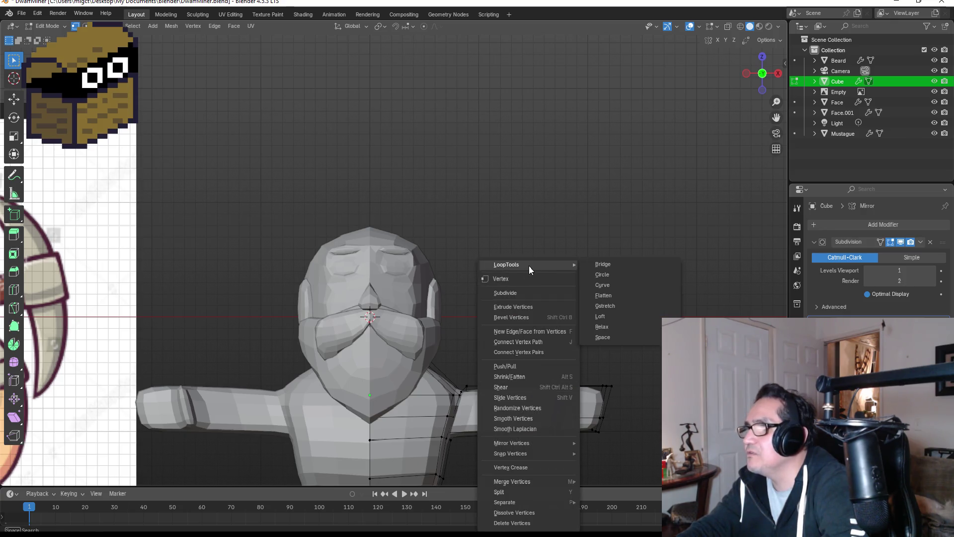
left_click(614, 277)
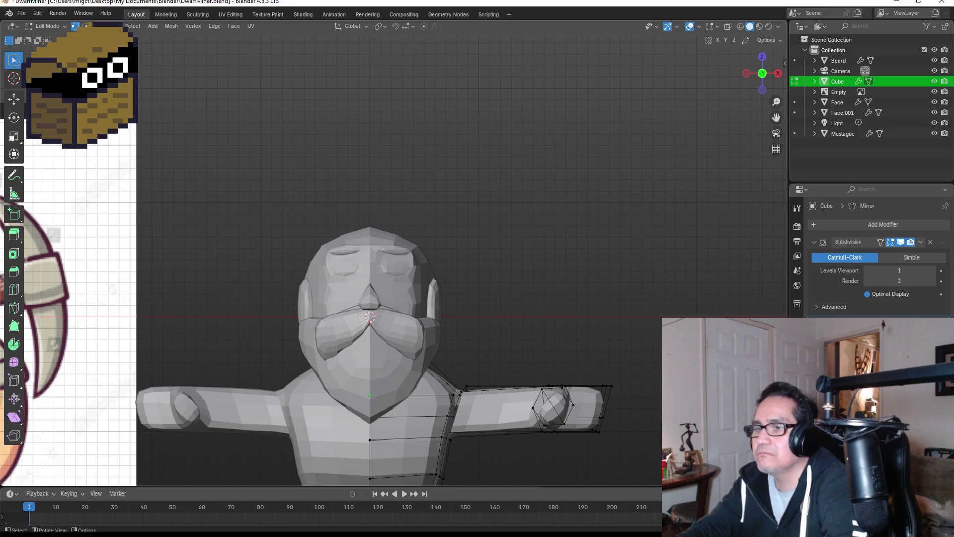
key("Tab")
mouse_move(497, 323)
middle_mouse_down()
mouse_move(555, 341)
mouse_move(628, 343)
mouse_move(635, 395)
middle_mouse_up()
mouse_move(647, 347)
middle_mouse_down()
mouse_move(614, 377)
mouse_move(579, 358)
mouse_move(557, 447)
mouse_move(633, 379)
mouse_move(616, 410)
mouse_move(604, 355)
mouse_move(497, 356)
mouse_move(511, 367)
mouse_move(547, 326)
mouse_move(559, 363)
middle_mouse_up()
scroll(637, 361, "down", 3)
Step: Paint-select an edge near the hand and move it twice to reshape the hand
key("Tab")
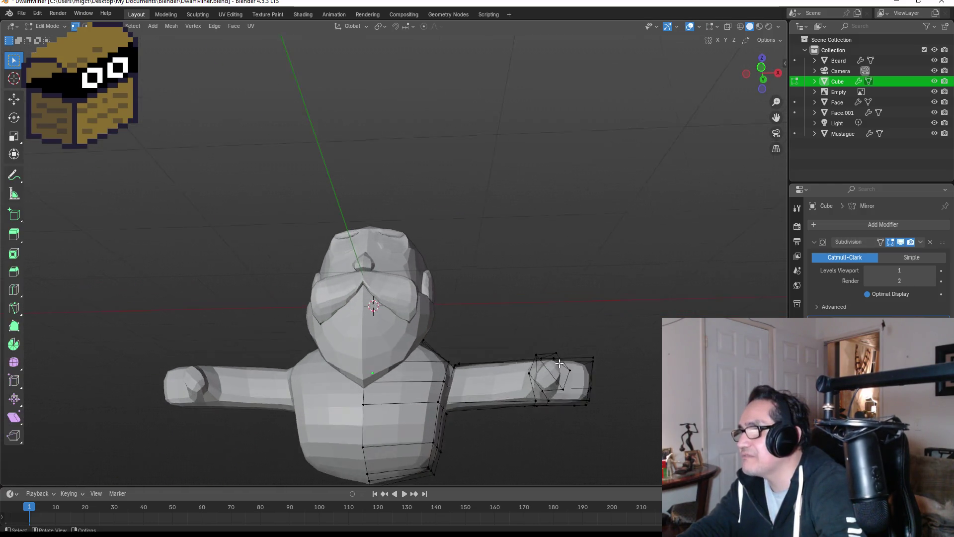
scroll(559, 363, "up", 1)
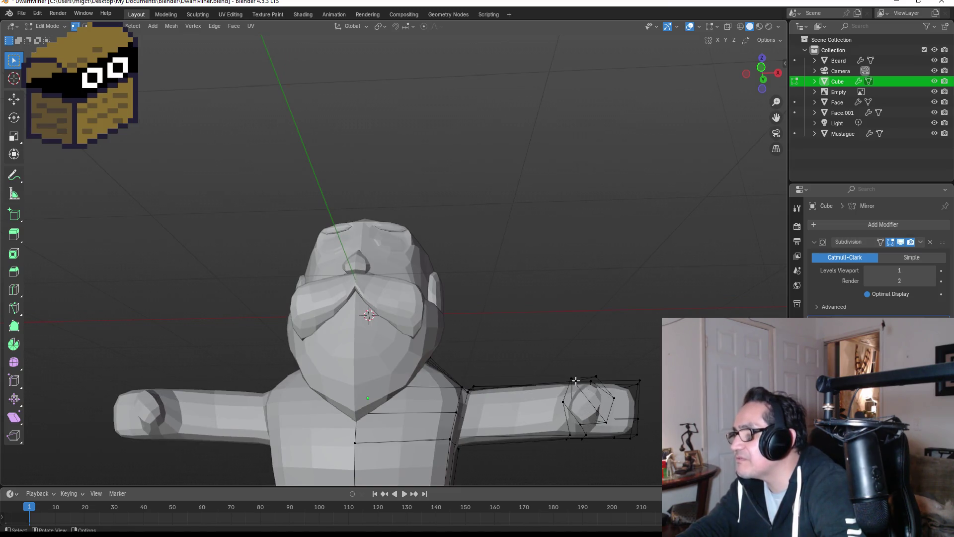
middle_click_drag(577, 380, 577, 412)
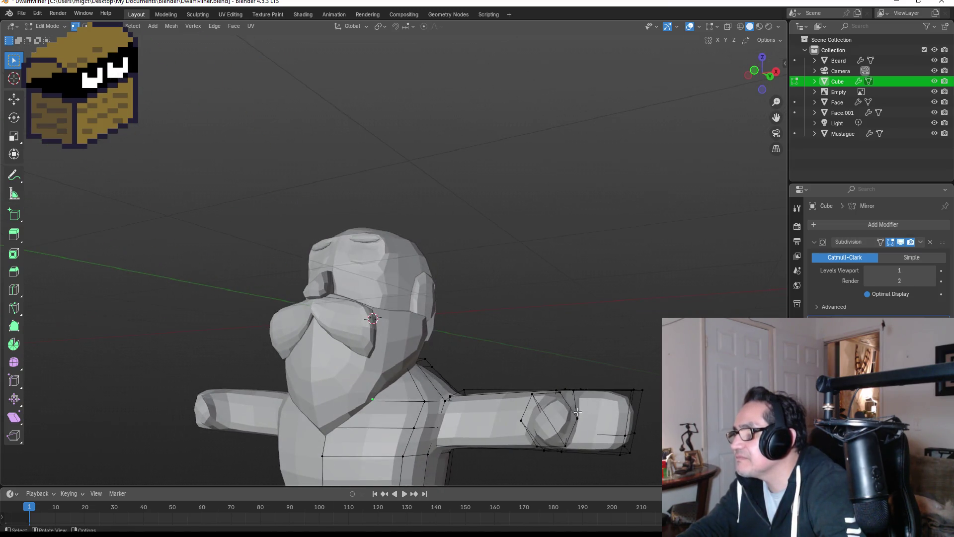
key("c")
left_click(562, 392)
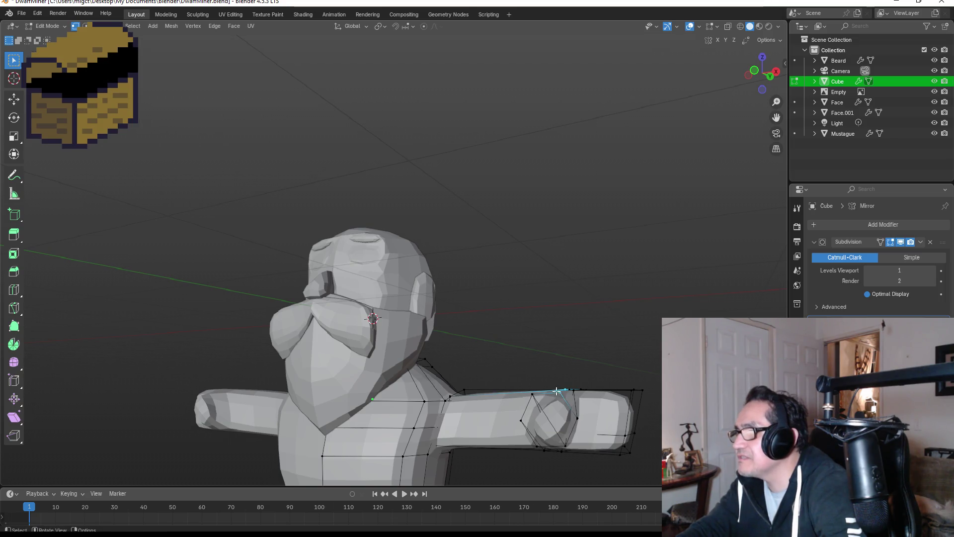
key("Escape")
key("g")
left_click(559, 416)
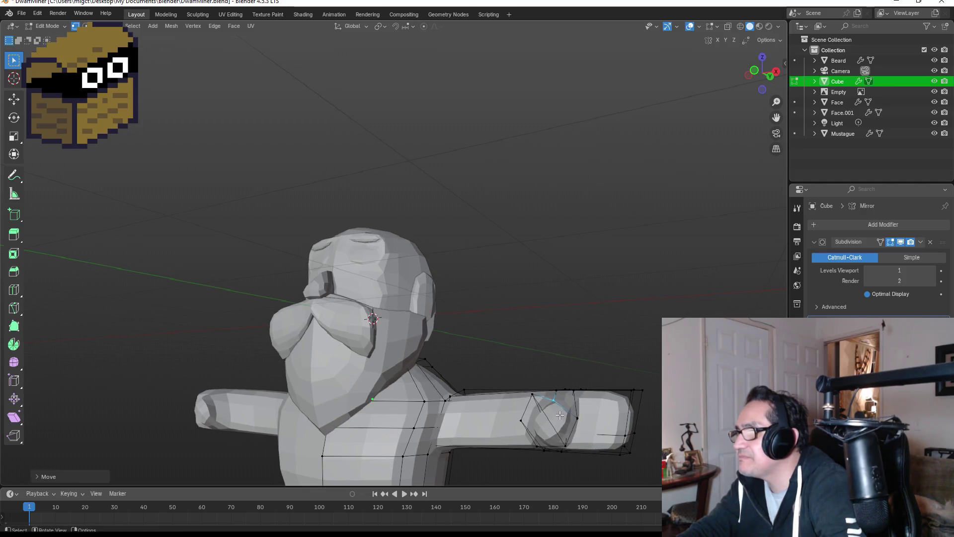
key("g")
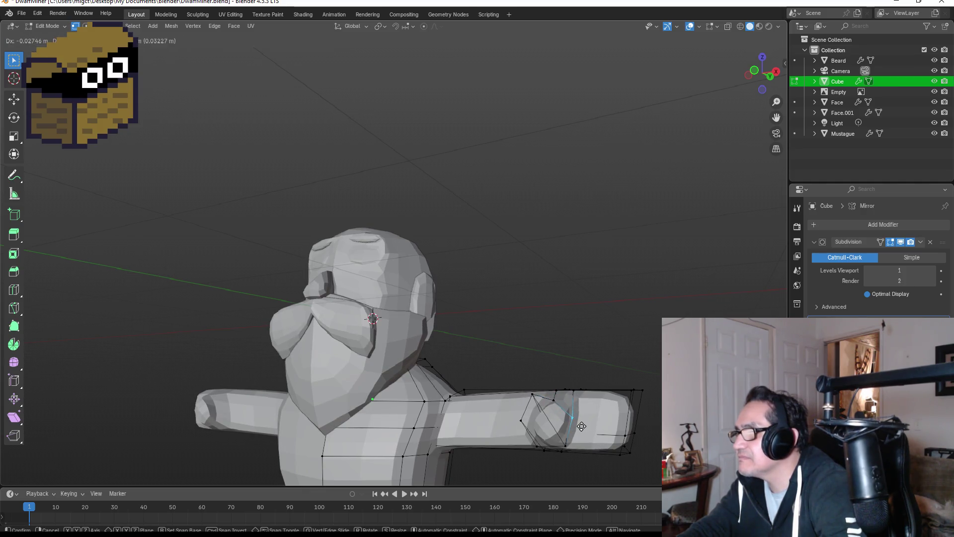
left_click(584, 427)
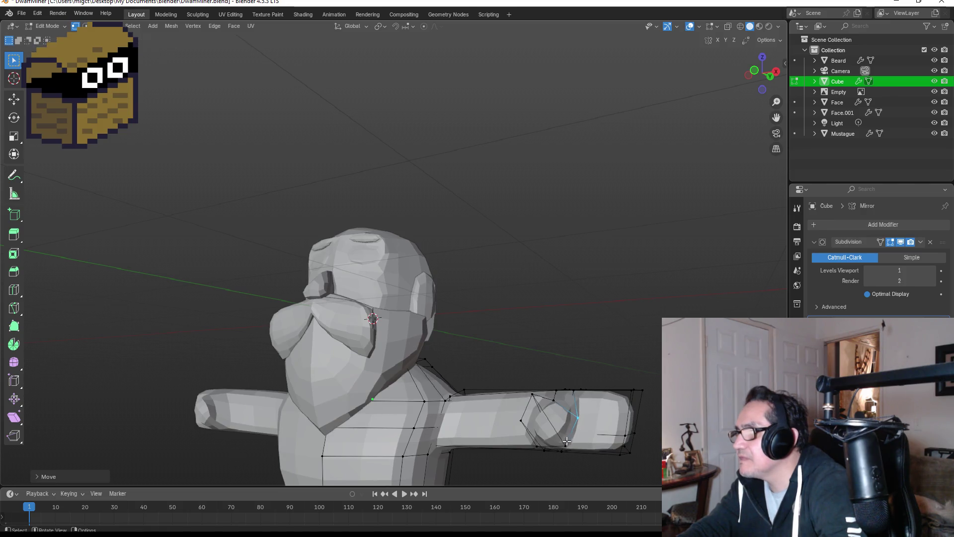
Step: Nudge the wrist vertices into a cleaner shape and return to Object Mode
left_click_drag(571, 446, 572, 447)
key("g")
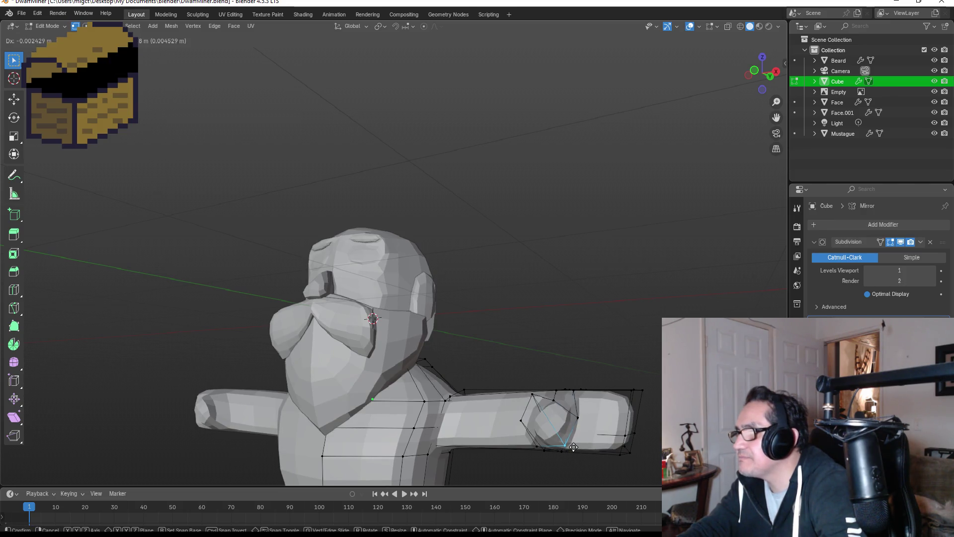
left_click(569, 437)
key("g")
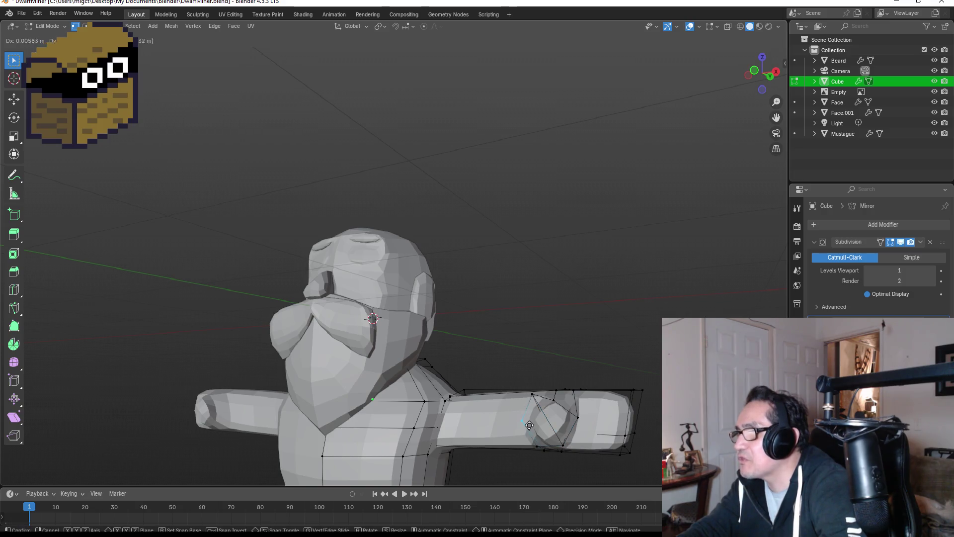
left_click(532, 426)
key("g")
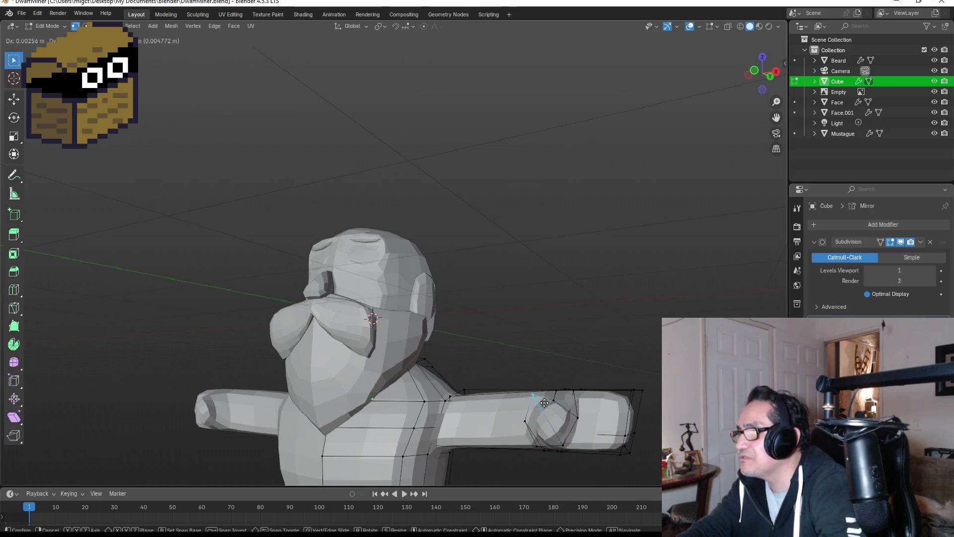
left_click(548, 404)
key("Tab")
mouse_move(548, 404)
middle_mouse_down()
mouse_move(512, 395)
mouse_move(606, 362)
mouse_move(587, 361)
mouse_move(629, 374)
mouse_move(649, 333)
mouse_move(619, 368)
mouse_move(489, 381)
mouse_move(468, 407)
middle_mouse_up()
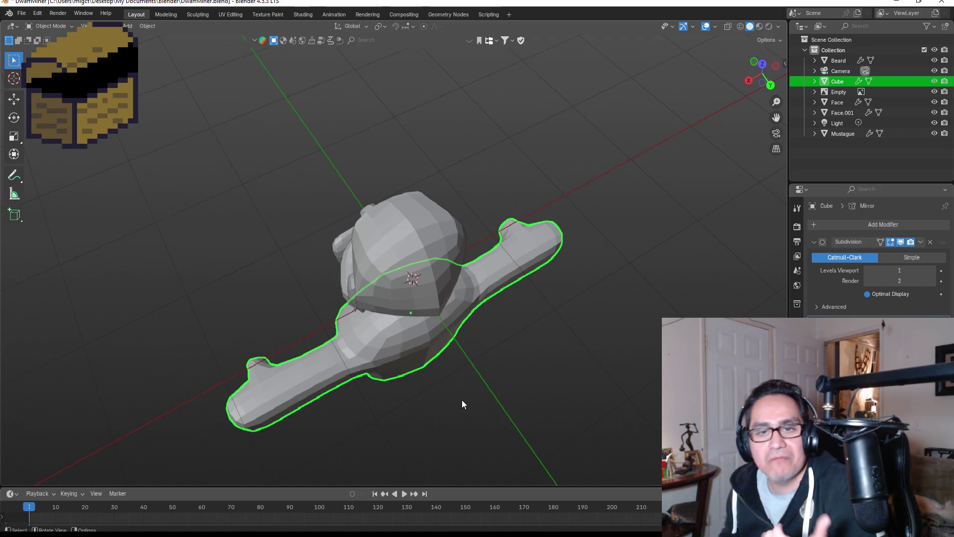
Step: Orbit around the dwarf, select the body mesh and enter Edit Mode in a tilted view
mouse_move(519, 329)
middle_mouse_down()
mouse_move(528, 277)
mouse_move(498, 266)
mouse_move(497, 279)
middle_mouse_up()
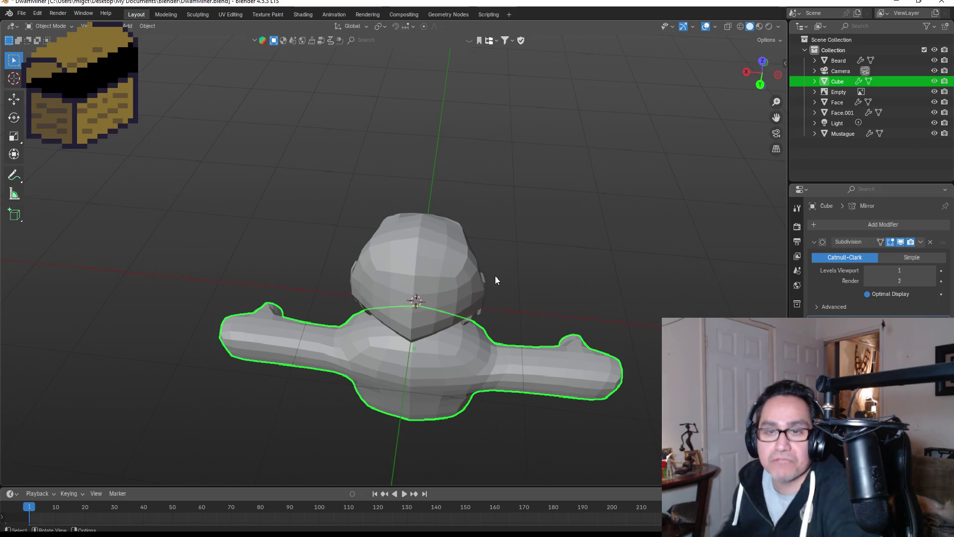
mouse_move(491, 281)
middle_mouse_down()
mouse_move(733, 208)
mouse_move(592, 338)
mouse_move(504, 383)
middle_mouse_up()
left_click(477, 397)
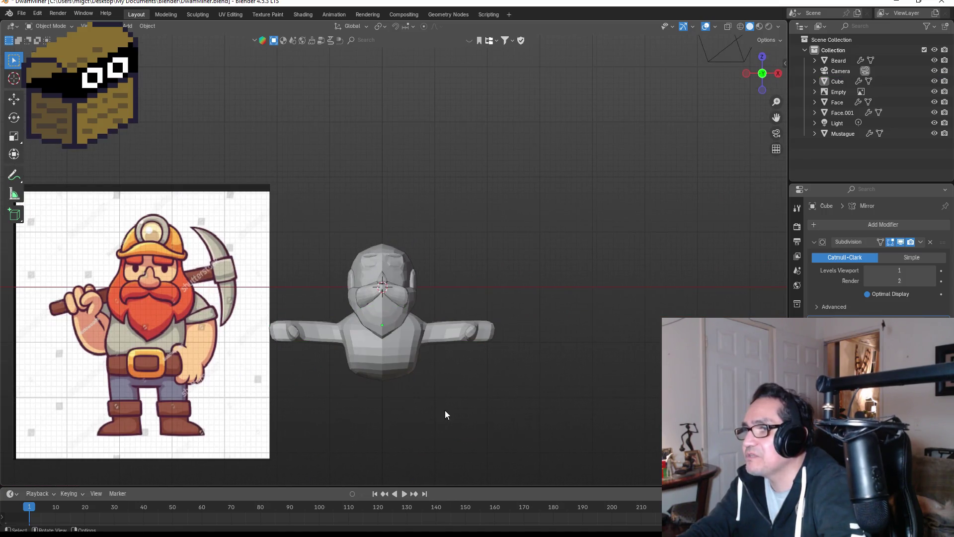
left_click(393, 356)
key("Tab")
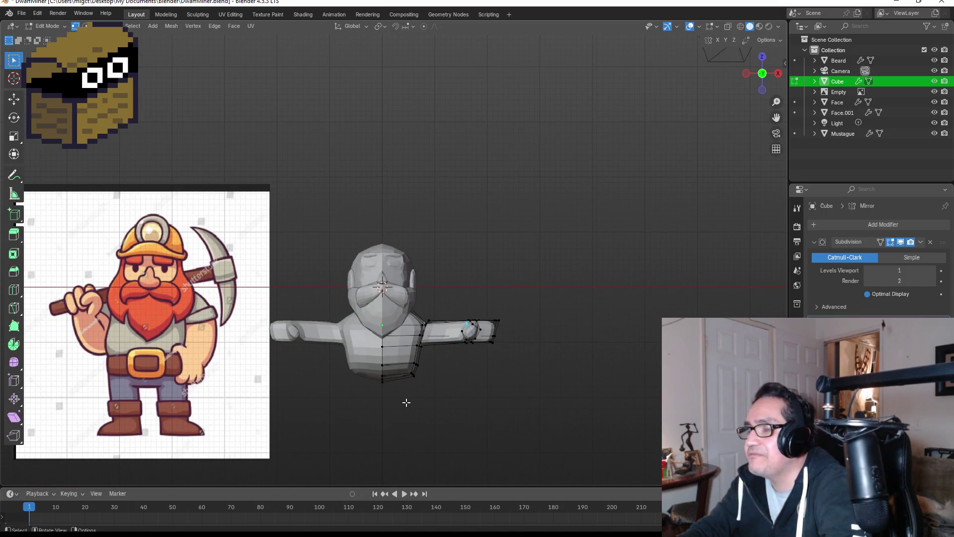
mouse_move(404, 394)
middle_mouse_down()
mouse_move(418, 396)
mouse_move(426, 334)
mouse_move(367, 320)
middle_mouse_up()
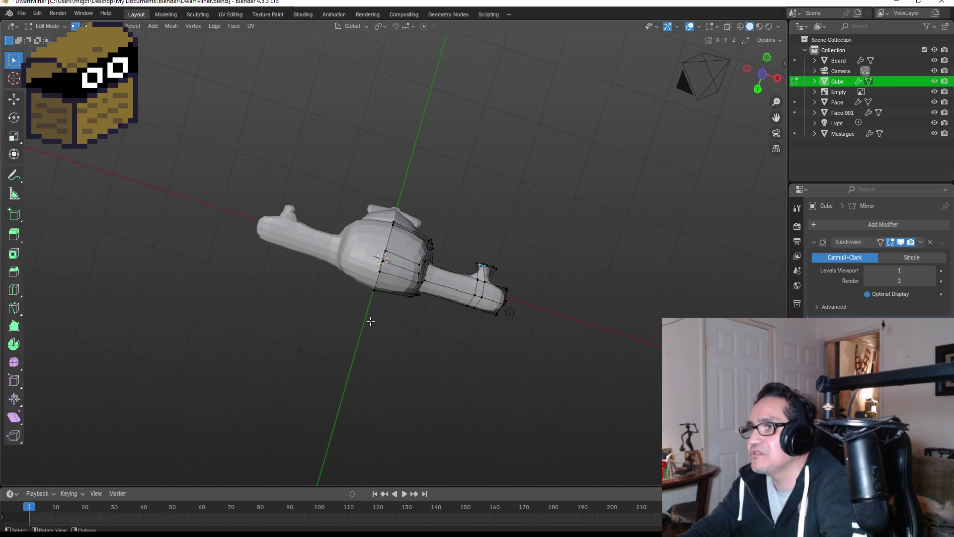
scroll(367, 320, "up", 3)
key("shift+h")
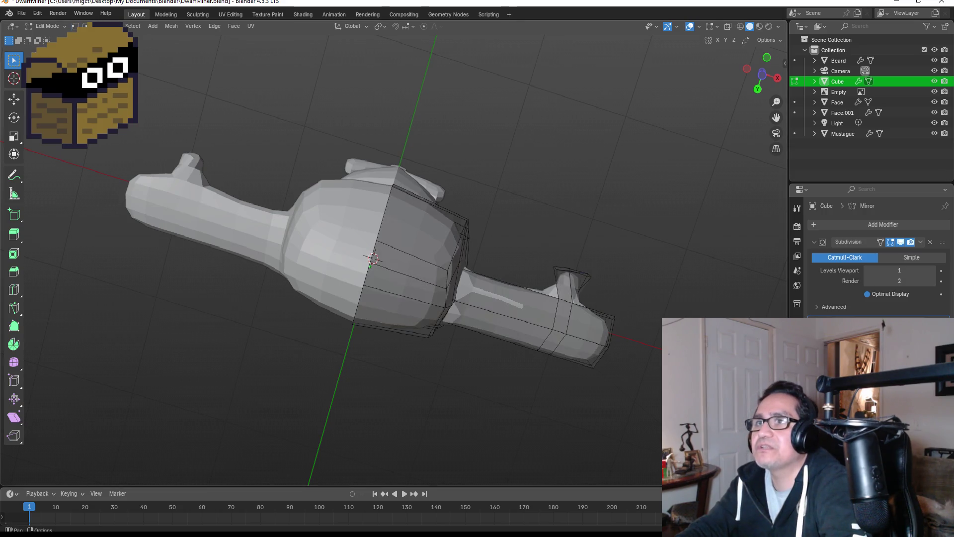
Step: Select the face strips on the torso underside
left_click(396, 290)
left_click(402, 314, "shift")
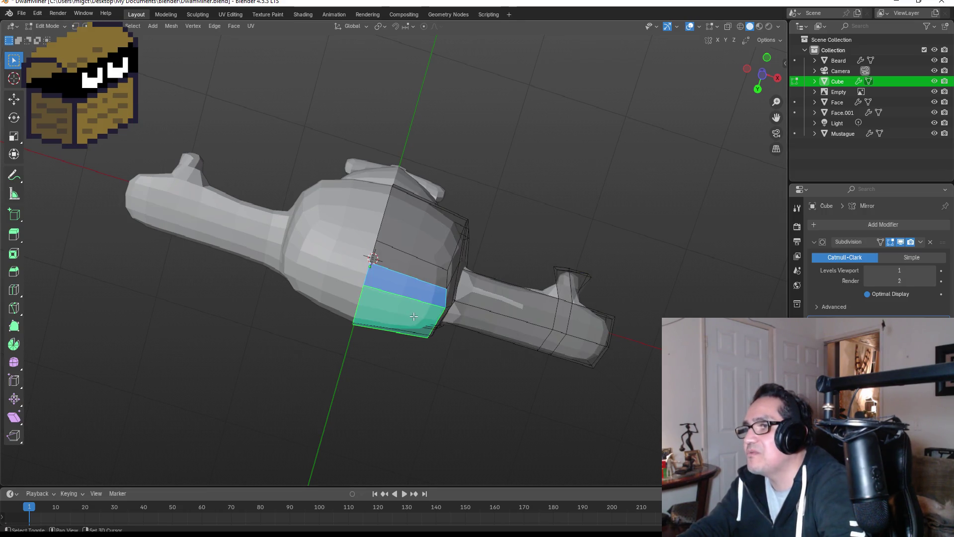
mouse_move(402, 314)
middle_mouse_down()
mouse_move(479, 251)
mouse_move(473, 266)
middle_mouse_up()
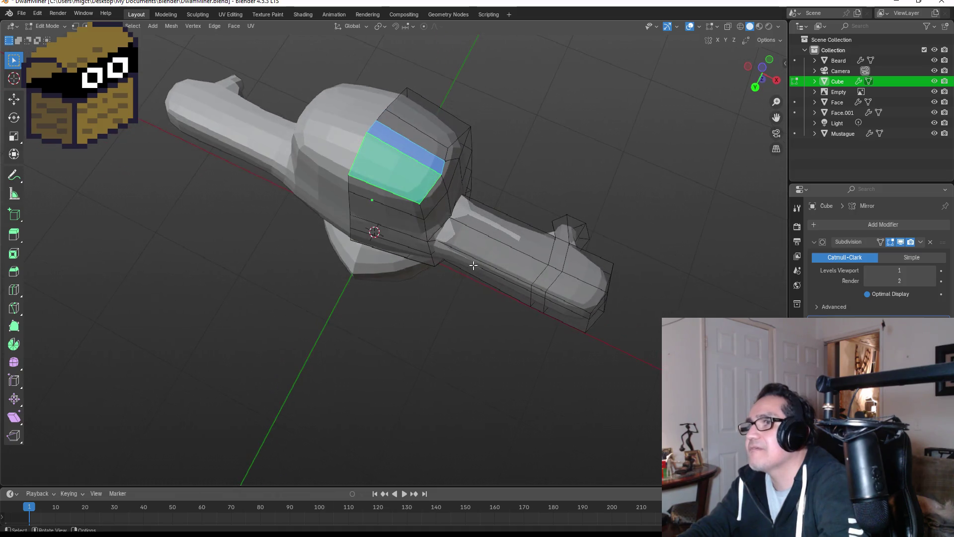
left_click(421, 145, "shift")
mouse_move(421, 145)
middle_mouse_down()
mouse_move(456, 312)
mouse_move(416, 246)
middle_mouse_up()
left_click(437, 303, "shift")
Step: From Bottom view, add the remaining underside faces and delete them
key("grave")
left_click(468, 338)
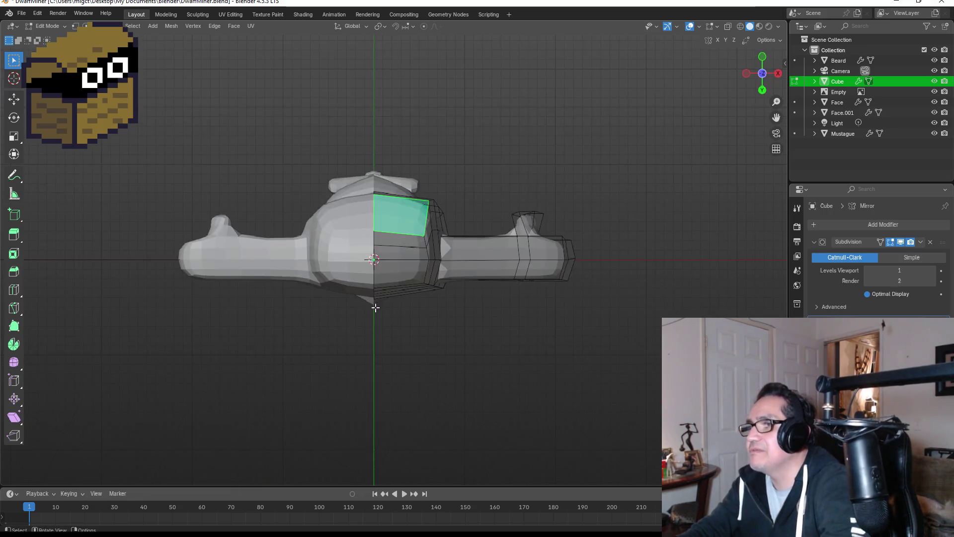
left_click(401, 242, "shift")
left_click(393, 269, "shift")
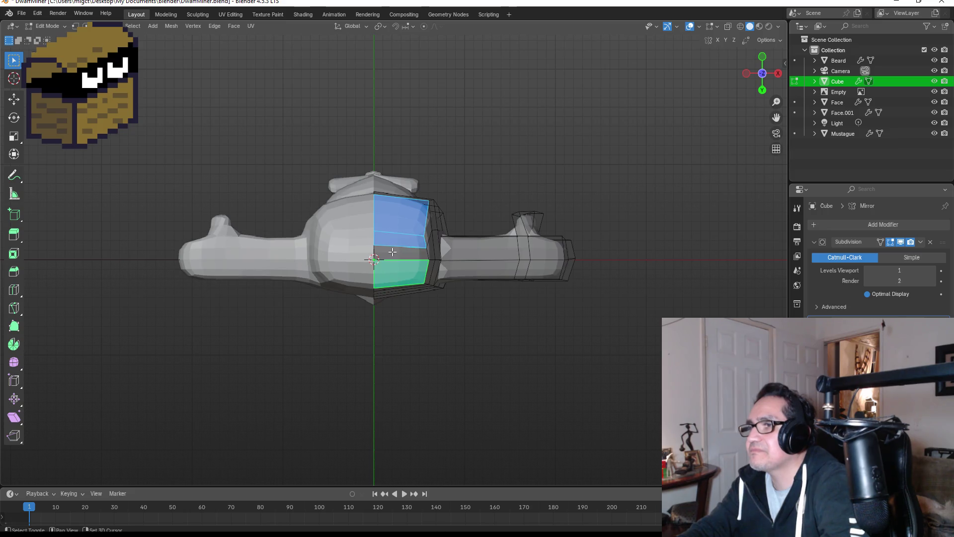
left_click(392, 251, "shift")
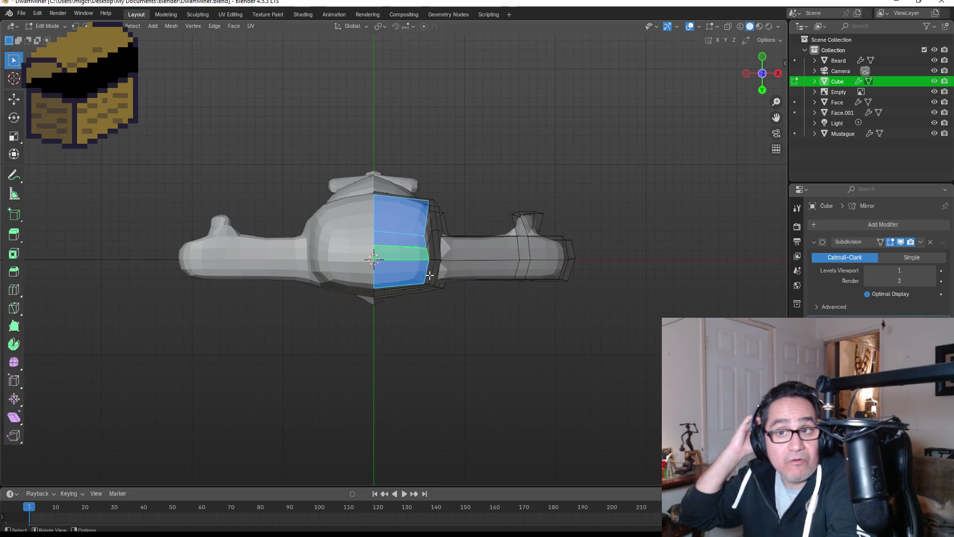
key("x")
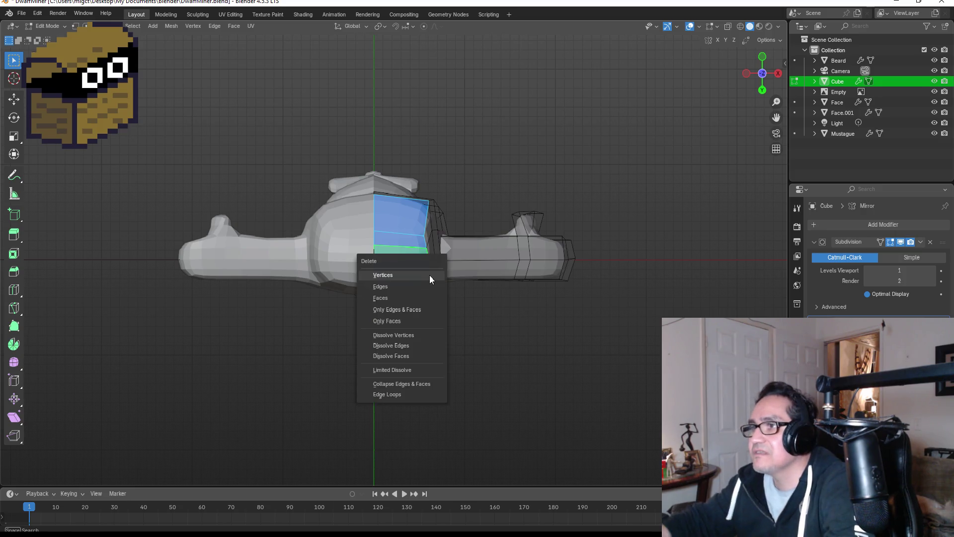
left_click(410, 296)
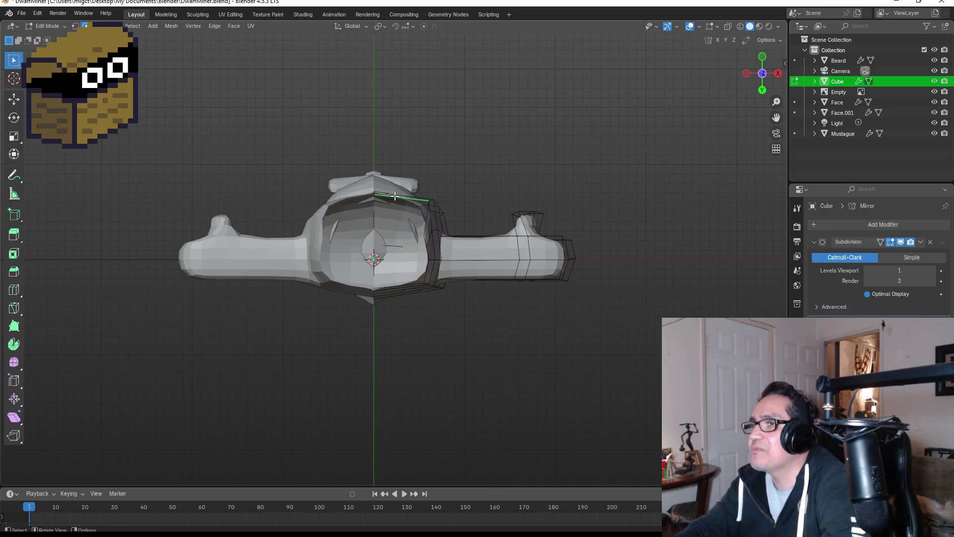
Step: Select the edge loop around the new bottom opening and return to front view
middle_click_drag(521, 197, 495, 237)
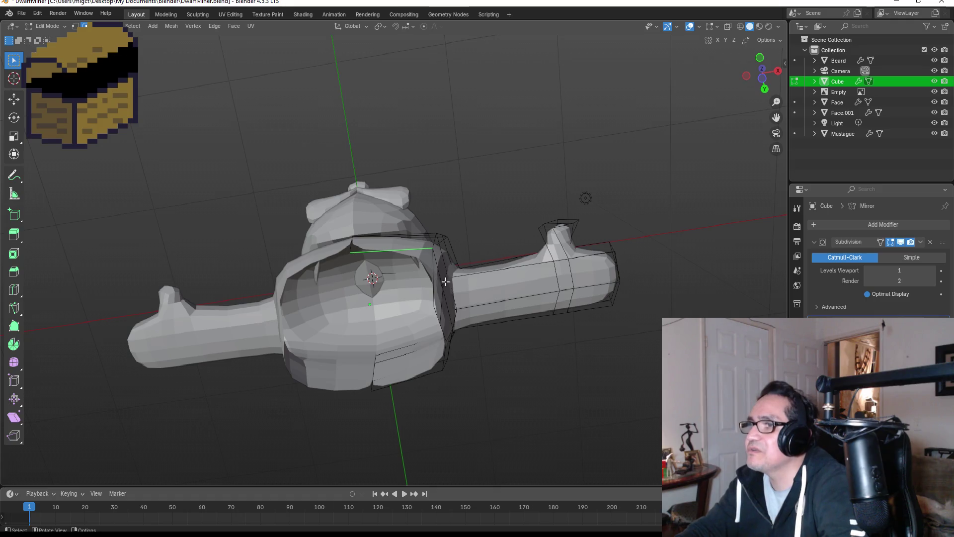
key("alt")
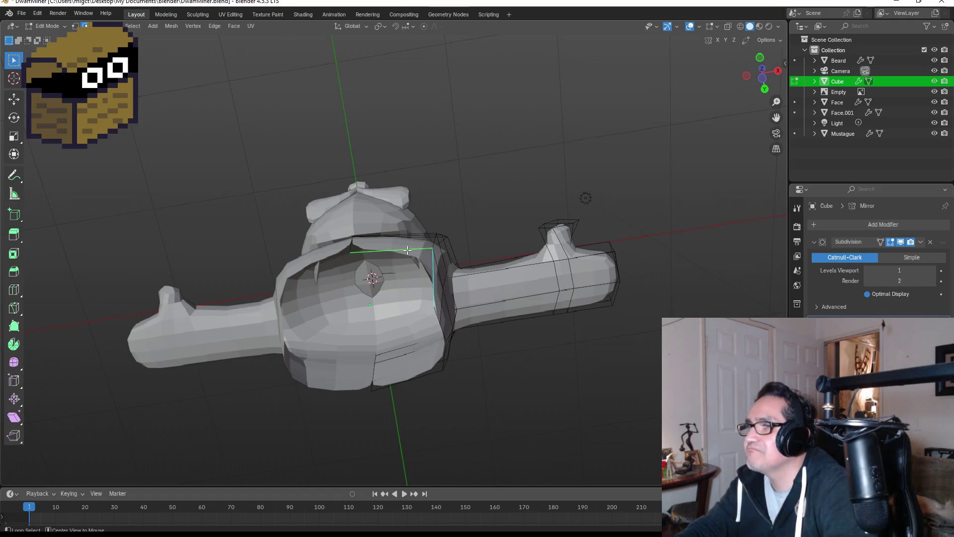
middle_click_drag(450, 353, 454, 298)
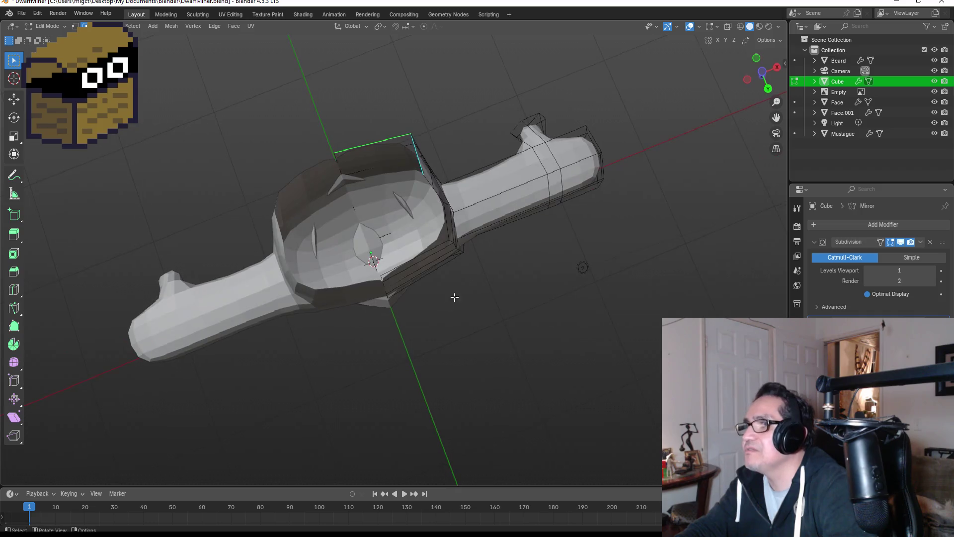
left_click(428, 181, "alt")
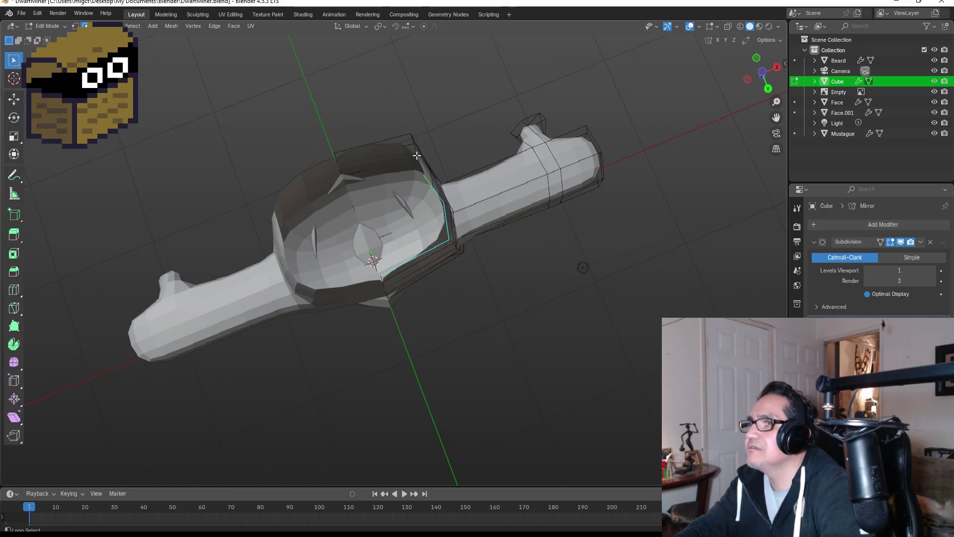
middle_click_drag(507, 245, 534, 344)
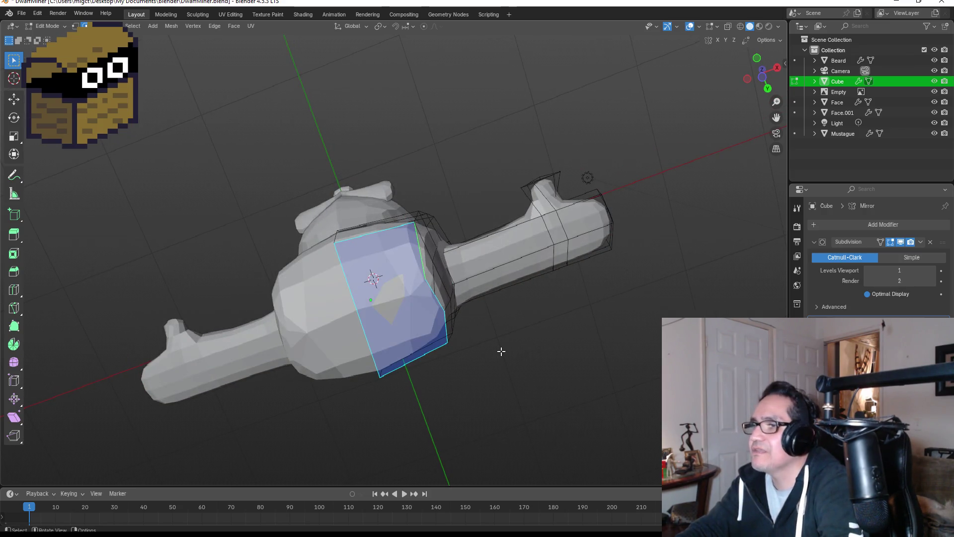
key("KP_1")
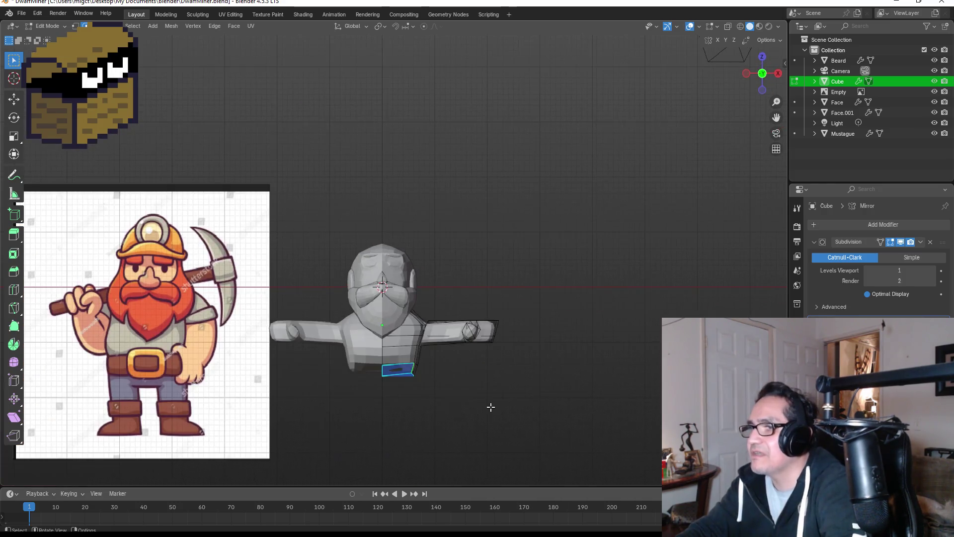
Step: In side view, box-select the lower torso's left-side vertices and move them along Y
key("Tab")
mouse_move(475, 394)
middle_mouse_down()
mouse_move(456, 319)
mouse_move(419, 352)
mouse_move(445, 379)
mouse_move(437, 353)
mouse_move(418, 343)
mouse_move(387, 348)
mouse_move(345, 390)
middle_mouse_up()
key("Tab")
key("KP_1")
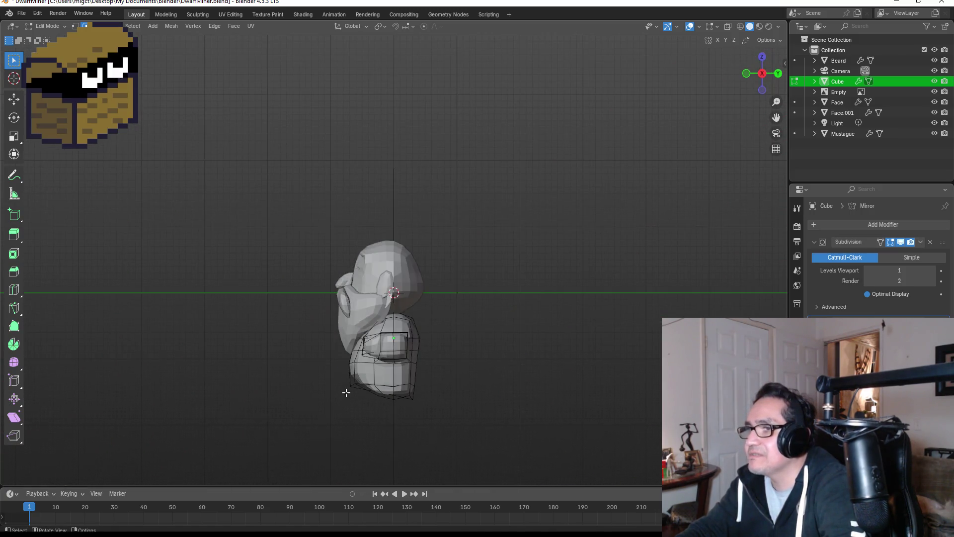
key("Tab")
key("Tab")
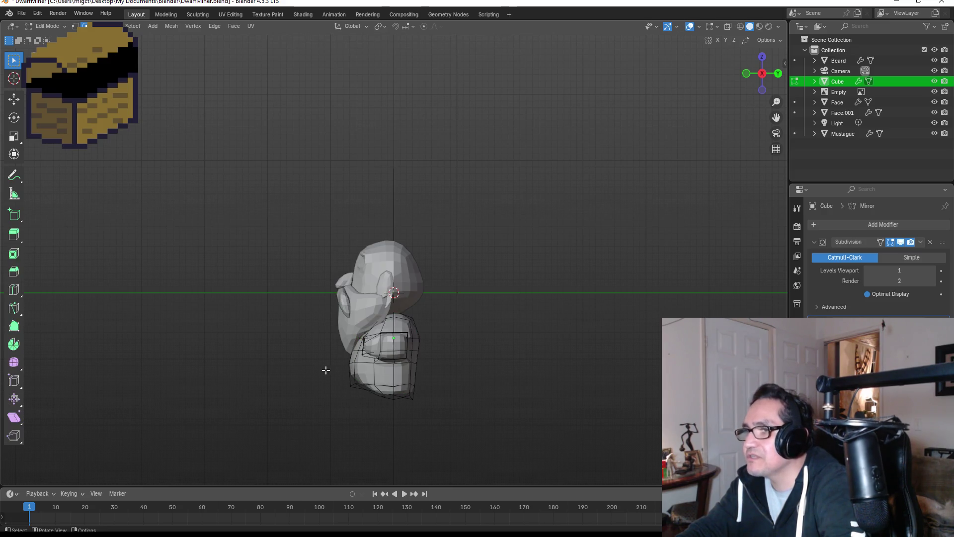
key("1")
left_click_drag(323, 348, 361, 395)
key("g")
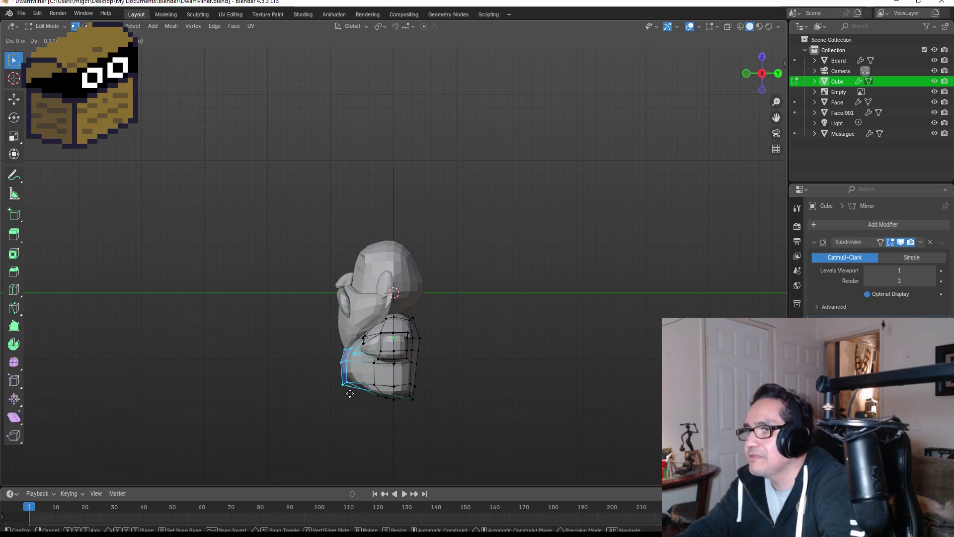
key("y")
key("y")
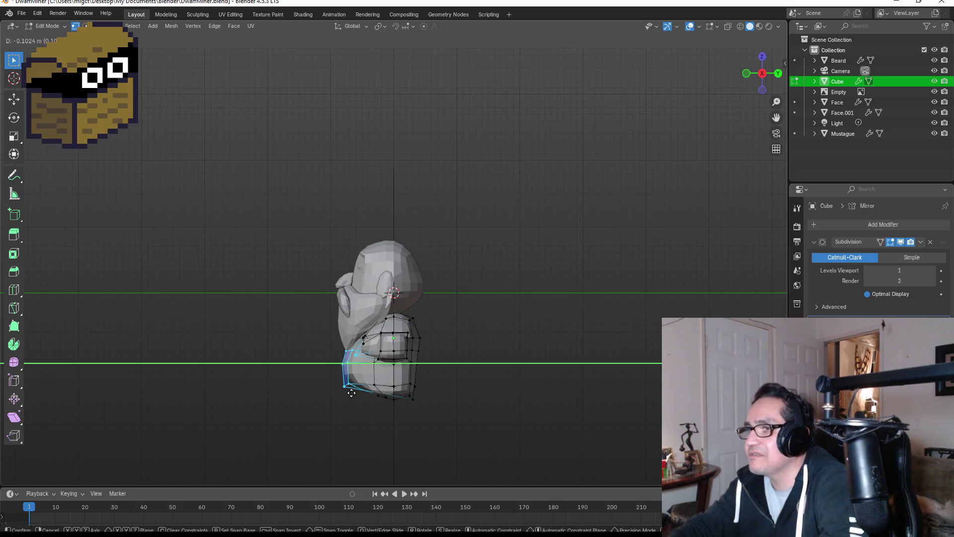
left_click(352, 393)
Step: Add a centred horizontal loop cut around the lower torso and return to Object Mode
left_click(416, 391)
mouse_move(451, 393)
middle_mouse_down()
mouse_move(486, 367)
mouse_move(571, 351)
middle_mouse_up()
key("KP_1")
key("KP_3")
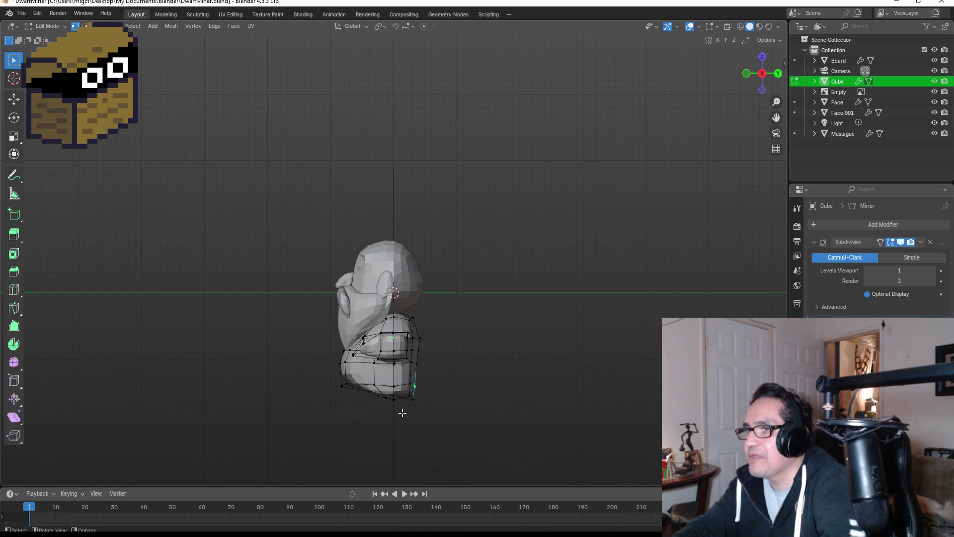
key("ctrl+r")
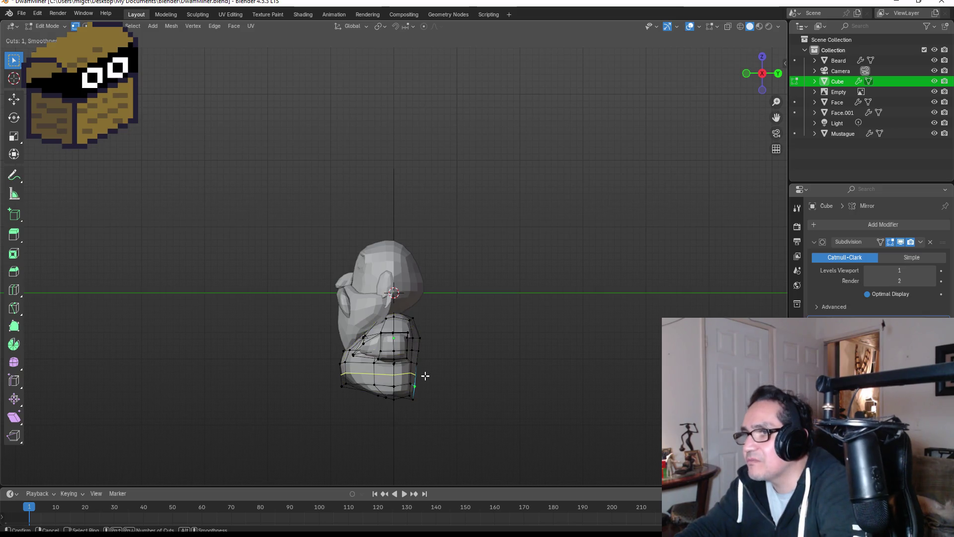
left_click(423, 379)
right_click(423, 379)
middle_click_drag(517, 383, 649, 371)
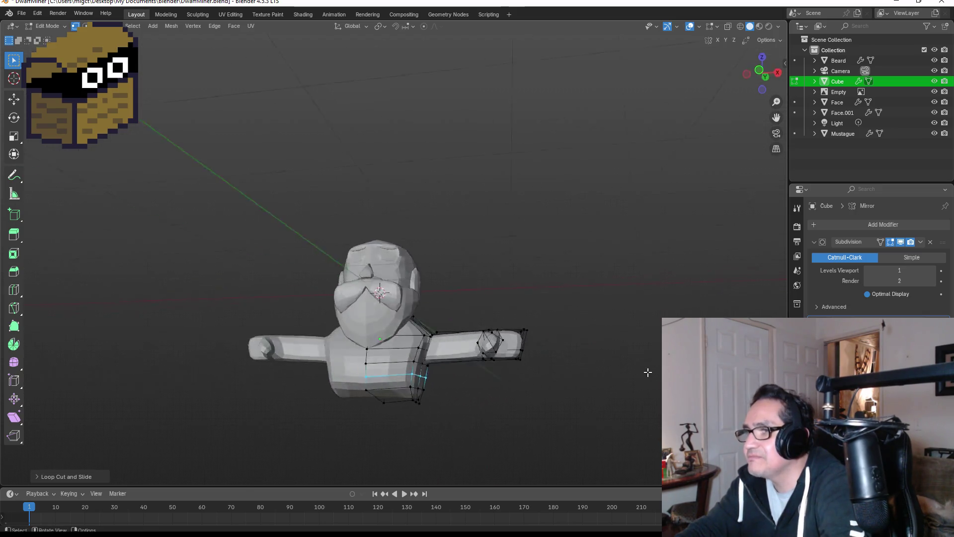
key("KP_1")
key("Tab")
mouse_move(508, 402)
middle_mouse_down()
mouse_move(414, 366)
mouse_move(476, 388)
middle_mouse_up()
key("KP_1")
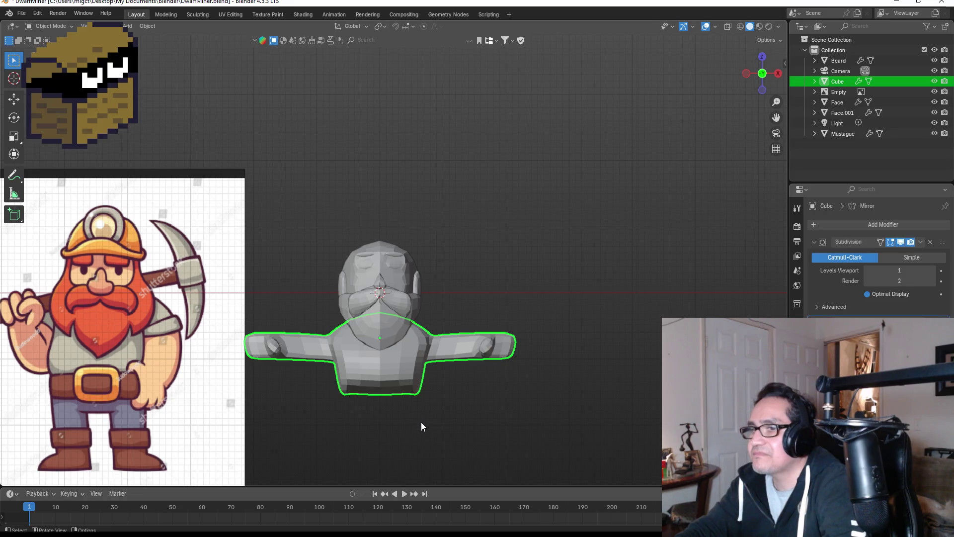
Step: Select the torso's bottom vertices and lower them along Z
key("Tab")
left_click_drag(323, 388, 439, 422)
key("g")
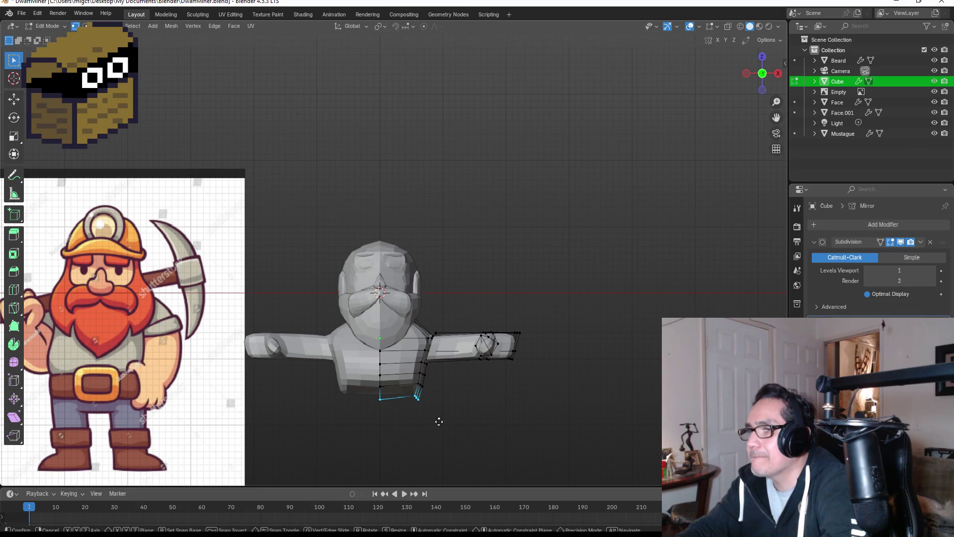
right_click(438, 432)
mouse_move(467, 409)
middle_mouse_down()
mouse_move(458, 323)
mouse_move(454, 337)
mouse_move(420, 331)
mouse_move(448, 328)
mouse_move(451, 316)
mouse_move(452, 328)
middle_mouse_up()
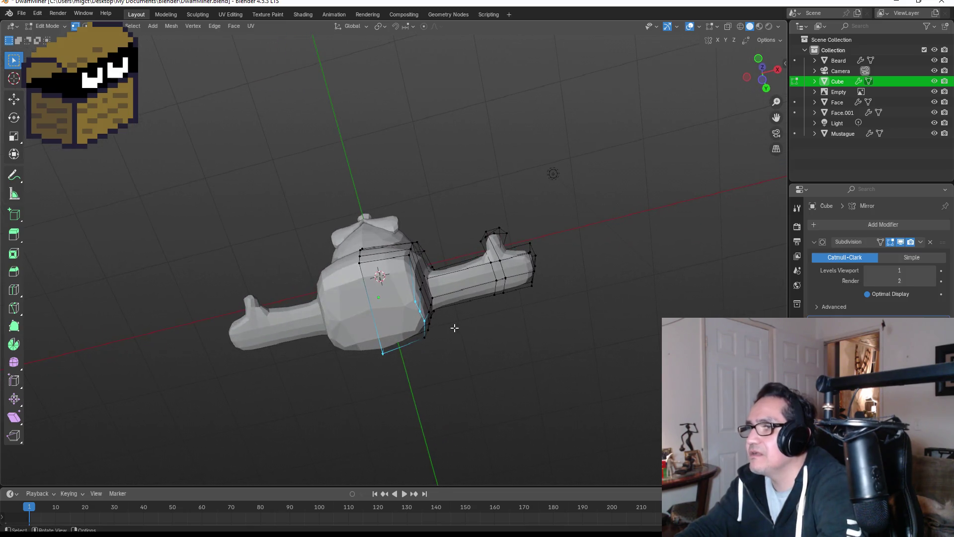
key("KP_1")
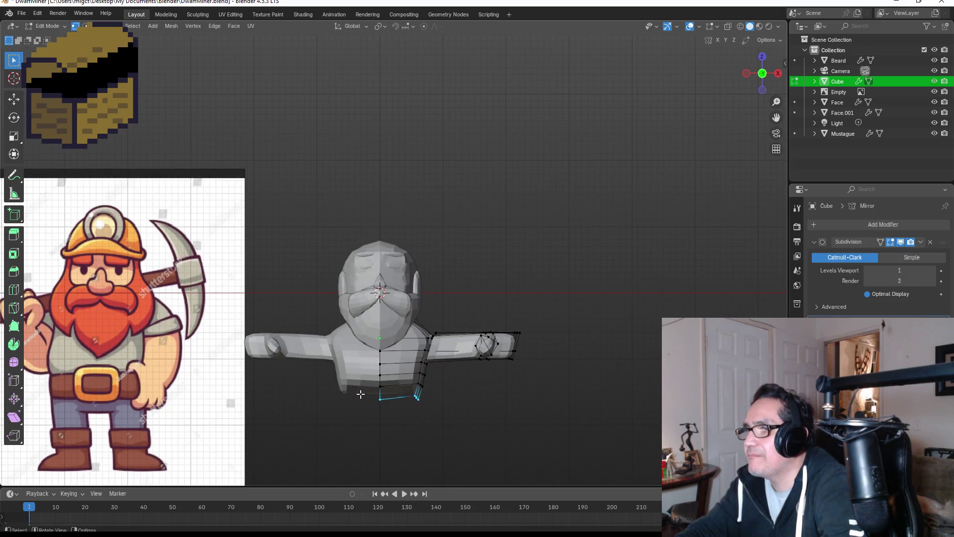
key("g")
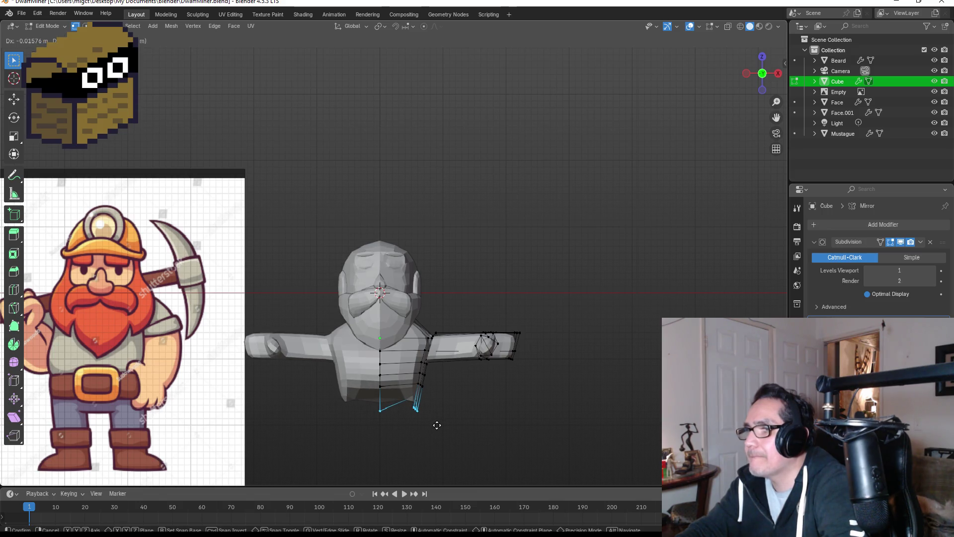
key("z")
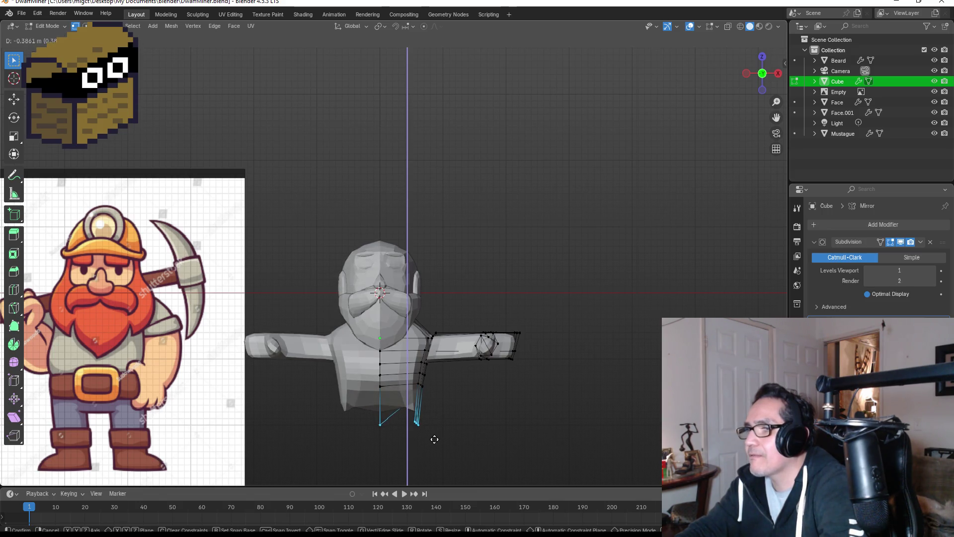
left_click(454, 424)
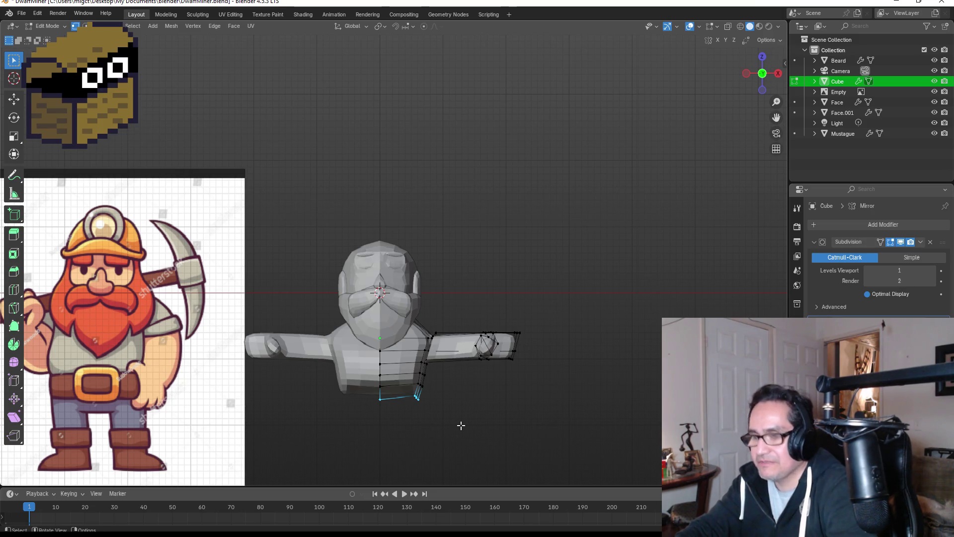
Step: Switch to Wireframe shading and pull the torso's bottom edge further down along Z
key("z")
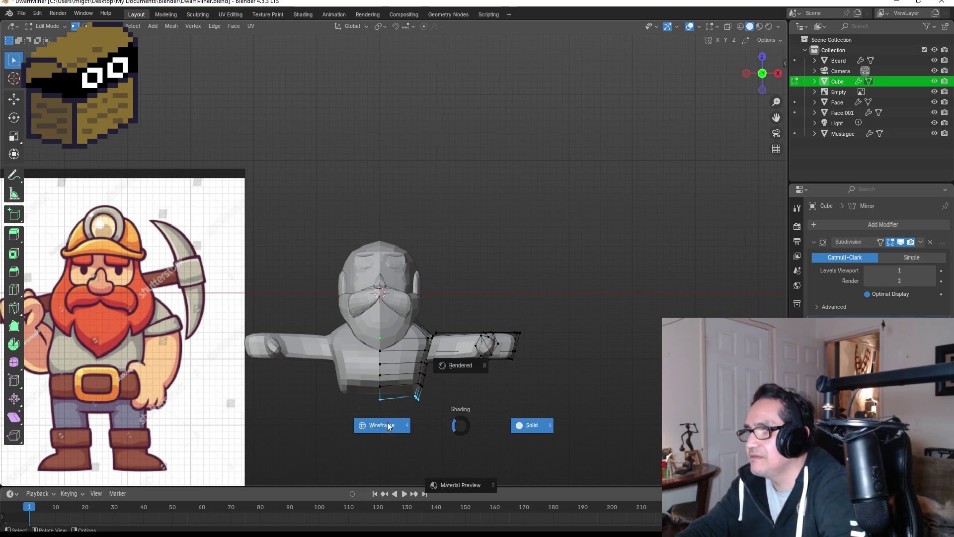
left_click(403, 422)
left_click_drag(362, 392, 450, 419)
key("g")
key("z")
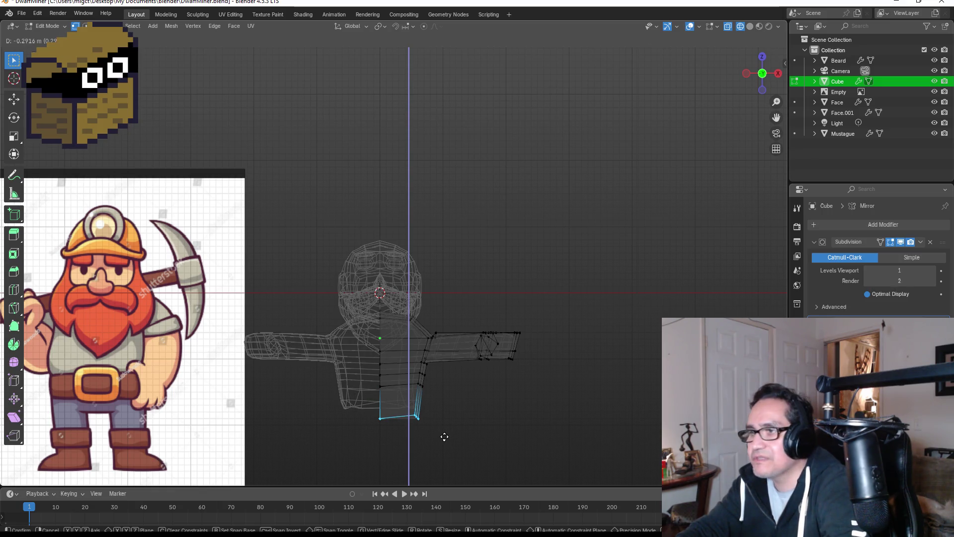
left_click(461, 451)
Step: Switch the viewport shading back to Solid
key("Tab")
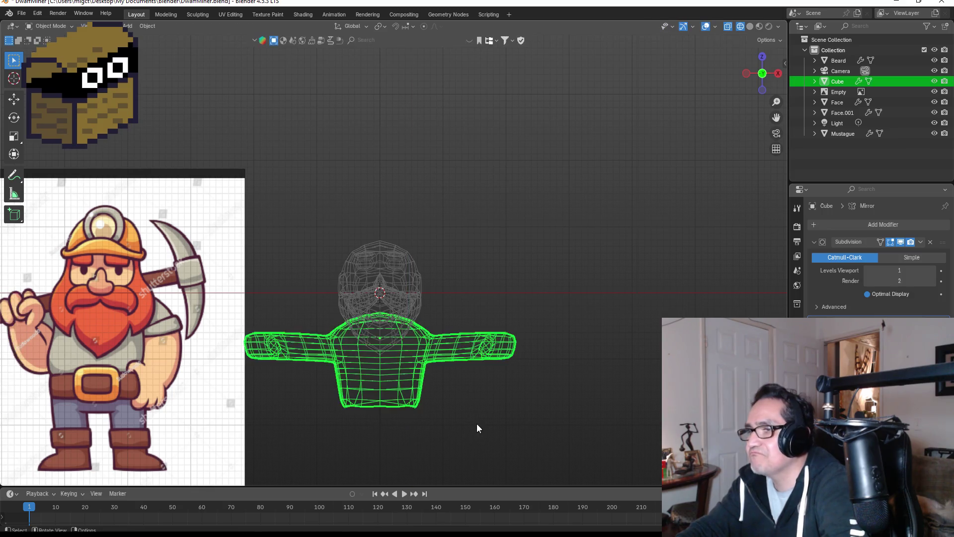
key("Tab")
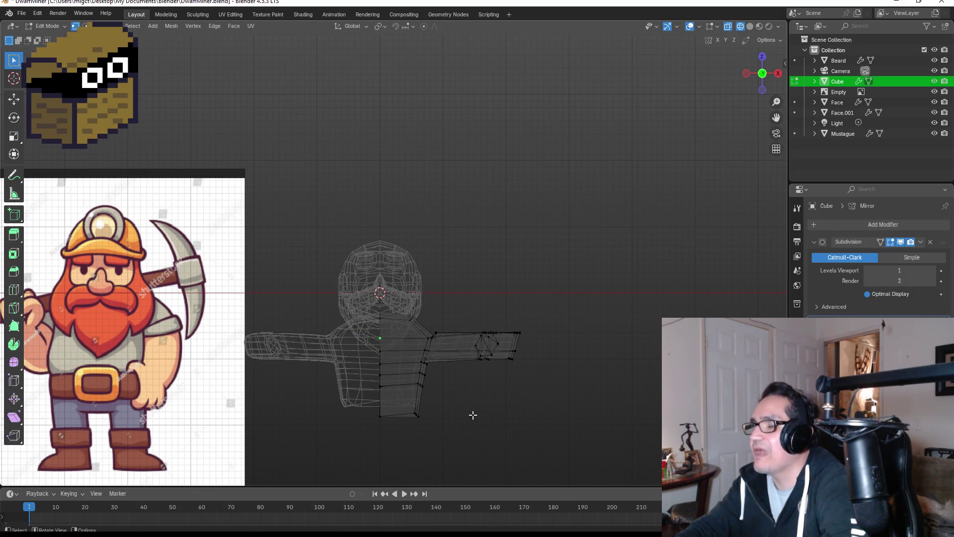
key("z")
left_click(528, 413)
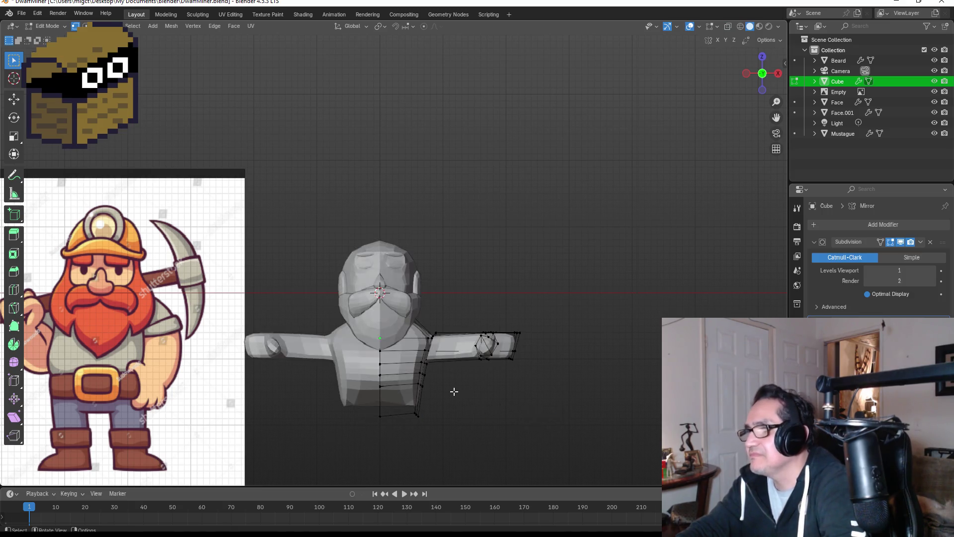
mouse_move(501, 411)
middle_mouse_down()
mouse_move(473, 292)
mouse_move(385, 276)
middle_mouse_up()
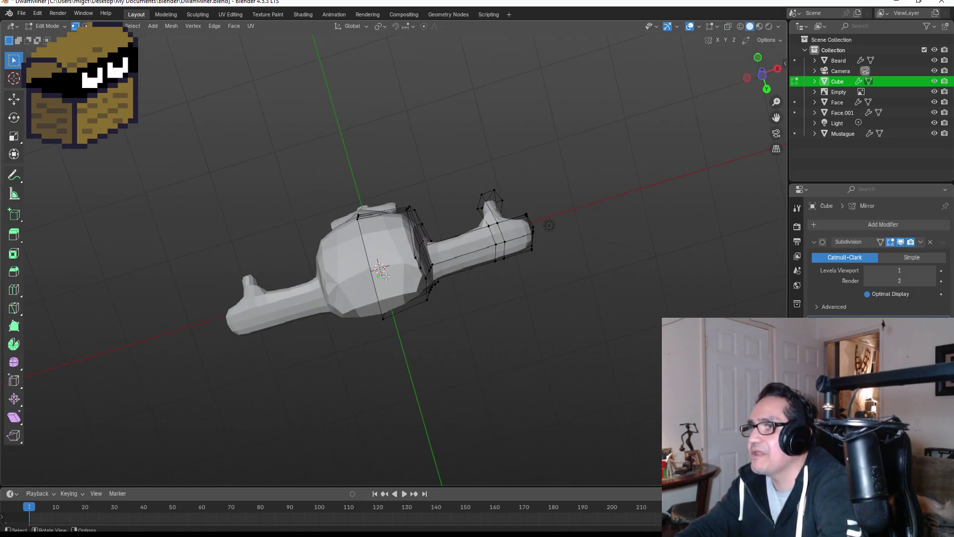
Step: Select a band of torso faces in face mode, then undo the selection
key("Tab")
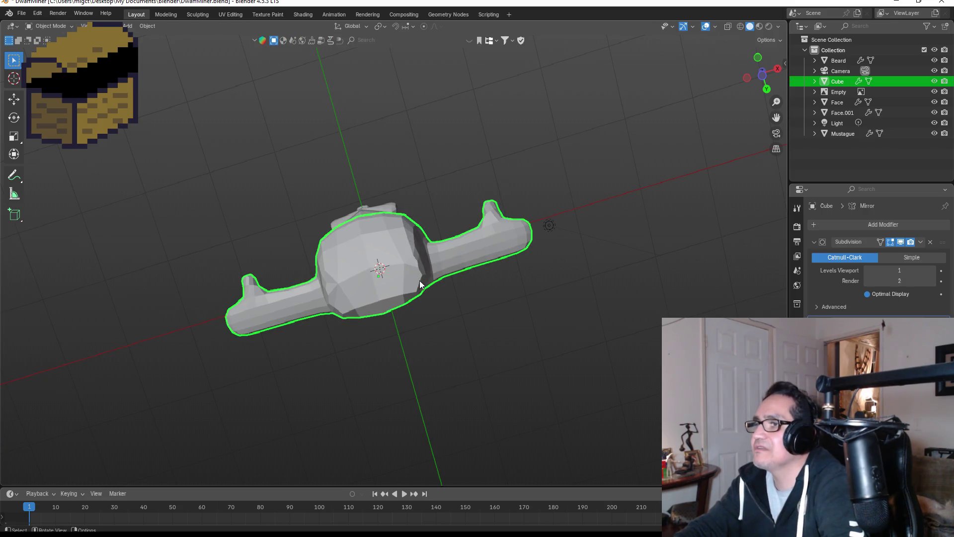
key("Tab")
key("3")
left_click(372, 265)
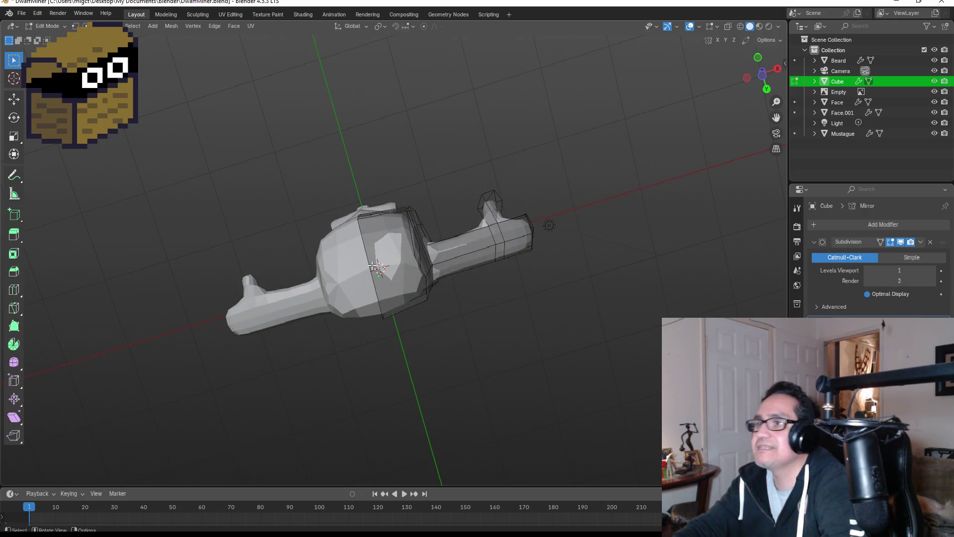
left_click(402, 275, "alt")
mouse_move(402, 275)
middle_mouse_down()
mouse_move(424, 375)
mouse_move(393, 276)
middle_mouse_up()
key("ctrl+z")
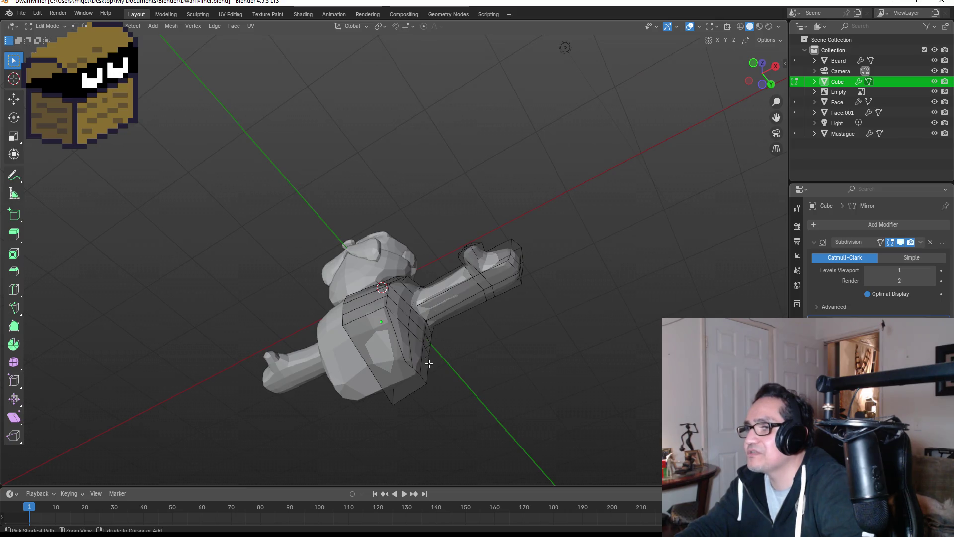
Step: Add a new edge loop around the torso with a loop cut
key("1")
key("ctrl+r")
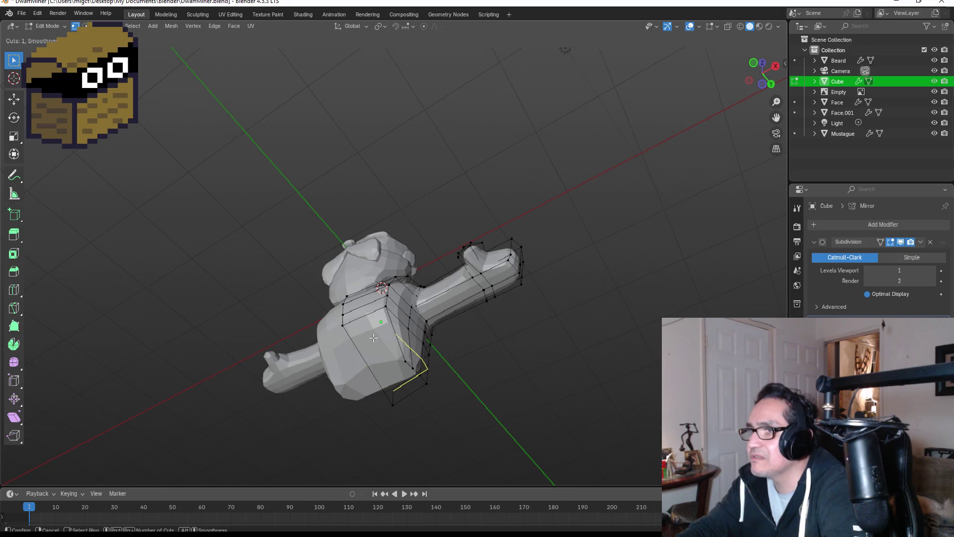
left_click(350, 336)
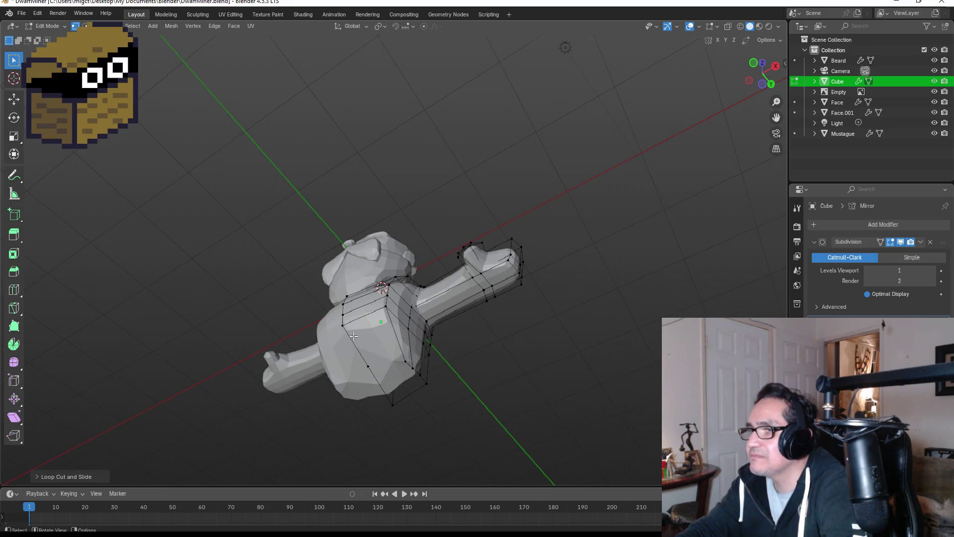
left_click(403, 340)
Step: In Wireframe shading, knife a free cut across the torso's lower front
key("k")
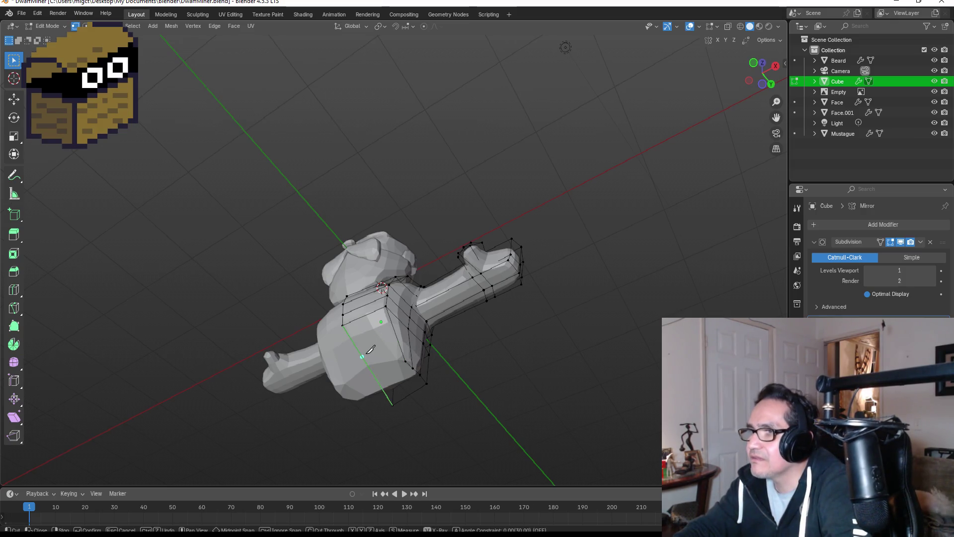
left_click(366, 351)
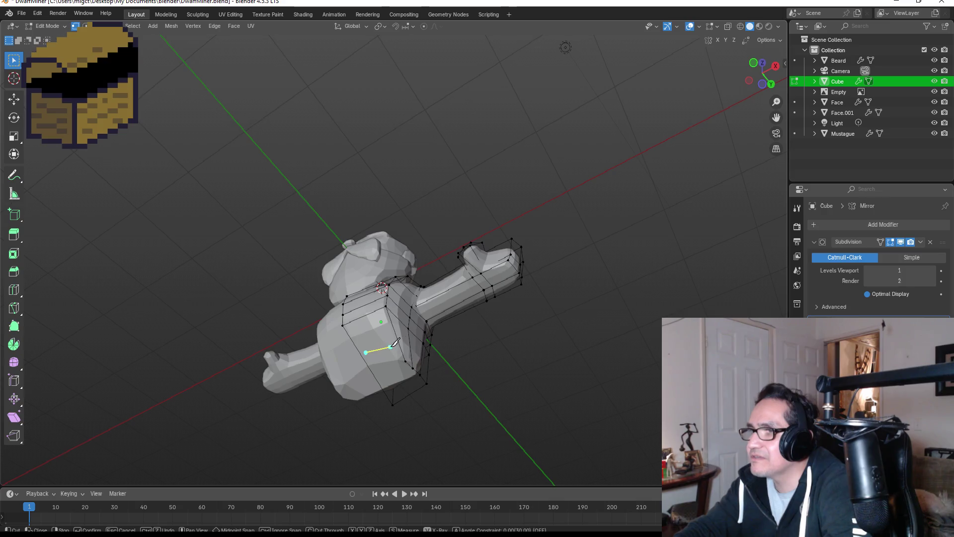
key("Escape")
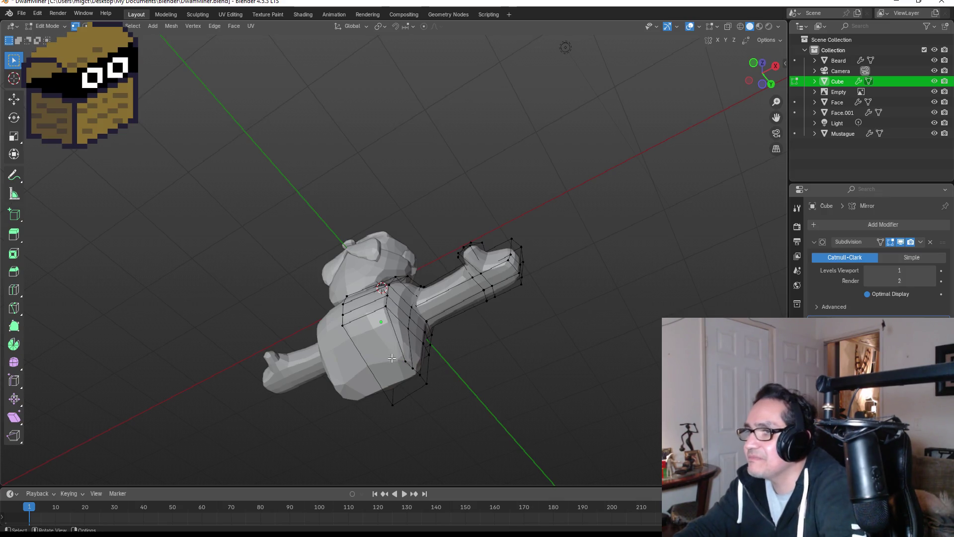
key("z")
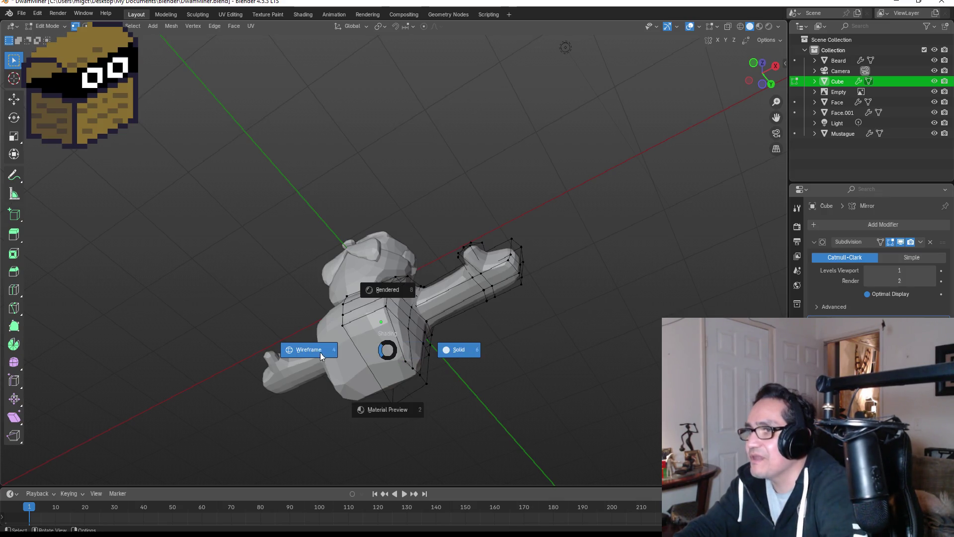
left_click(320, 353)
mouse_move(370, 380)
middle_mouse_down()
mouse_move(371, 341)
mouse_move(392, 315)
mouse_move(373, 360)
middle_mouse_up()
key("k")
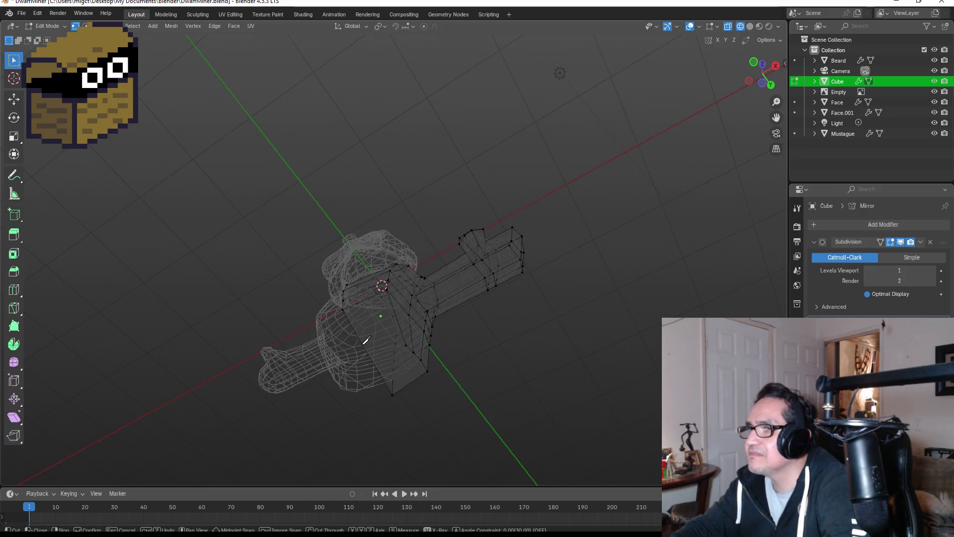
key("ctrl")
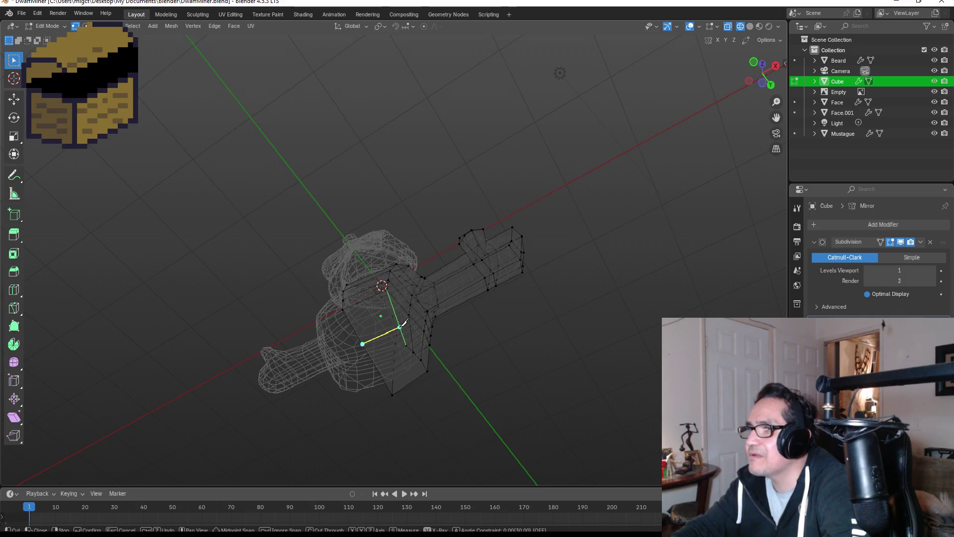
left_click(399, 325)
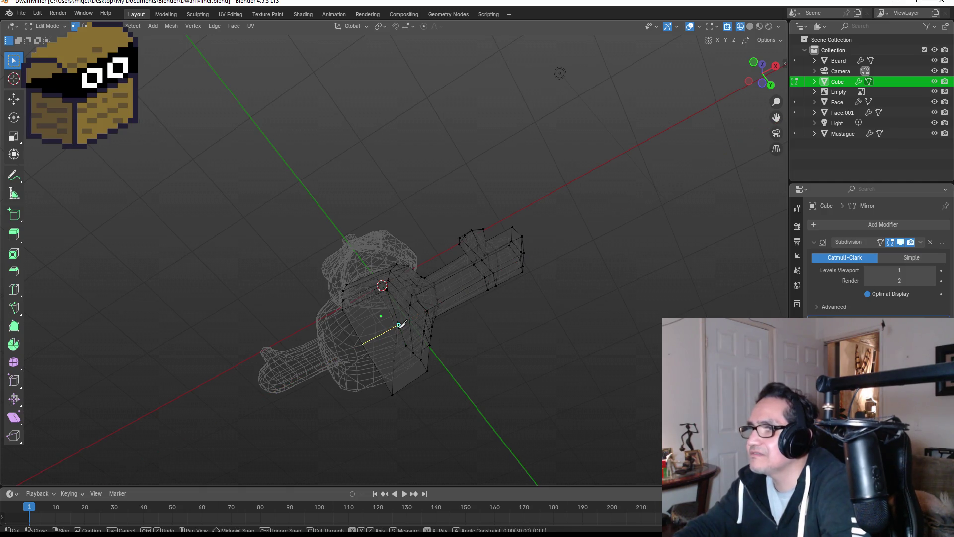
key("Return")
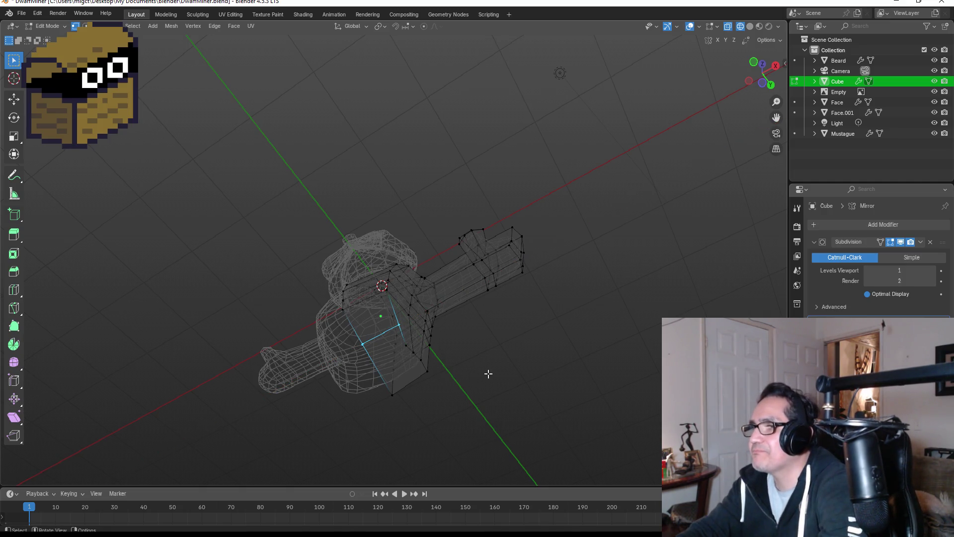
Step: Return to Solid shading and select the face under the torso for a leg
key("z")
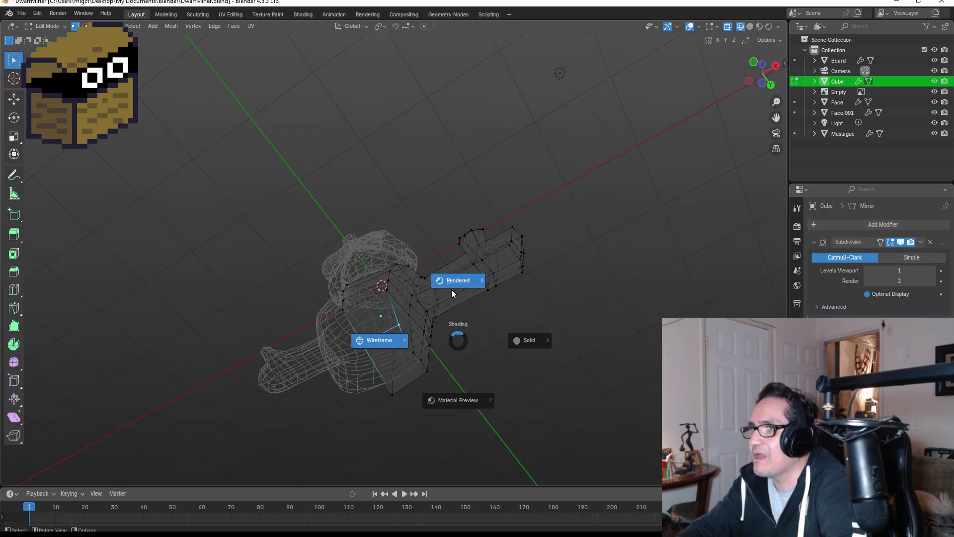
left_click(537, 345)
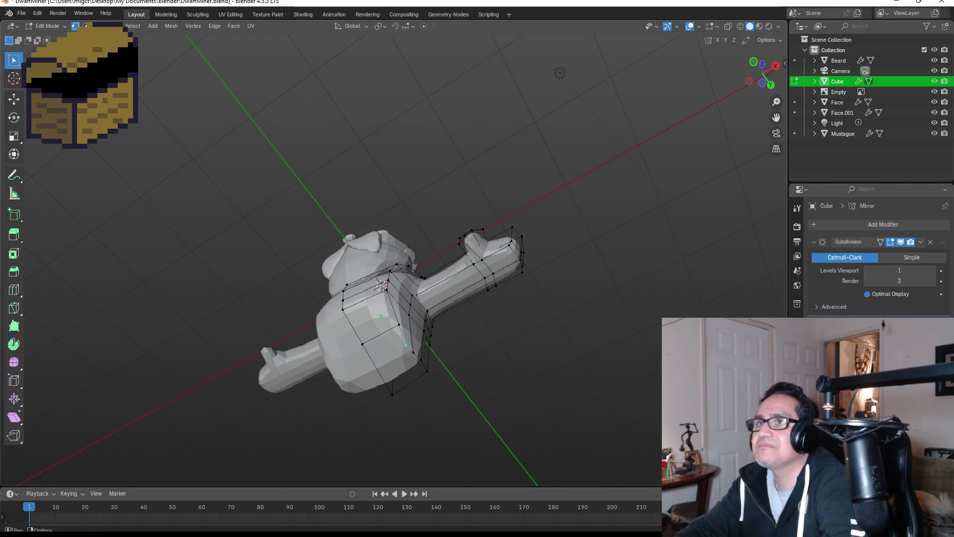
key("3")
left_click(406, 360)
Step: Inset the bottom face and try extruding a leg, then undo the extrusion
middle_click_drag(407, 361, 505, 345)
key("KP_1")
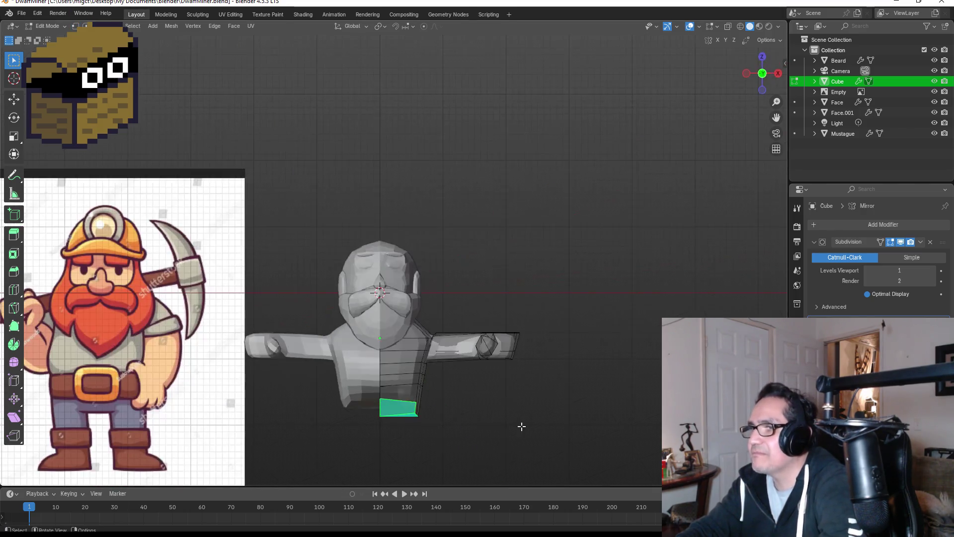
mouse_move(520, 409)
middle_mouse_down()
mouse_move(499, 334)
mouse_move(467, 288)
mouse_move(467, 313)
middle_mouse_up()
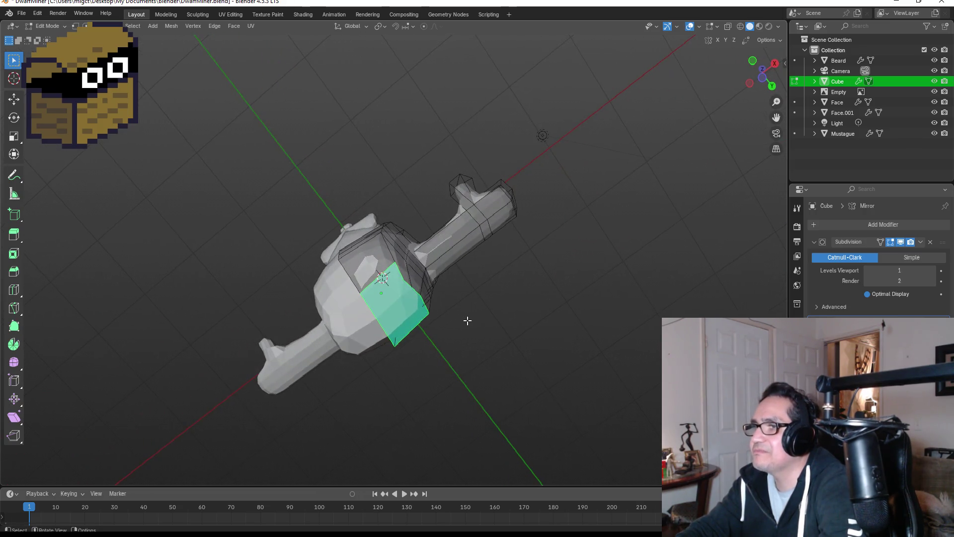
key("i")
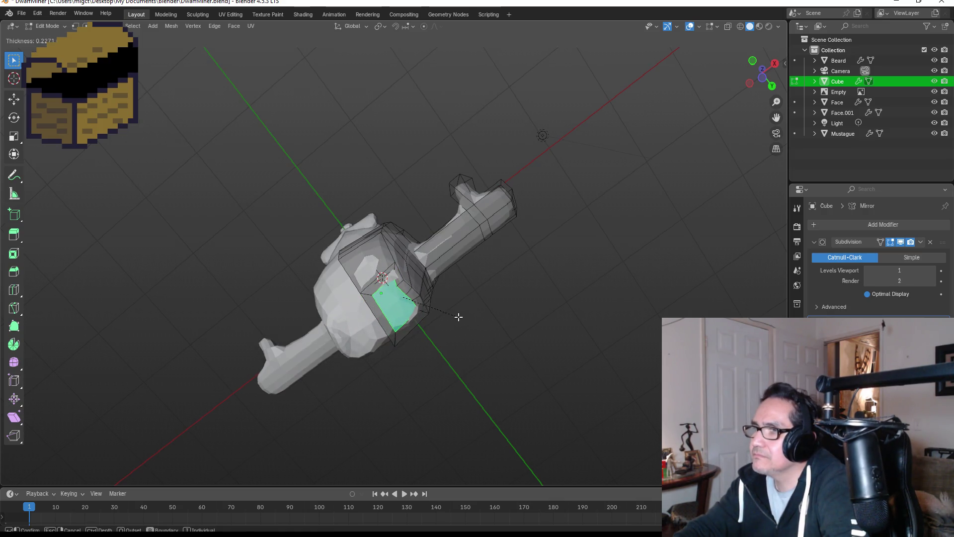
left_click(458, 317)
key("KP_1")
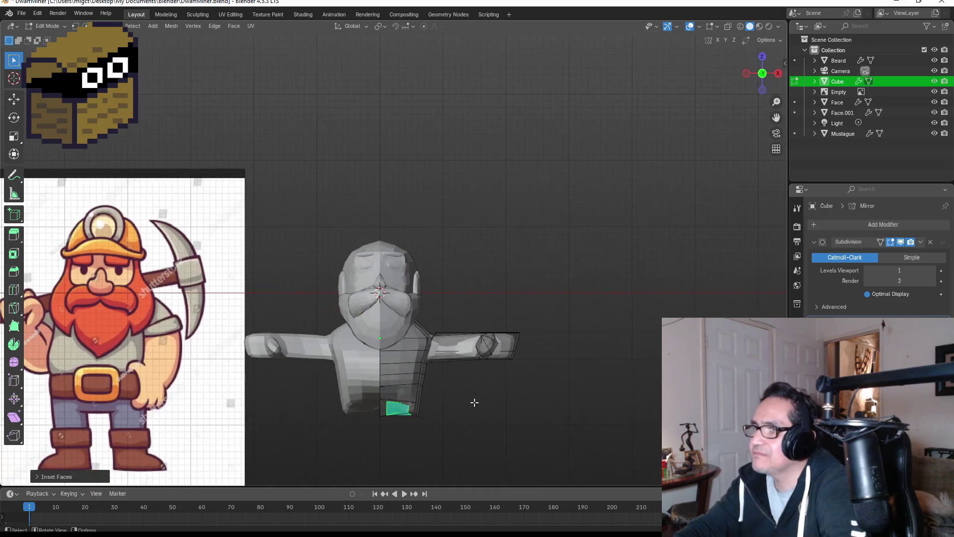
key("e")
key("z")
key("z")
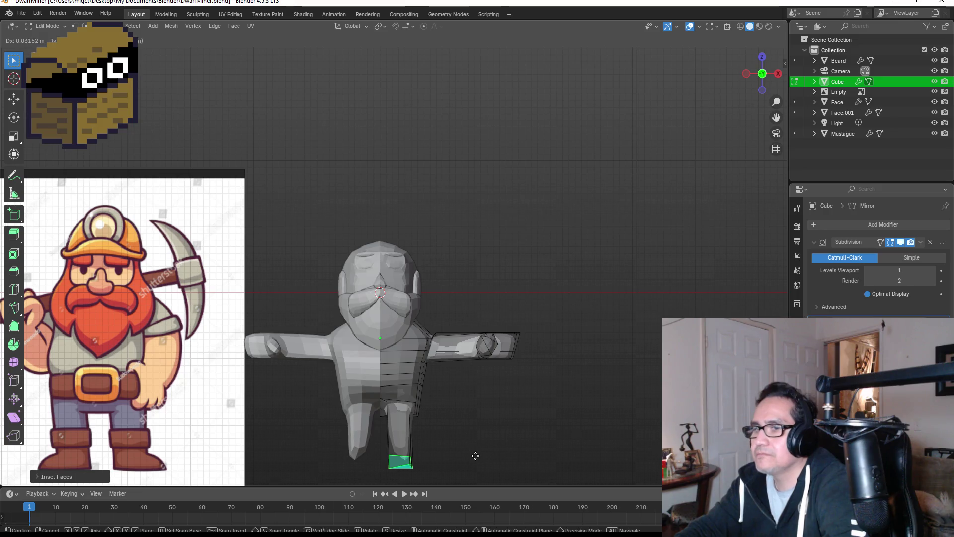
key("Escape")
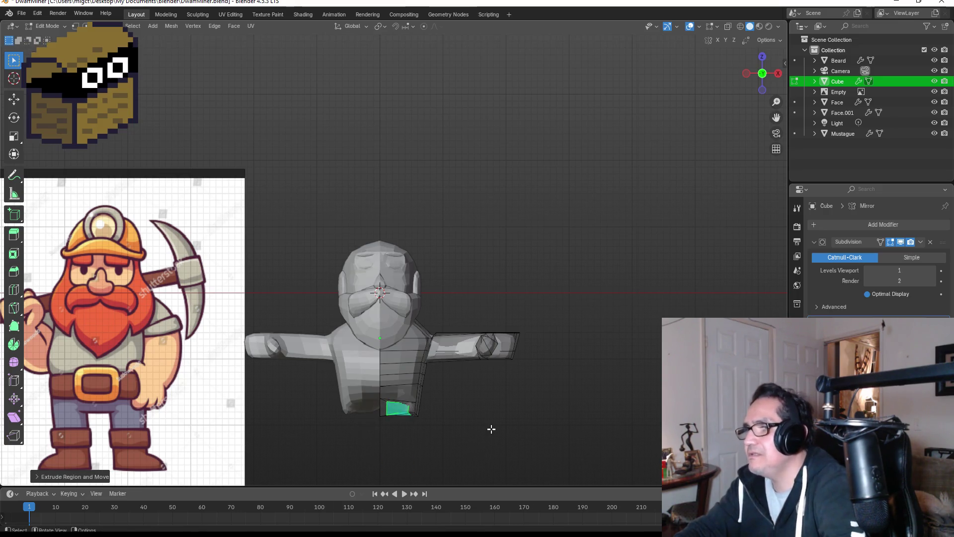
mouse_move(492, 428)
middle_mouse_down()
mouse_move(488, 318)
mouse_move(480, 338)
middle_mouse_up()
key("ctrl+z")
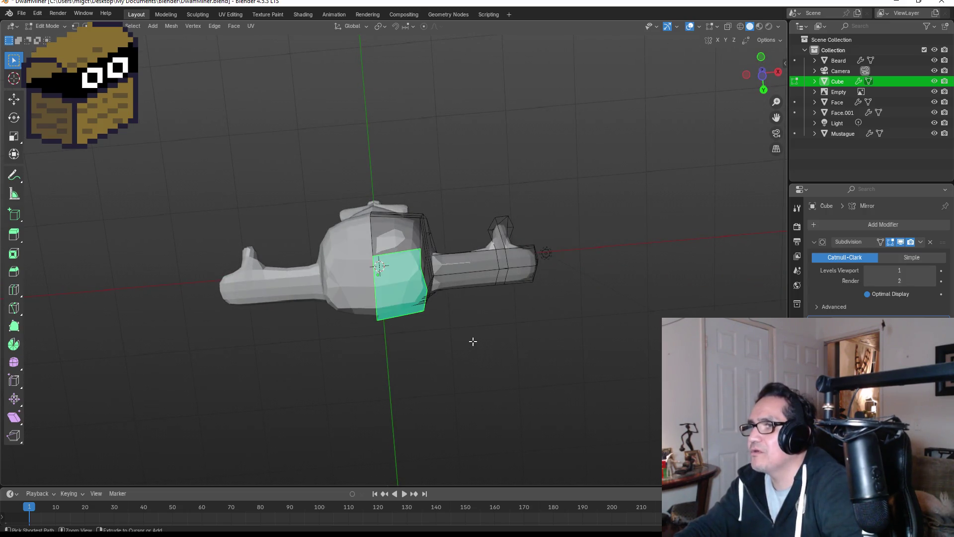
scroll(472, 342, "up", 2)
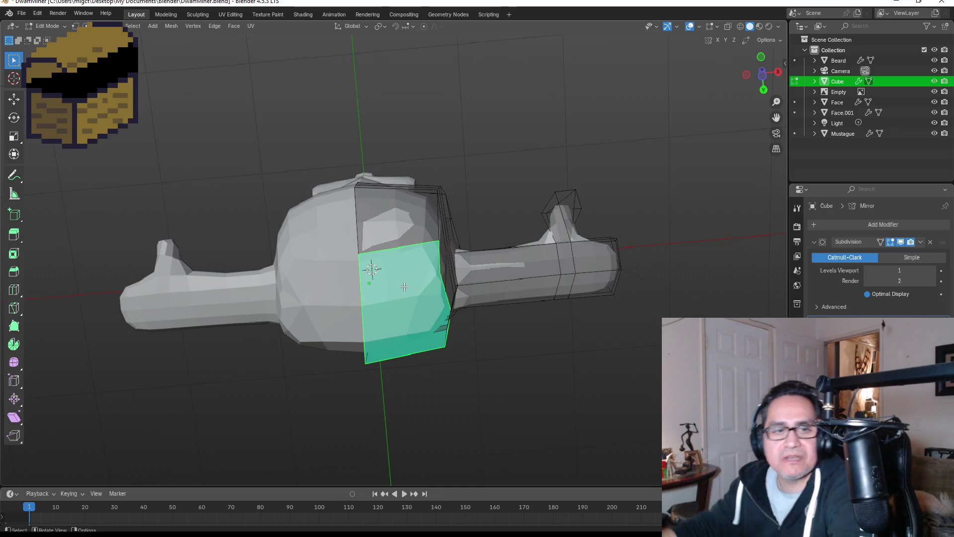
Step: Knife a horizontal X-axis cut across the face and keep only the lower hip face selected
key("k")
left_click(362, 306)
key("x")
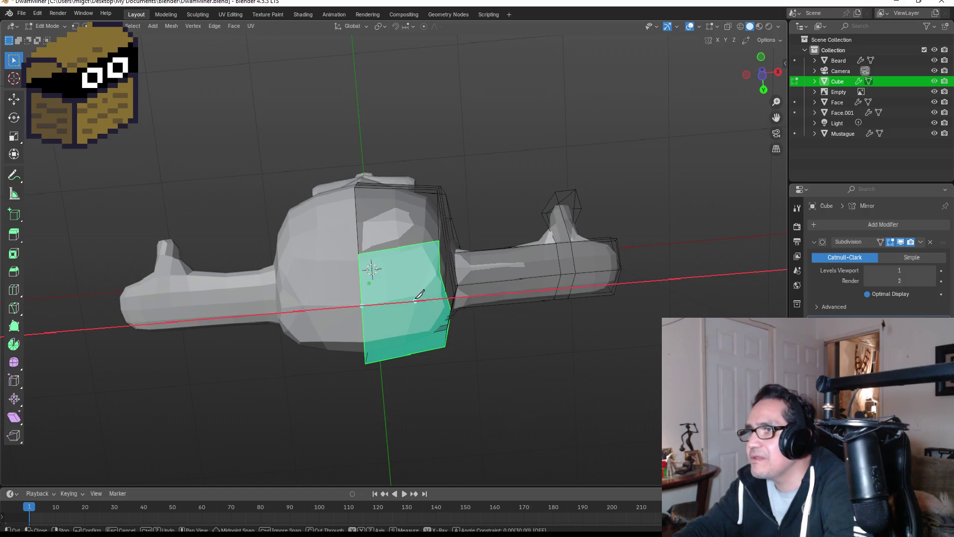
left_click(449, 294)
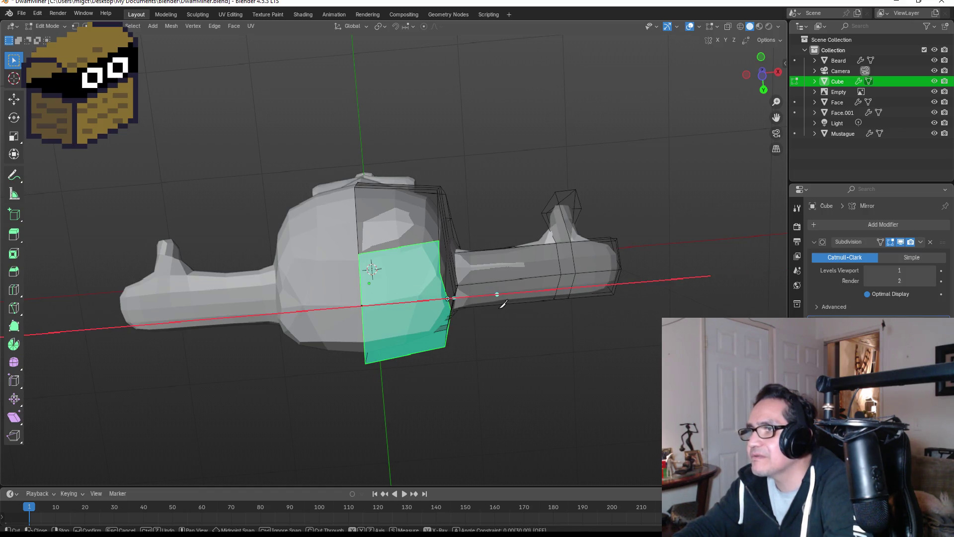
key("Return")
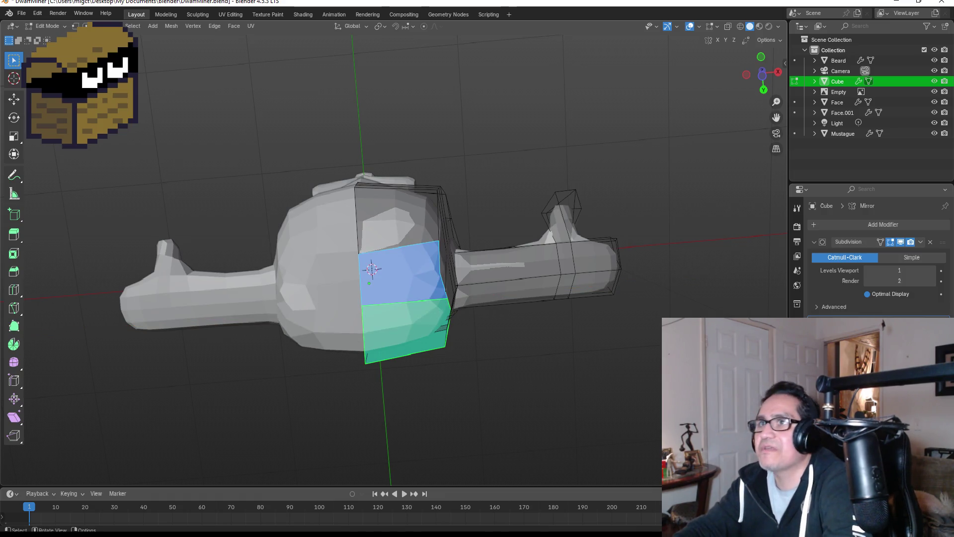
left_click(409, 329)
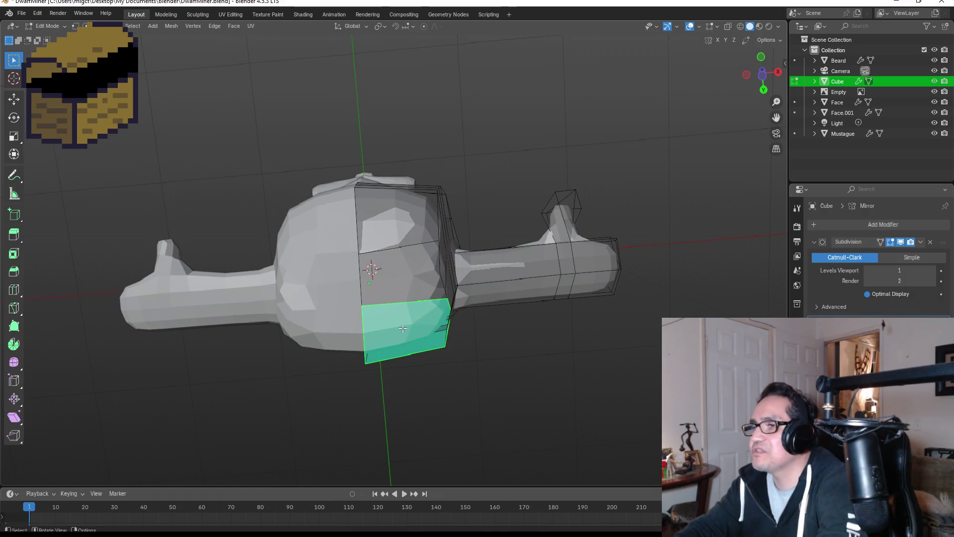
key("KP_3")
key("KP_1")
scroll(482, 461, "down", 3)
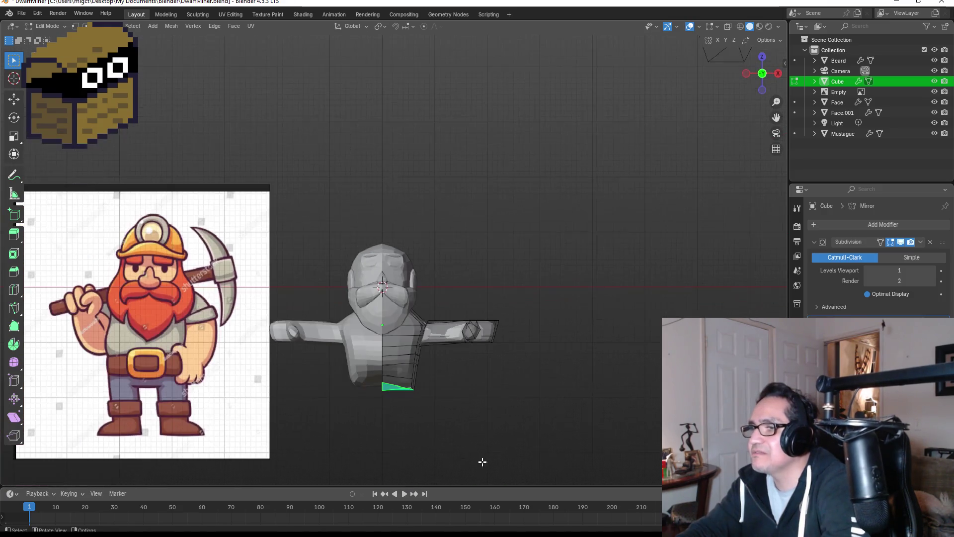
Step: Extrude the hip face down in two sections, tilting and lengthening the leg along Z
key("e")
key("c")
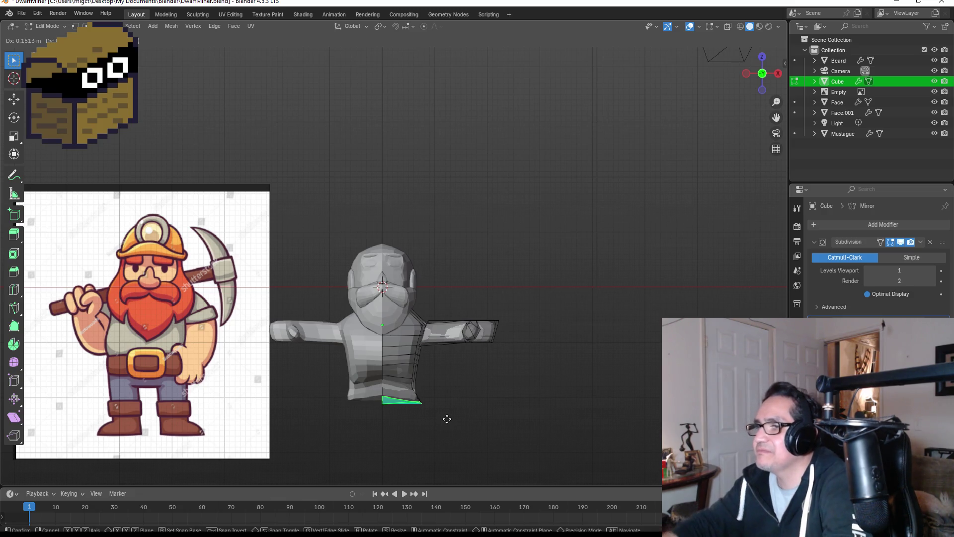
left_click(447, 406)
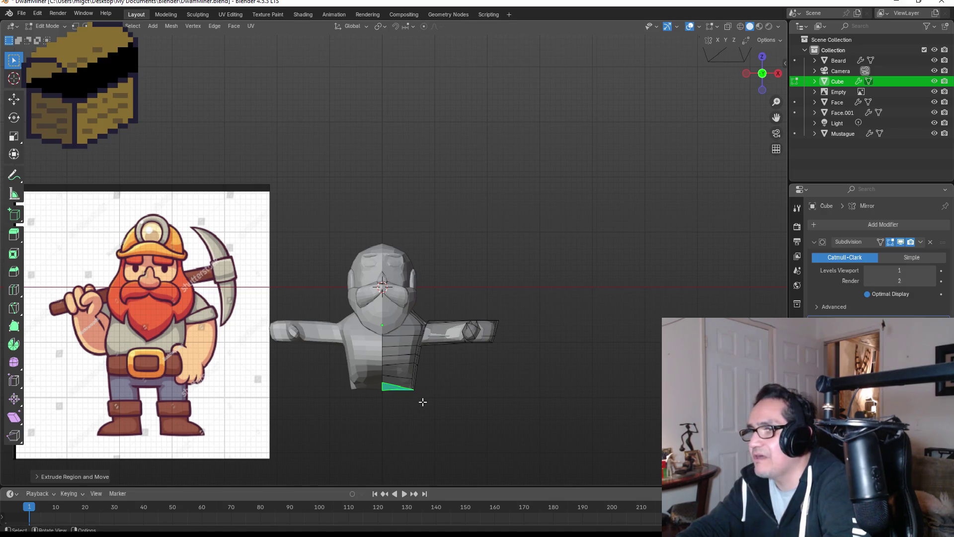
key("e")
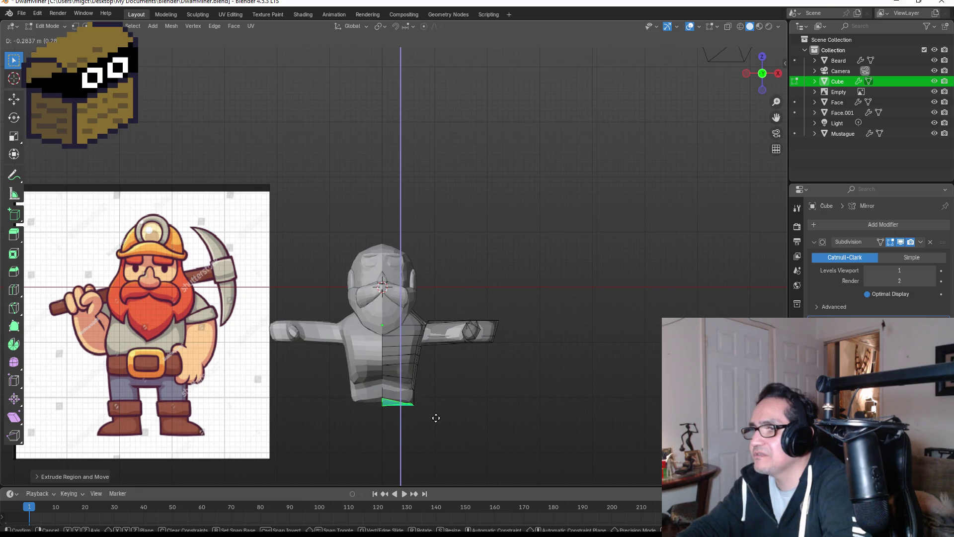
key("r")
key("g")
key("z")
key("z")
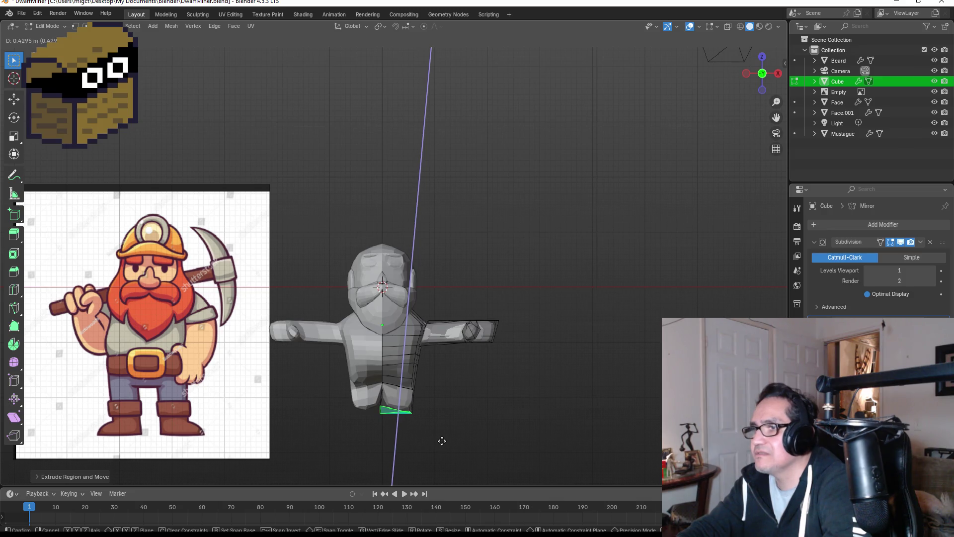
key("z")
key("r")
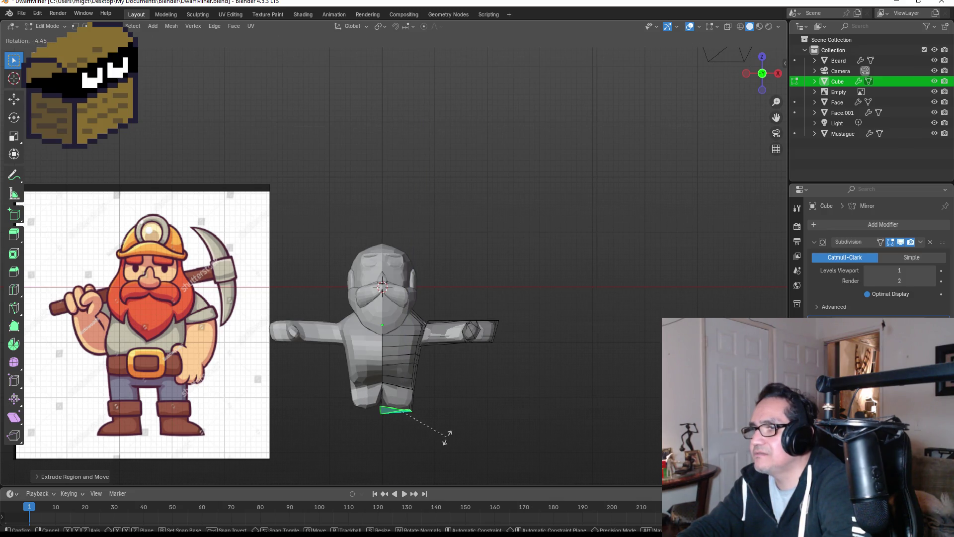
left_click(450, 430)
key("g")
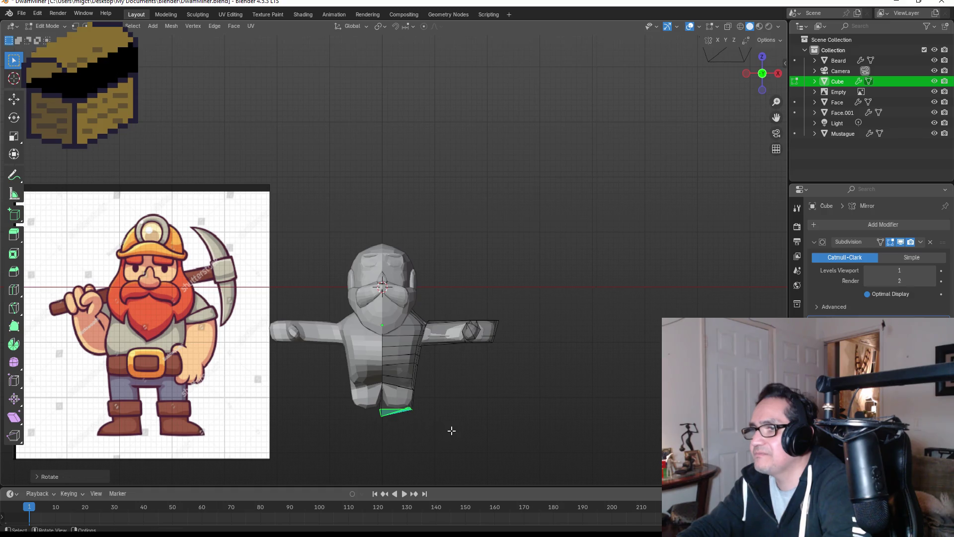
key("z")
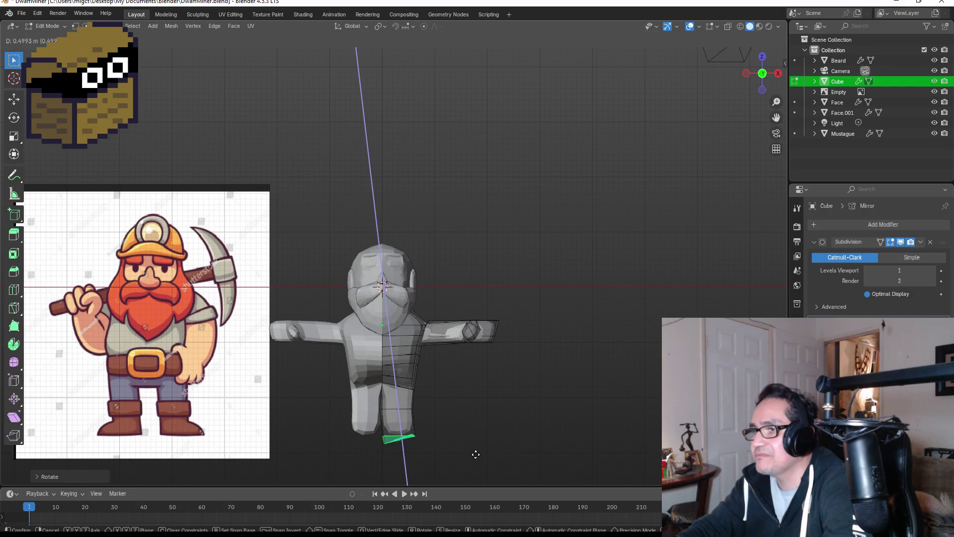
left_click(477, 454)
Step: Cancel an extra extrusion and reselect the leg's bottom face
key("e")
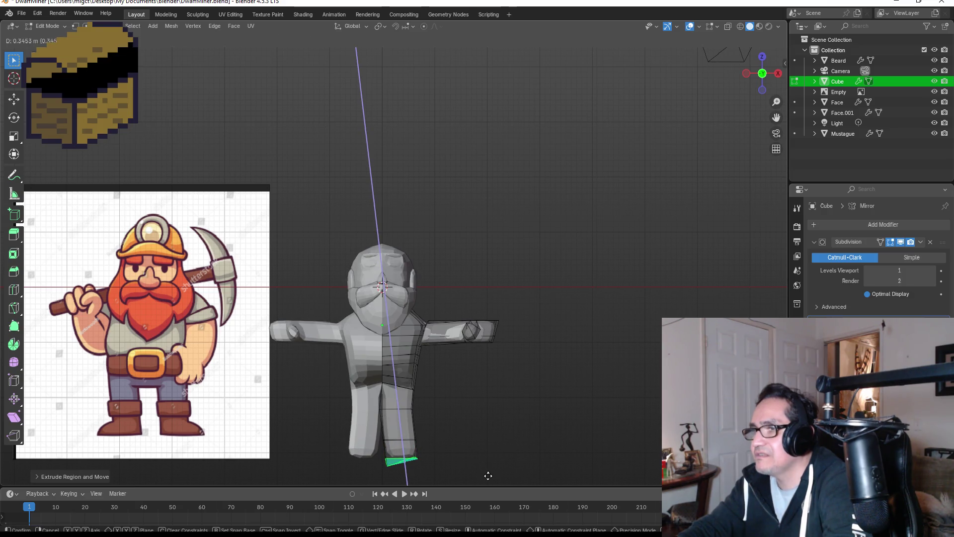
right_click(486, 442)
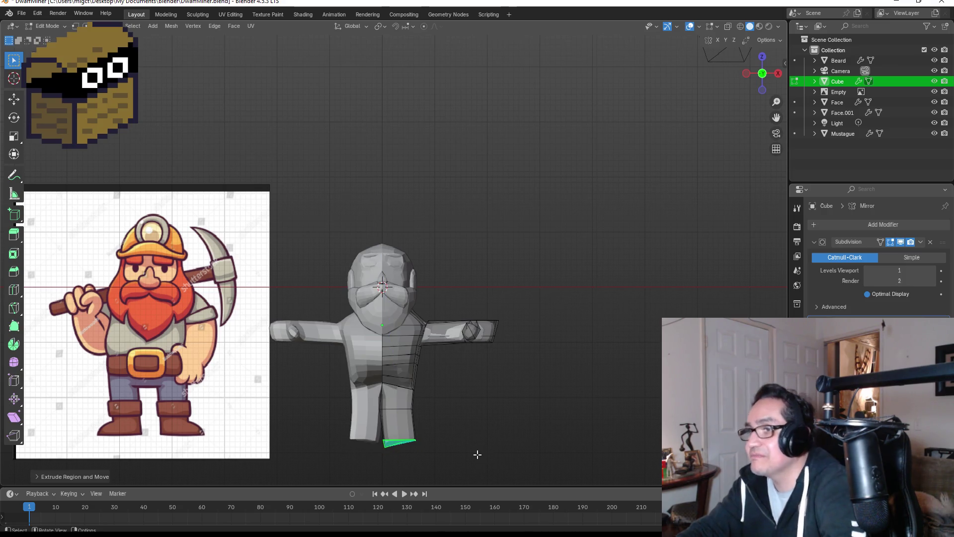
key("KP_3")
mouse_move(463, 441)
middle_mouse_down()
mouse_move(530, 404)
mouse_move(560, 360)
mouse_move(537, 380)
middle_mouse_up()
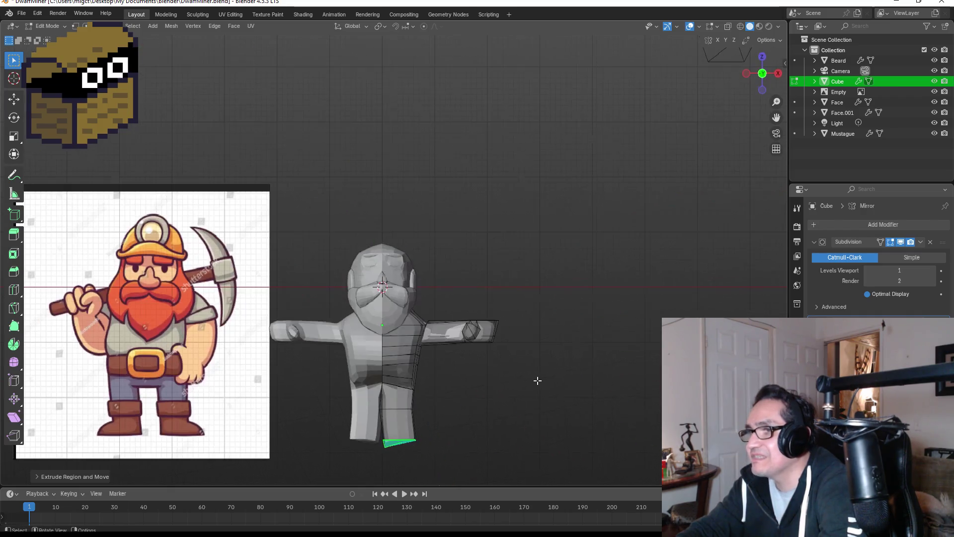
left_click(477, 440)
mouse_move(399, 431)
middle_mouse_down()
mouse_move(446, 407)
mouse_move(441, 334)
mouse_move(419, 381)
mouse_move(469, 409)
mouse_move(473, 351)
mouse_move(473, 372)
middle_mouse_up()
left_click(391, 377)
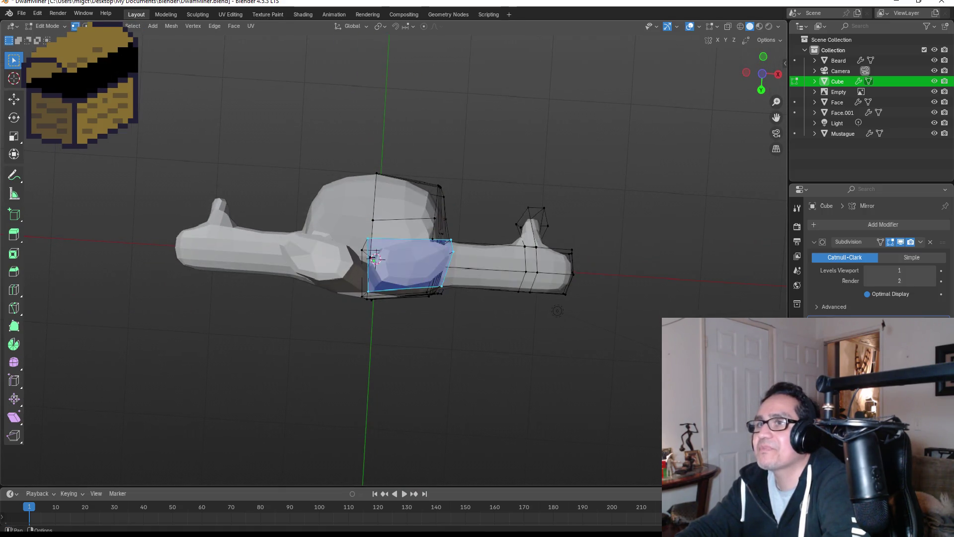
mouse_move(361, 260)
middle_mouse_down()
mouse_move(452, 273)
mouse_move(389, 379)
middle_mouse_up()
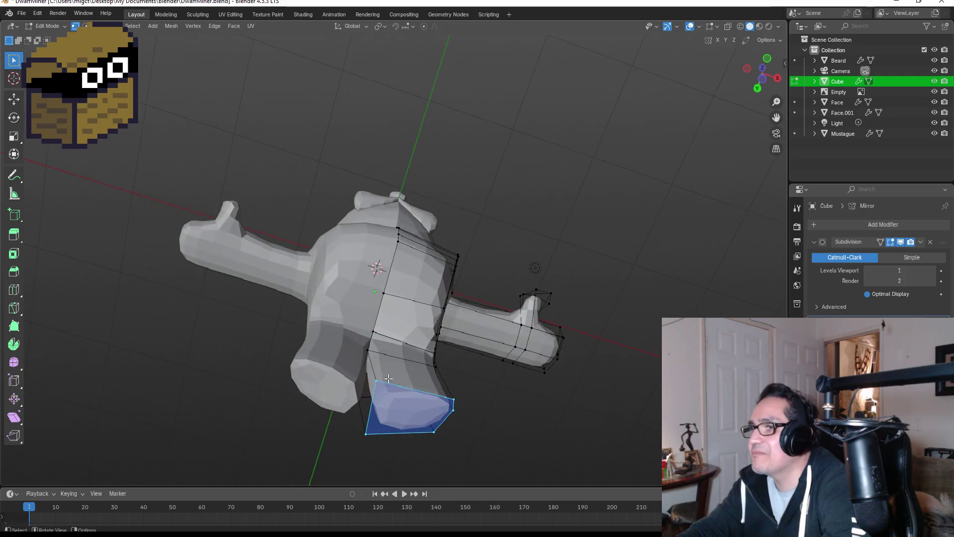
key("KP_3")
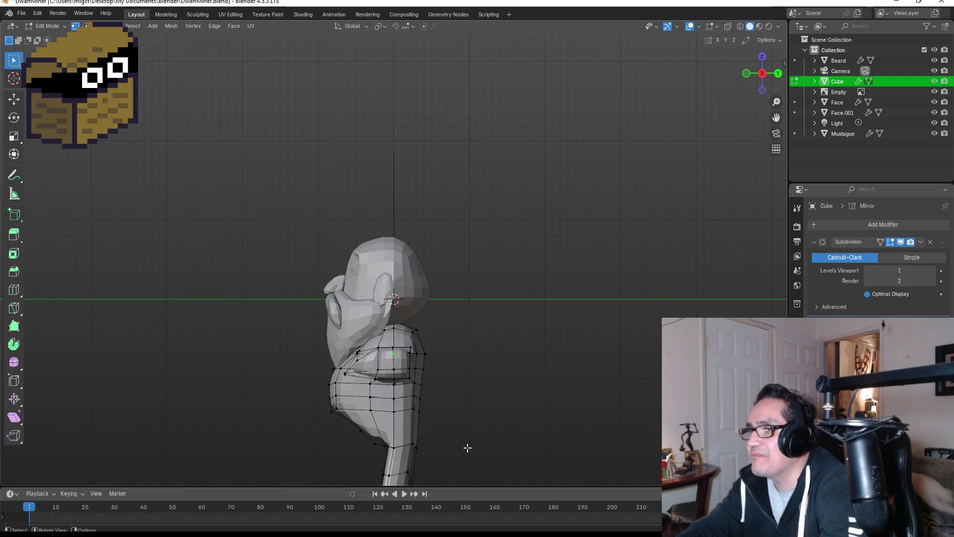
key("KP_1")
scroll(431, 442, "down", 1)
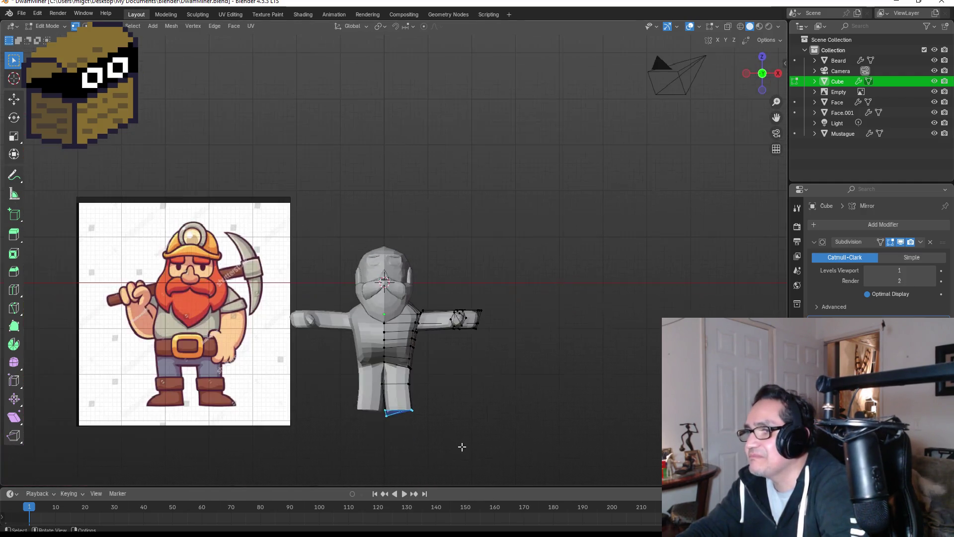
Step: Move the leg's bottom edge along Z and box-select the foot's bottom loop
key("g")
key("z")
left_click(424, 430)
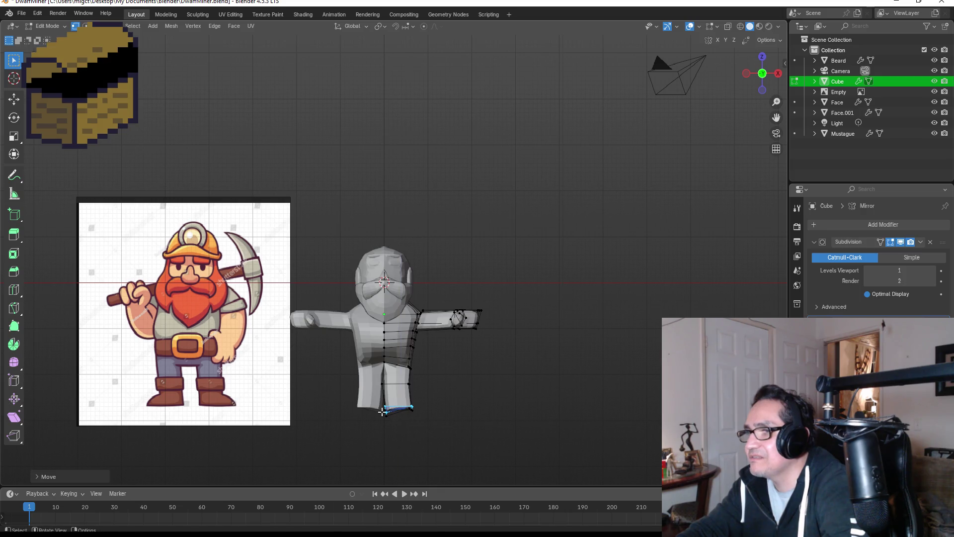
mouse_move(430, 425)
middle_mouse_down()
mouse_move(413, 345)
mouse_move(406, 358)
middle_mouse_up()
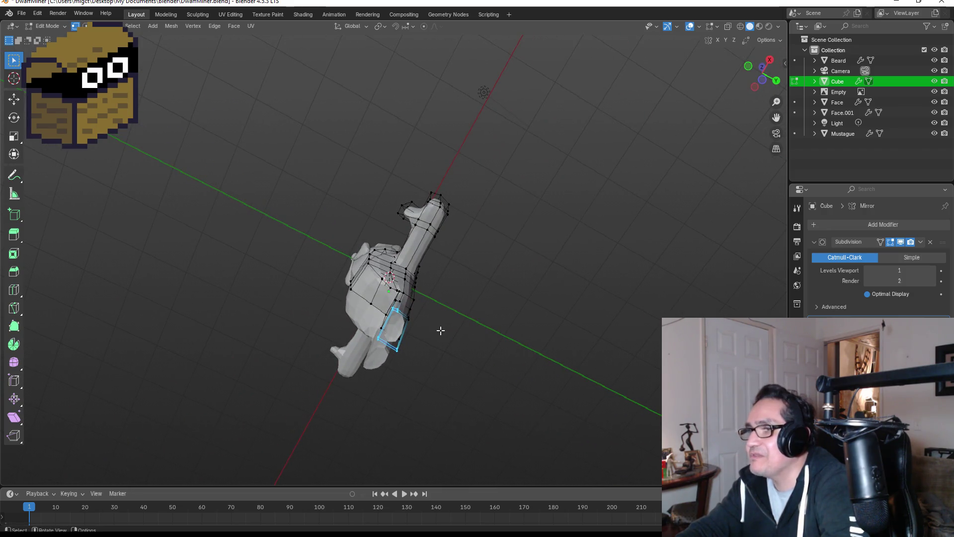
key("KP_3")
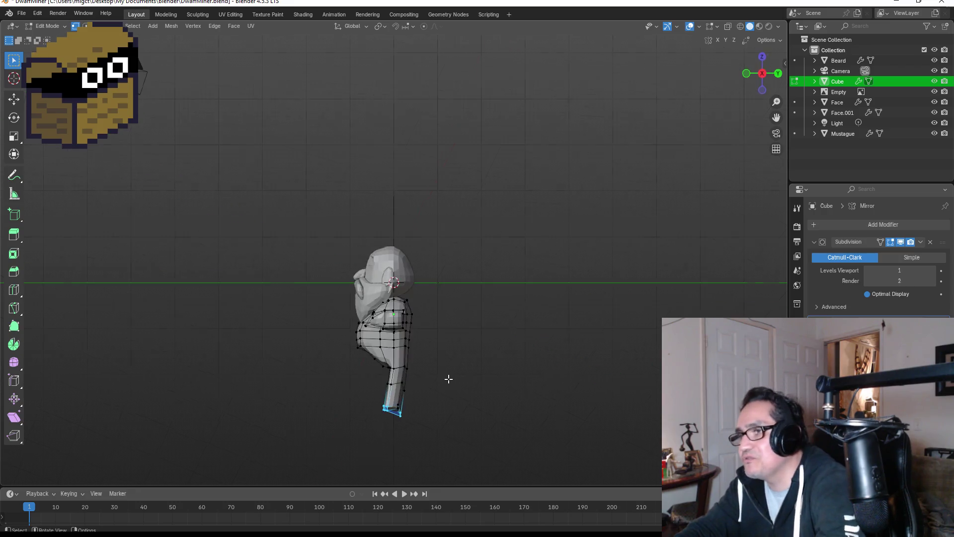
key("KP_1")
mouse_move(462, 426)
middle_mouse_down()
mouse_move(468, 415)
mouse_move(320, 386)
mouse_move(379, 428)
mouse_move(402, 420)
middle_mouse_up()
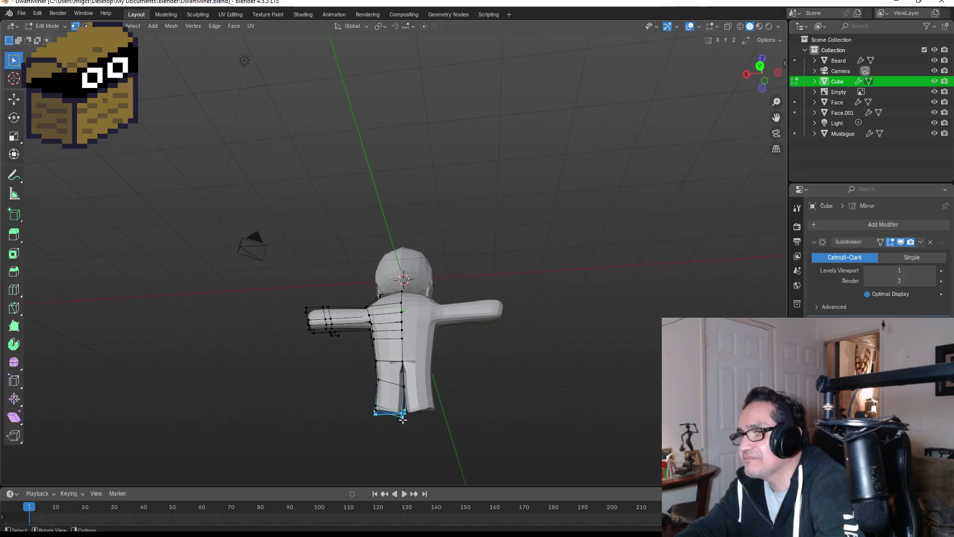
left_click_drag(364, 395, 417, 440)
right_click(401, 413)
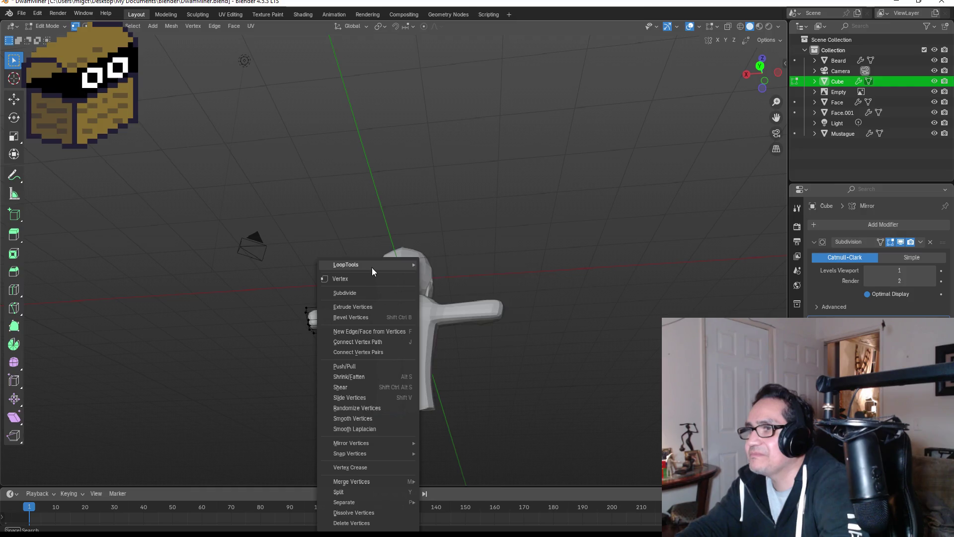
Step: Flatten the foot's bottom loop with LoopTools, then reselect the Cube body in Edit Mode
mouse_move(372, 266)
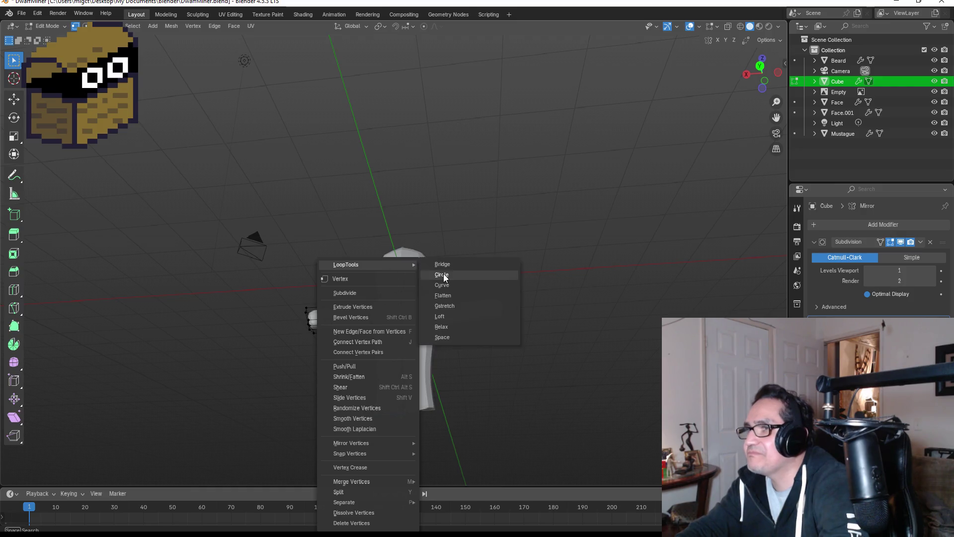
left_click(463, 298)
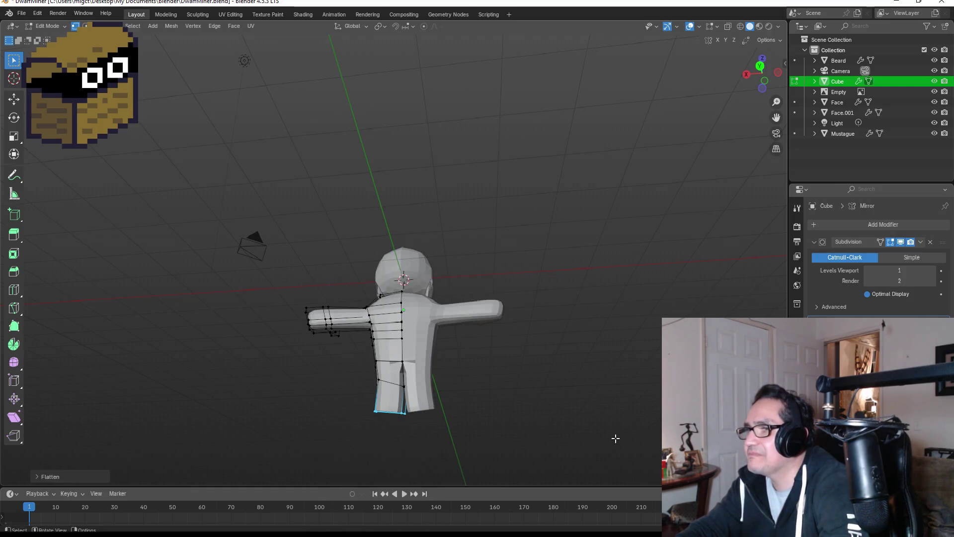
left_click(589, 425)
key("Tab")
key("KP_1")
left_click(536, 412)
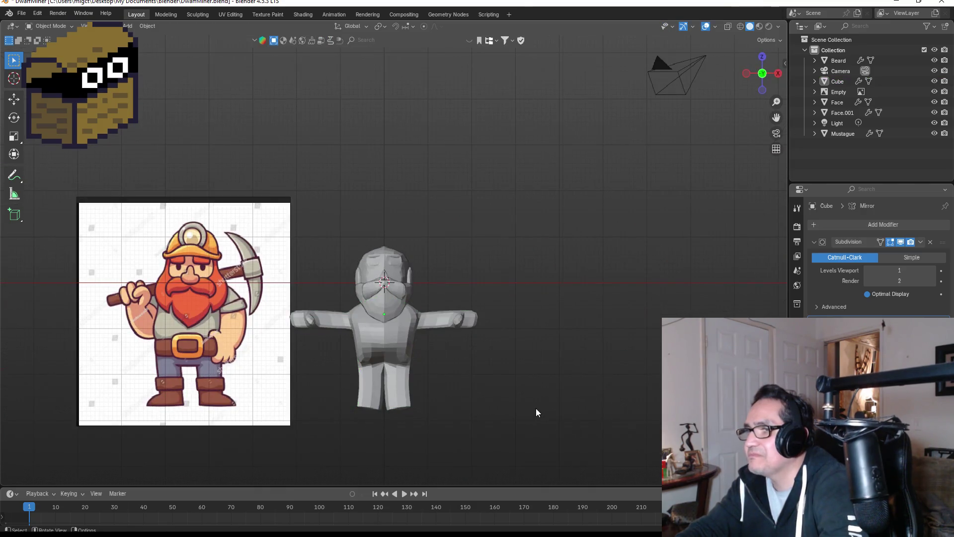
left_click(402, 387)
key("Tab")
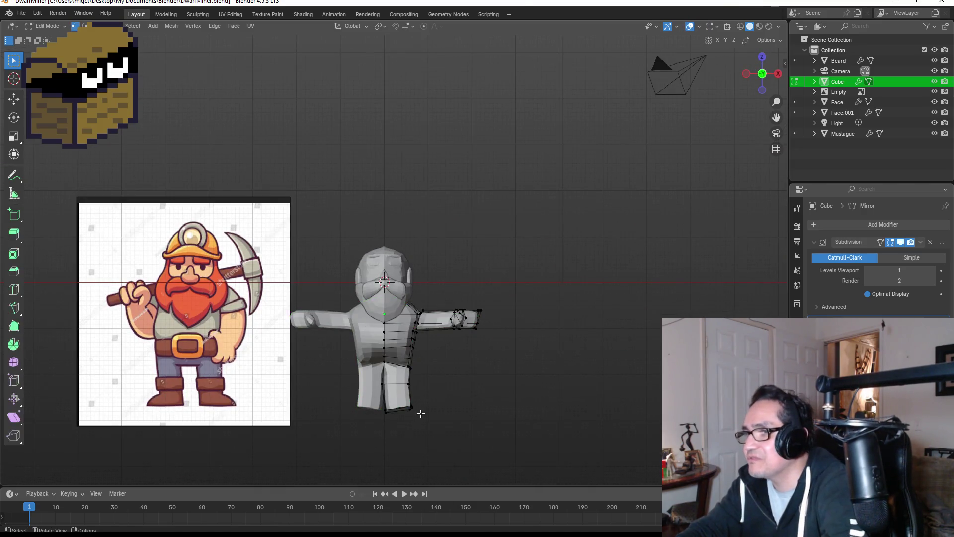
Step: Lower the leg's outer bottom vertex along Z and return to Object Mode
mouse_move(426, 419)
middle_mouse_down()
mouse_move(449, 409)
mouse_move(337, 377)
mouse_move(411, 401)
middle_mouse_up()
key("KP_1")
scroll(415, 415, "up", 1)
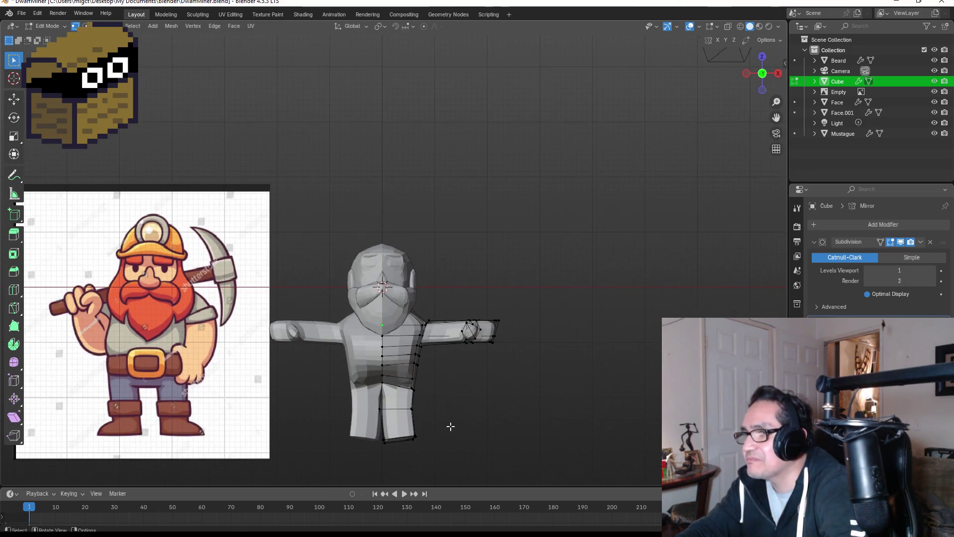
left_click(415, 438)
key("g")
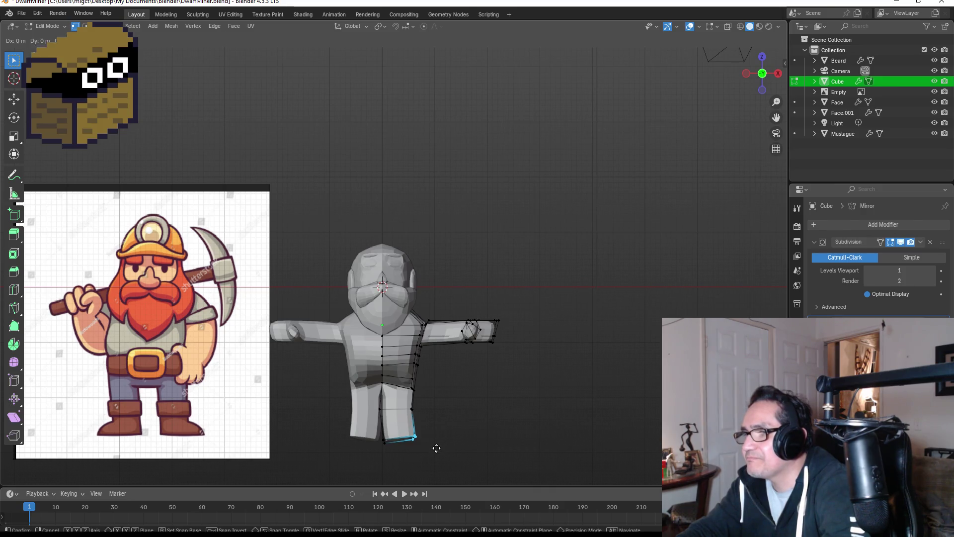
key("z")
left_click(435, 451)
key("Tab")
mouse_move(484, 427)
middle_mouse_down()
mouse_move(462, 420)
mouse_move(473, 424)
middle_mouse_up()
scroll(472, 425, "down", 3)
left_click(458, 348)
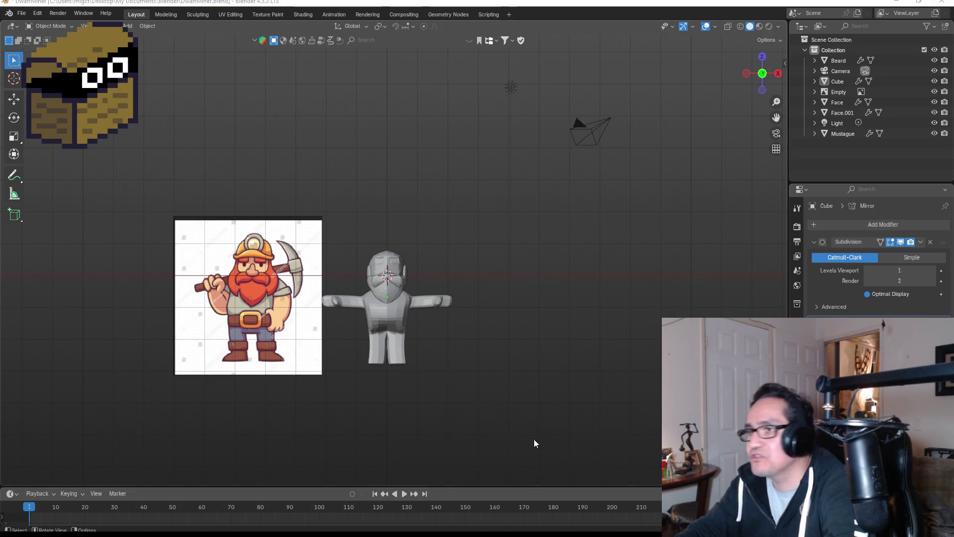
Step: Face the dwarf body front-on, select it and enter Edit Mode
mouse_move(452, 344)
middle_mouse_down()
mouse_move(449, 326)
mouse_move(443, 347)
middle_mouse_up()
scroll(443, 347, "up", 2)
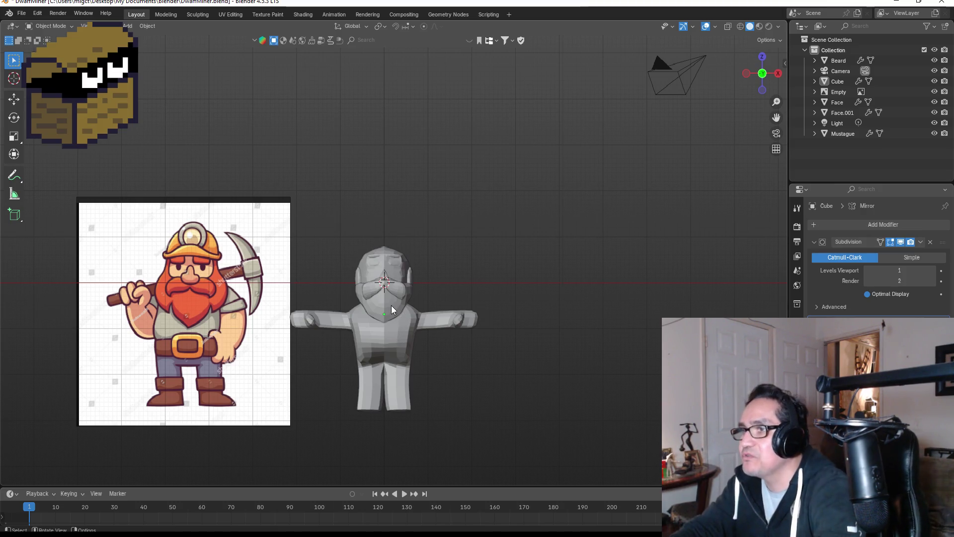
left_click(403, 392)
key("Tab")
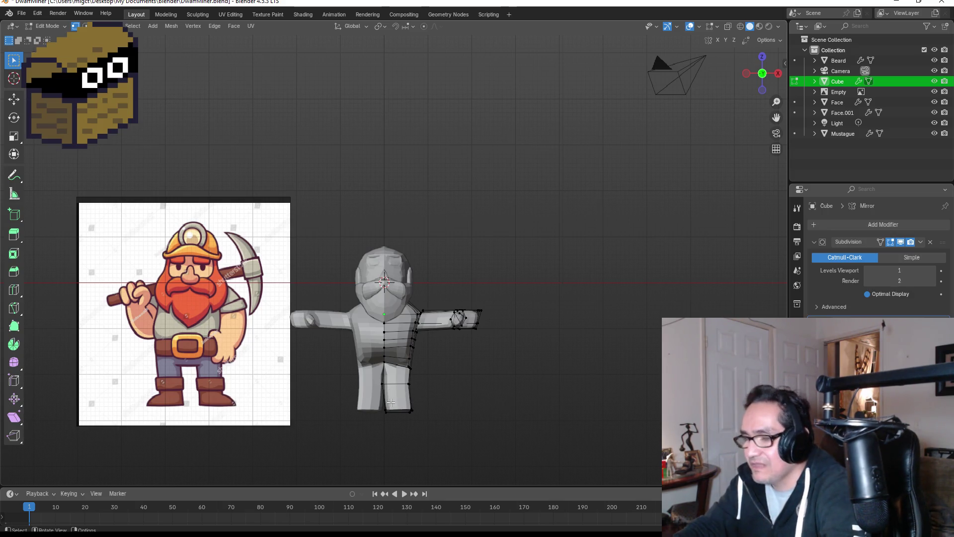
Step: Knife-cut a horizontal edge across the lower leg near the ankle
key("k")
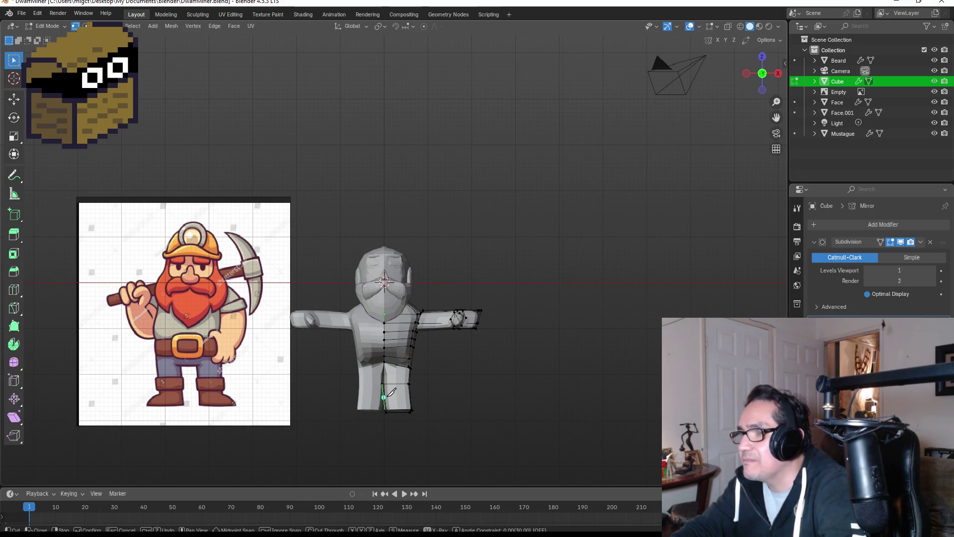
key("x")
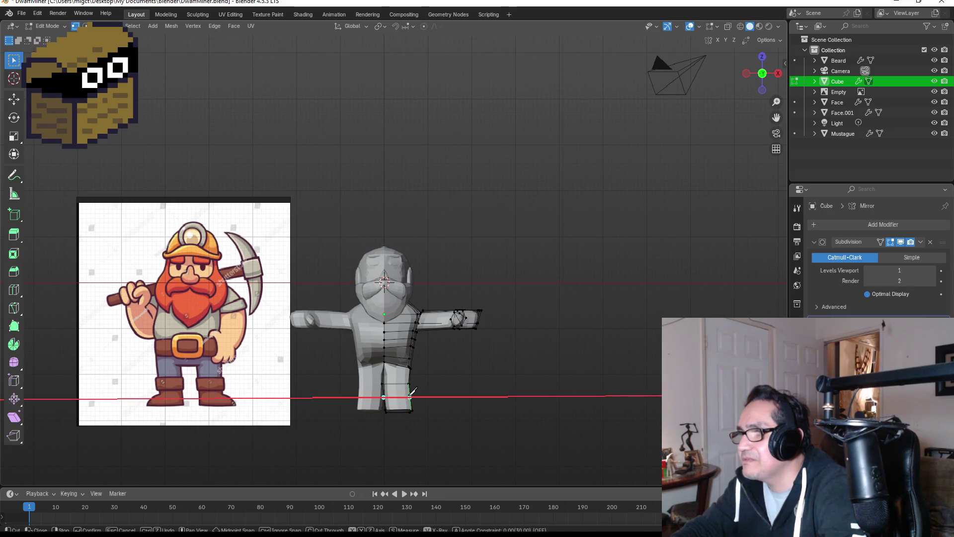
key("Escape")
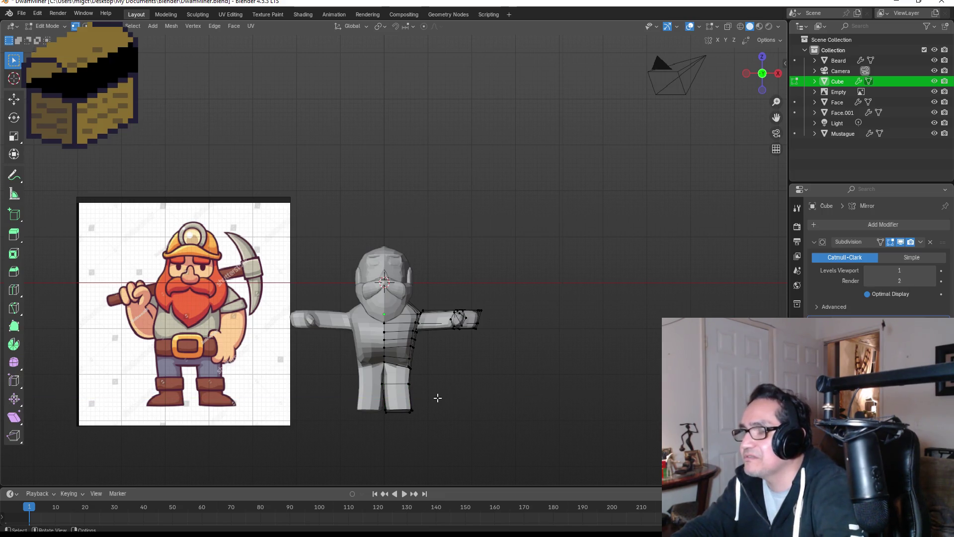
key("k")
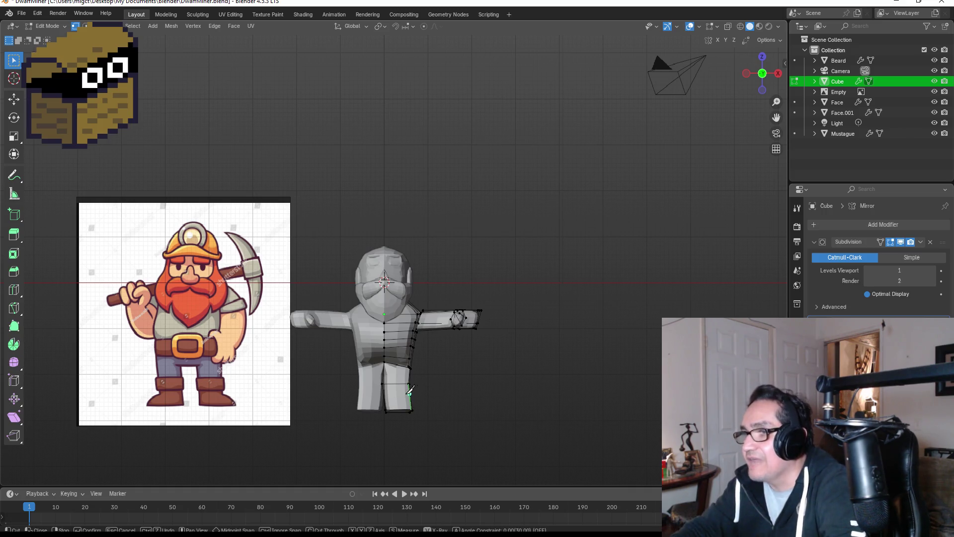
left_click(383, 397)
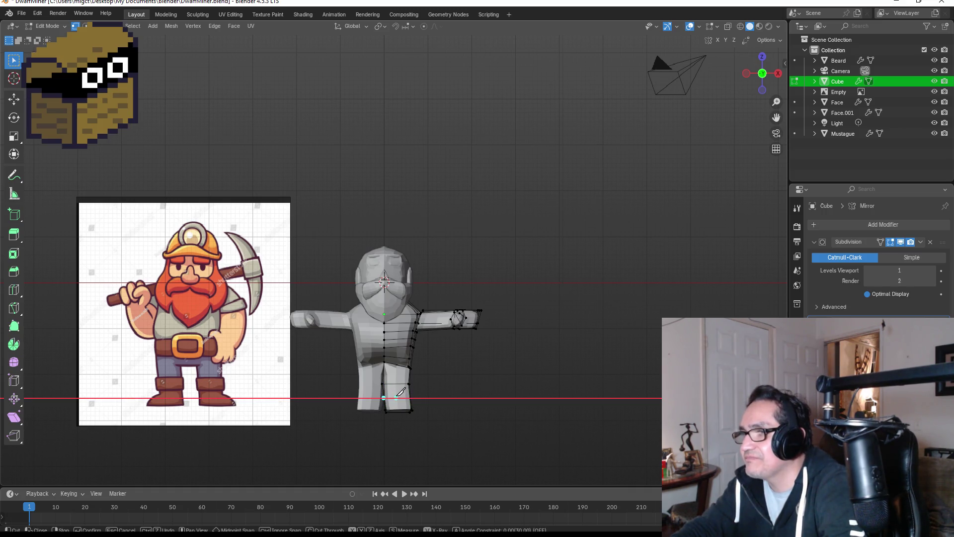
left_click(409, 396)
key("Return")
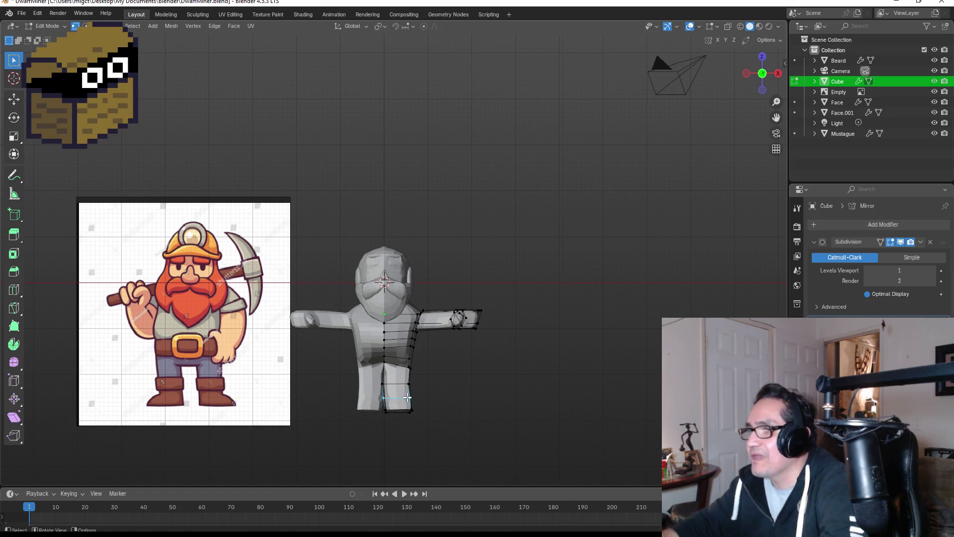
Step: In Right view, extrude the leg's lower front face forward along Y for a foot
key("3")
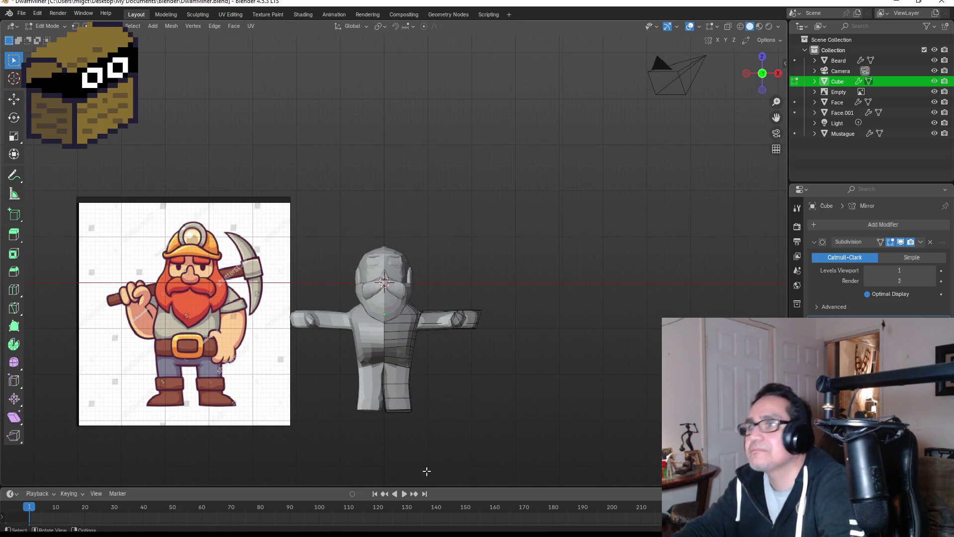
left_click(408, 411)
key("KP_3")
key("e")
key("y")
key("y")
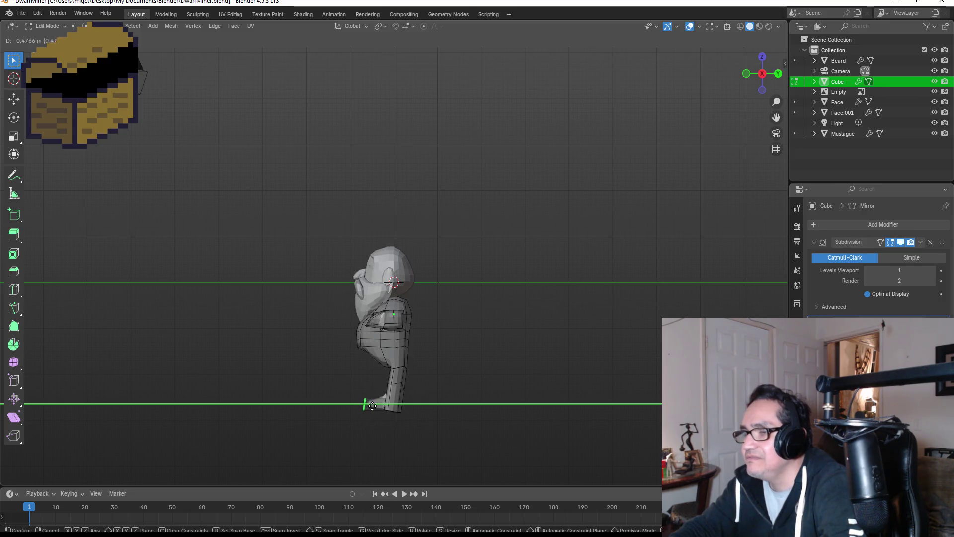
Step: Confirm the forward foot extrusion and preview the smoothed body
left_click(381, 406)
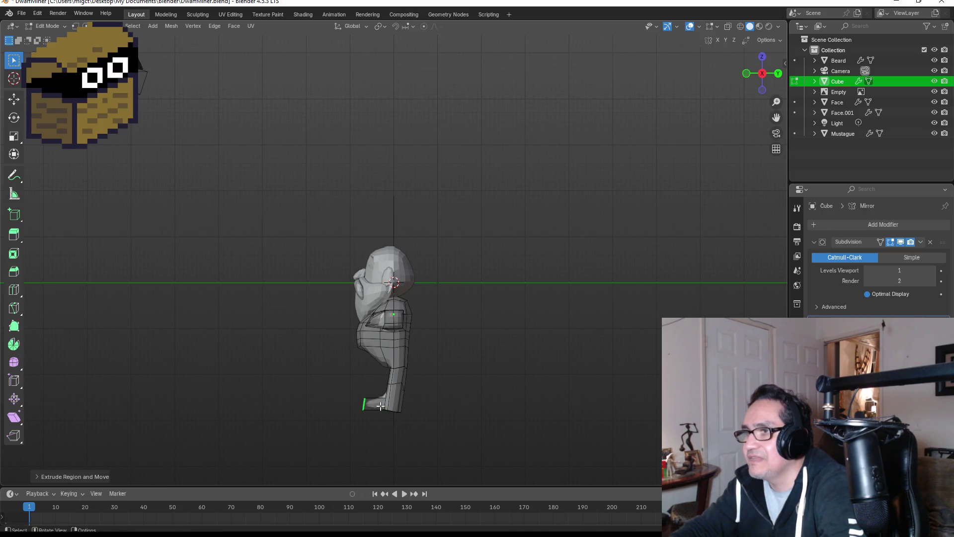
key("Tab")
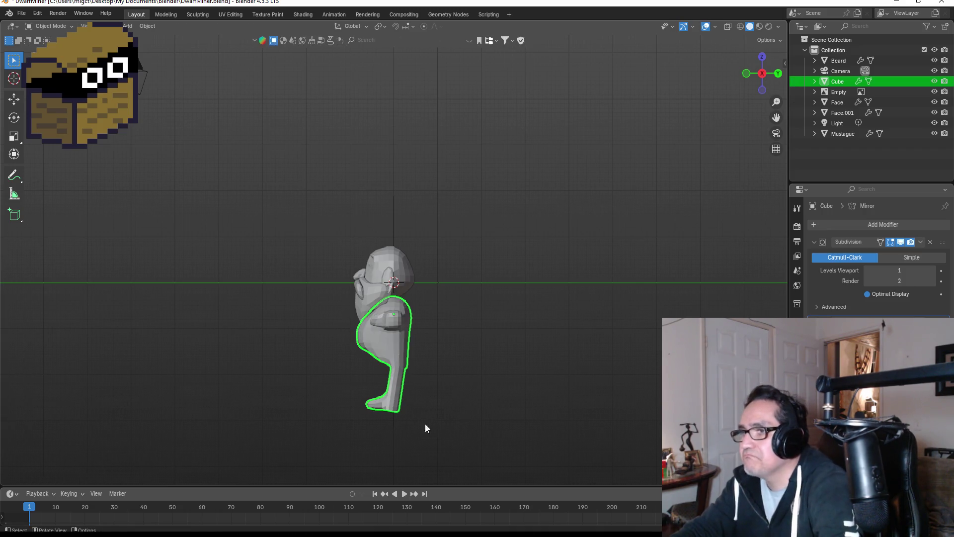
key("Tab")
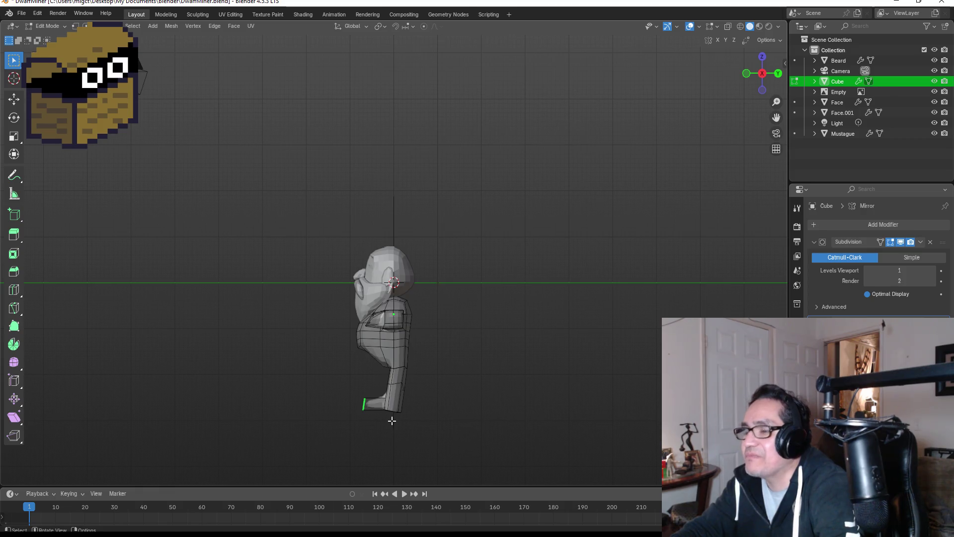
Step: In vertex select and Right view, move the ankle vertex to shape the foot
key("1")
mouse_move(433, 397)
middle_mouse_down()
mouse_move(422, 409)
mouse_move(439, 330)
mouse_move(417, 358)
mouse_move(415, 405)
middle_mouse_up()
key("KP_3")
scroll(414, 405, "up", 3)
left_click(469, 288)
key("g")
left_click(494, 296)
Step: Reposition the foot's top and bottom front vertices, then return to Object Mode to inspect it
left_click_drag(381, 279, 422, 305)
key("g")
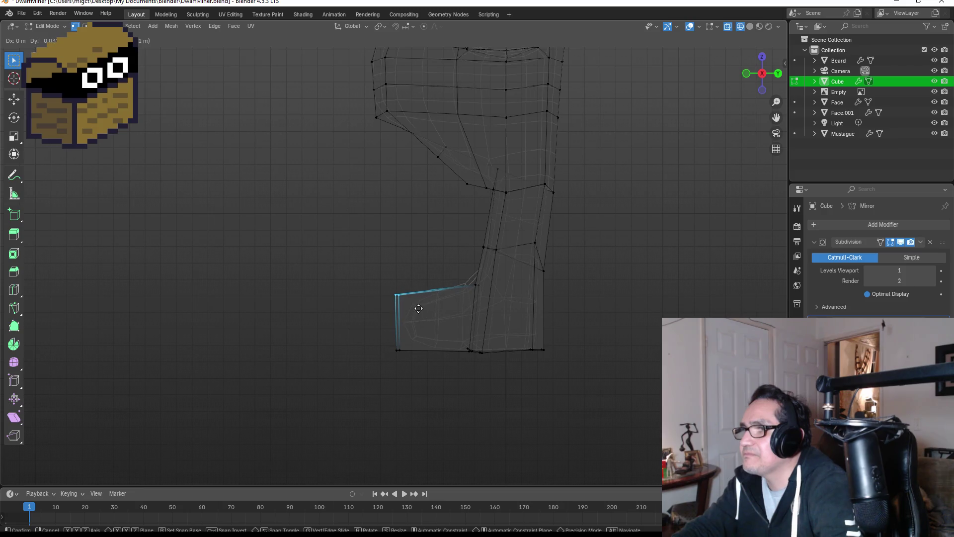
left_click(419, 309)
left_click_drag(376, 329, 410, 359)
key("g")
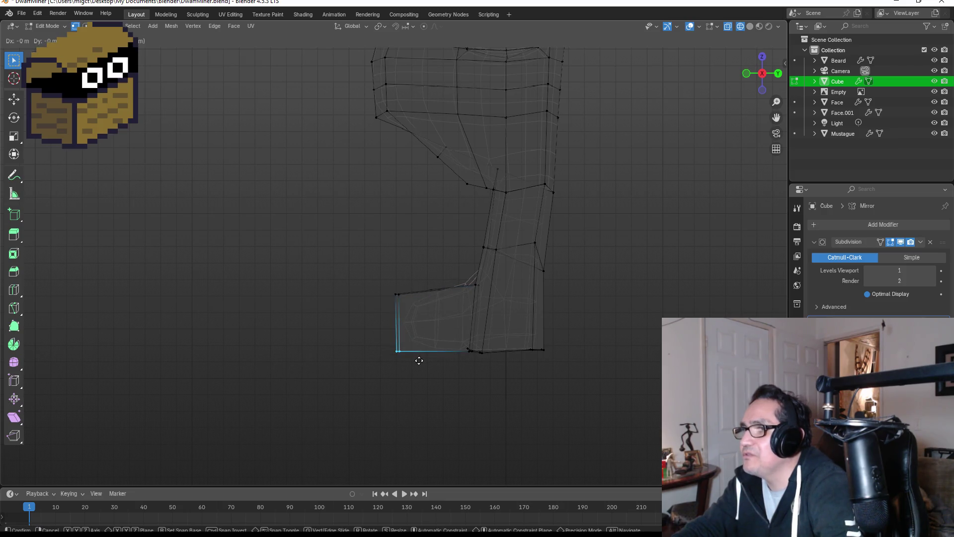
left_click(416, 371)
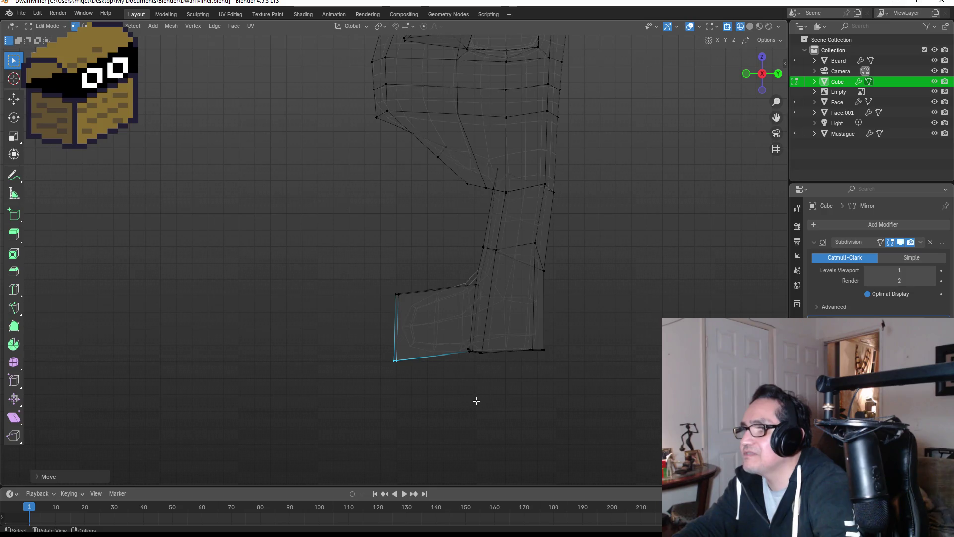
key("Tab")
mouse_move(556, 343)
middle_mouse_down()
mouse_move(540, 281)
mouse_move(573, 288)
mouse_move(486, 281)
mouse_move(452, 291)
mouse_move(451, 322)
mouse_move(528, 337)
middle_mouse_up()
key("KP_1")
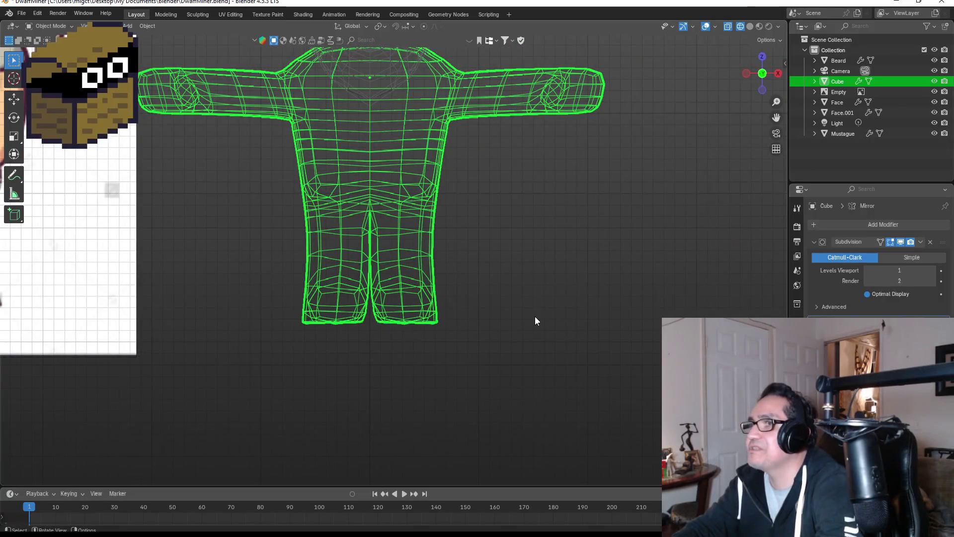
key("KP_5")
scroll(459, 197, "up", 3)
key("Tab")
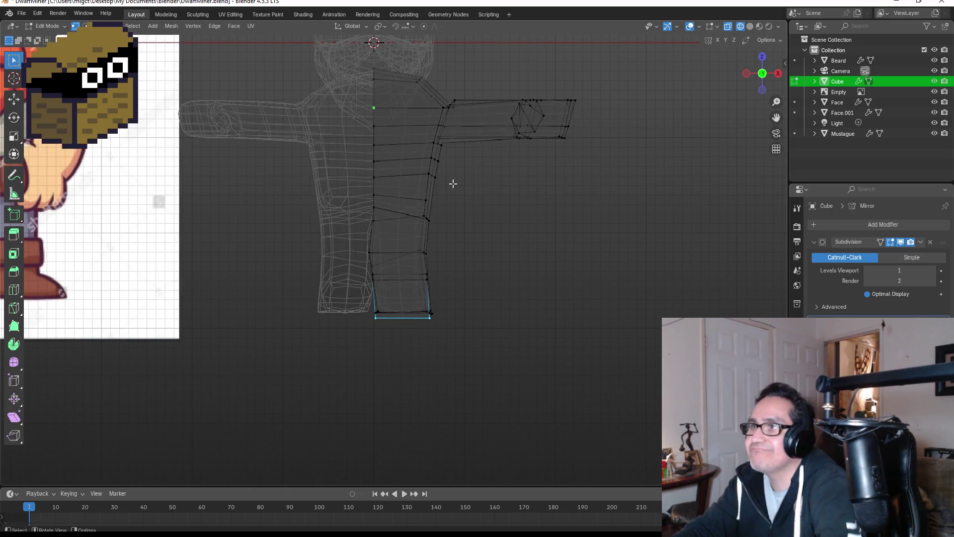
key("Tab")
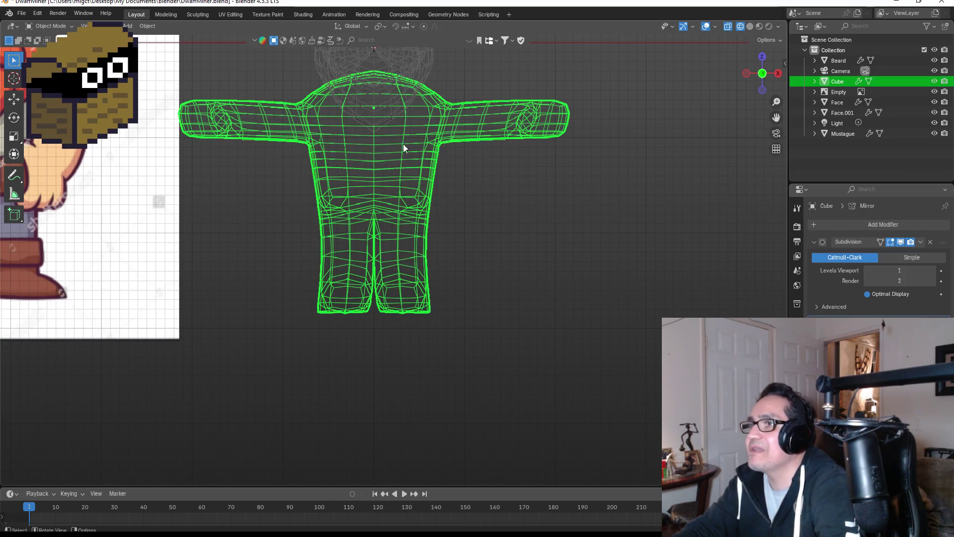
scroll(509, 161, "down", 1)
middle_click_drag(529, 177, 523, 175)
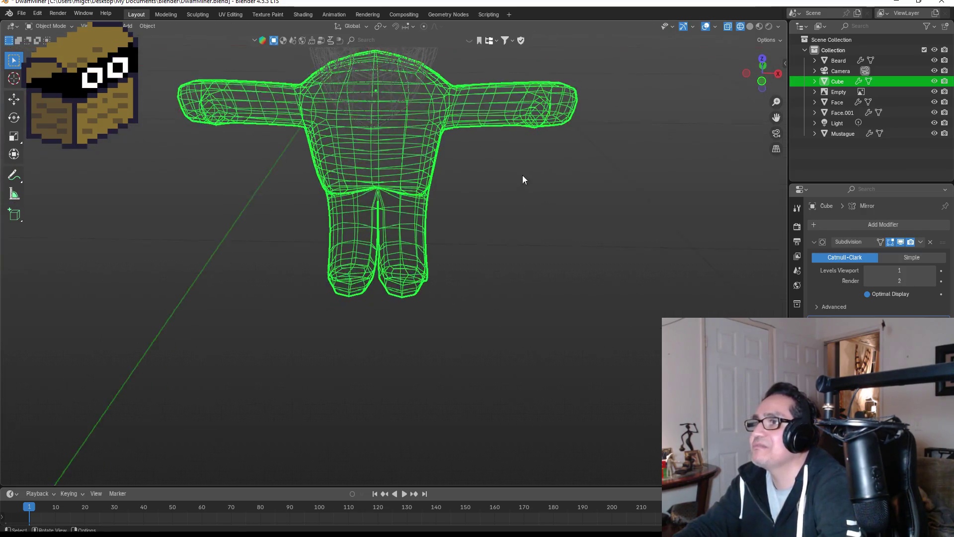
key("KP_1")
scroll(494, 203, "down", 2)
scroll(468, 198, "up", 2)
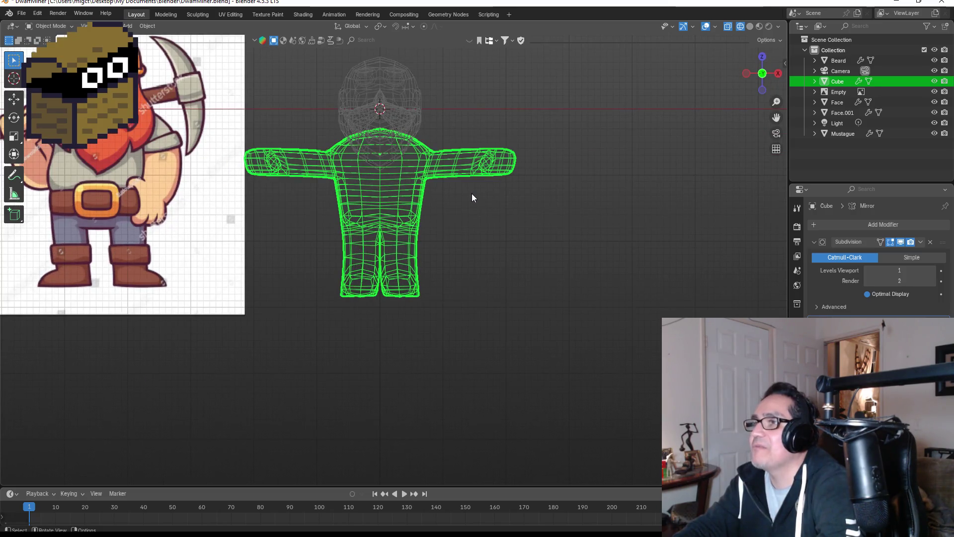
scroll(472, 192, "up", 3)
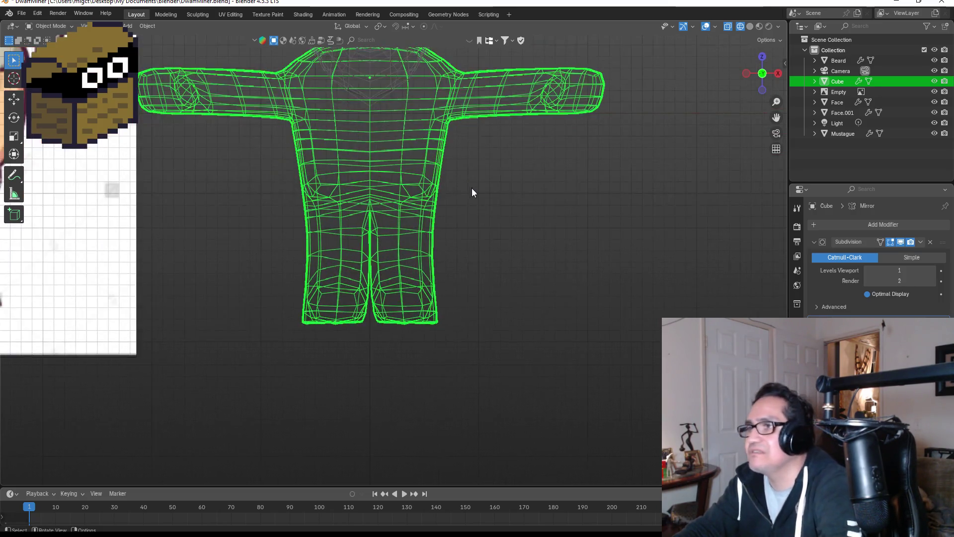
mouse_move(529, 231)
middle_mouse_down()
mouse_move(264, 222)
mouse_move(330, 237)
mouse_move(539, 250)
mouse_move(435, 239)
middle_mouse_up()
key("Tab")
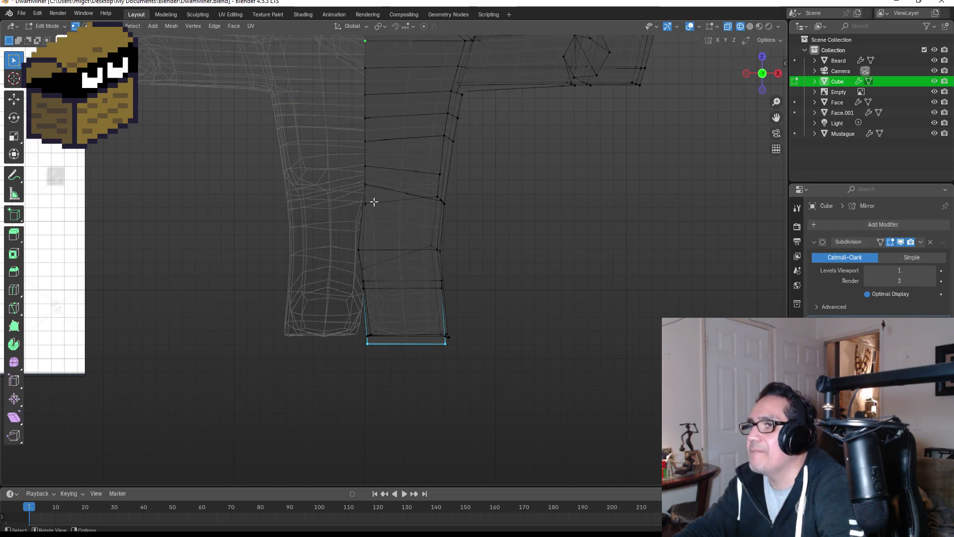
Step: Move the selected leg faces outward along X, away from the body's centre
mouse_move(363, 199)
left_mouse_down()
mouse_move(460, 313)
mouse_move(479, 351)
left_mouse_up()
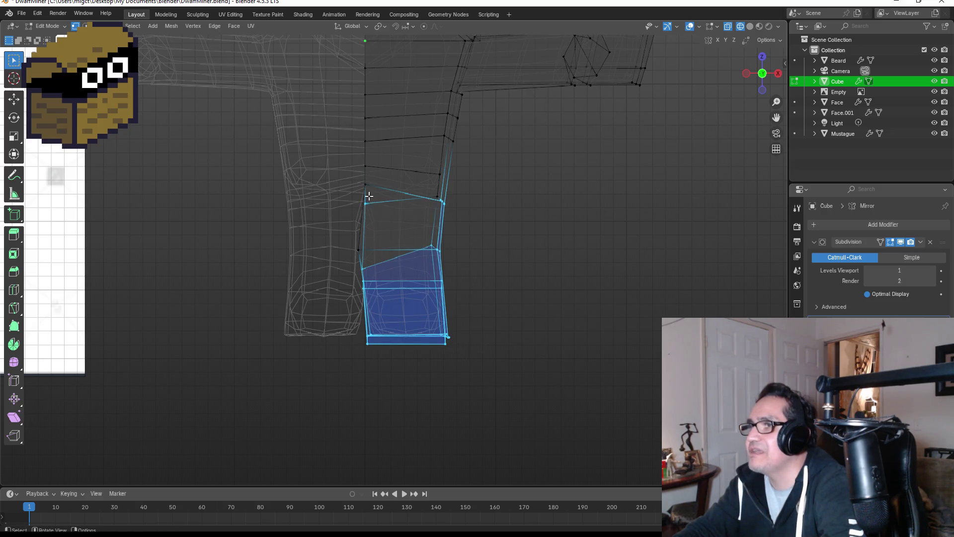
left_click_drag(435, 183, 470, 234, "shift")
key("g")
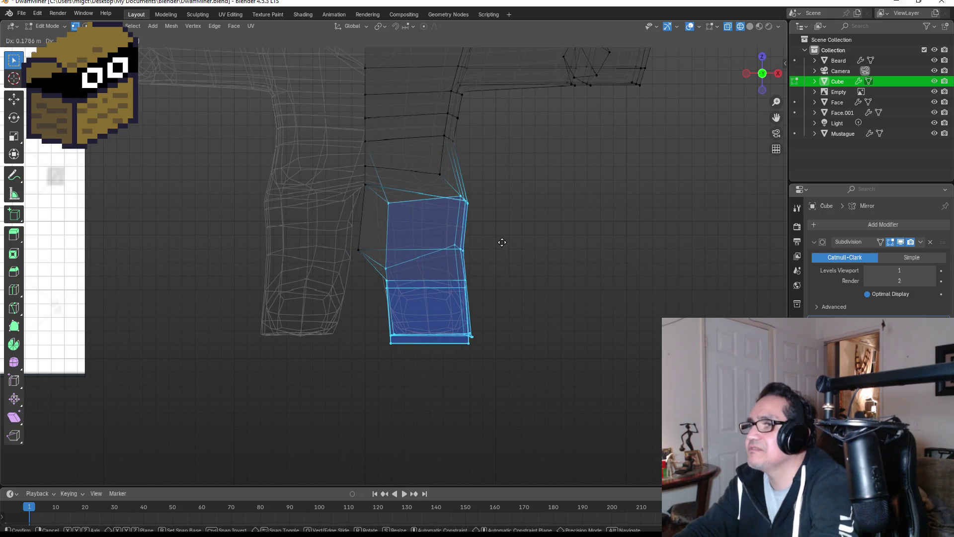
key("Escape")
left_click_drag(348, 233, 386, 265, "shift")
key("g")
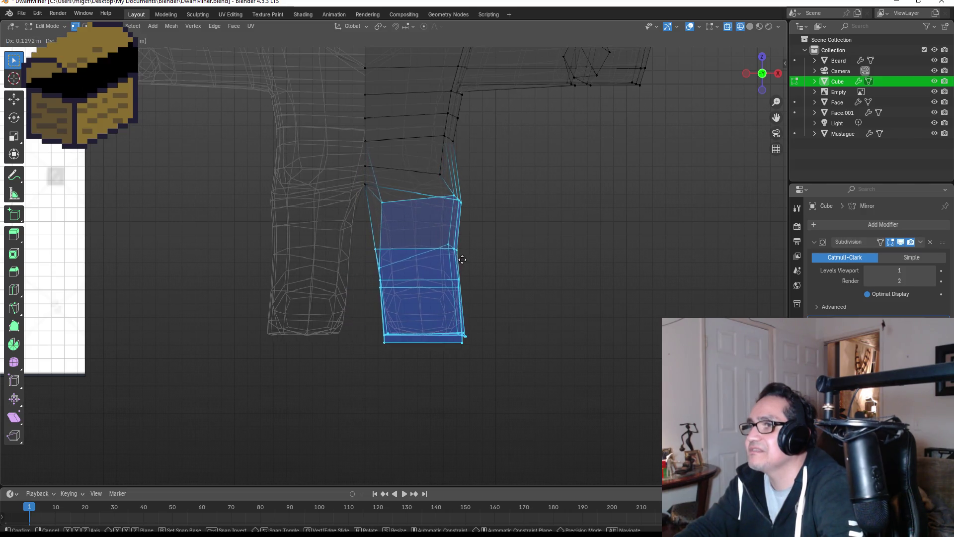
key("x")
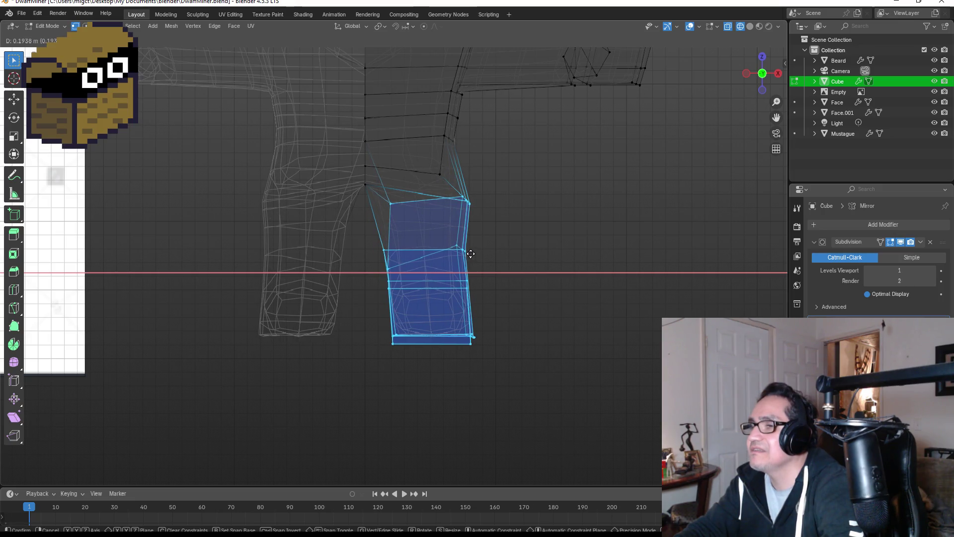
left_click(468, 253)
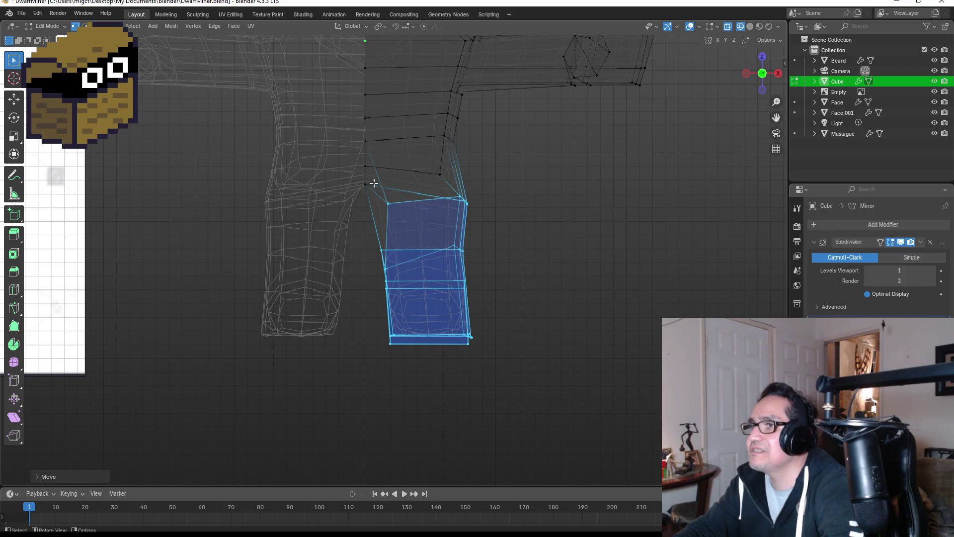
Step: Lower the crotch vertex along Z, then return to Object Mode
left_click(364, 184)
key("g")
key("z")
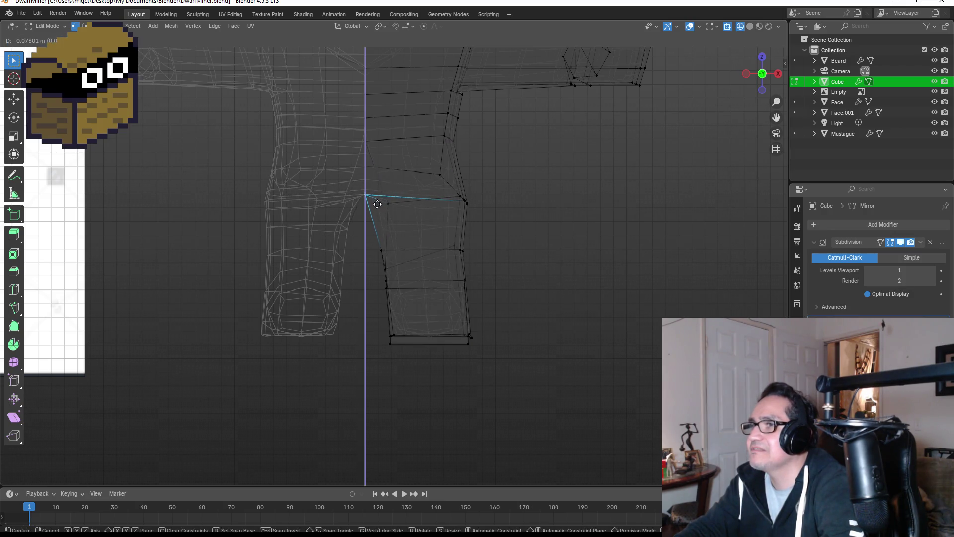
left_click(379, 210)
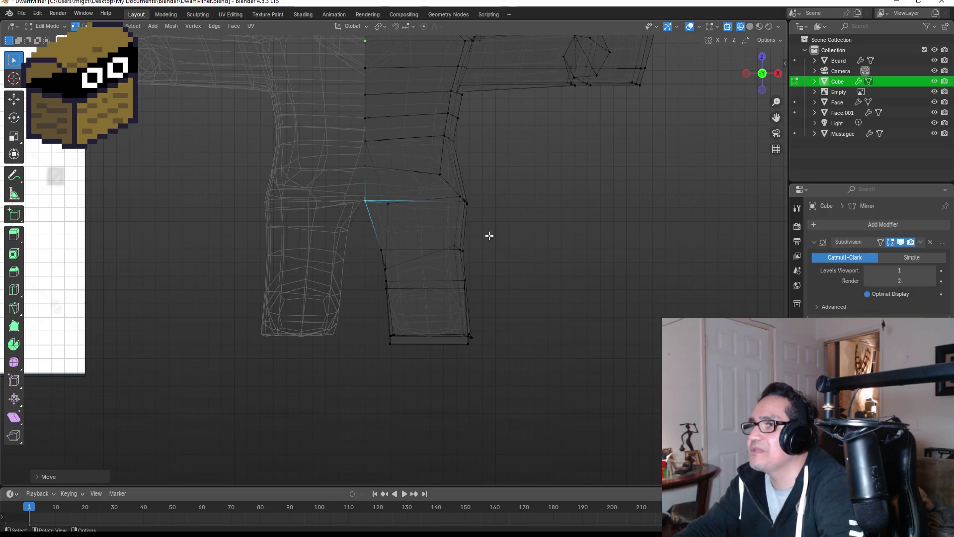
key("Tab")
scroll(541, 263, "down", 4)
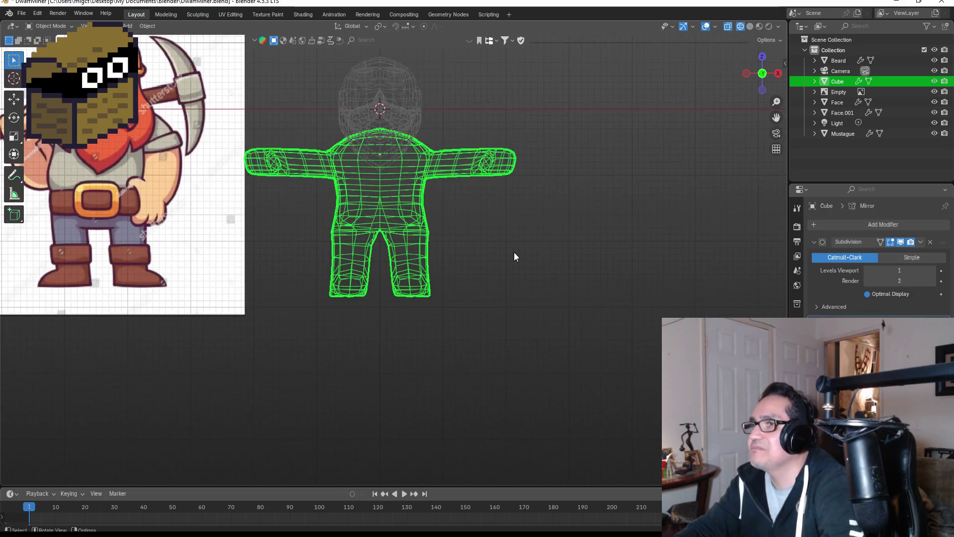
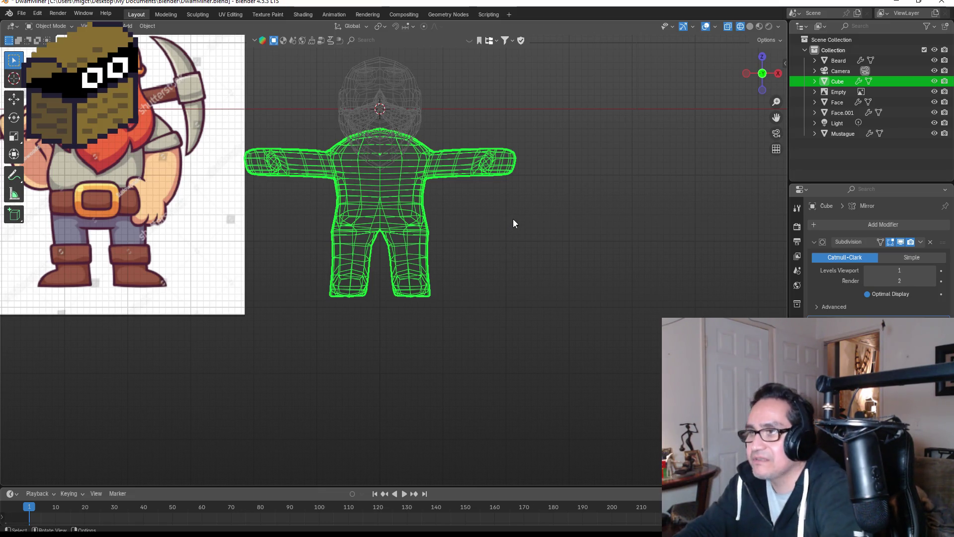
Step: Switch the dwarf body to solid shading and frame the legs in right side view
key("z")
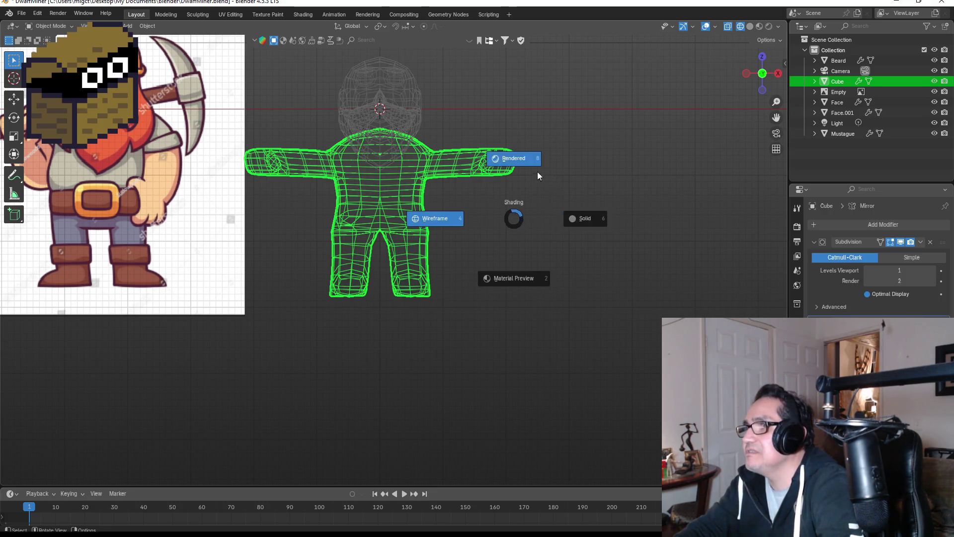
left_click(580, 208)
mouse_move(536, 223)
middle_mouse_down()
mouse_move(501, 235)
mouse_move(364, 228)
mouse_move(457, 238)
middle_mouse_up()
left_click(541, 229)
scroll(455, 248, "up", 5)
middle_click_drag(544, 234, 511, 234)
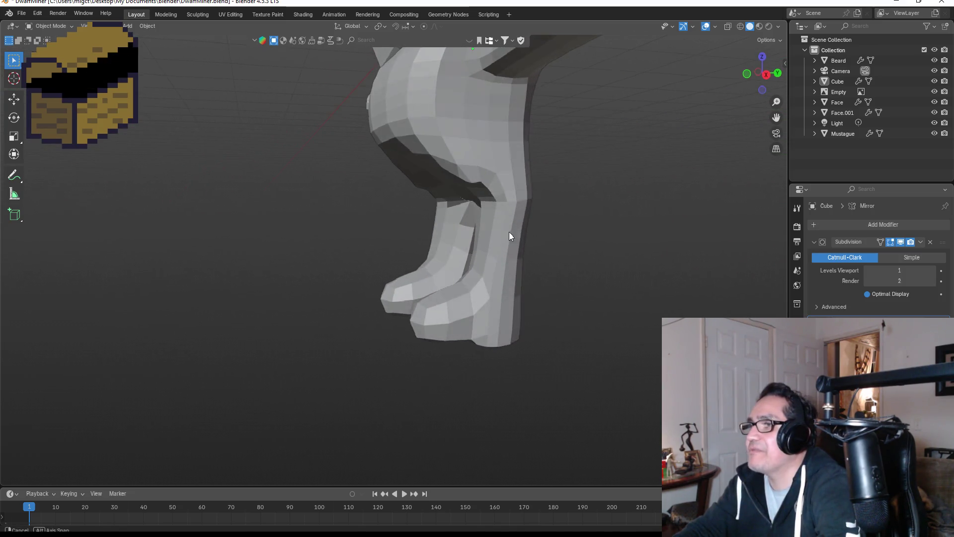
key("KP_3")
Step: In Edit Mode, select two inner leg-bend vertices and move them in side view
key("Tab")
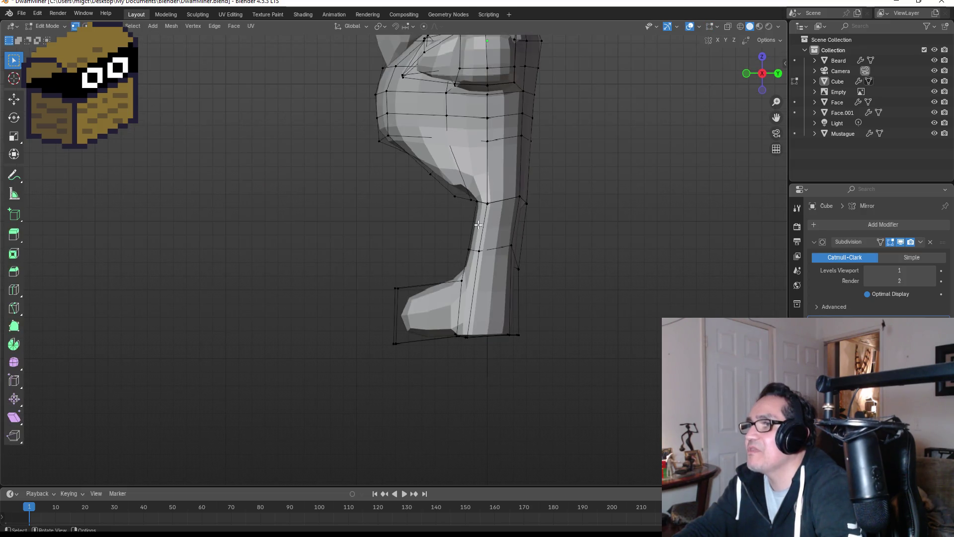
left_click(477, 202)
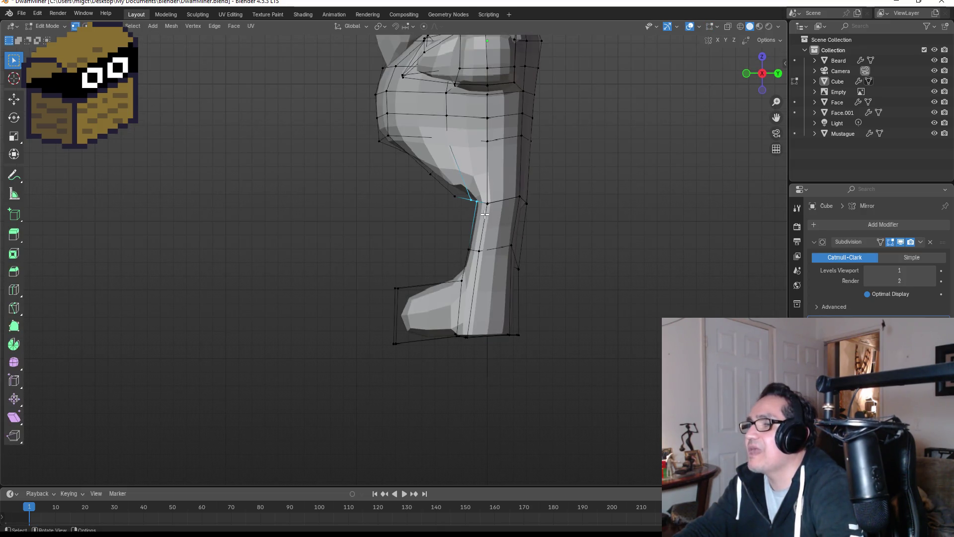
mouse_move(560, 192)
middle_mouse_down()
mouse_move(618, 194)
mouse_move(550, 236)
middle_mouse_up()
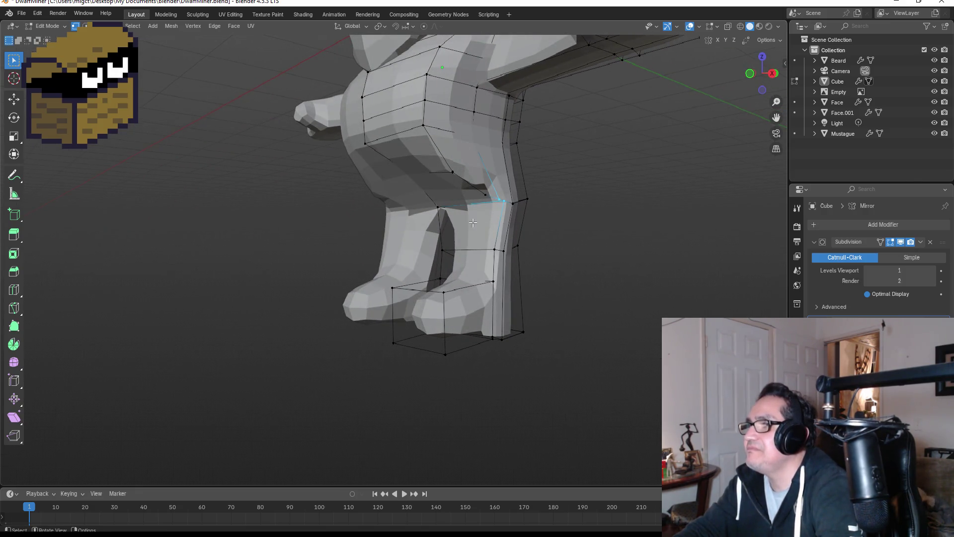
left_click(438, 207, "shift")
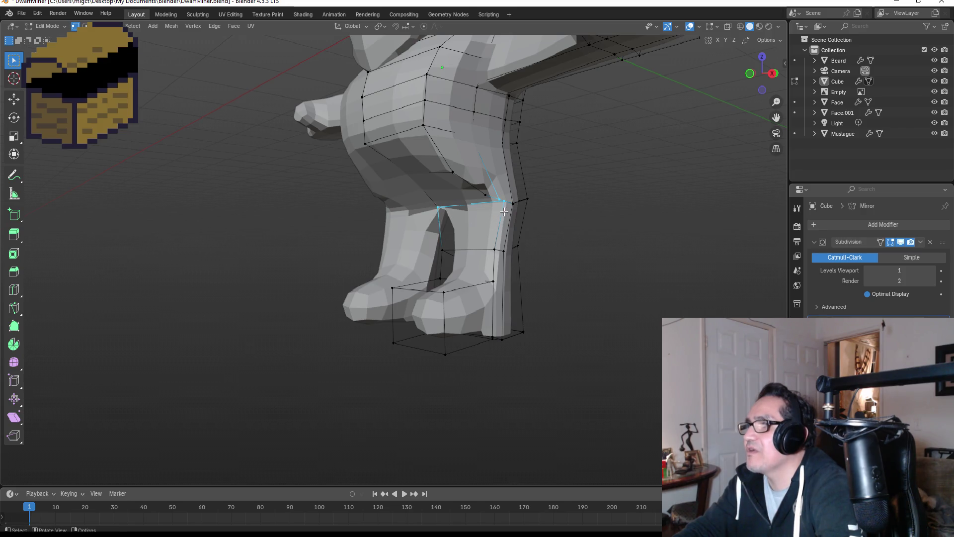
key("KP_3")
key("g")
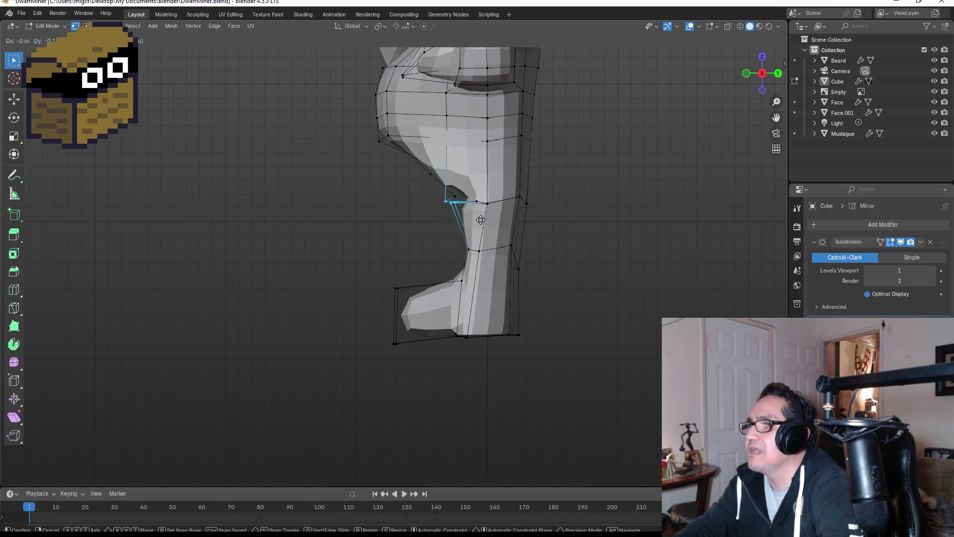
left_click(467, 237)
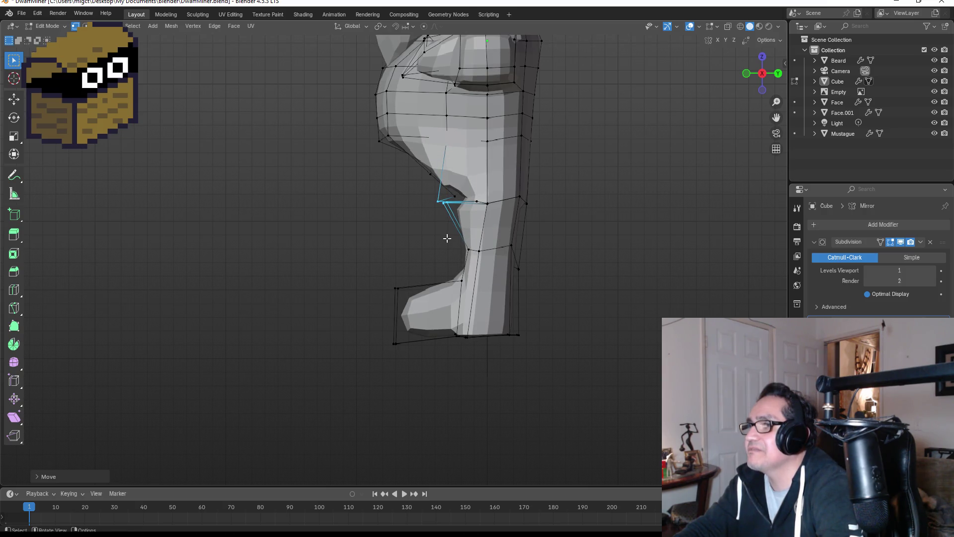
Step: Move a lower calf vertex behind the knee, then return to Object Mode
left_click(467, 249)
key("g")
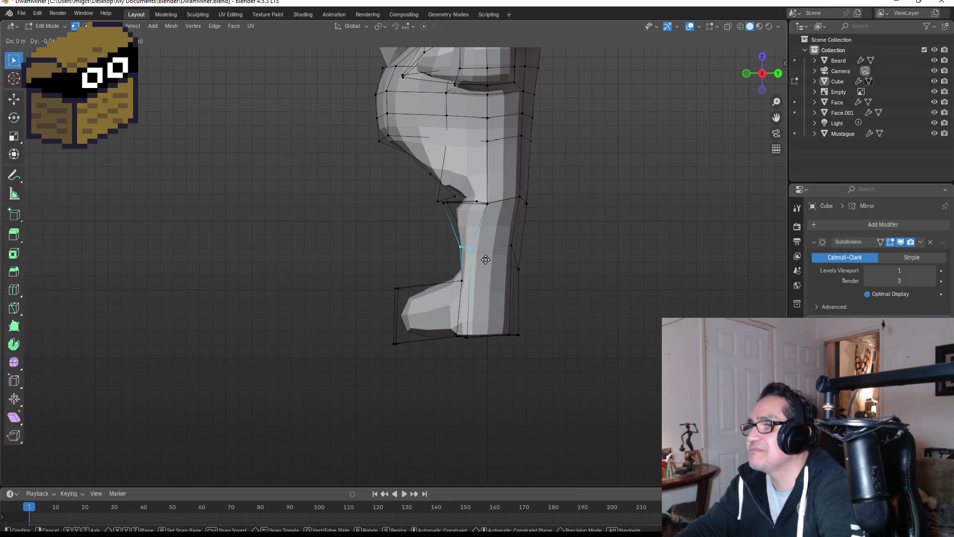
left_click(485, 259)
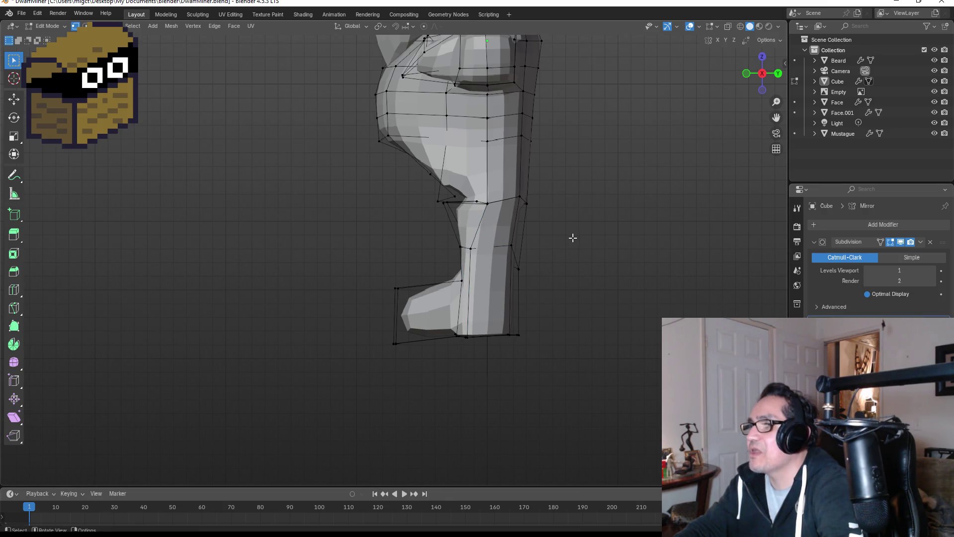
key("Tab")
mouse_move(570, 240)
middle_mouse_down()
mouse_move(647, 243)
mouse_move(550, 240)
middle_mouse_up()
scroll(502, 189, "up", 3)
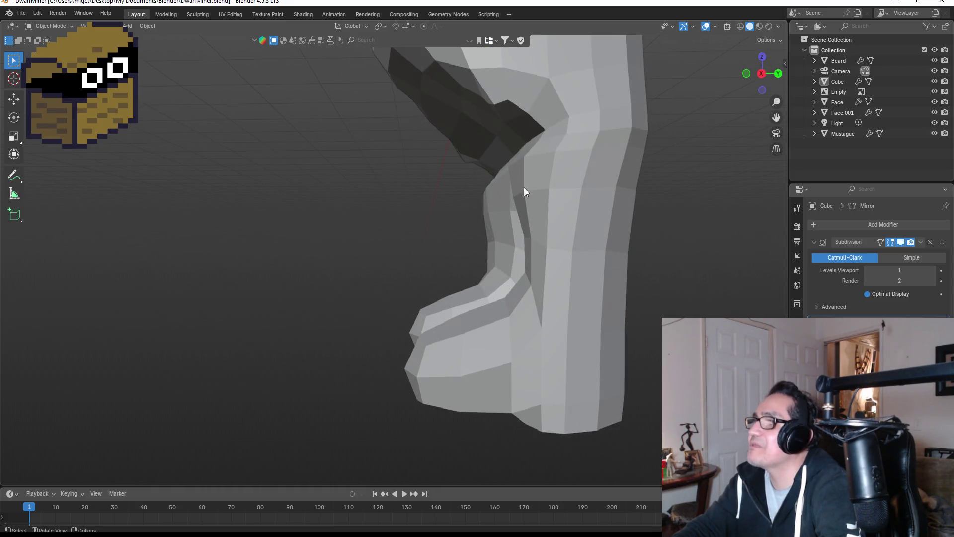
Step: Enter Edit Mode and box-select the waist and right hip vertices
key("Tab")
middle_click_drag(512, 134, 555, 146)
left_click_drag(555, 146, 598, 160)
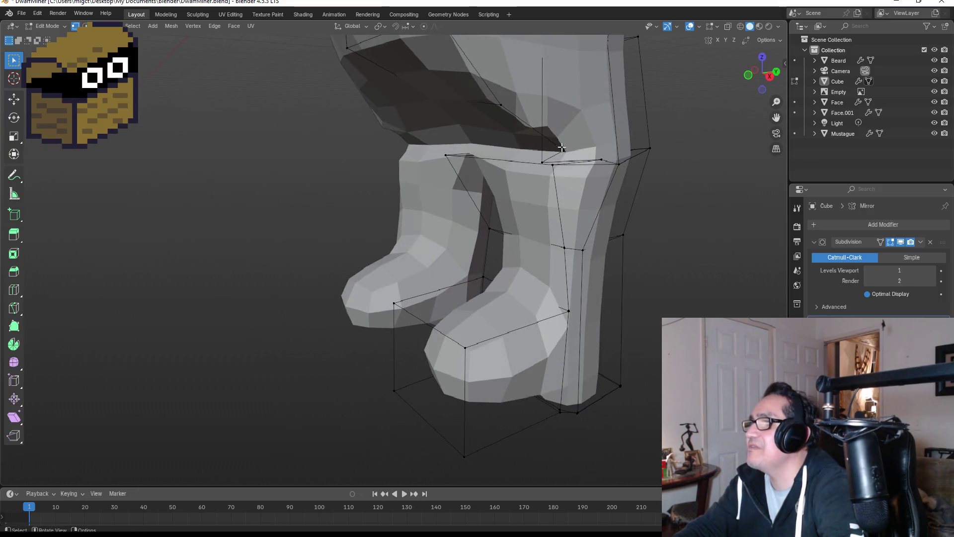
middle_click_drag(561, 147, 513, 150)
left_click_drag(512, 150, 552, 176)
middle_click_drag(551, 177, 610, 162)
left_click_drag(549, 148, 600, 183)
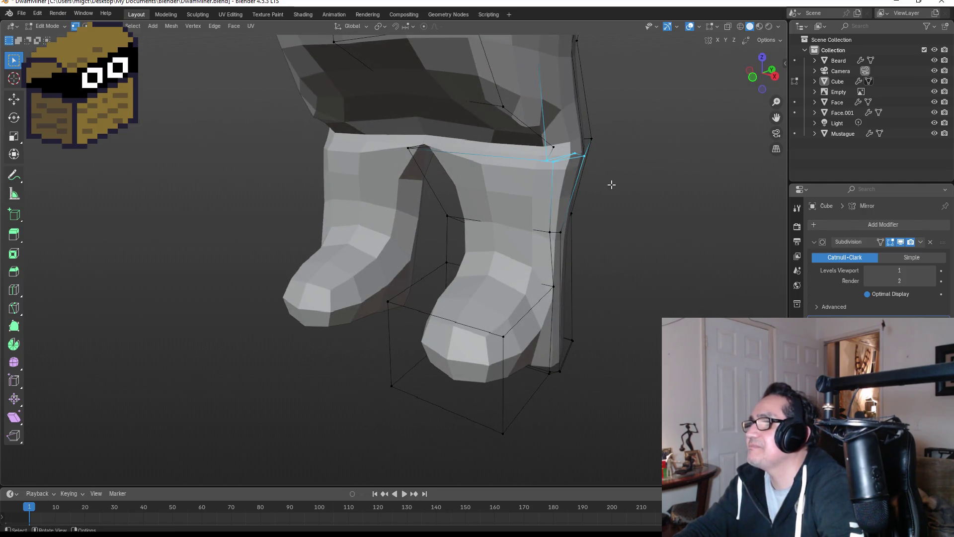
left_click_drag(518, 125, 629, 193, "shift")
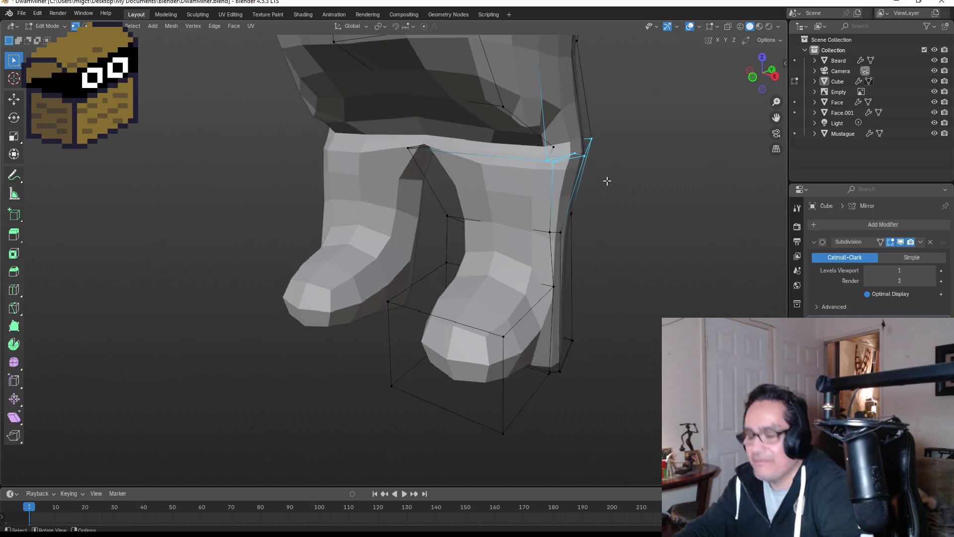
Step: Switch the viewport to wireframe shading and select a single waist vertex
key("z")
left_click(585, 190)
left_click(553, 147)
Step: In right side view, move the front hip vertices and edge into place
key("KP_3")
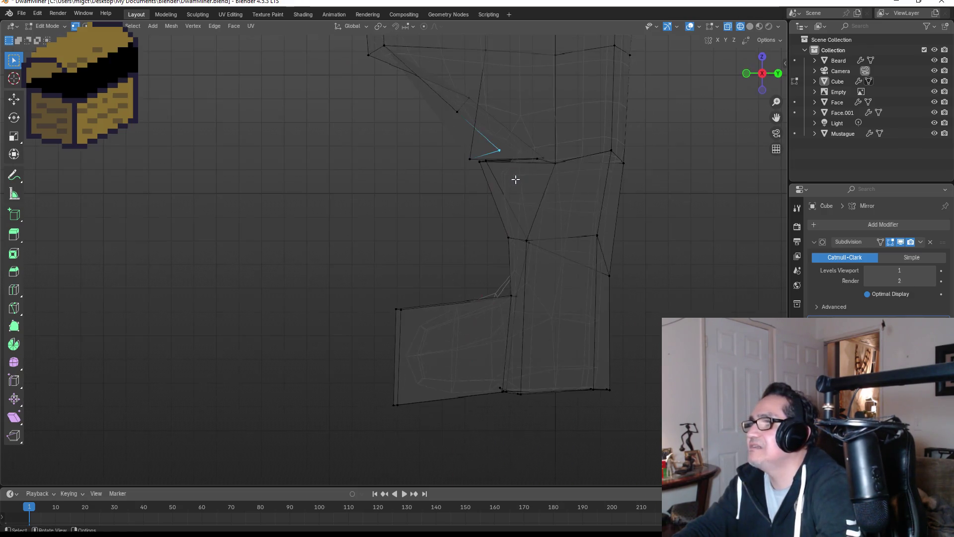
key("g")
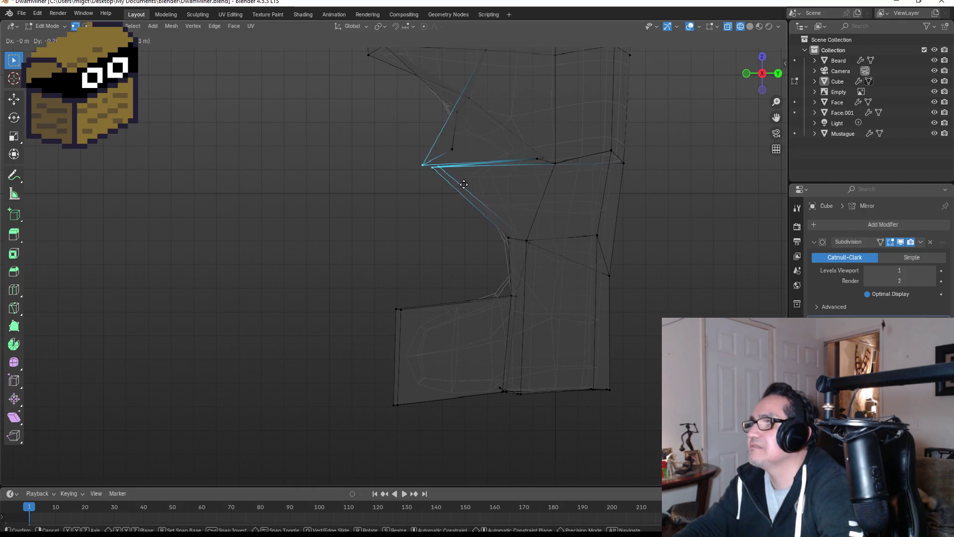
left_click(446, 138)
mouse_move(446, 138)
left_mouse_down()
mouse_move(480, 159)
mouse_move(550, 167)
left_mouse_up()
key("g")
left_click(481, 158)
key("g")
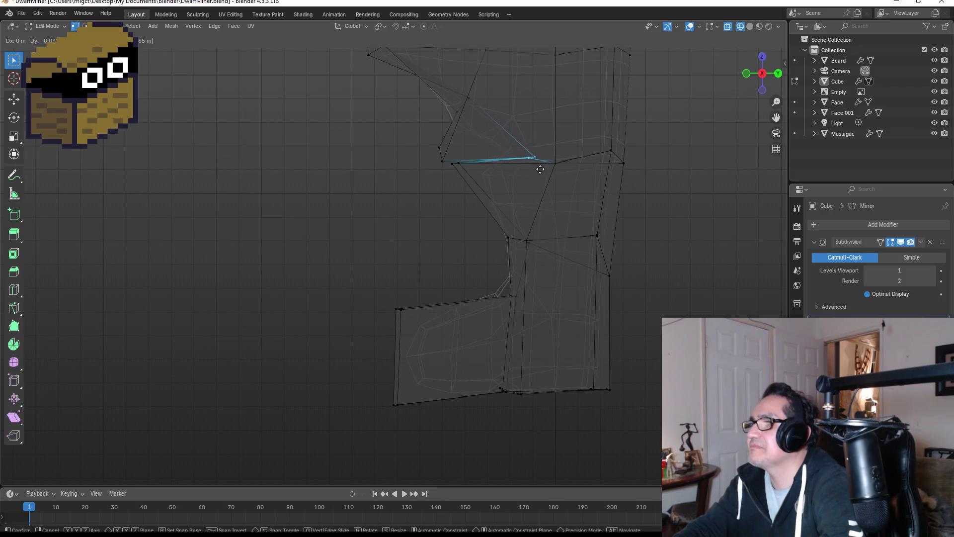
left_click(471, 167)
Step: Merge two neighbouring hip vertices at their center
left_click(631, 215)
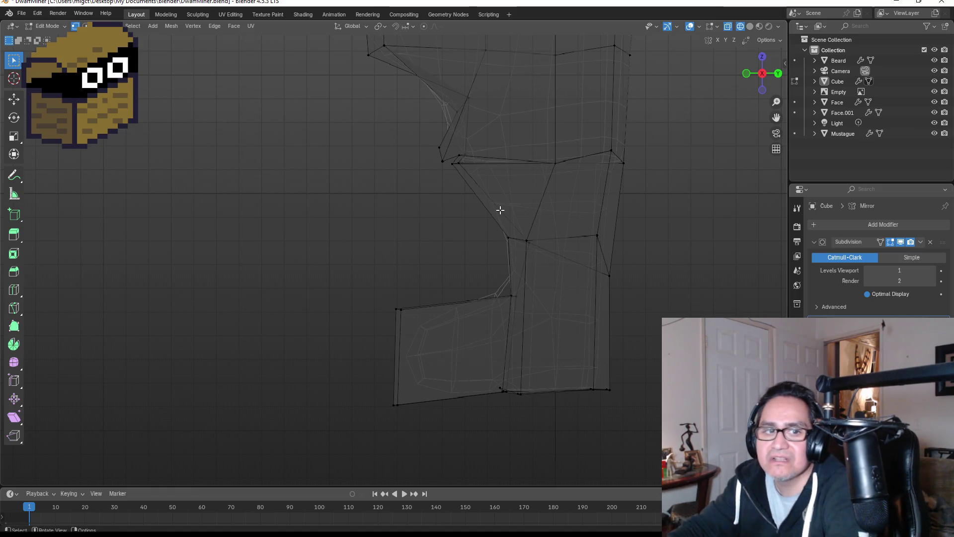
scroll(490, 156, "up", 3)
mouse_move(541, 174)
middle_mouse_down()
mouse_move(549, 130)
mouse_move(533, 154)
mouse_move(548, 154)
mouse_move(561, 127)
middle_mouse_up()
scroll(583, 132, "up", 5)
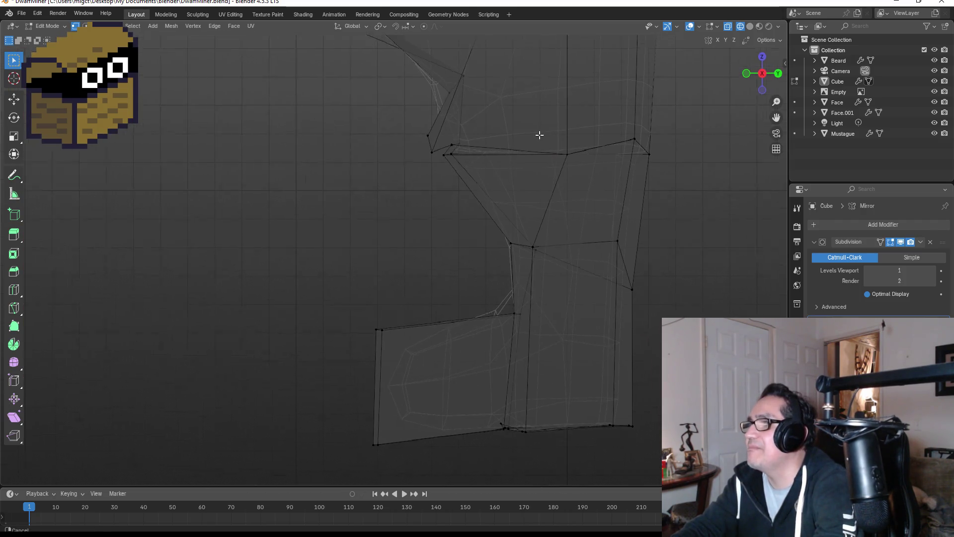
left_click_drag(360, 173, 402, 192)
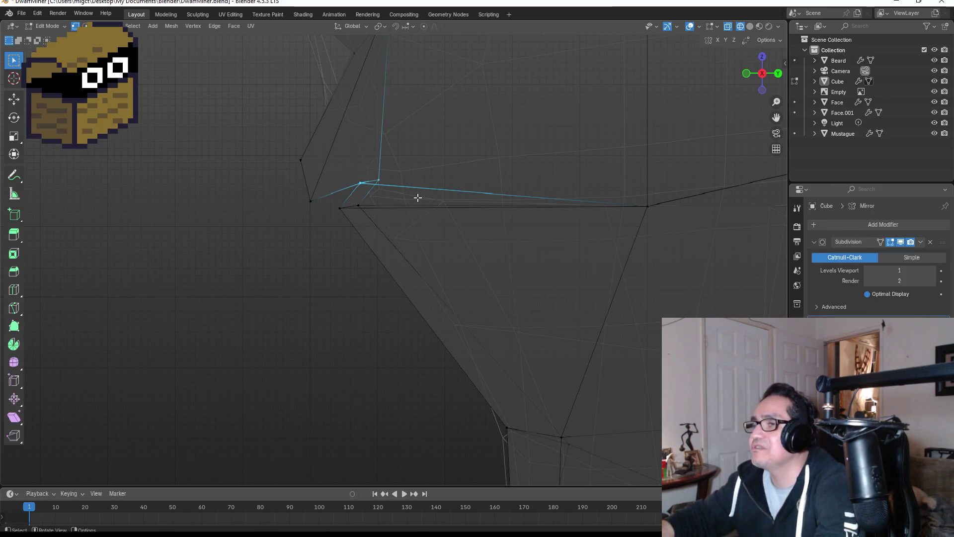
key("m")
left_click(418, 198)
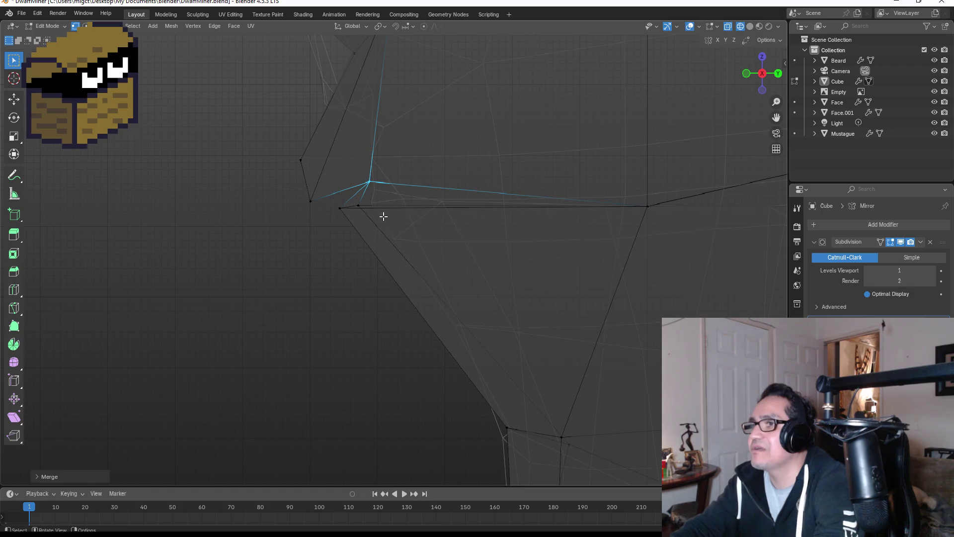
Step: Merge the cluster of close hip vertices into one vertex at center
left_click_drag(287, 178, 415, 245)
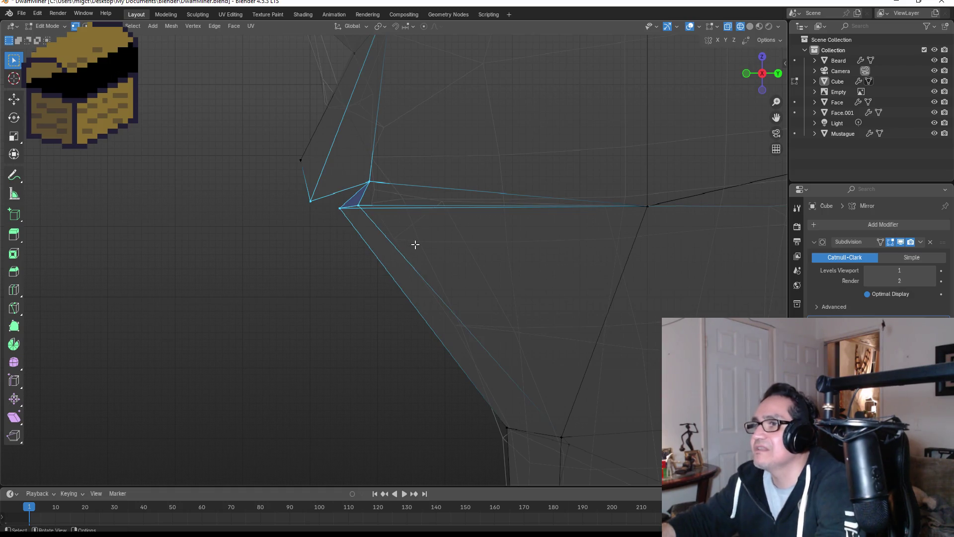
key("m")
left_click(416, 248)
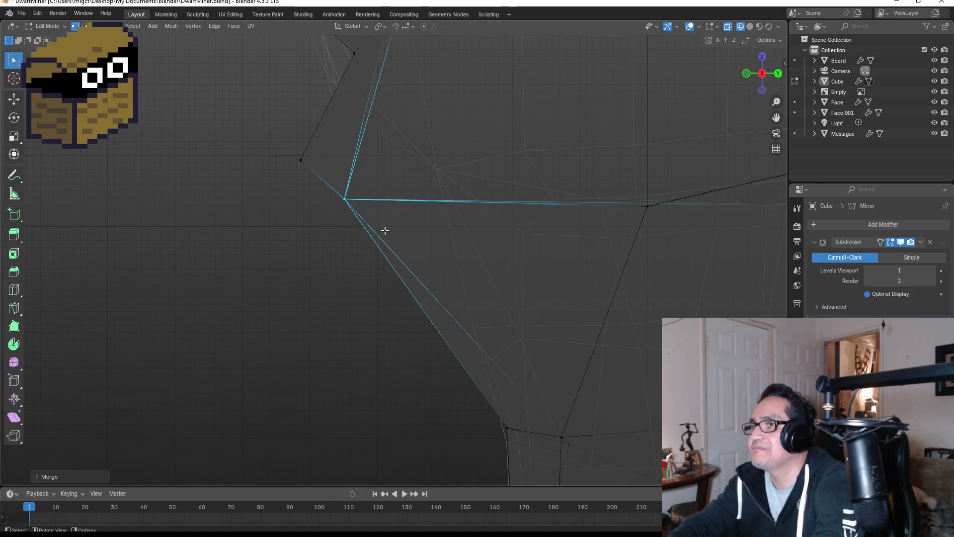
scroll(362, 258, "down", 2)
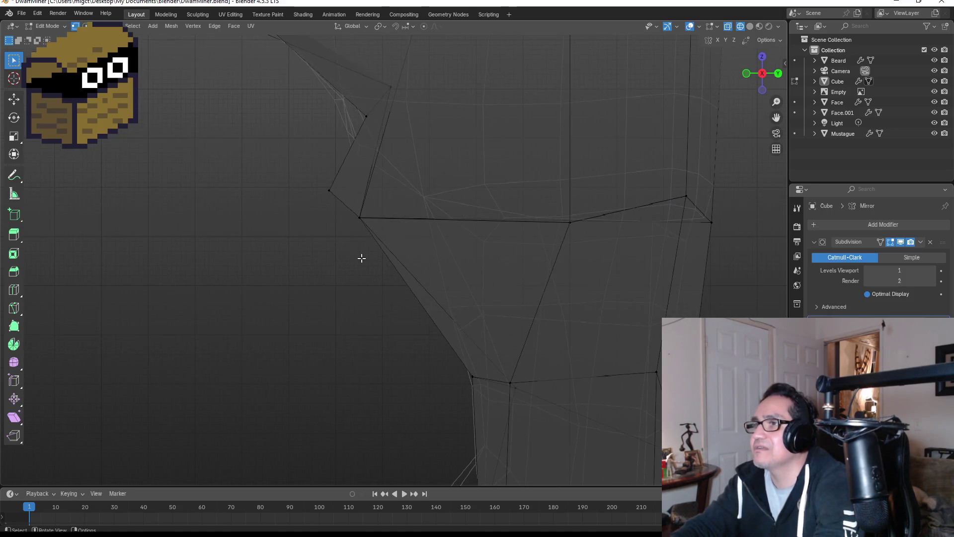
left_click(376, 230)
scroll(377, 231, "down", 2)
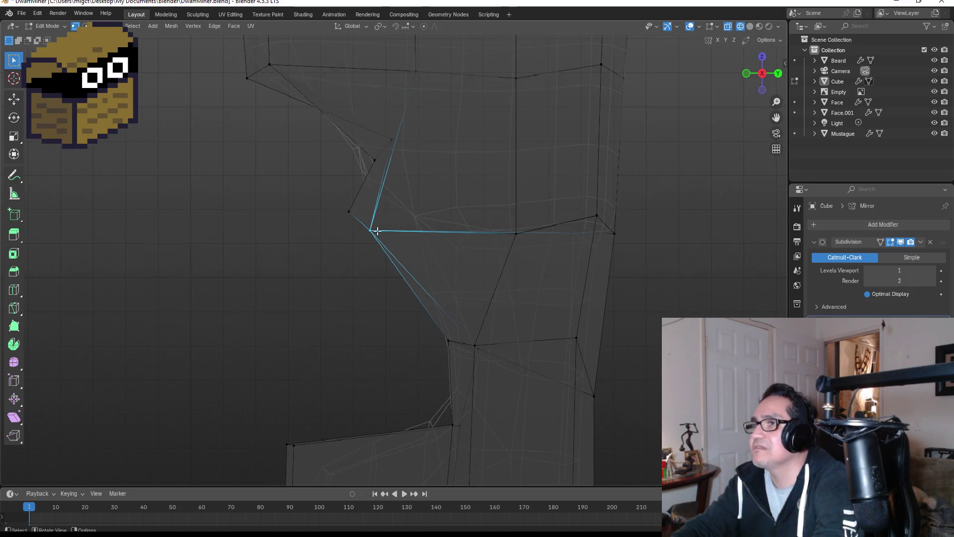
middle_click_drag(345, 210, 458, 226)
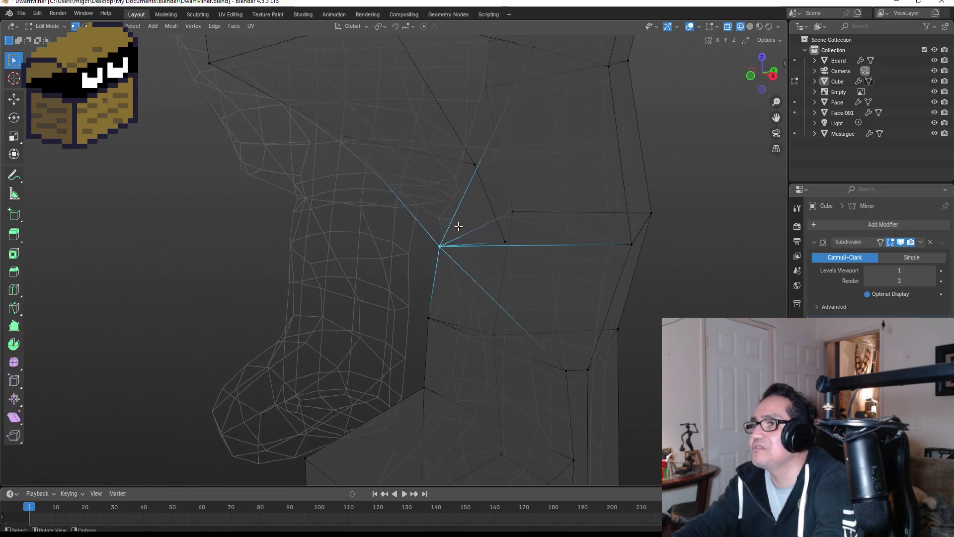
Step: Move a front hip vertex, then merge it with its neighbour at center
left_click(505, 242)
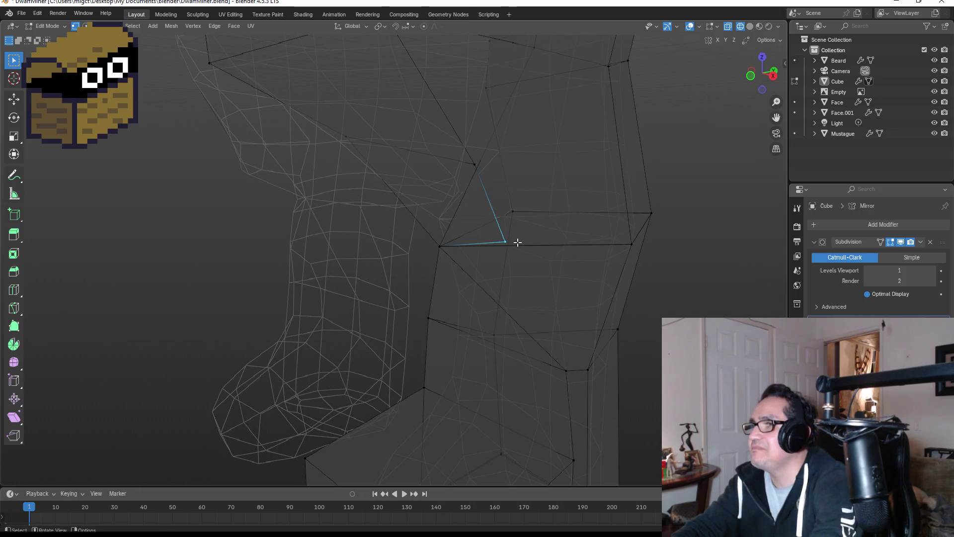
key("g")
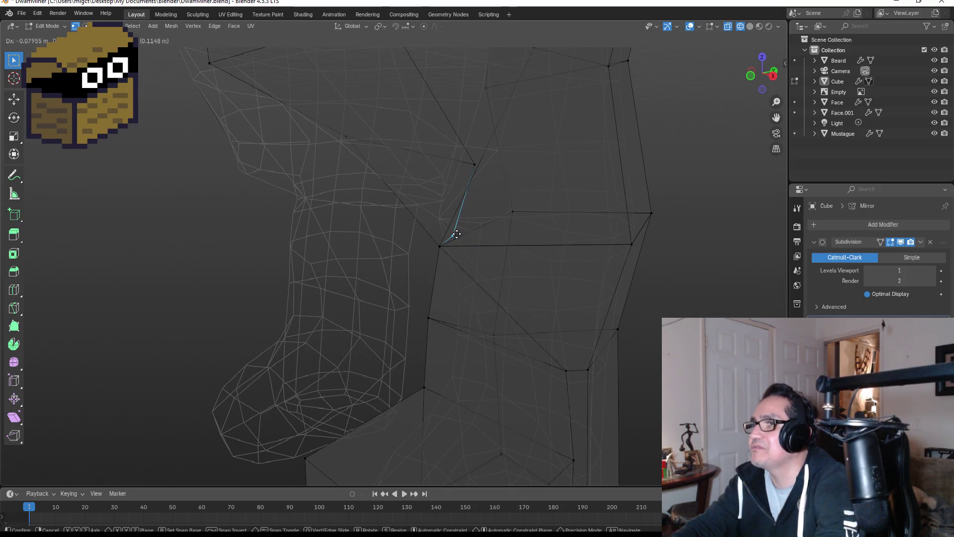
left_click(456, 238)
mouse_move(428, 241)
left_mouse_down()
mouse_move(471, 264)
mouse_move(463, 257)
left_mouse_up()
key("m")
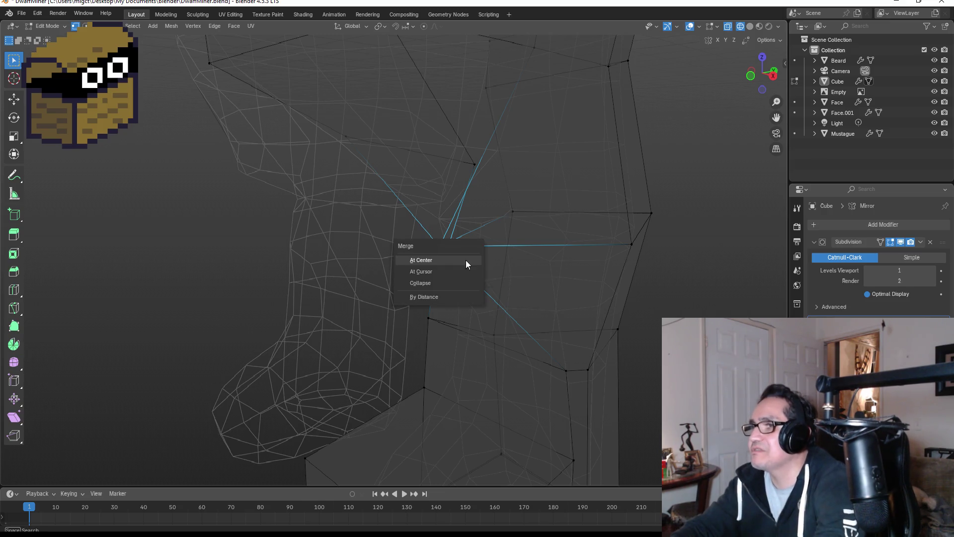
left_click(466, 260)
Step: Return to Object Mode and view the legs from the right side
key("Tab")
key("KP_3")
key("KP_1")
key("KP_3")
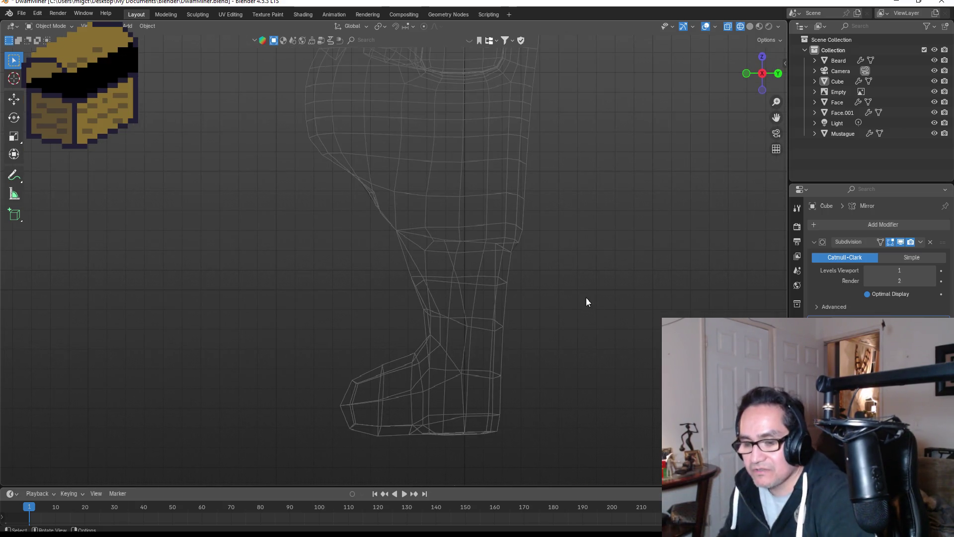
Step: Switch back to solid shading, orbit to a perspective view, and re-enter Edit Mode
key("z")
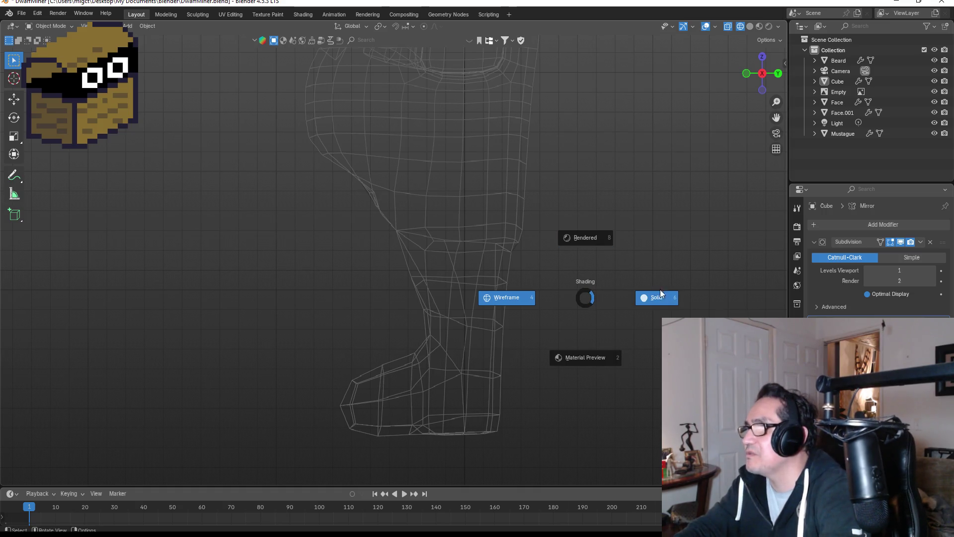
left_click(652, 297)
mouse_move(559, 278)
middle_mouse_down()
mouse_move(603, 262)
mouse_move(712, 264)
mouse_move(637, 231)
mouse_move(643, 219)
mouse_move(696, 202)
mouse_move(505, 161)
middle_mouse_up()
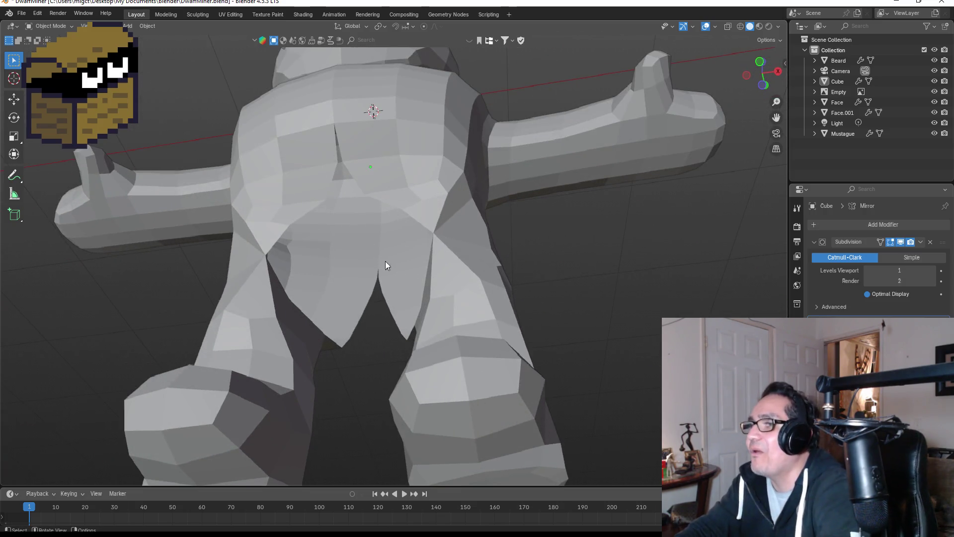
key("Tab")
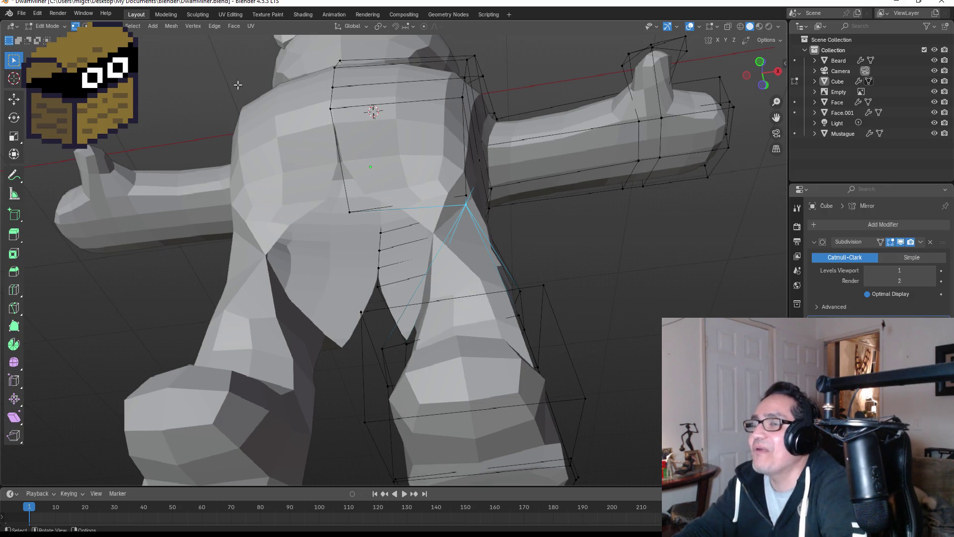
Step: Undo the recent hip vertex moves four times to restore the earlier leg shape
key("Tab")
key("Tab")
key("g")
left_click(485, 269)
key("ctrl+z")
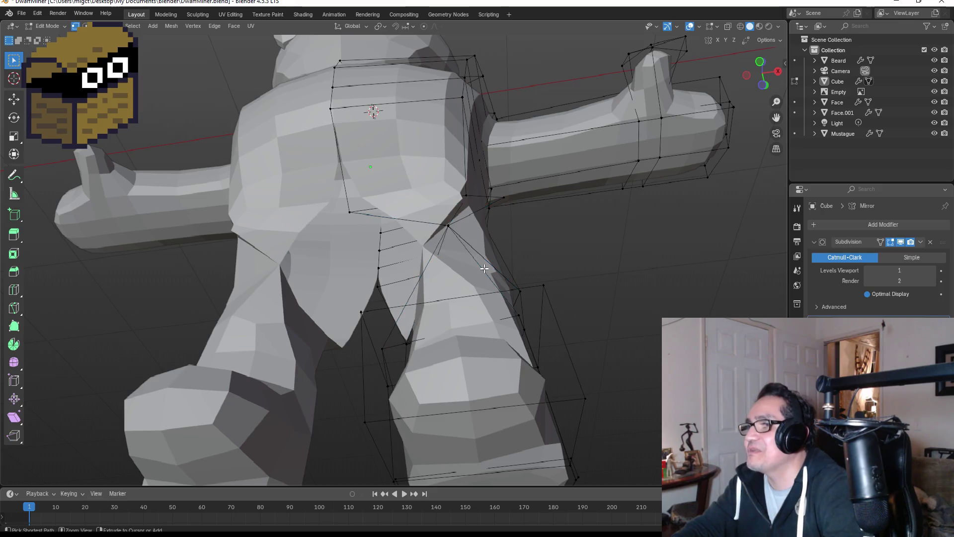
key("ctrl+z")
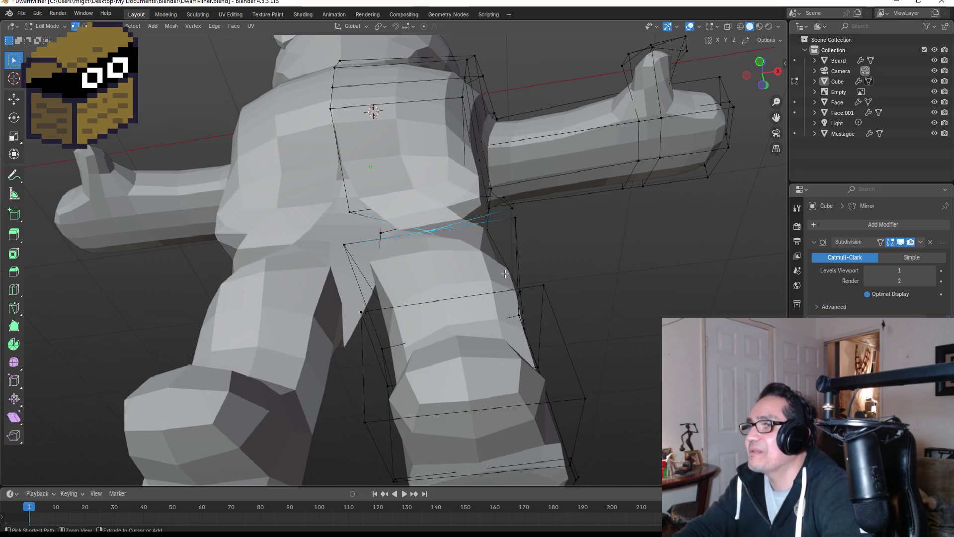
key("ctrl+z")
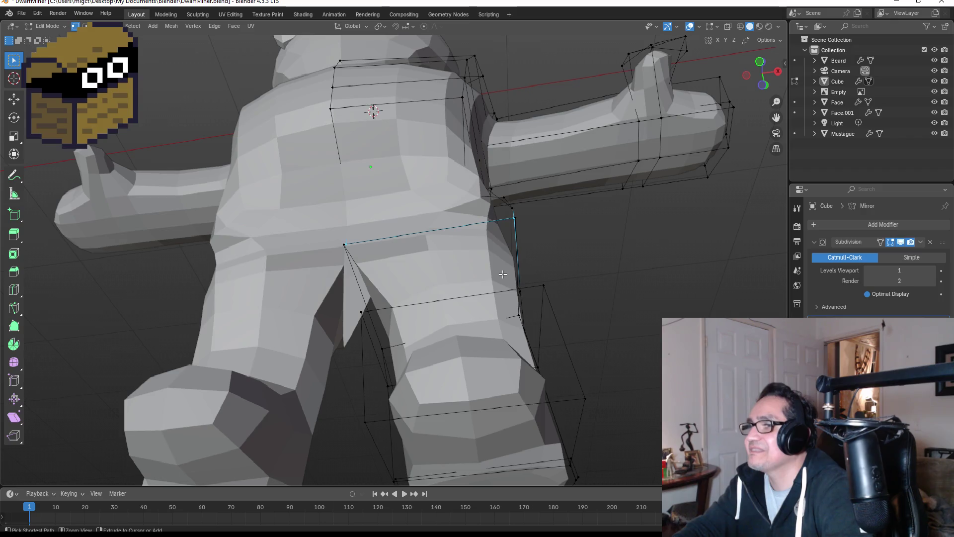
key("ctrl+z")
mouse_move(510, 283)
middle_mouse_down()
mouse_move(544, 287)
mouse_move(597, 228)
mouse_move(625, 215)
mouse_move(620, 253)
mouse_move(682, 289)
mouse_move(437, 188)
mouse_move(273, 213)
mouse_move(440, 148)
mouse_move(447, 129)
middle_mouse_up()
scroll(450, 122, "down", 2)
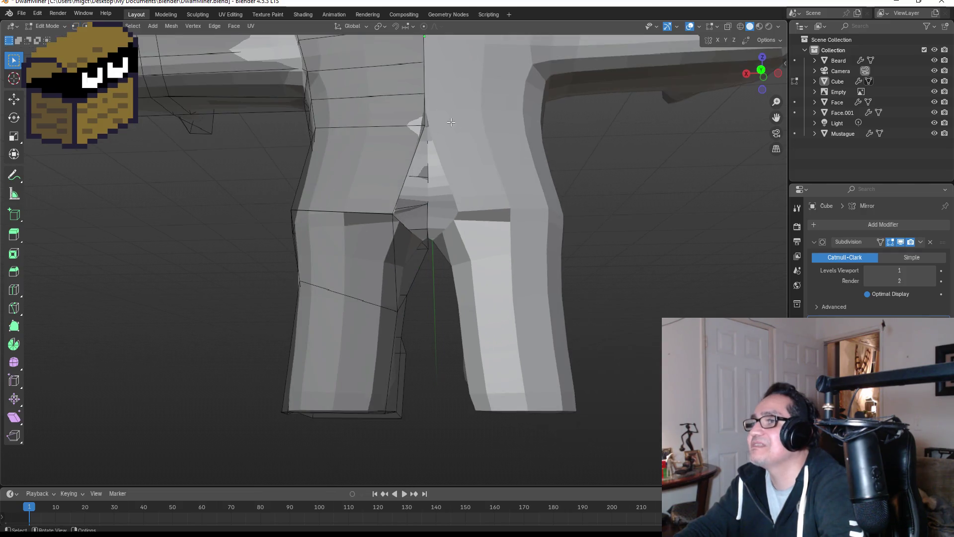
Step: Select the inner thigh edges and try filling a face, then undo the fill
left_click(409, 164)
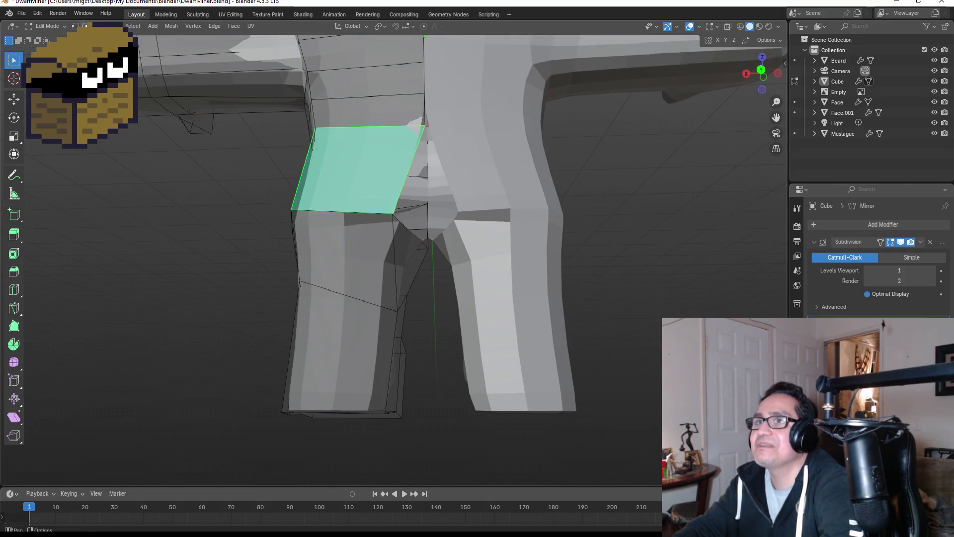
middle_click_drag(400, 175, 400, 175, "shift")
left_click(408, 163)
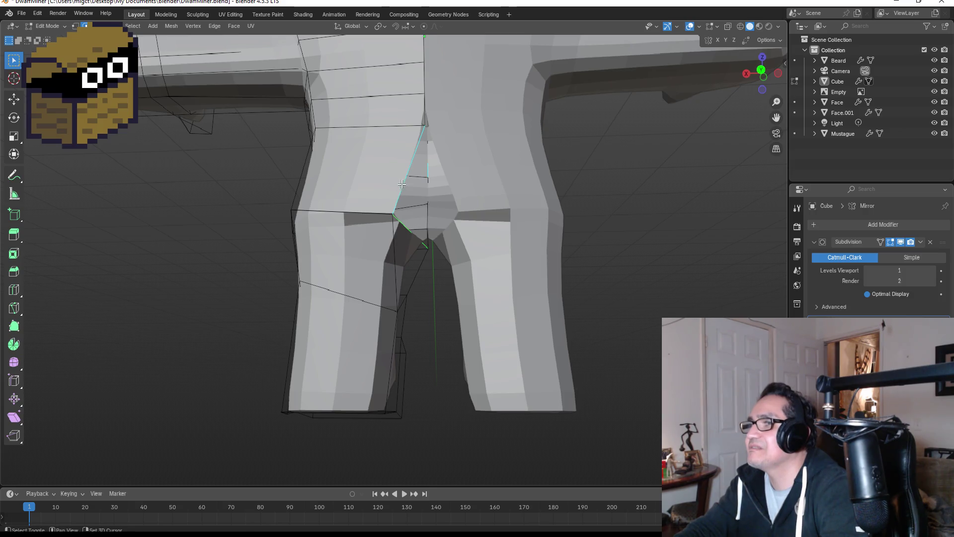
middle_click_drag(447, 140, 427, 136)
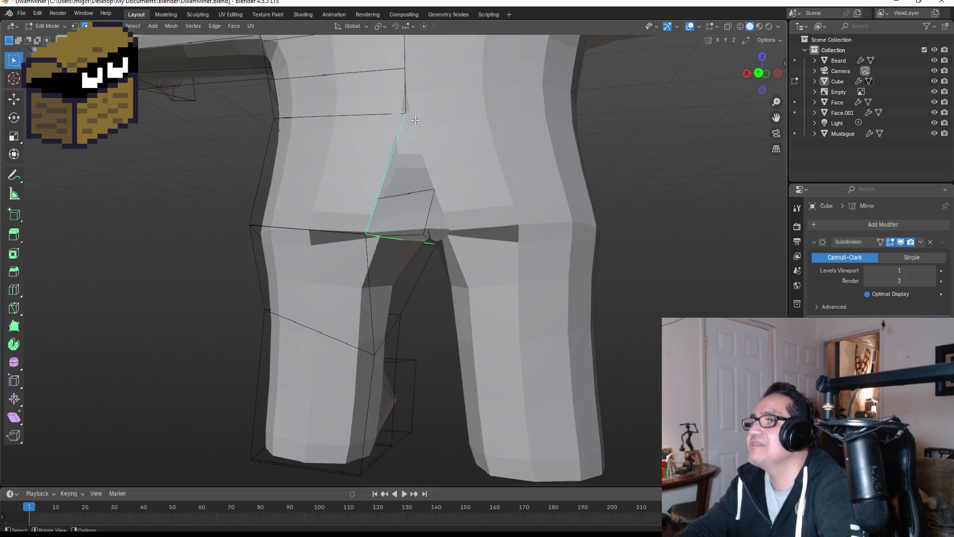
key("f")
scroll(451, 180, "up", 2)
mouse_move(451, 179)
middle_mouse_down()
mouse_move(422, 125)
mouse_move(417, 157)
middle_mouse_up()
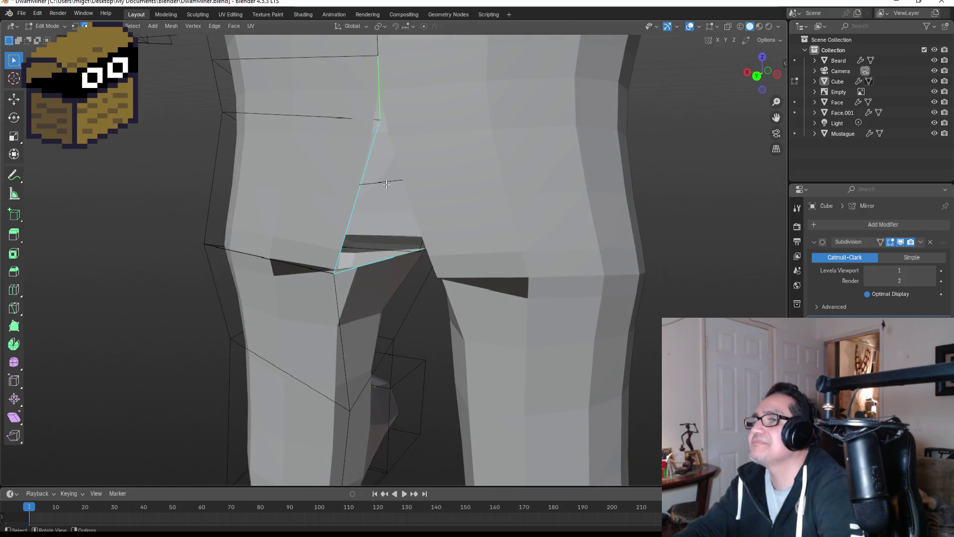
mouse_move(401, 236)
middle_mouse_down()
mouse_move(410, 180)
mouse_move(132, 204)
mouse_move(746, 202)
mouse_move(721, 201)
middle_mouse_up()
key("f")
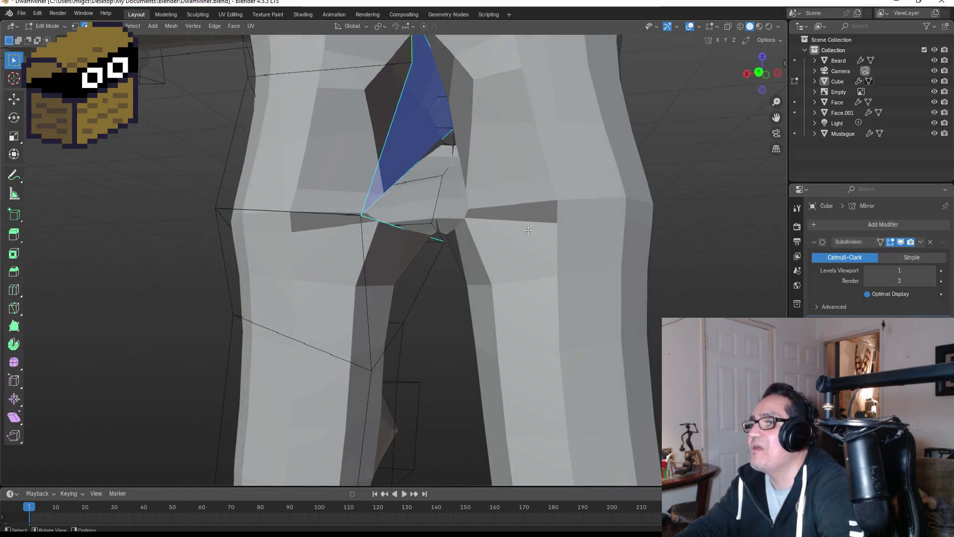
scroll(531, 232, "down", 2)
key("ctrl+z")
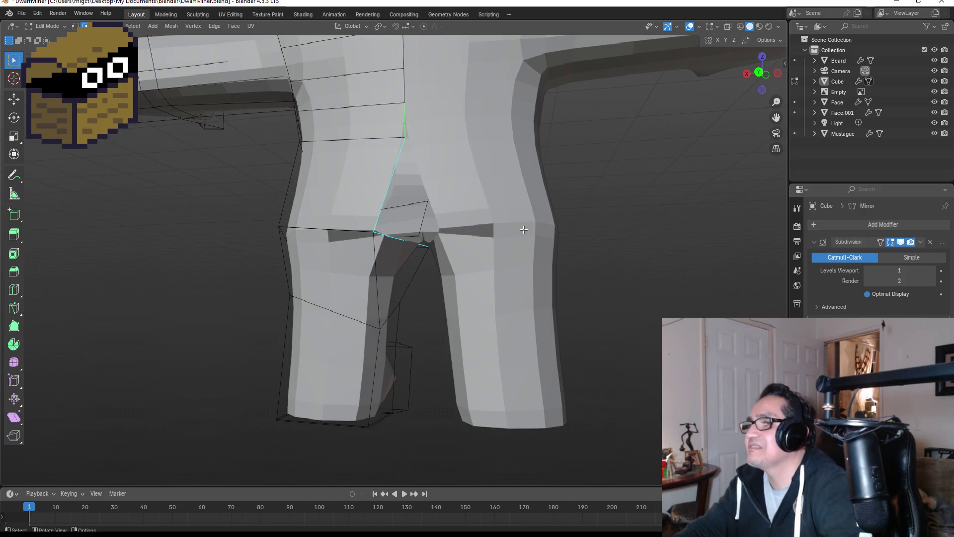
key("ctrl+shift+z")
key("ctrl+z")
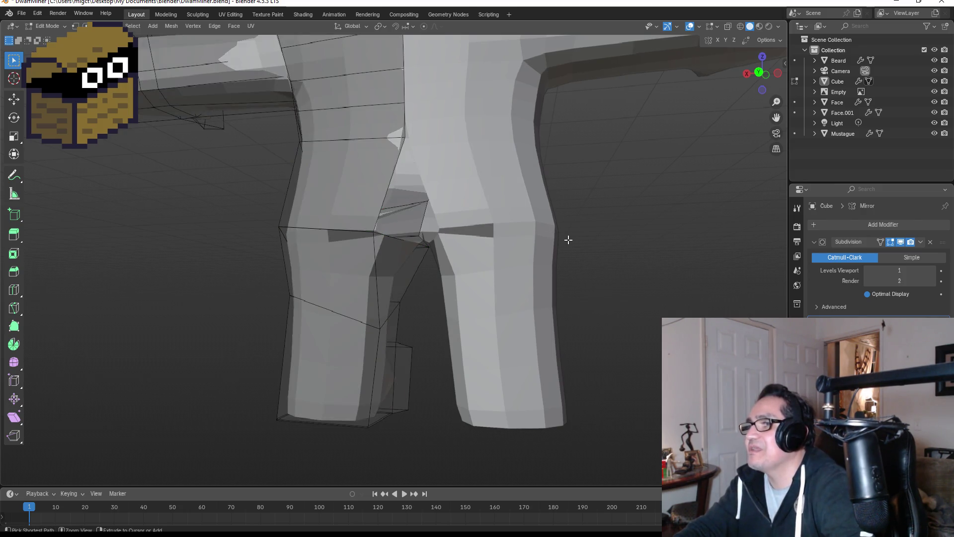
Step: Switch to vertex select and undo back to remove the extra crotch vertex
key("1")
key("ctrl+z")
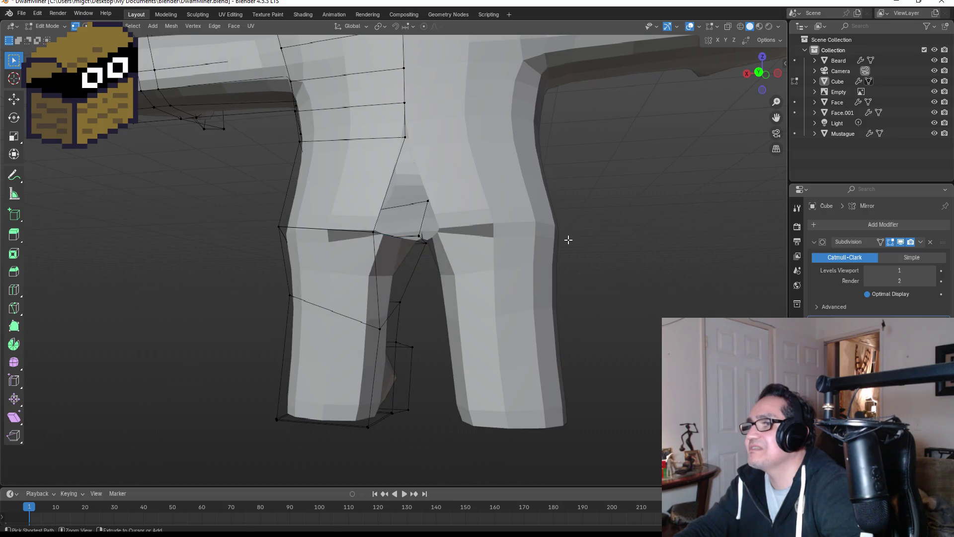
key("ctrl+z")
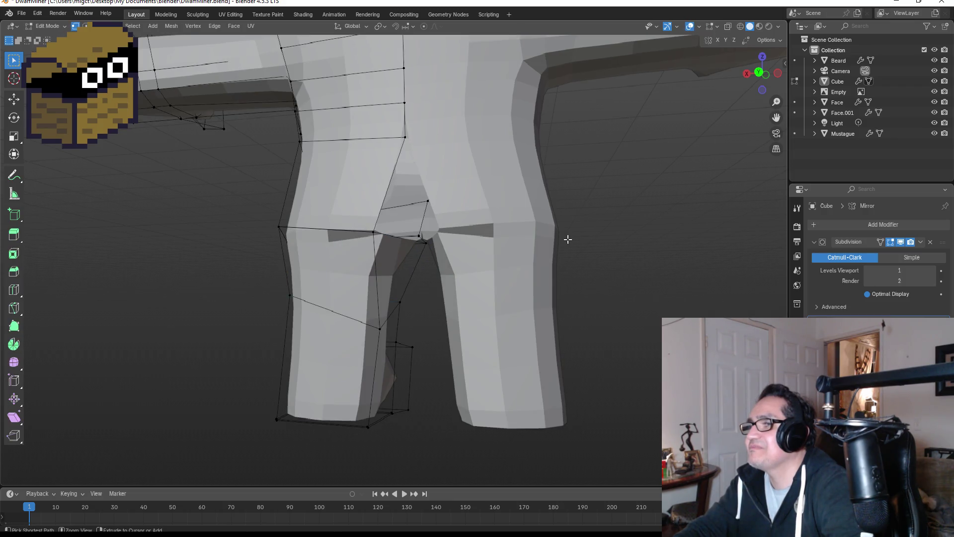
key("ctrl+z")
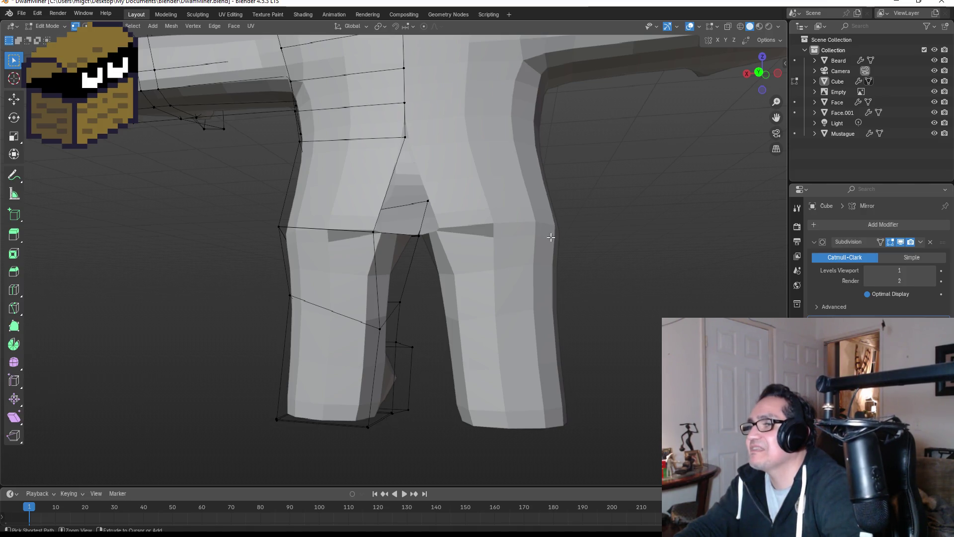
scroll(550, 237, "down", 2)
scroll(443, 152, "up", 3)
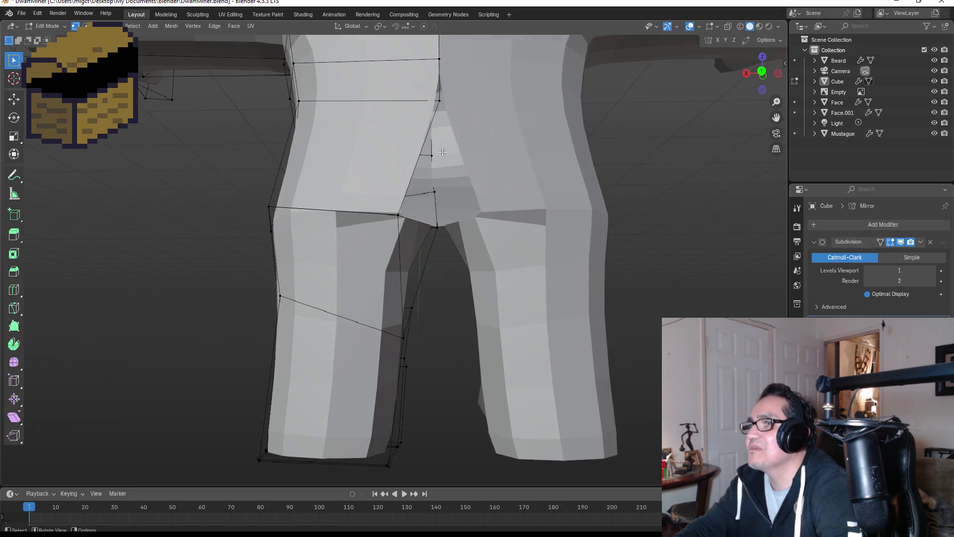
Step: Slide two crotch vertices along X to close the leg gap, then return to Object Mode
left_click(398, 214)
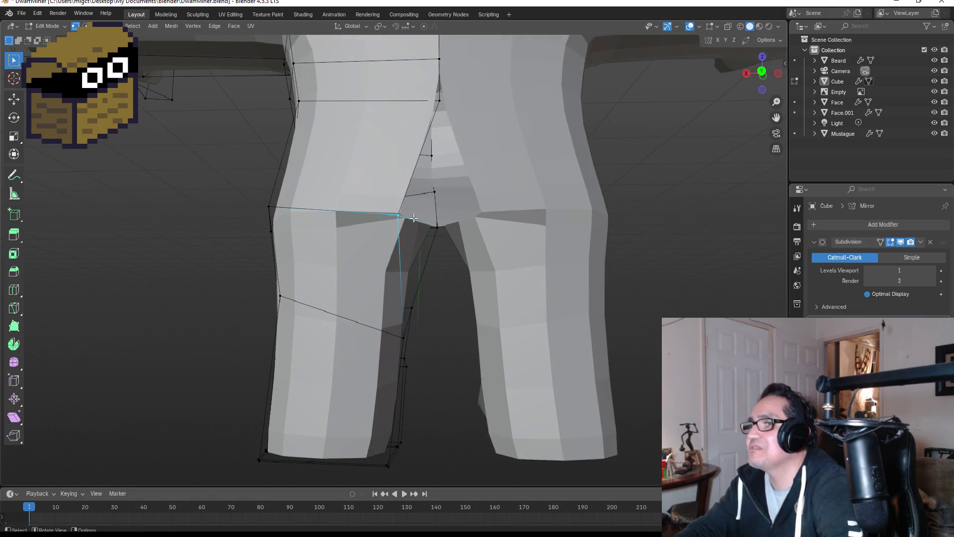
key("g")
key("x")
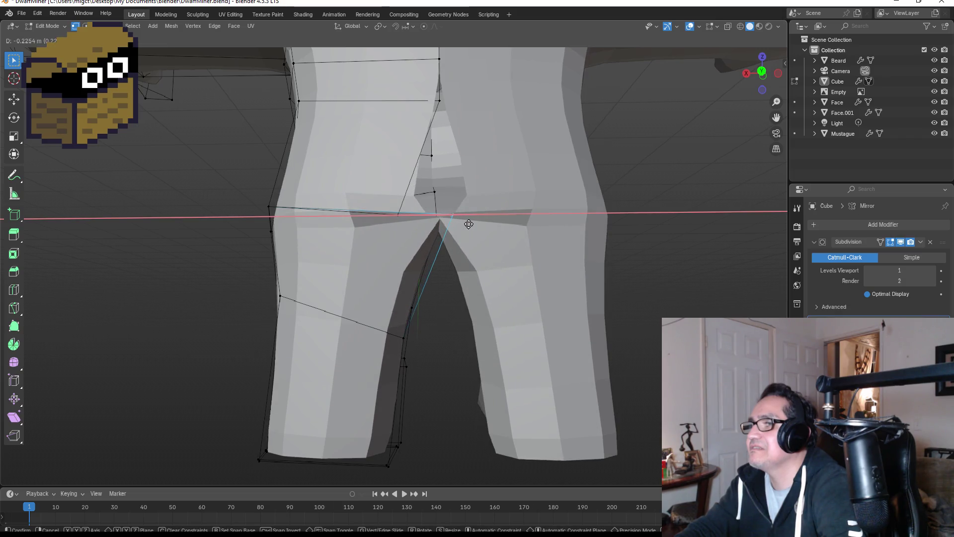
left_click(468, 225)
left_click(398, 215)
key("g")
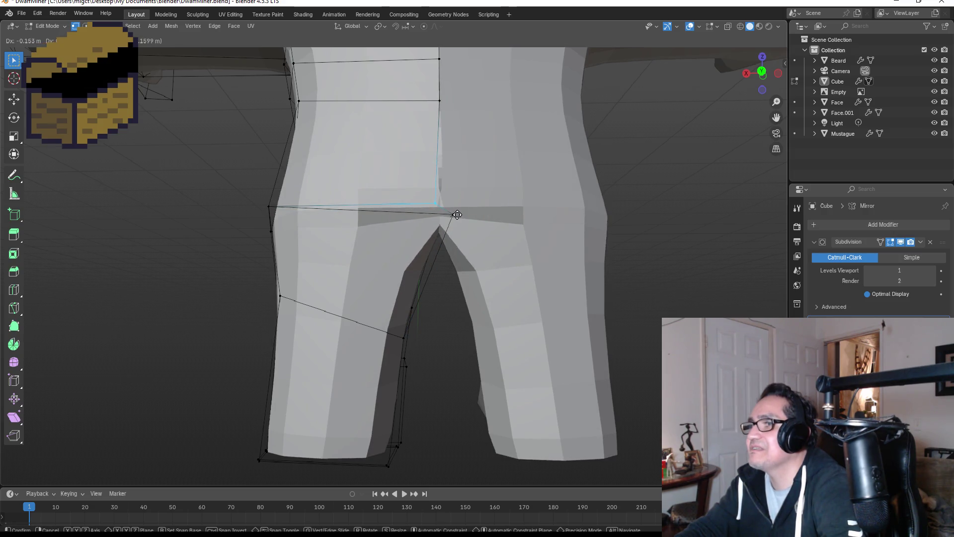
left_click(468, 214)
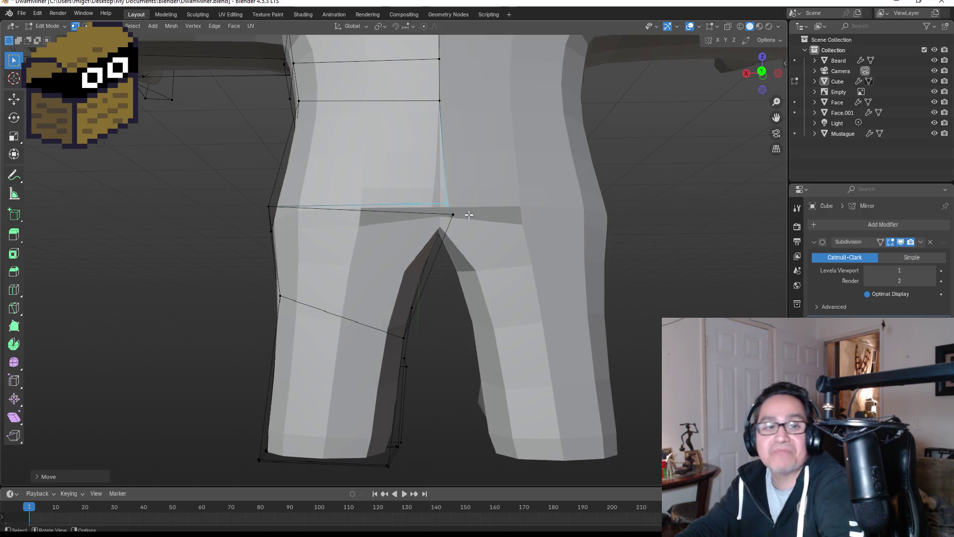
mouse_move(437, 189)
middle_mouse_down()
mouse_move(462, 179)
mouse_move(541, 212)
middle_mouse_up()
key("Tab")
mouse_move(631, 223)
middle_mouse_down()
mouse_move(457, 225)
mouse_move(469, 231)
middle_mouse_up()
mouse_move(526, 240)
middle_mouse_down()
mouse_move(480, 224)
mouse_move(511, 223)
mouse_move(463, 263)
middle_mouse_up()
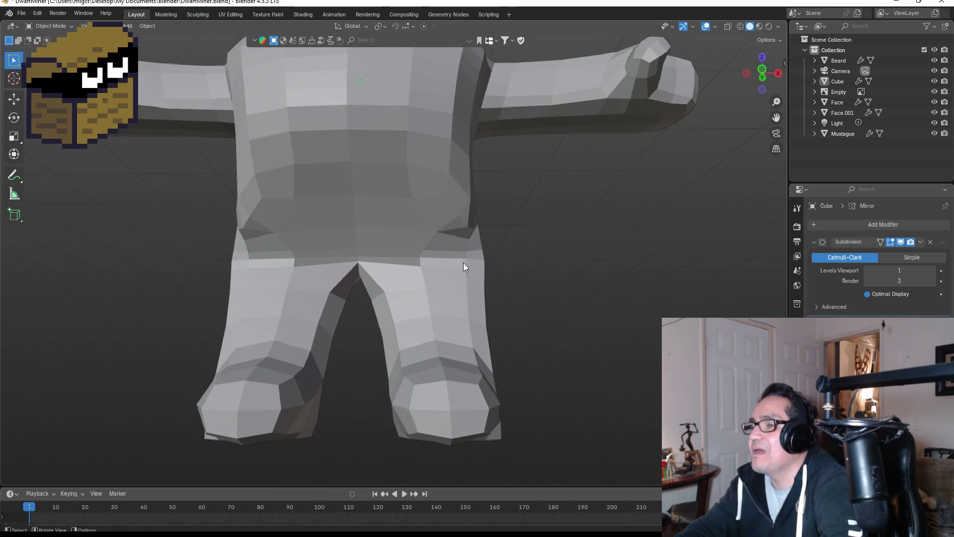
Step: Move the rear thigh vertex back along the Y axis in right side view
key("Tab")
left_click(376, 271)
middle_click_drag(449, 273, 339, 273)
middle_click_drag(448, 253, 458, 261)
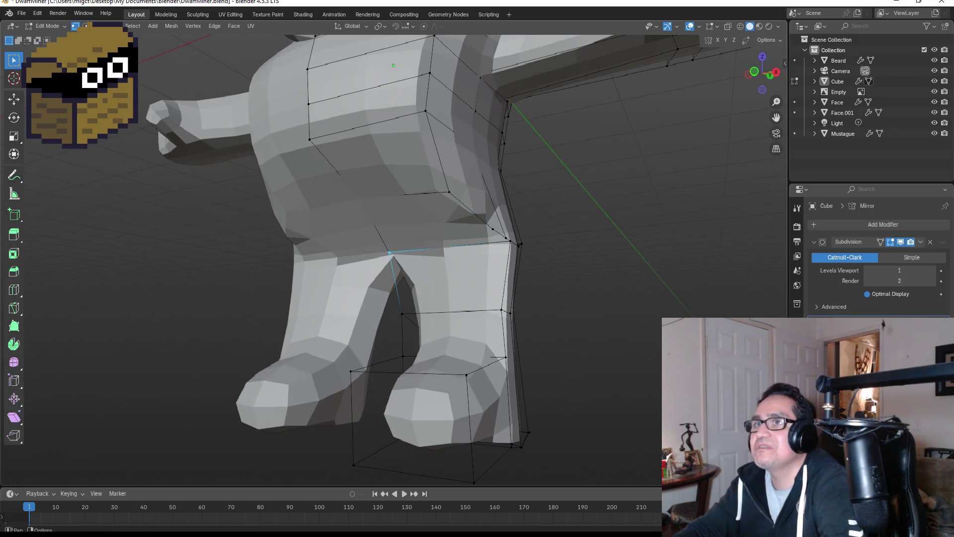
left_click(426, 266)
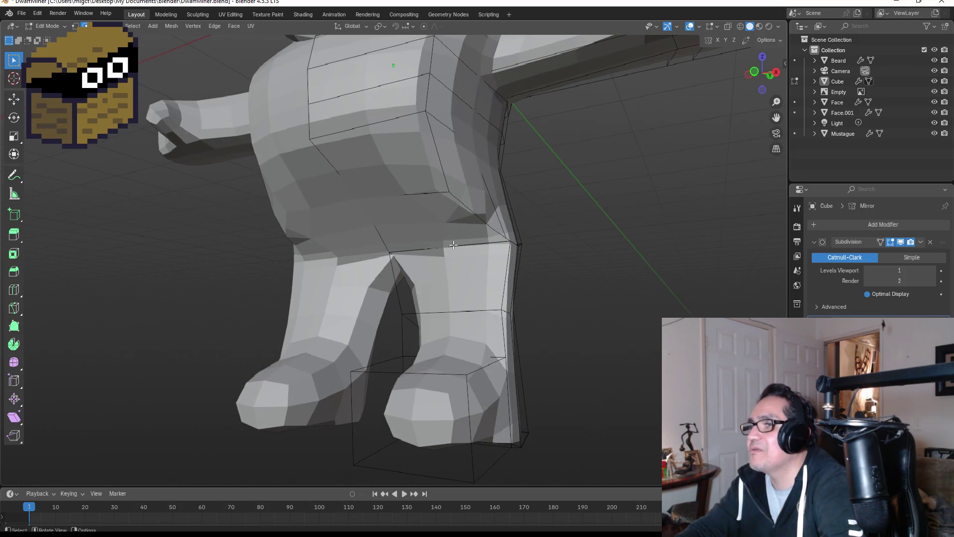
key("KP_3")
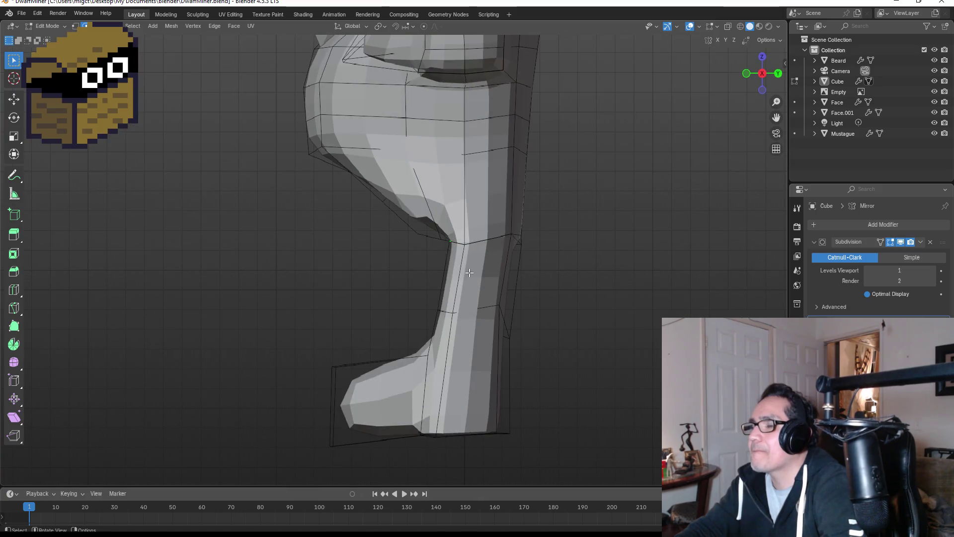
key("g")
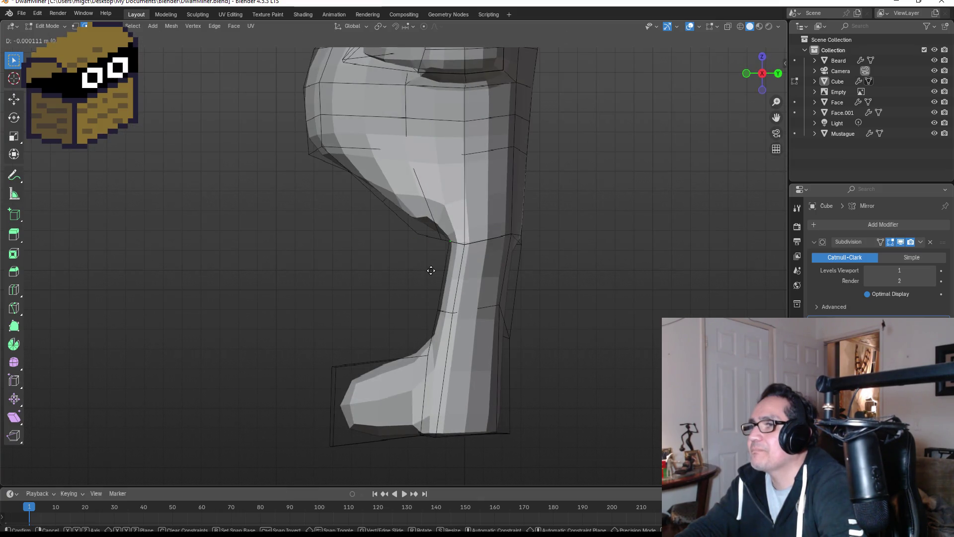
key("y")
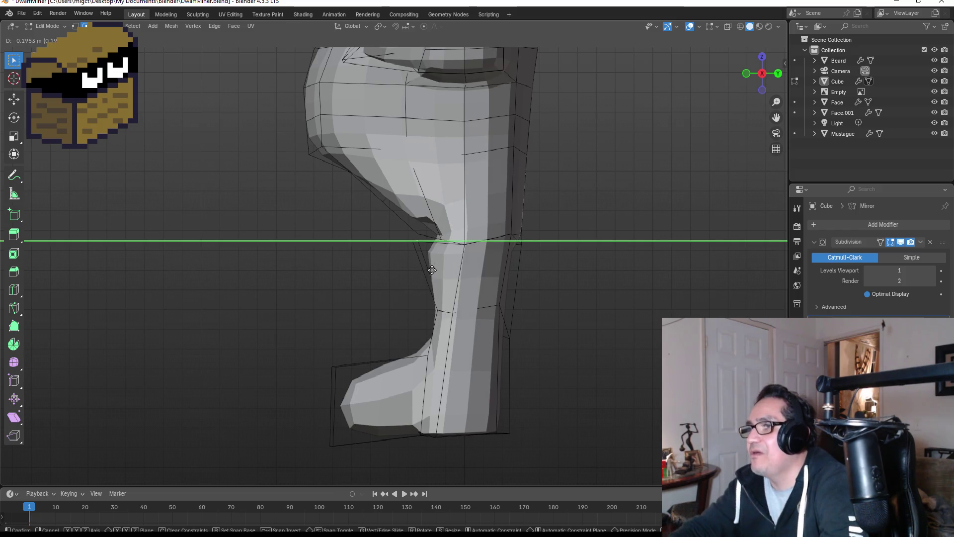
left_click(418, 283)
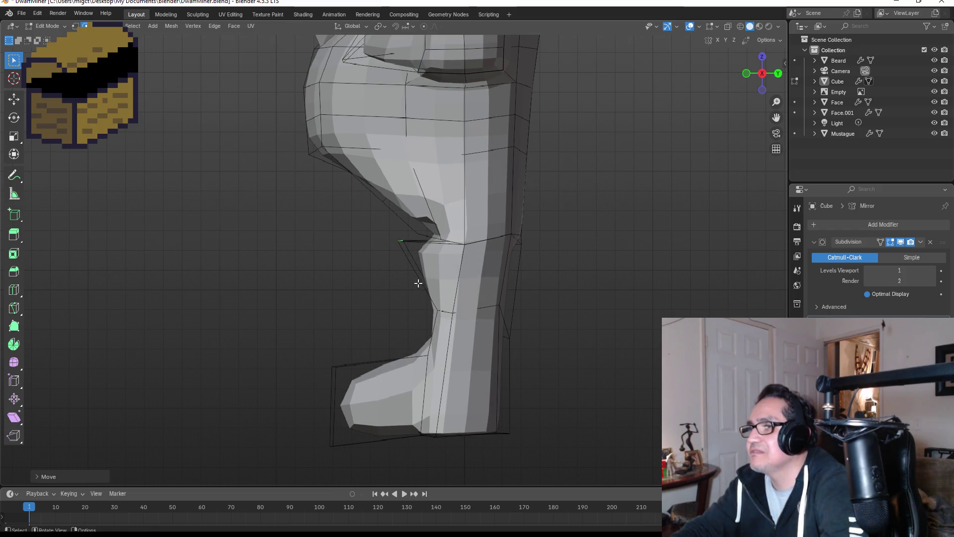
Step: Return to Object Mode and switch the viewport to wireframe shading
mouse_move(480, 275)
middle_mouse_down()
mouse_move(543, 270)
mouse_move(472, 248)
middle_mouse_up()
scroll(473, 249, "up", 2)
key("Tab")
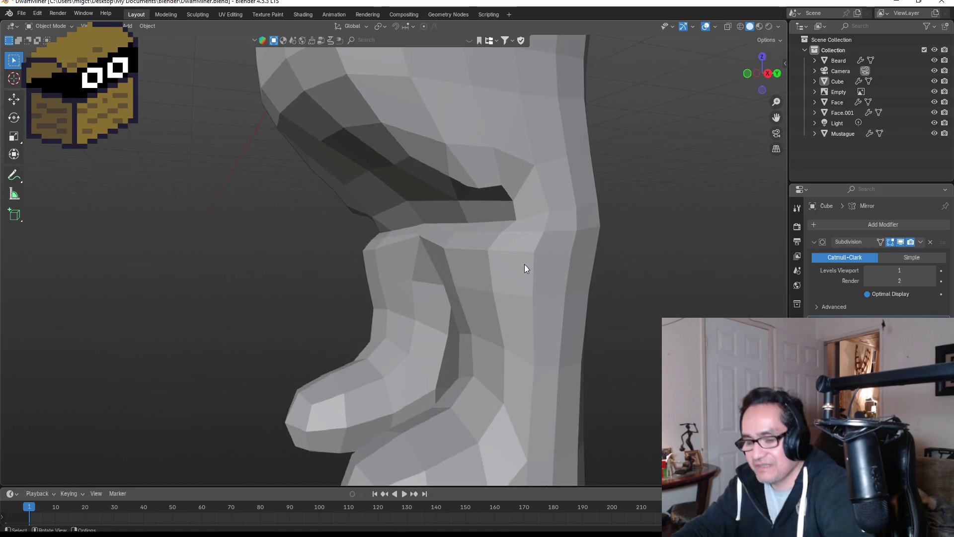
key("z")
left_click(454, 264)
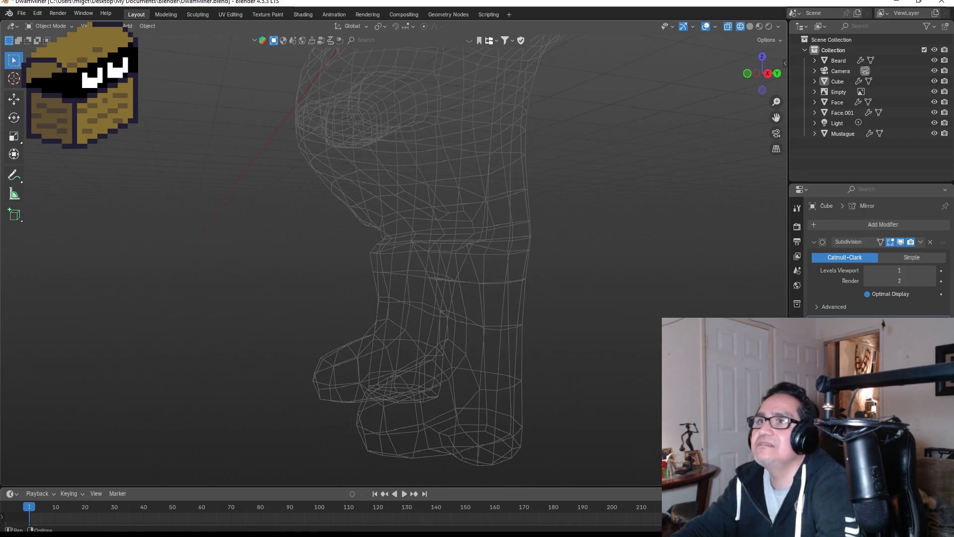
Step: In vertex select mode, box-select the upper-leg edge vertices and move them
key("Tab")
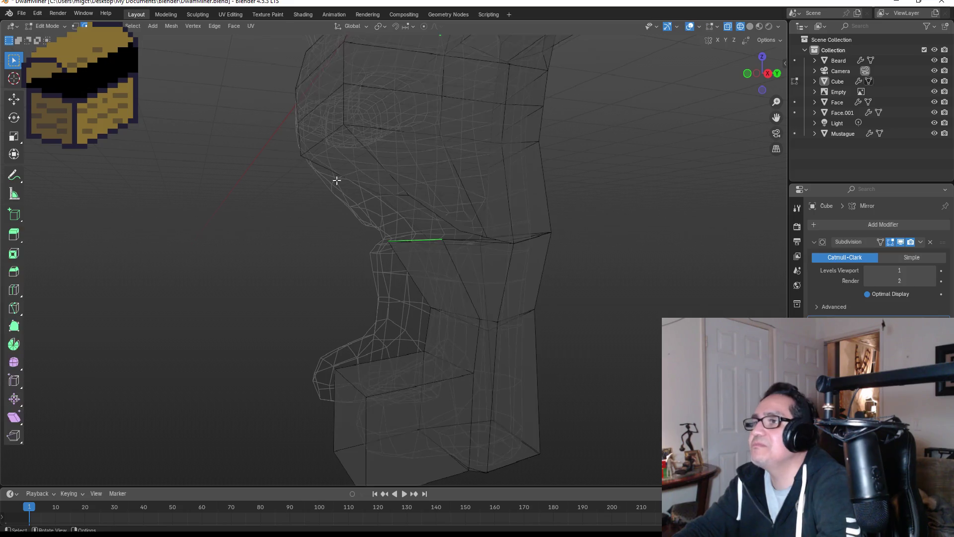
scroll(458, 239, "up", 4)
mouse_move(458, 238)
middle_mouse_down()
mouse_move(492, 240)
mouse_move(443, 242)
mouse_move(458, 252)
middle_mouse_up()
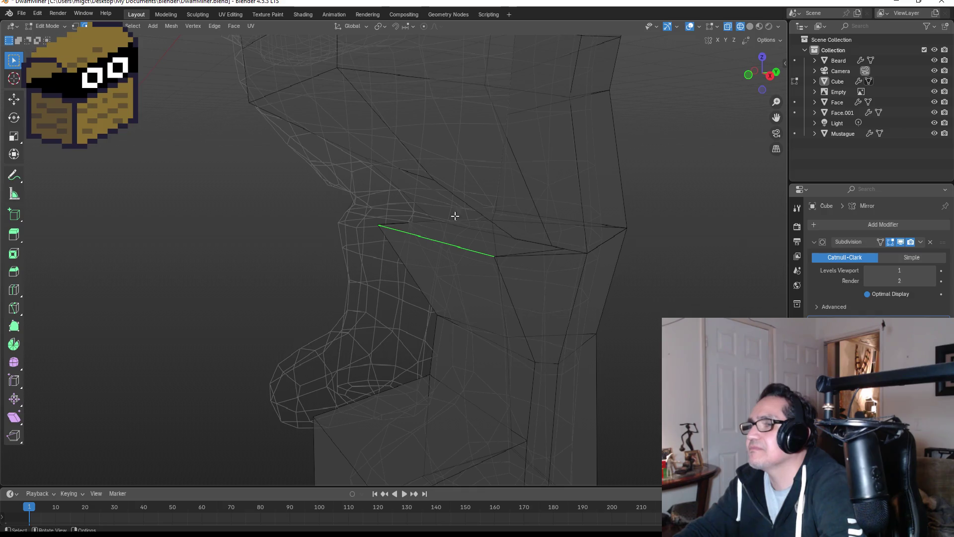
left_click(75, 26)
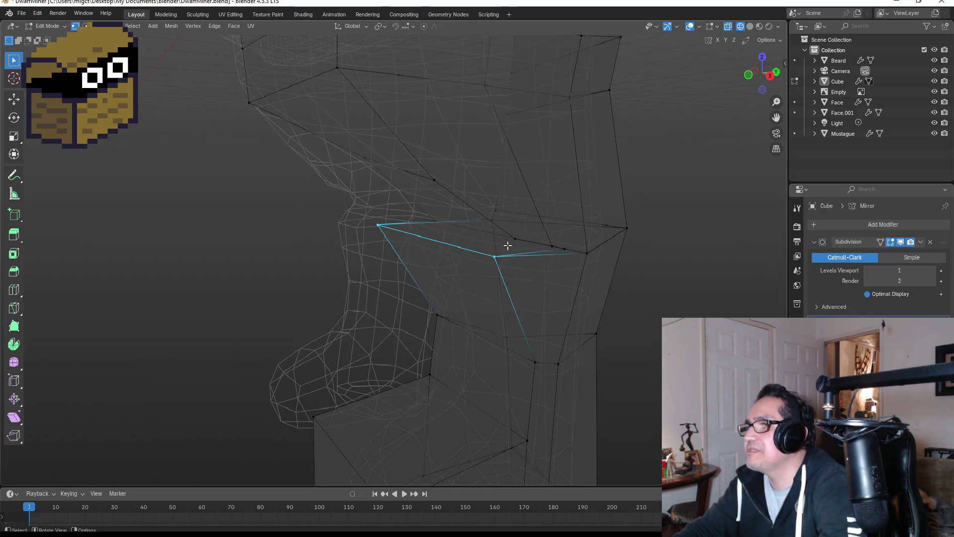
mouse_move(502, 227)
left_mouse_down()
mouse_move(533, 250)
mouse_move(575, 252)
left_mouse_up()
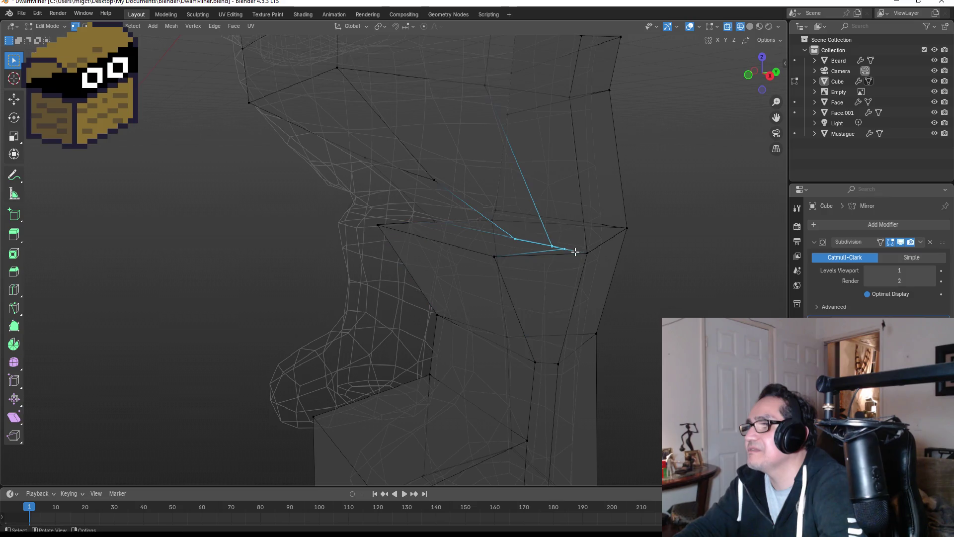
key("g")
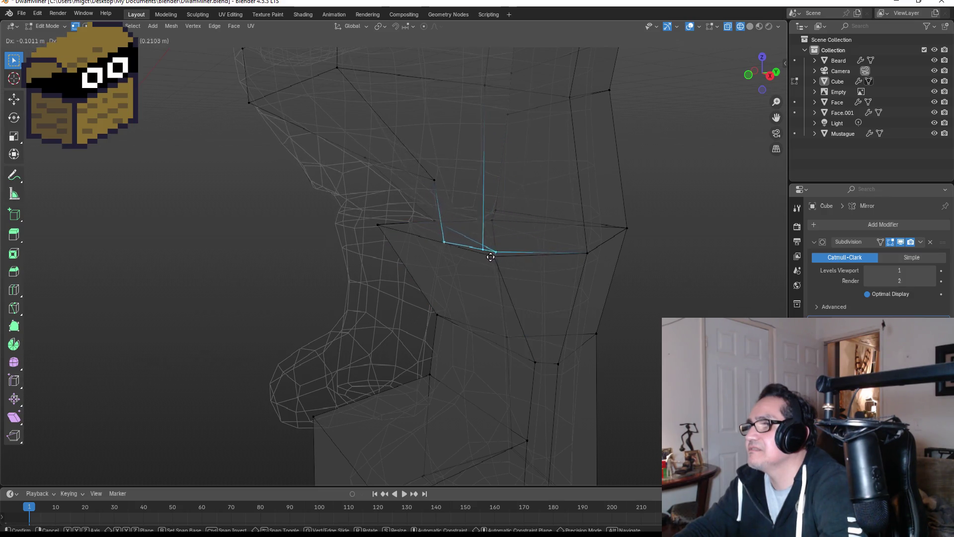
left_click(497, 260)
Step: Reposition a rear thigh vertex twice, then check the pivot point options
mouse_move(496, 260)
middle_mouse_down()
mouse_move(494, 234)
mouse_move(548, 225)
mouse_move(288, 215)
middle_mouse_up()
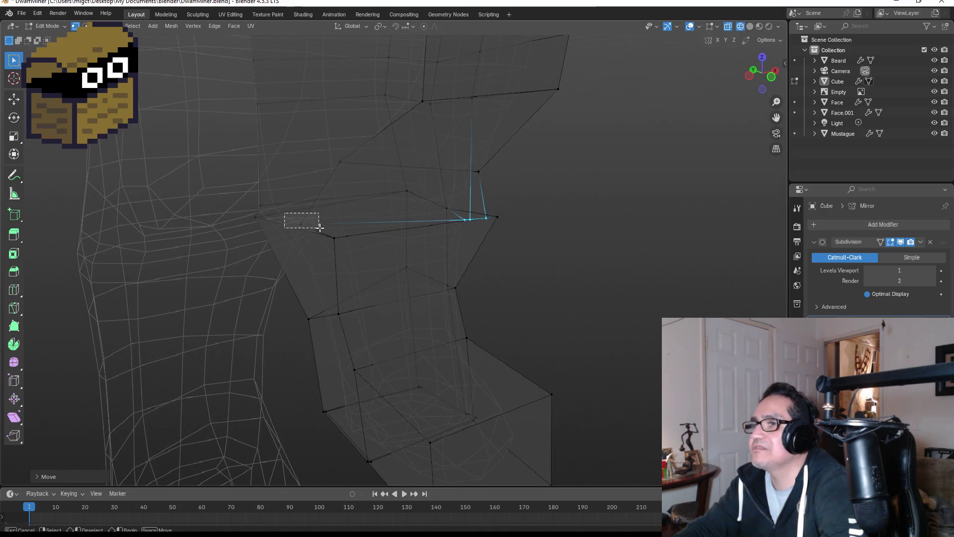
key("g")
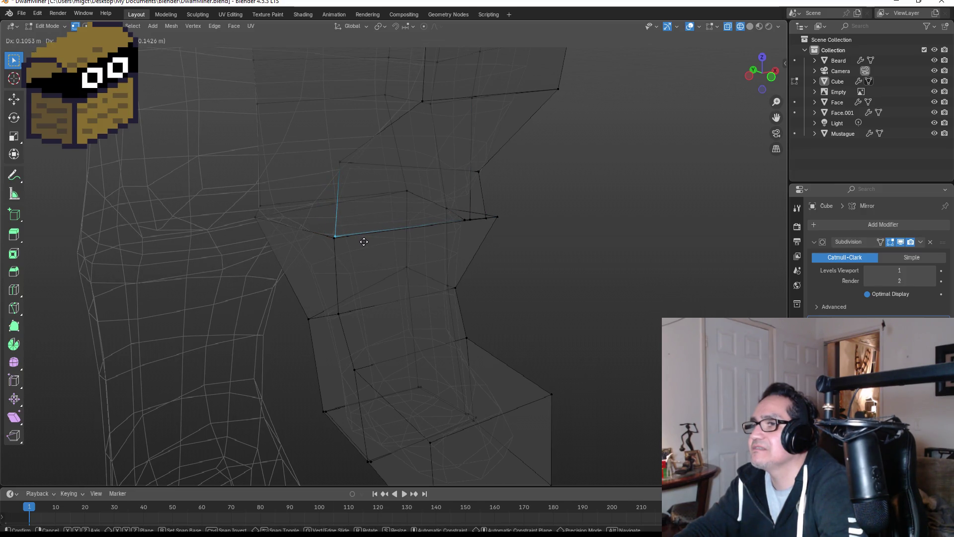
left_click(363, 240)
mouse_move(386, 244)
middle_mouse_down()
mouse_move(358, 232)
mouse_move(384, 243)
mouse_move(359, 240)
mouse_move(375, 234)
middle_mouse_up()
key("g")
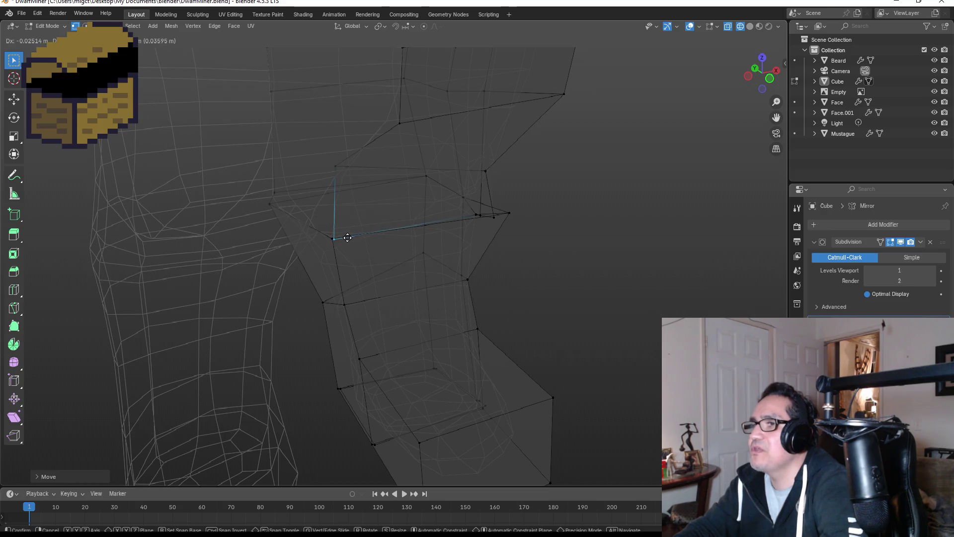
left_click(346, 237)
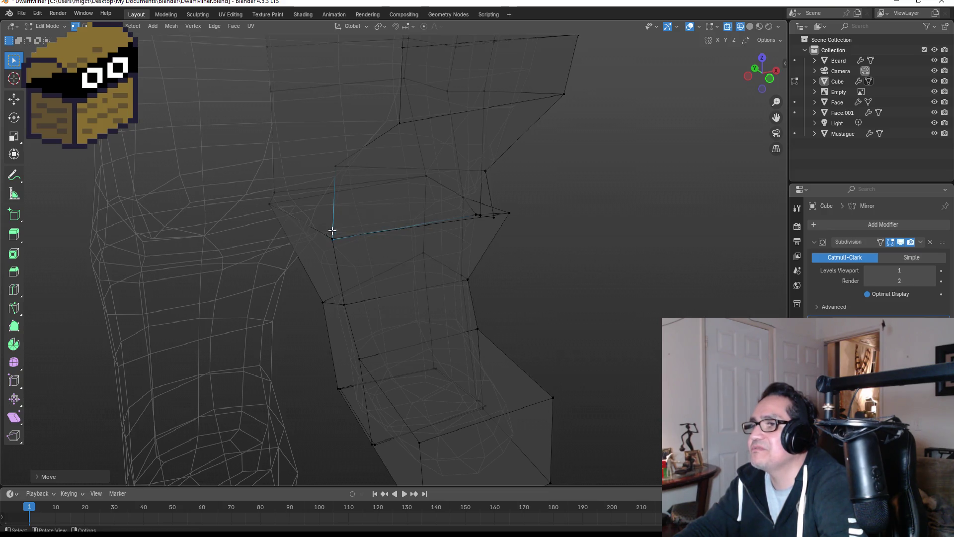
scroll(333, 225, "up", 4)
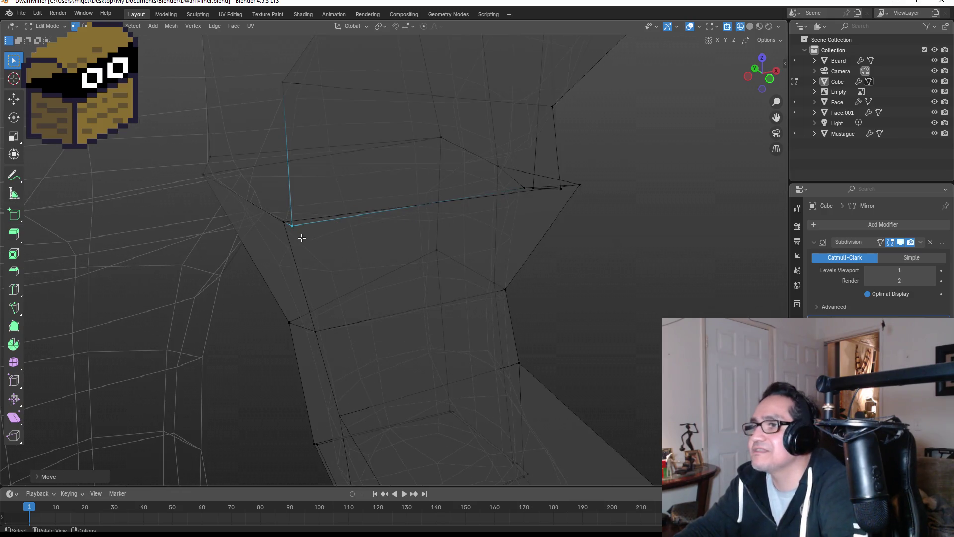
left_click(378, 27)
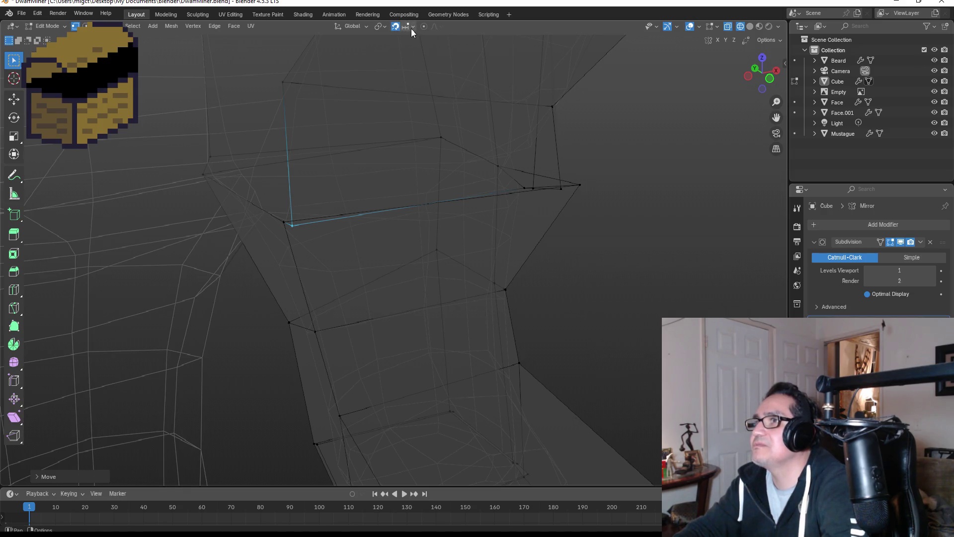
Step: Set Snap Target to Vertex and snap the hip corner vertex onto its neighbouring vertex
left_click(411, 29)
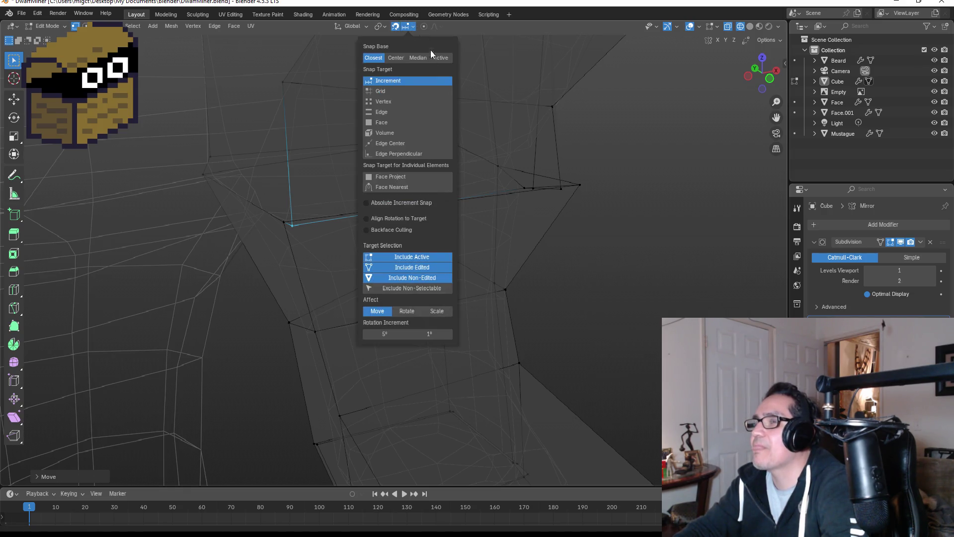
left_click(393, 102)
left_click_drag(268, 202, 296, 230)
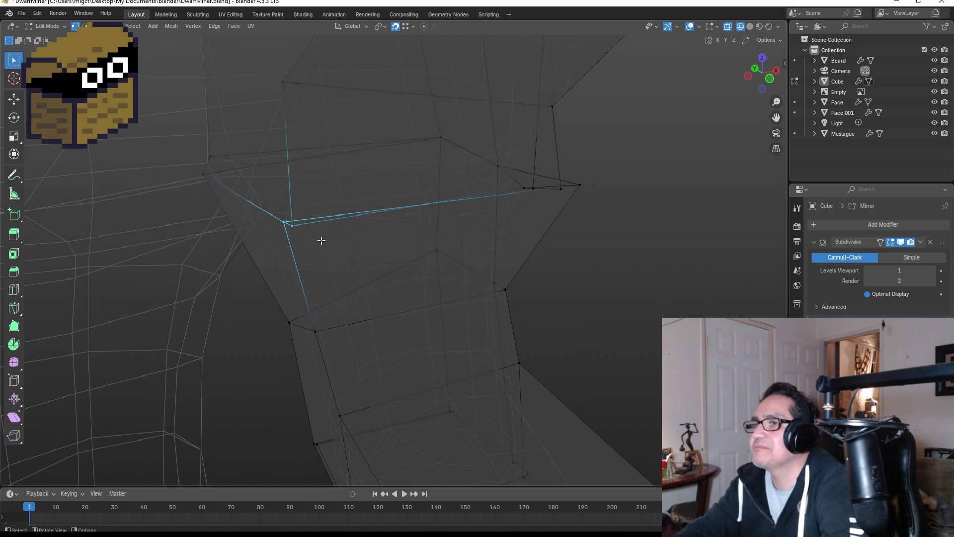
left_click(315, 235)
key("g")
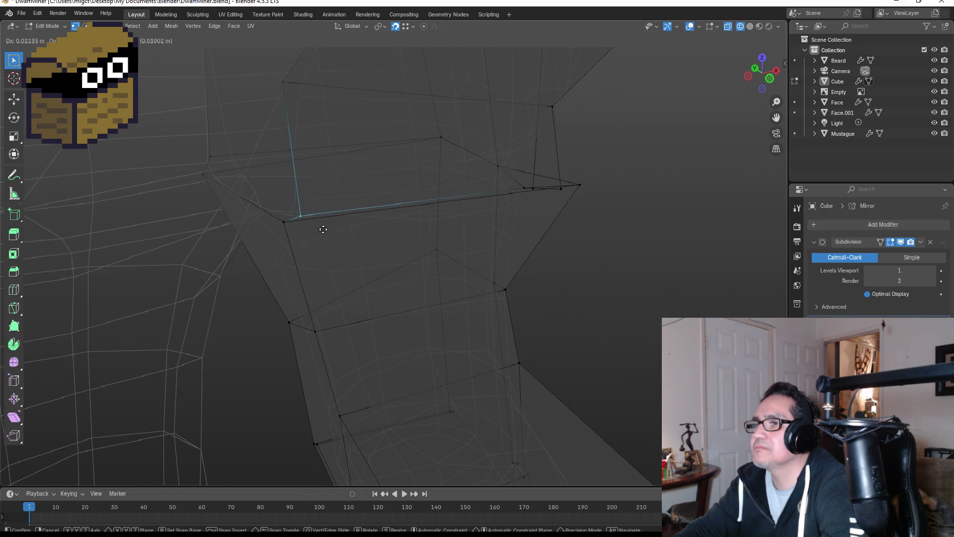
left_click(307, 233)
Step: Snap two more hip corner vertices onto their neighbours with G
mouse_move(444, 204)
middle_mouse_down()
mouse_move(499, 213)
mouse_move(528, 192)
mouse_move(464, 236)
middle_mouse_up()
key("g")
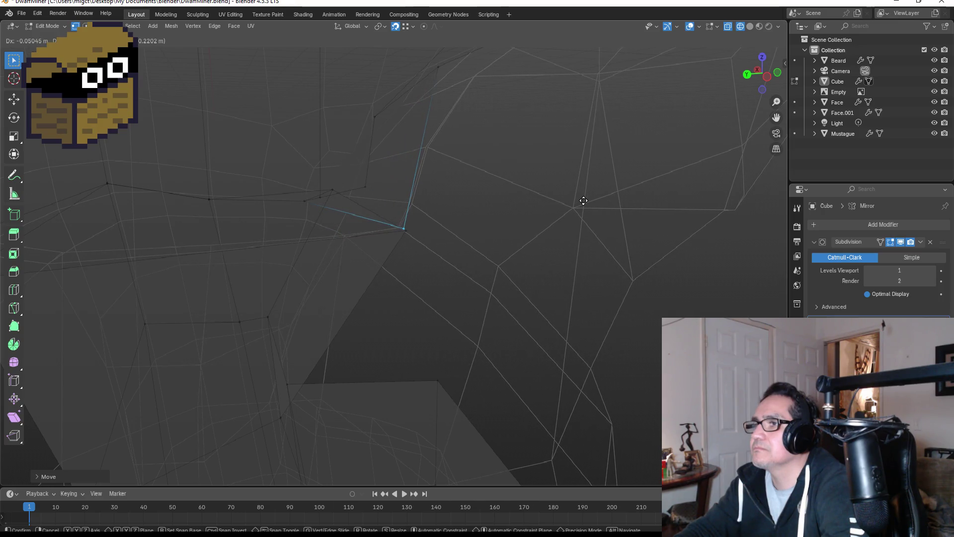
left_click(584, 203)
mouse_move(635, 226)
middle_mouse_down()
mouse_move(633, 192)
mouse_move(502, 202)
mouse_move(631, 228)
mouse_move(571, 226)
mouse_move(591, 237)
mouse_move(556, 222)
middle_mouse_up()
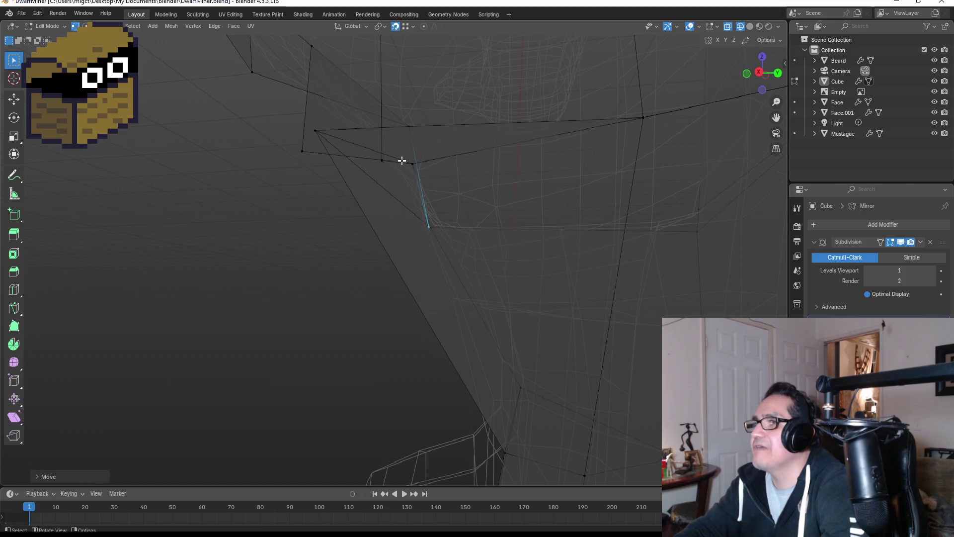
left_click_drag(432, 168, 427, 167)
key("g")
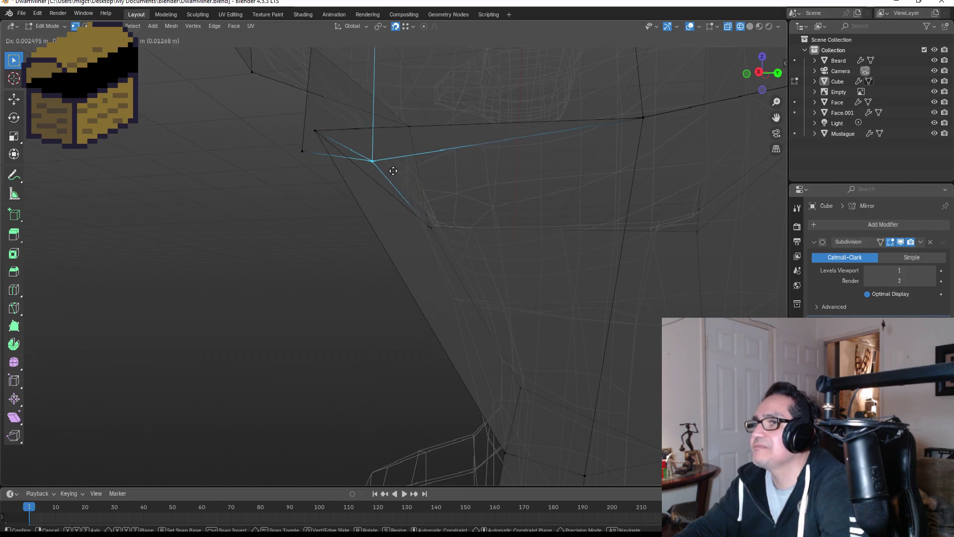
left_click(373, 168)
Step: Return the body to Object Mode and view the whole wireframe figure
middle_click_drag(438, 175, 533, 201)
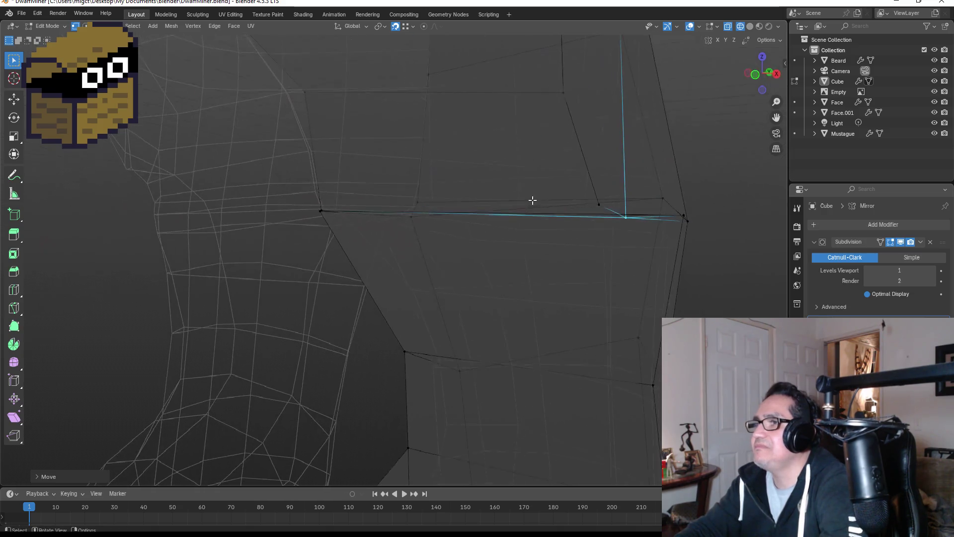
key("Tab")
mouse_move(563, 227)
middle_mouse_down()
mouse_move(658, 208)
mouse_move(419, 213)
mouse_move(653, 221)
mouse_move(607, 211)
mouse_move(642, 210)
mouse_move(718, 220)
middle_mouse_up()
scroll(443, 215, "down", 3)
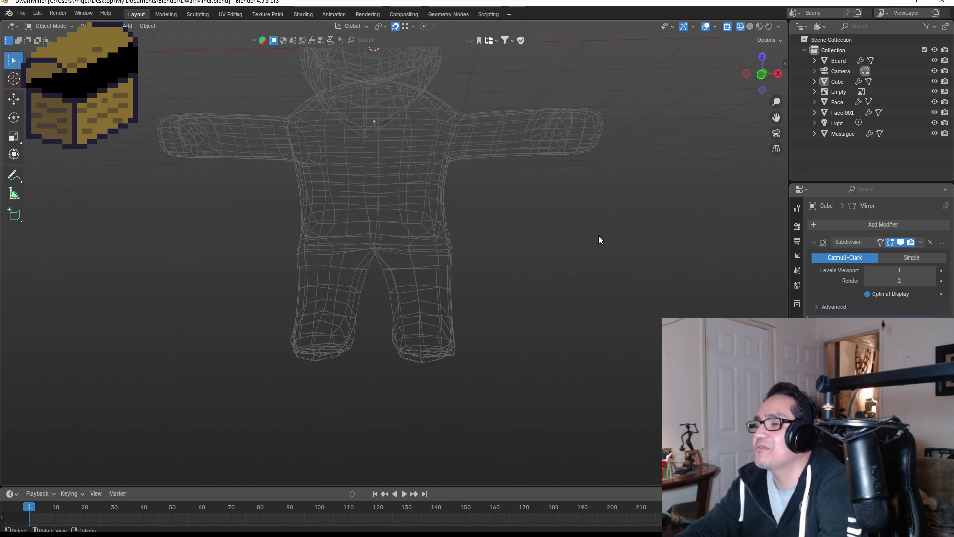
Step: Switch the viewport to solid shading and put the body mesh into Edit Mode
key("z")
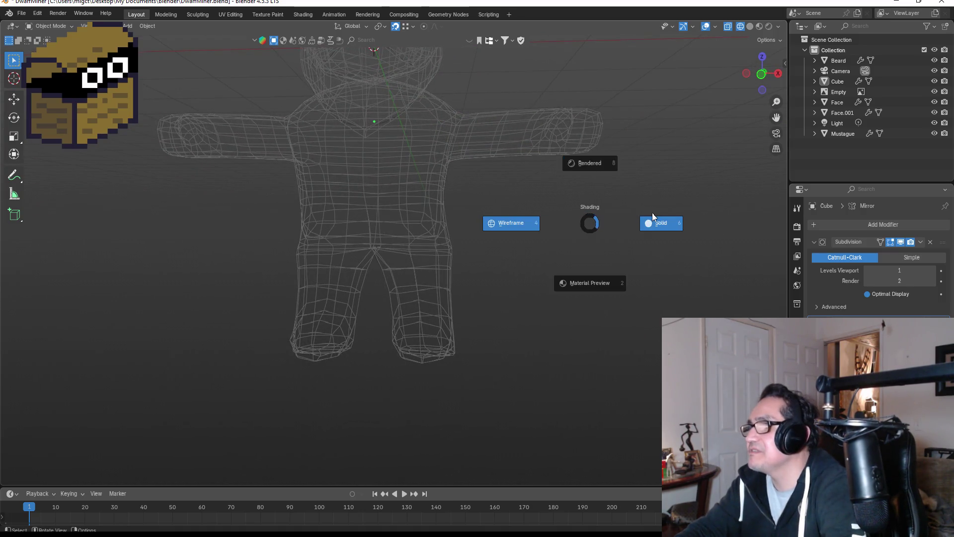
left_click(649, 216)
mouse_move(564, 237)
middle_mouse_down()
mouse_move(592, 192)
mouse_move(571, 181)
mouse_move(447, 214)
mouse_move(369, 216)
mouse_move(407, 228)
mouse_move(301, 230)
mouse_move(405, 268)
middle_mouse_up()
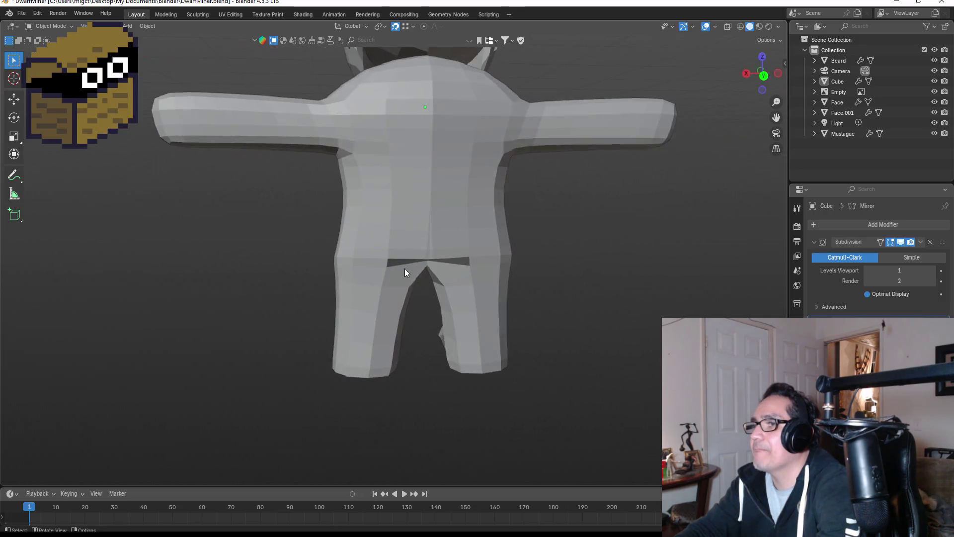
scroll(404, 268, "up", 3)
left_click(478, 267)
key("Tab")
scroll(430, 281, "up", 4)
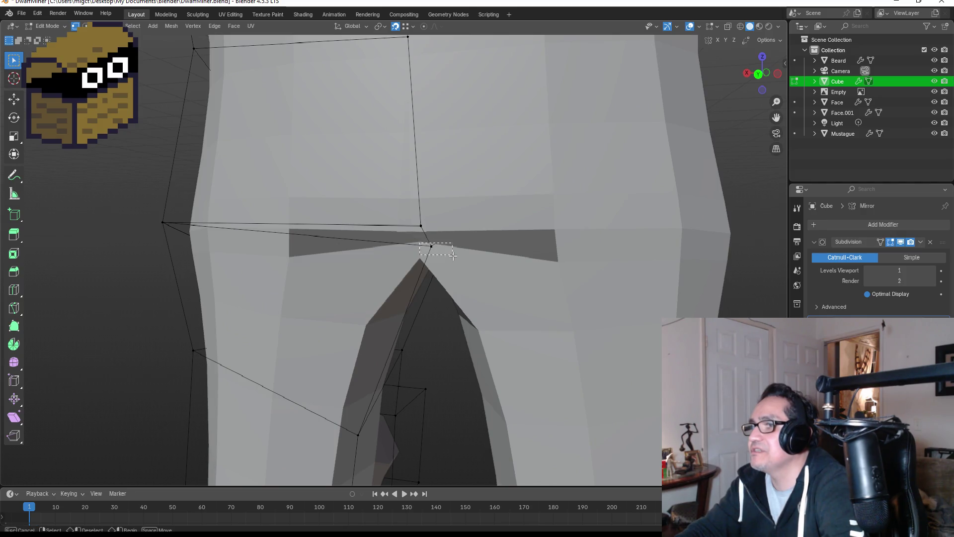
Step: Merge the selected crotch vertices At Center
left_click_drag(453, 255, 453, 256)
key("g")
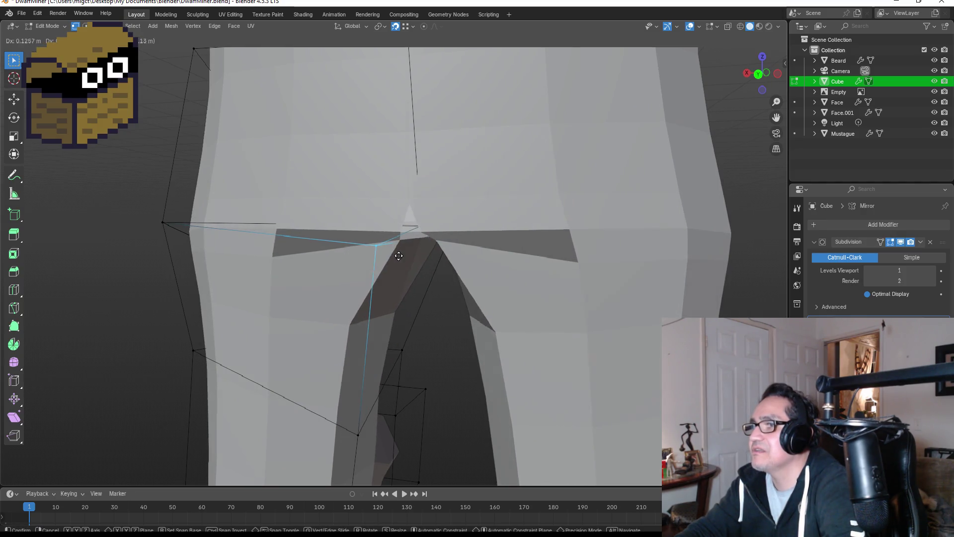
key("x")
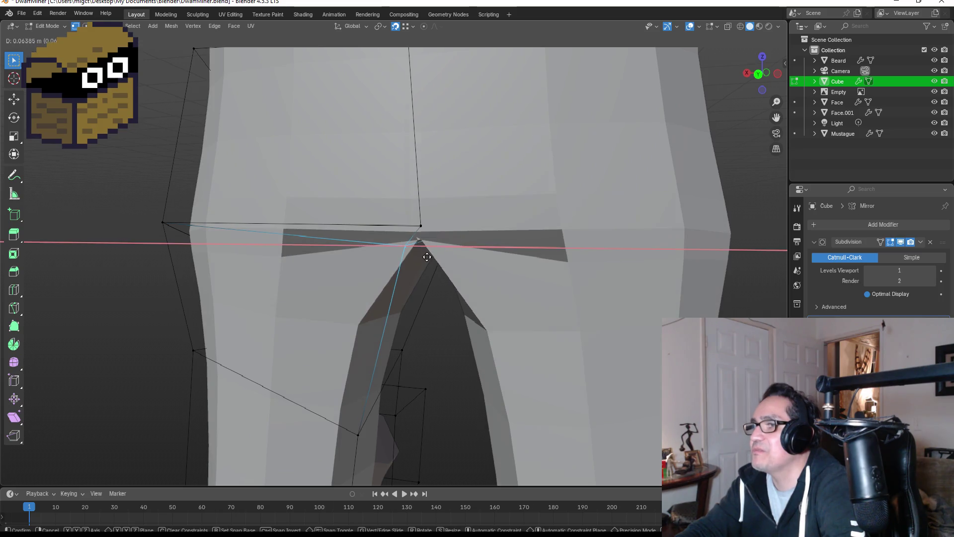
key("Escape")
left_click_drag(459, 258, 460, 258)
key("m")
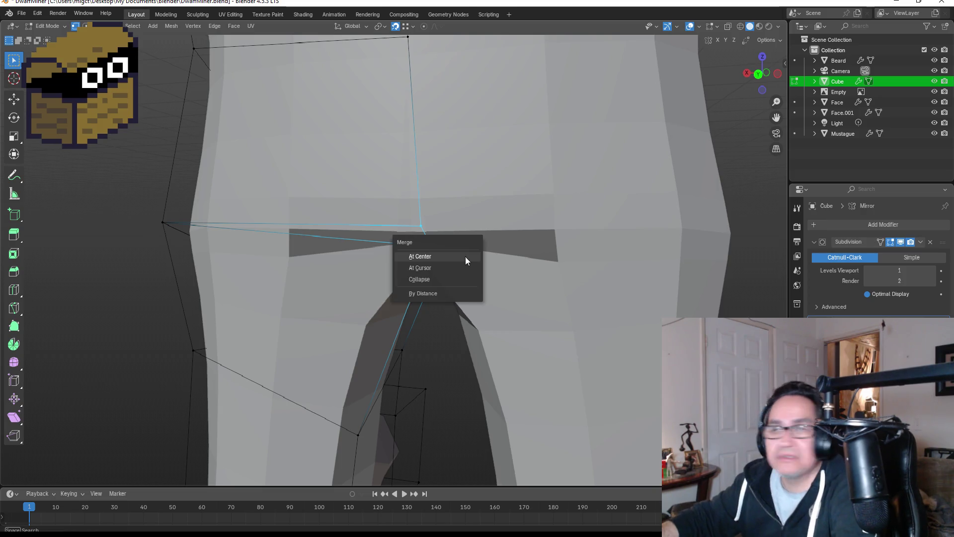
left_click(466, 255)
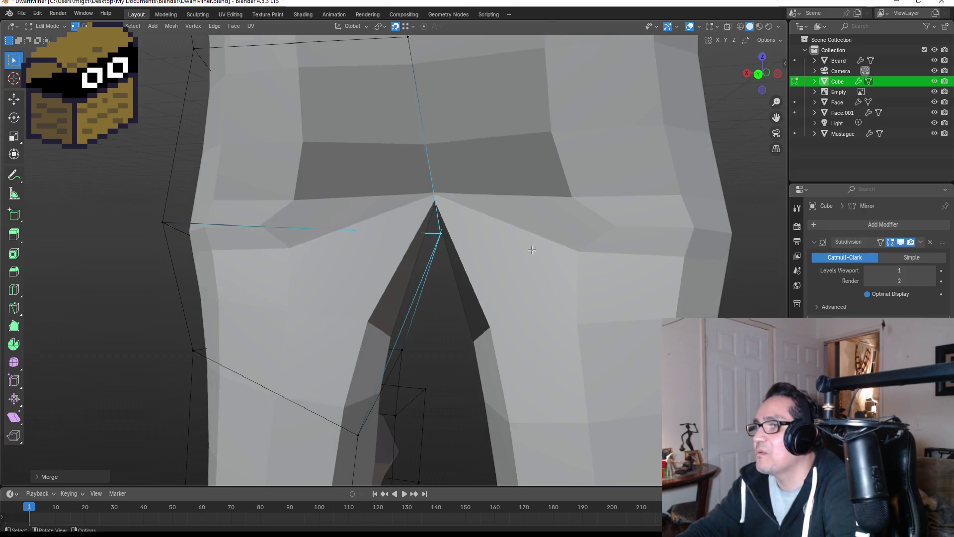
Step: Reposition the merged crotch vertex and check the legs in Object Mode
middle_click_drag(482, 268, 463, 242)
key("g")
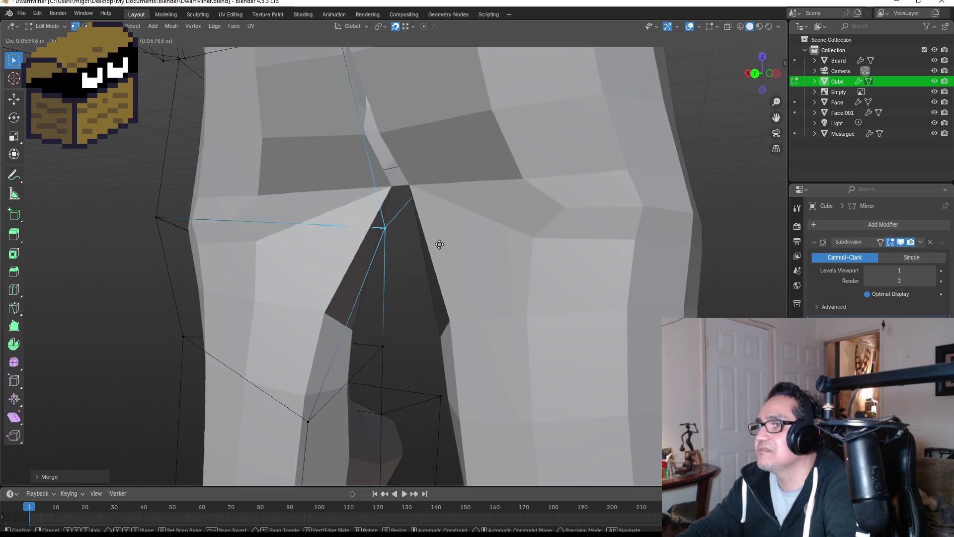
left_click(459, 243)
mouse_move(509, 243)
middle_mouse_down()
mouse_move(646, 226)
mouse_move(515, 243)
middle_mouse_up()
key("Tab")
mouse_move(514, 276)
middle_mouse_down()
mouse_move(554, 259)
mouse_move(468, 259)
mouse_move(595, 253)
mouse_move(514, 256)
middle_mouse_up()
scroll(512, 263, "down", 3)
key("Tab")
scroll(512, 264, "up", 5)
key("Tab")
key("Tab")
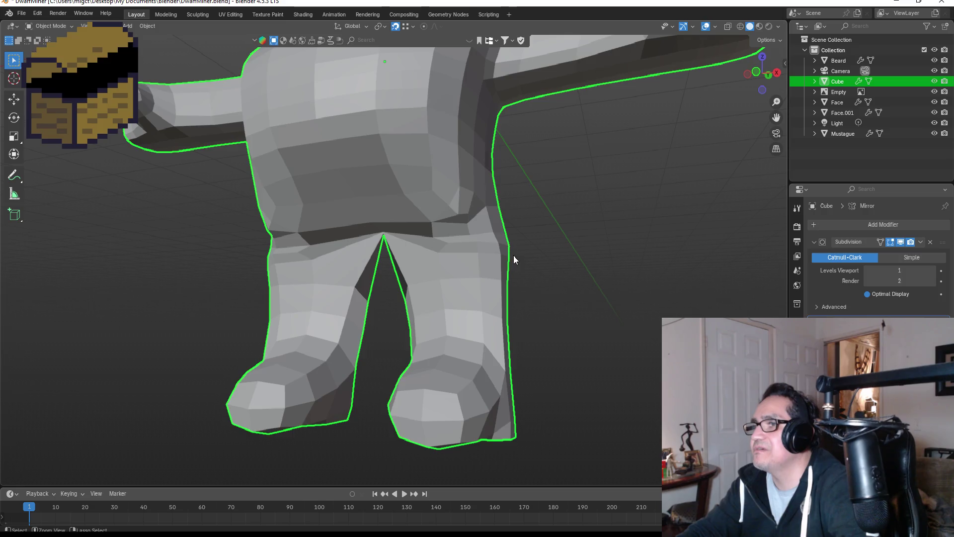
Step: Back in Edit Mode, merge the inner leg corner vertices At Center
key("ctrl+z")
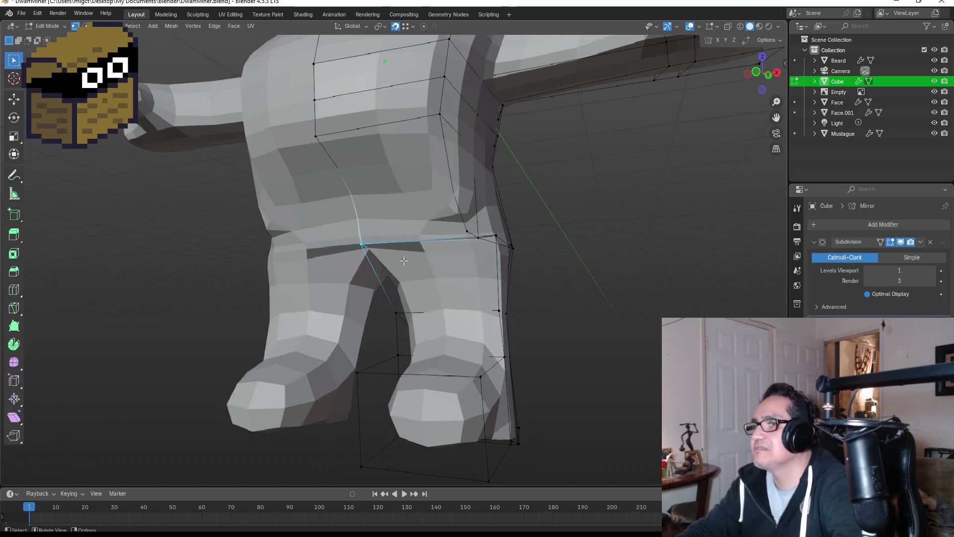
scroll(404, 260, "up", 3)
middle_click_drag(416, 258, 393, 261)
left_click_drag(571, 183, 617, 217)
key("m")
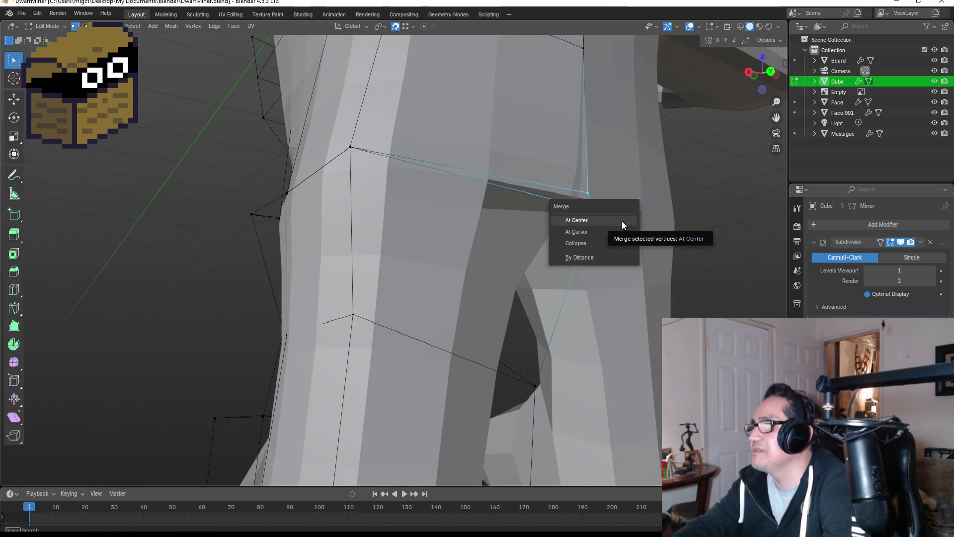
left_click(622, 221)
Step: In Right ortho view, slide the leg vertex along its edge with GG
mouse_move(638, 219)
middle_mouse_down()
mouse_move(574, 222)
mouse_move(698, 228)
mouse_move(646, 235)
middle_mouse_up()
key("KP_3")
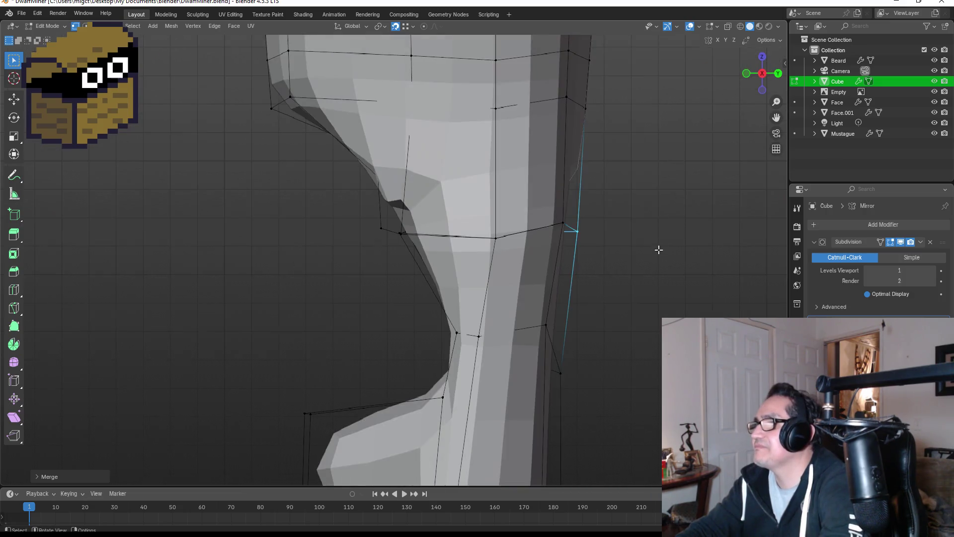
key("g")
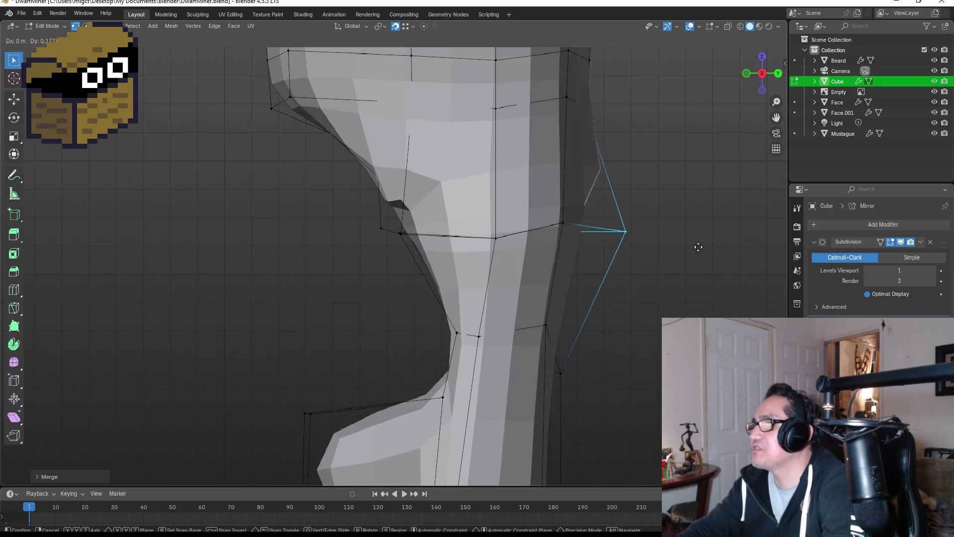
key("z")
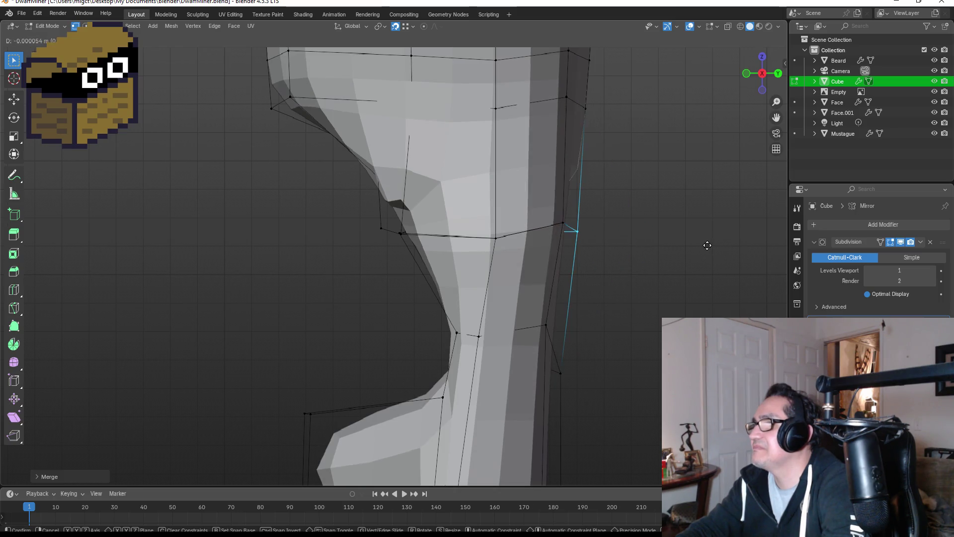
key("g")
left_click(725, 242)
Step: Move the vertex on the leg's outer edge to a new position
left_click_drag(563, 215, 625, 253)
key("g")
left_click(687, 240)
mouse_move(686, 240)
middle_mouse_down()
mouse_move(635, 219)
mouse_move(592, 219)
mouse_move(572, 230)
mouse_move(570, 243)
middle_mouse_up()
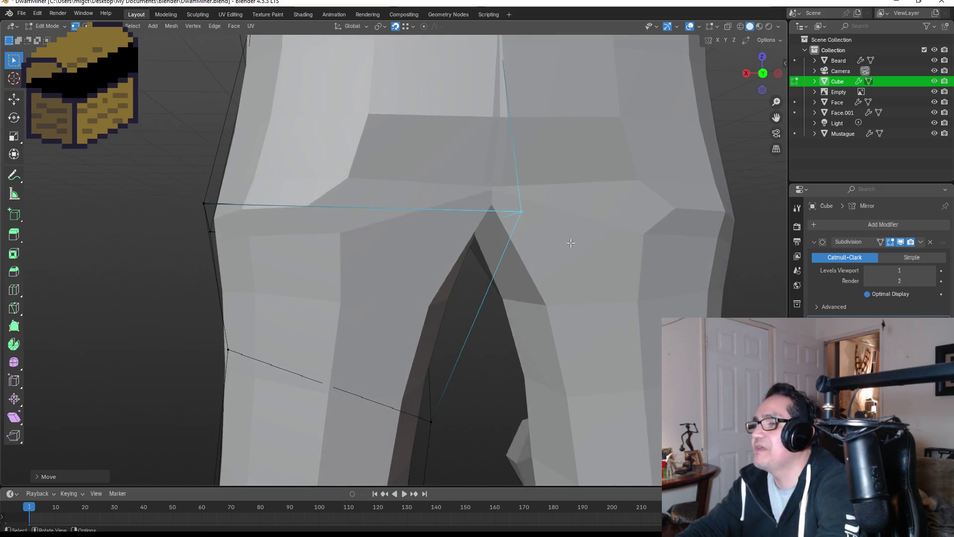
Step: In front view, merge the crotch vertices At Center
key("KP_1")
left_click(312, 218)
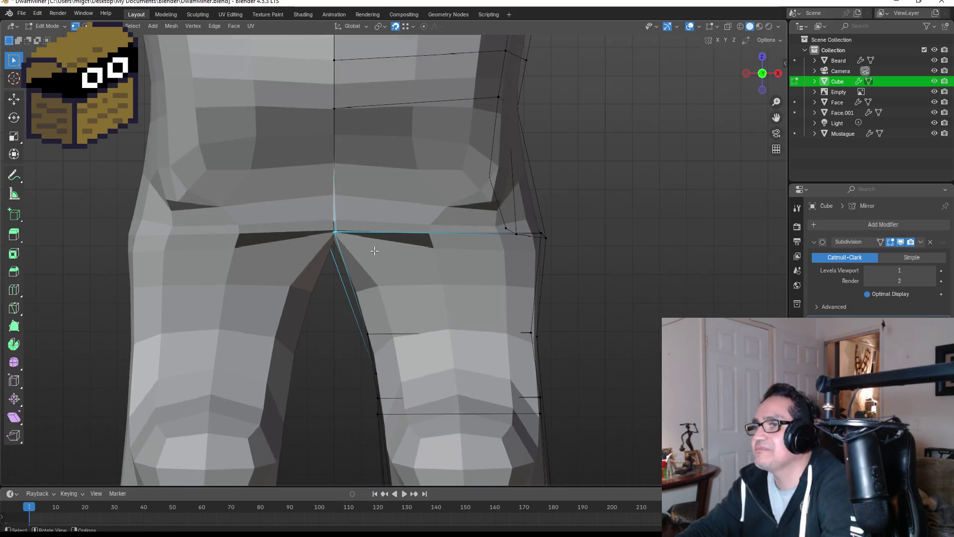
mouse_move(385, 229)
middle_mouse_down()
mouse_move(400, 208)
mouse_move(387, 191)
mouse_move(378, 199)
middle_mouse_up()
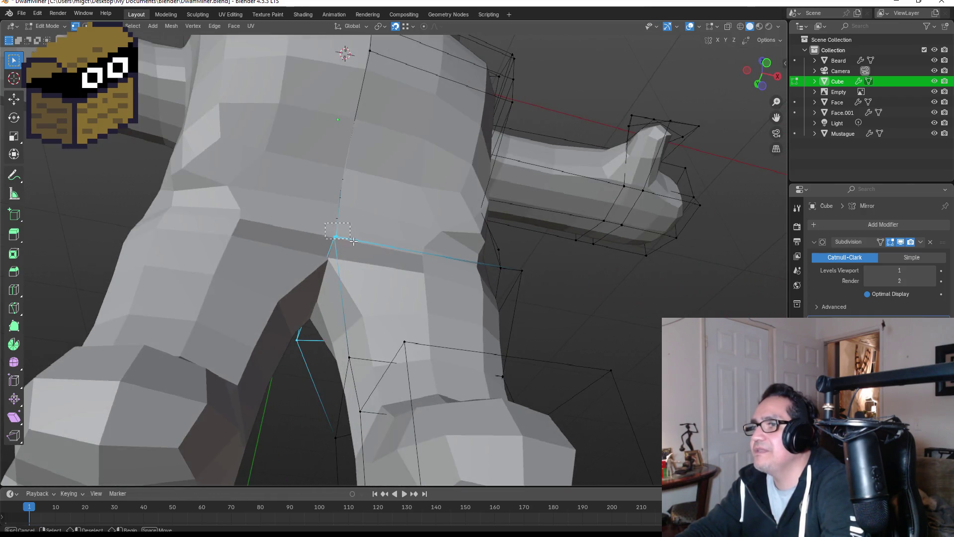
key("m")
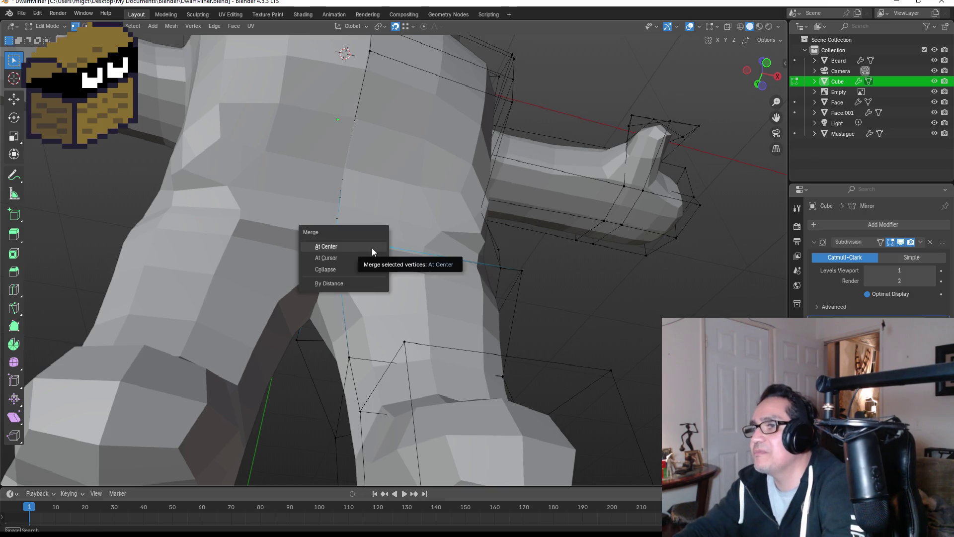
left_click(371, 248)
Step: Move the inner-leg edge and return to Object Mode
middle_click_drag(441, 280, 419, 313)
key("g")
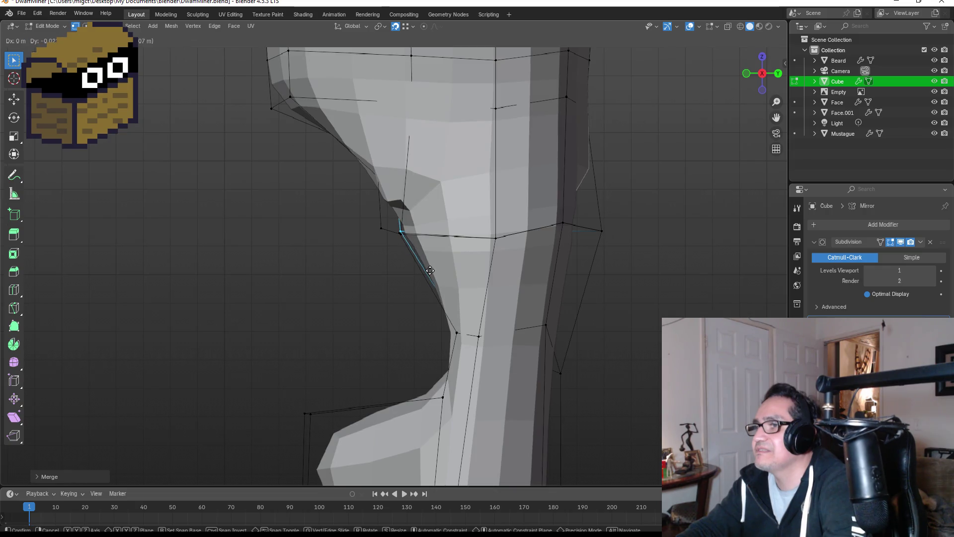
left_click(423, 271)
mouse_move(615, 257)
middle_mouse_down()
mouse_move(561, 268)
mouse_move(511, 260)
mouse_move(560, 295)
middle_mouse_up()
scroll(562, 294, "down", 3)
key("Tab")
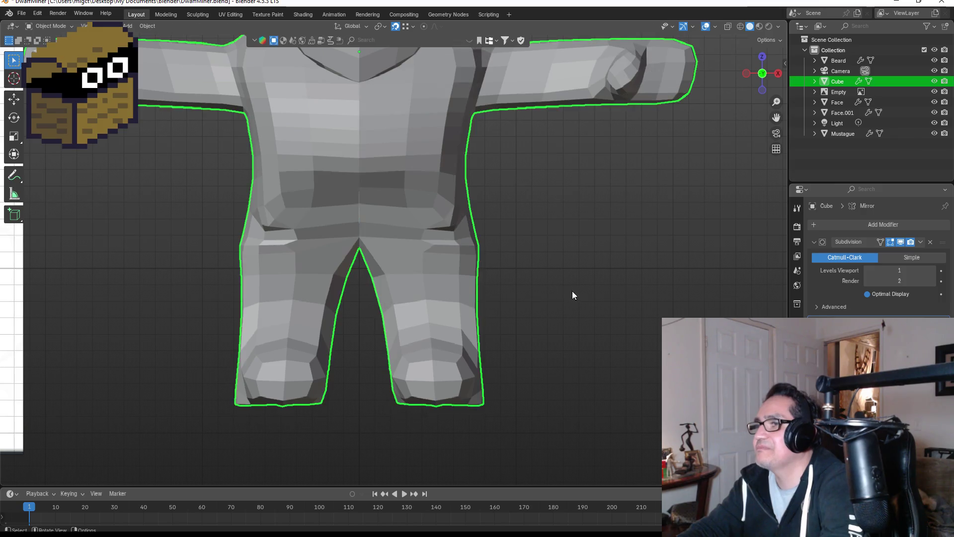
Step: Check the body against the reference picture in front ortho view
scroll(574, 285, "down", 5)
left_click(574, 259)
mouse_move(571, 258)
middle_mouse_down()
mouse_move(477, 246)
mouse_move(568, 252)
middle_mouse_up()
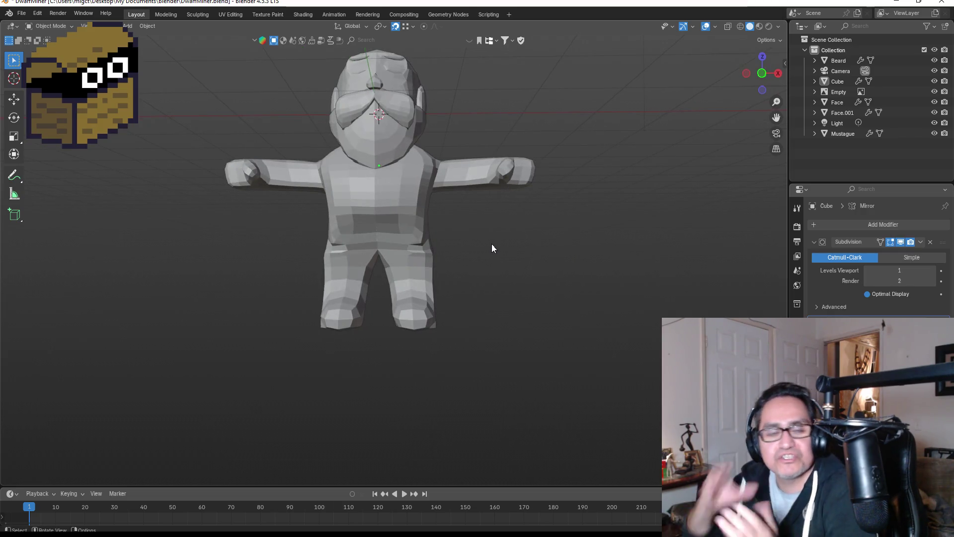
left_click(414, 177)
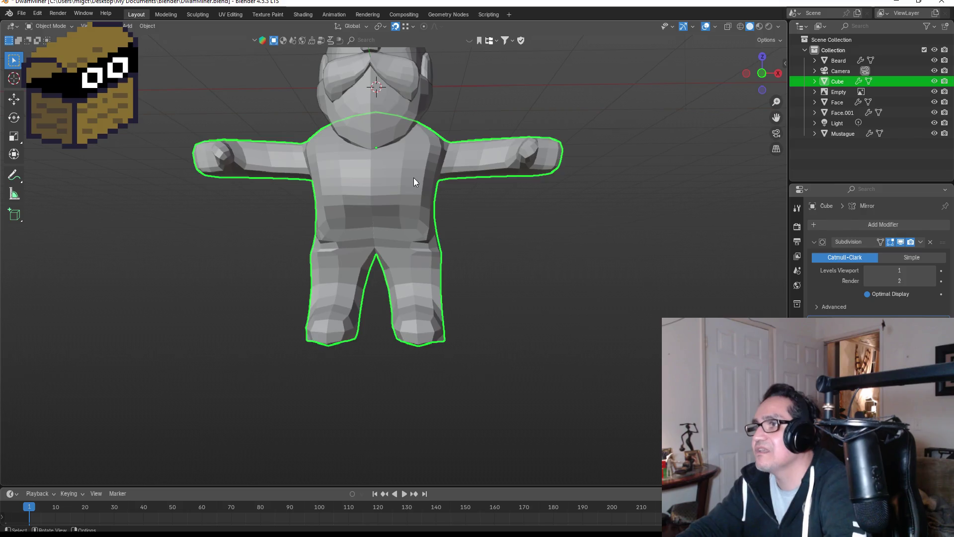
key("KP_1")
left_click(464, 147)
scroll(447, 143, "up", 3)
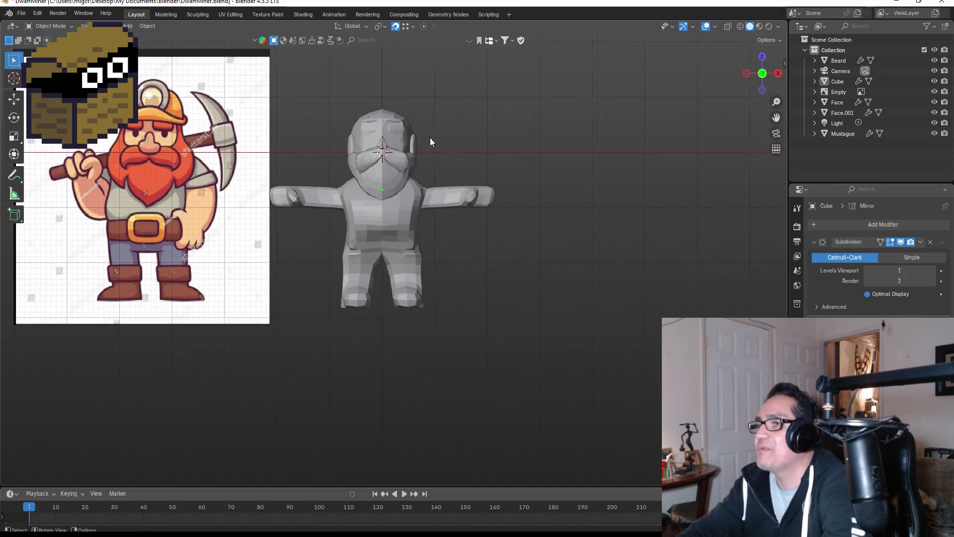
Step: Select the Beard and Face meshes to compare them with the reference
left_click(403, 162)
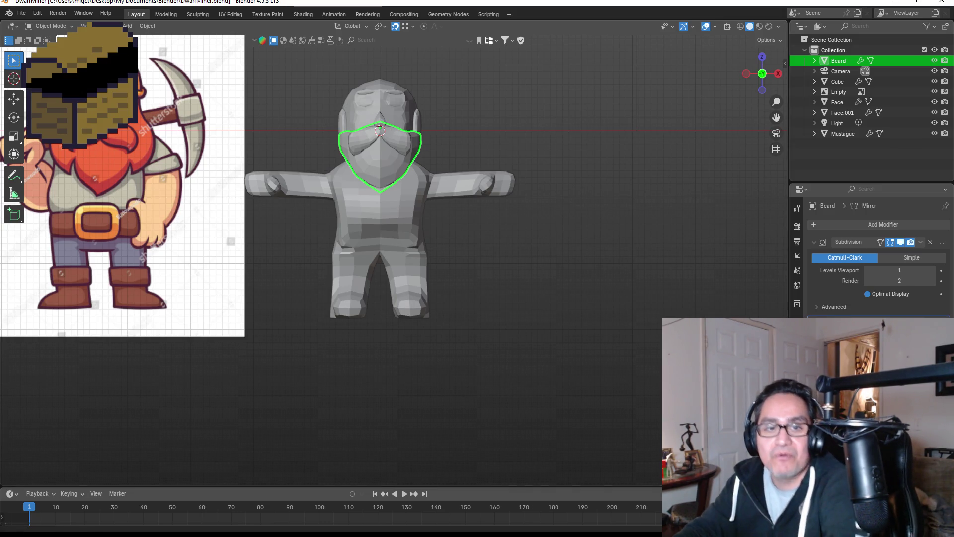
mouse_move(492, 134)
middle_mouse_down()
mouse_move(538, 100)
mouse_move(480, 133)
mouse_move(243, 121)
mouse_move(443, 151)
mouse_move(570, 97)
mouse_move(369, 157)
middle_mouse_up()
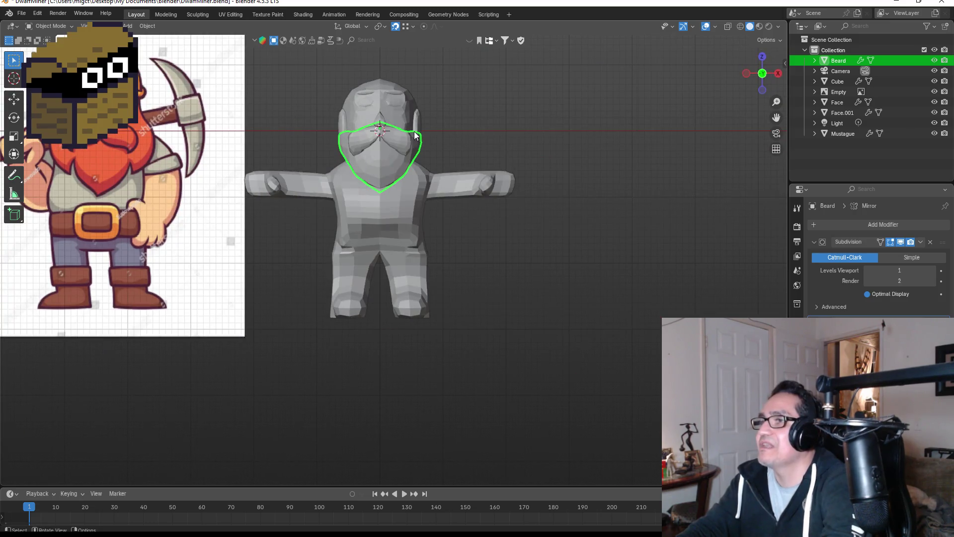
left_click(408, 94)
left_click(486, 96)
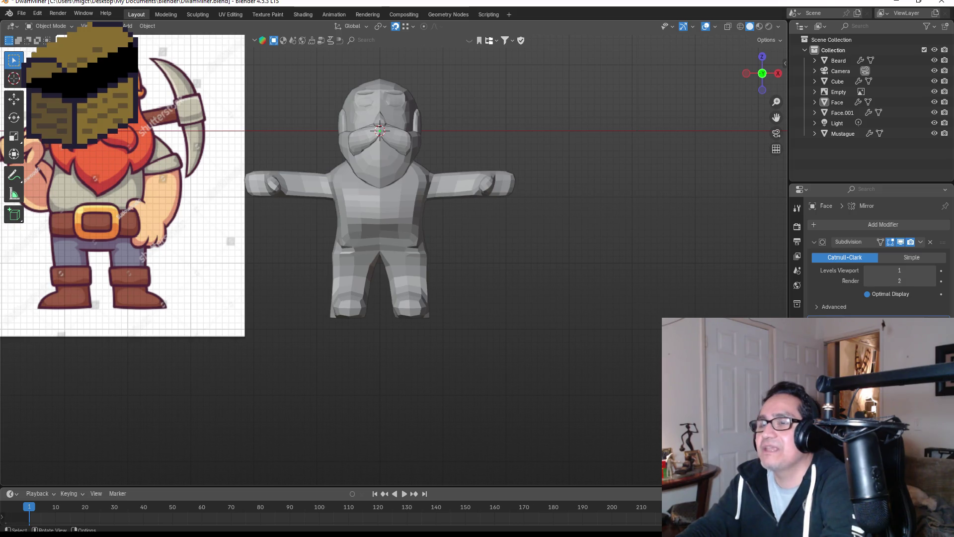
mouse_move(528, 91)
middle_mouse_down()
mouse_move(502, 113)
mouse_move(466, 196)
middle_mouse_up()
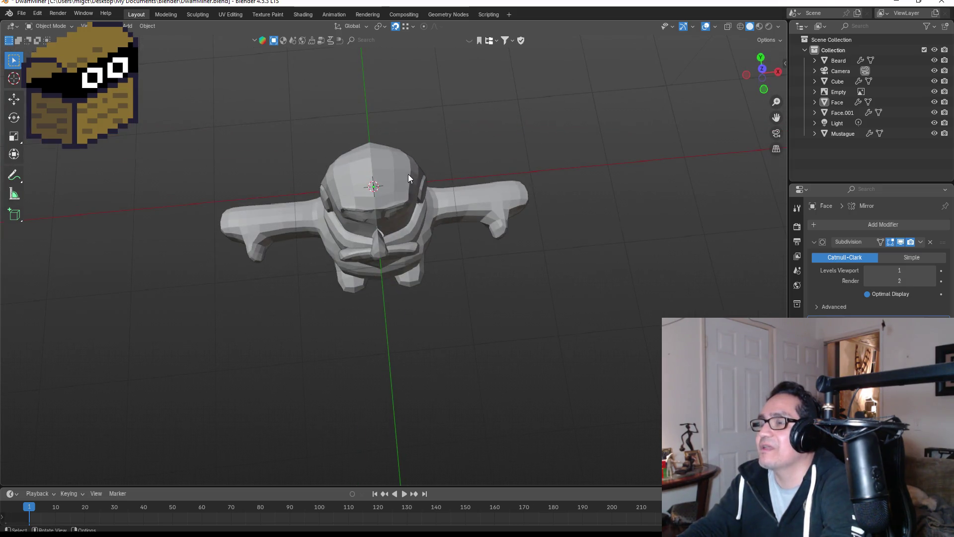
key("KP_1")
Step: Select the Cube body mesh and enter Edit Mode
left_click(433, 187)
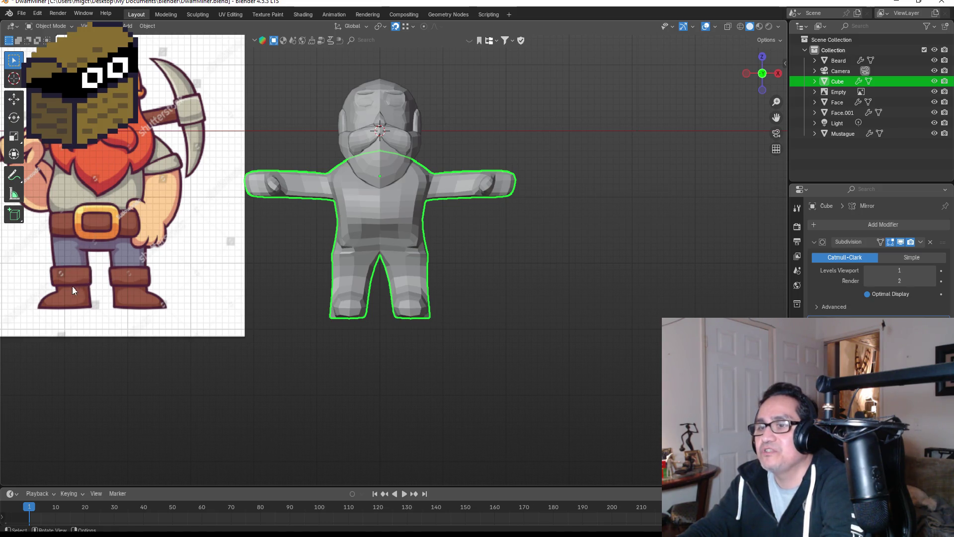
scroll(426, 262, "up", 3)
mouse_move(455, 290)
middle_mouse_down()
mouse_move(460, 266)
mouse_move(392, 261)
mouse_move(417, 269)
middle_mouse_up()
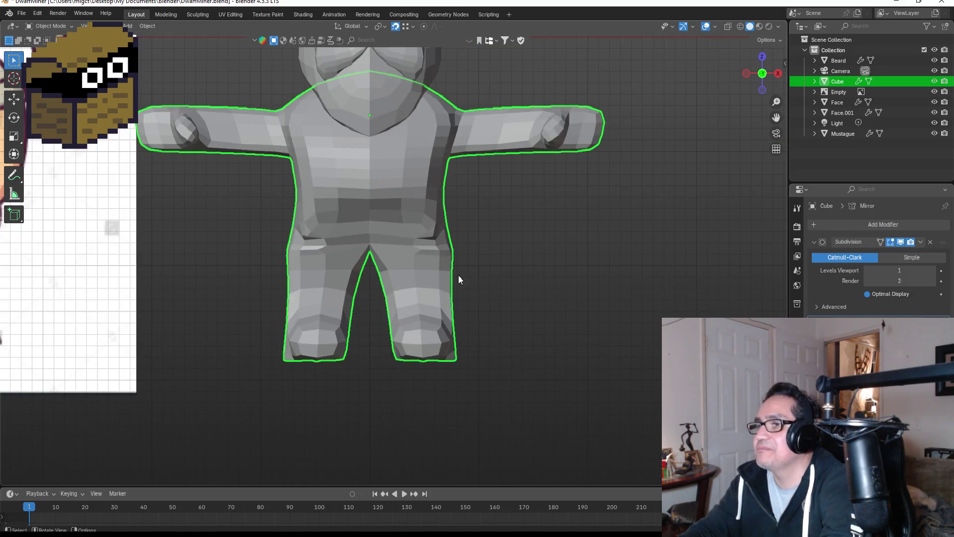
left_click(456, 276)
left_click(413, 270)
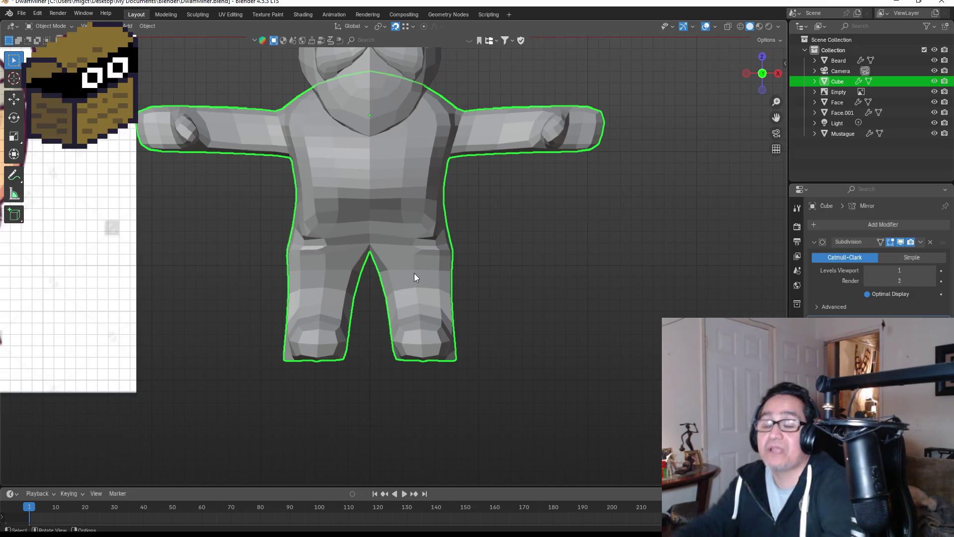
scroll(455, 263, "up", 2)
key("Tab")
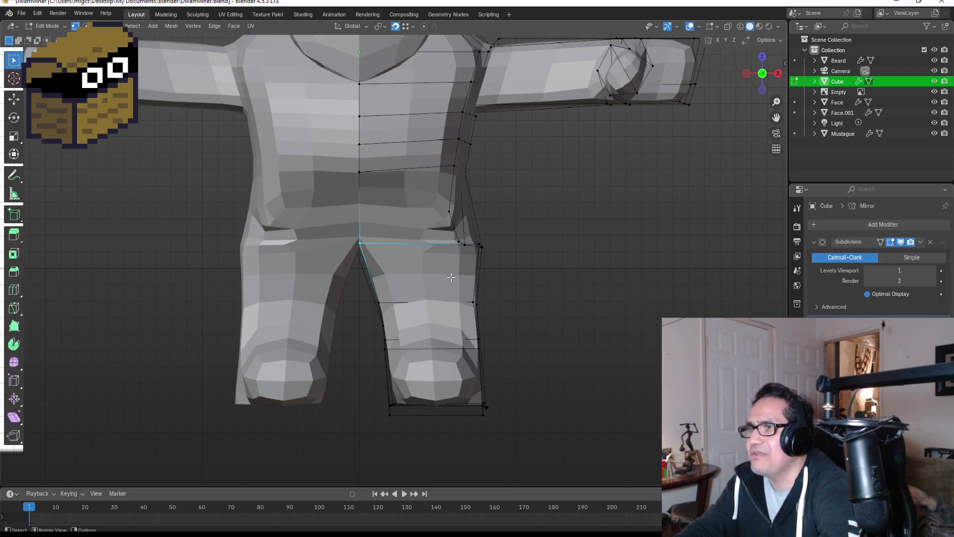
Step: Merge two vertices at the top of the leg near the crotch At Center
mouse_move(553, 264)
middle_mouse_down()
mouse_move(326, 253)
mouse_move(569, 269)
mouse_move(532, 268)
middle_mouse_up()
scroll(472, 219, "up", 2)
left_click(455, 214)
key("m")
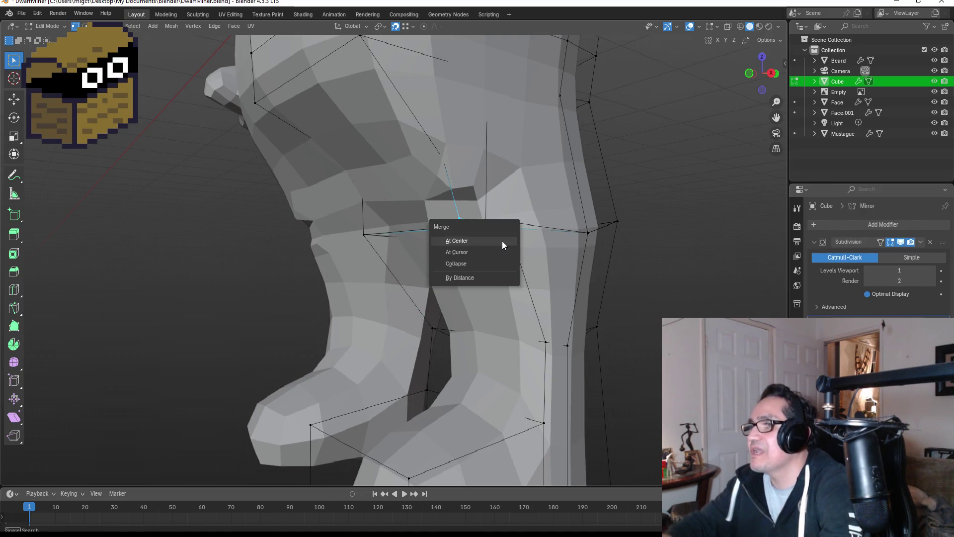
left_click(483, 240)
mouse_move(508, 258)
middle_mouse_down()
mouse_move(479, 238)
mouse_move(579, 236)
middle_mouse_up()
left_click_drag(511, 225, 510, 225)
mouse_move(600, 264)
middle_mouse_down()
mouse_move(502, 239)
mouse_move(622, 245)
middle_mouse_up()
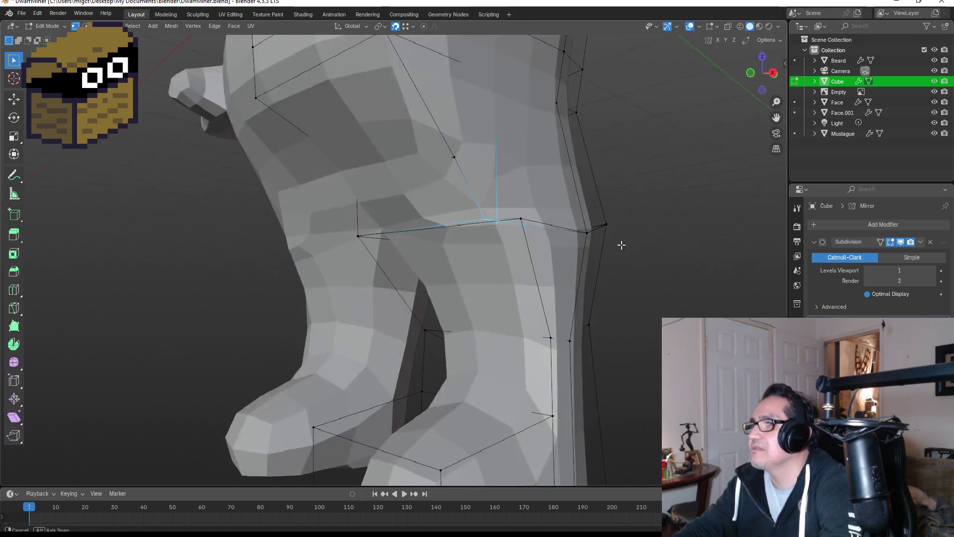
key("m")
left_click(607, 248)
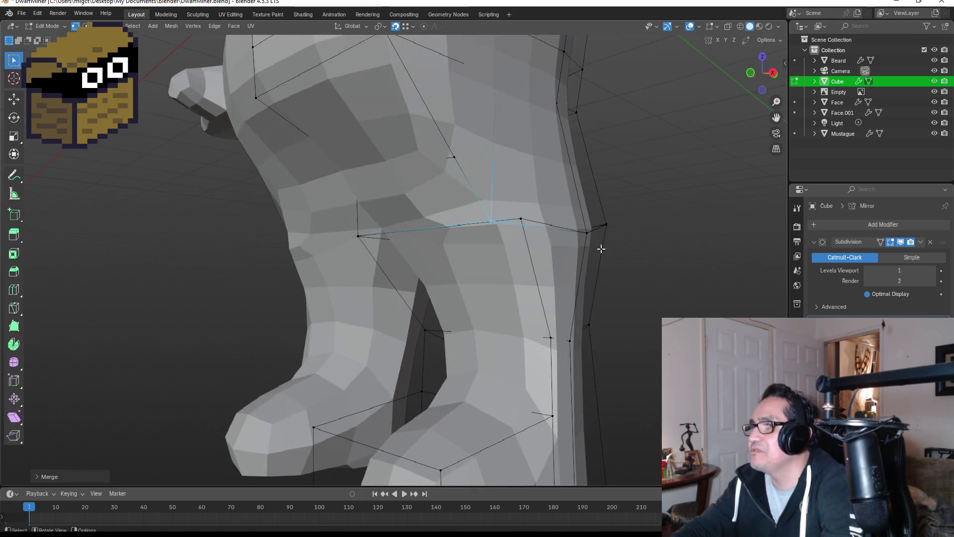
Step: Box-select the two inner-thigh vertices and merge them At Center
mouse_move(603, 263)
middle_mouse_down()
mouse_move(643, 243)
mouse_move(580, 236)
mouse_move(542, 251)
mouse_move(648, 252)
mouse_move(663, 288)
middle_mouse_up()
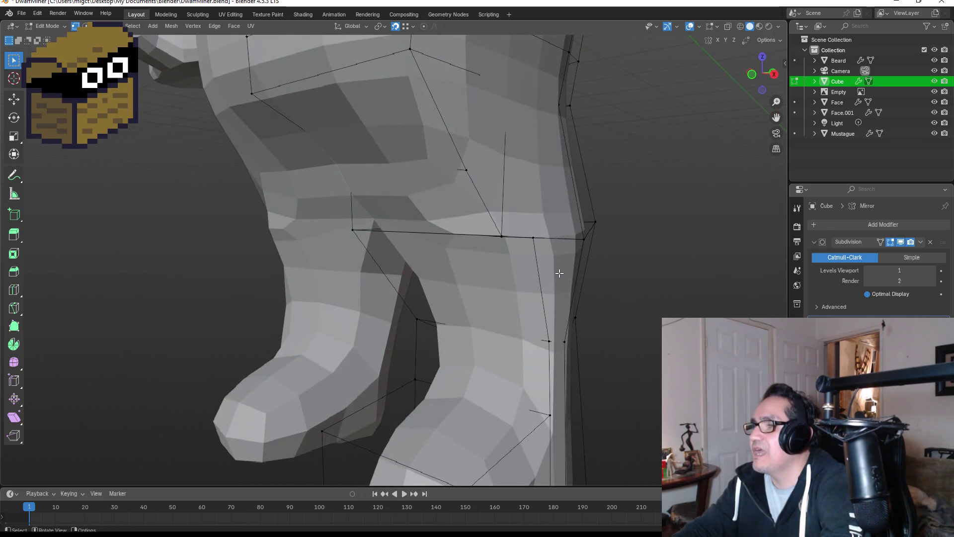
left_click_drag(567, 251, 555, 250)
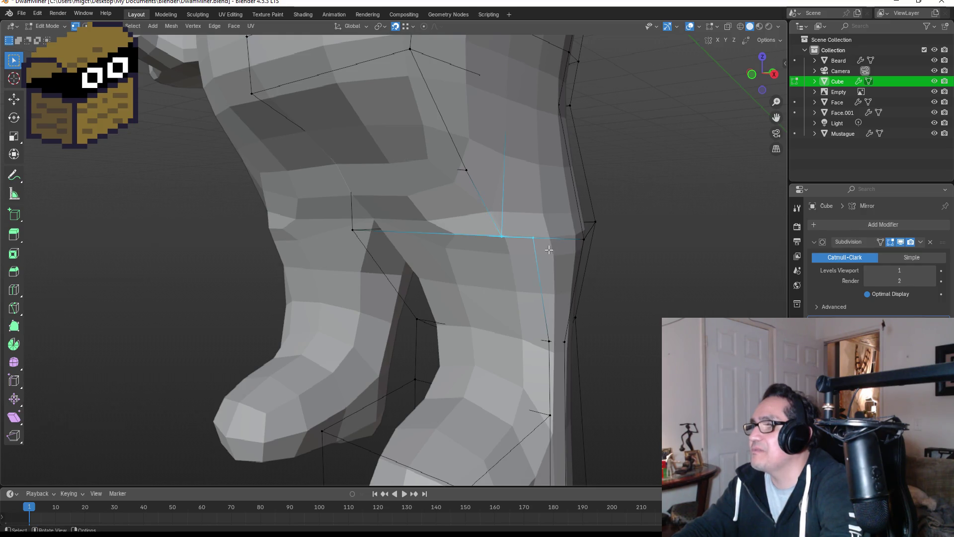
key("m")
left_click(550, 252)
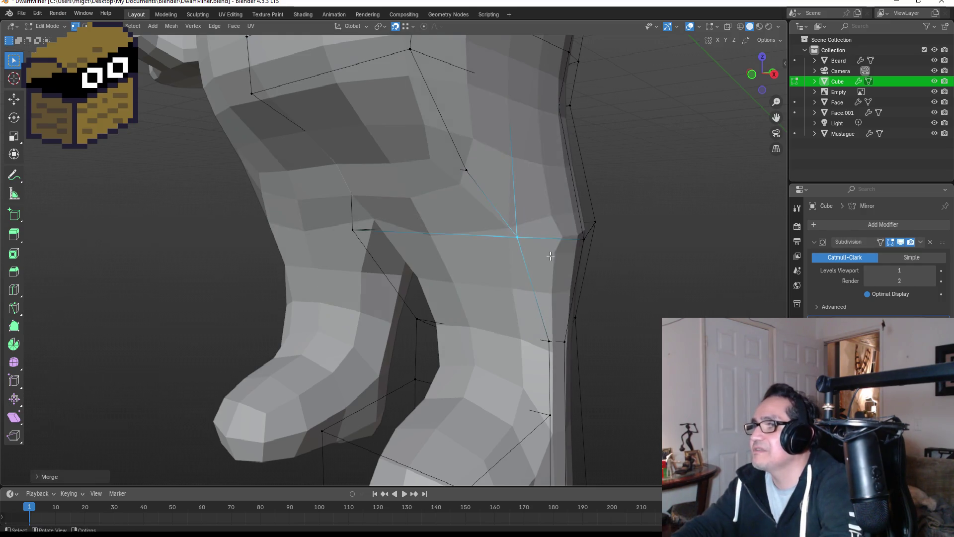
left_click(688, 254)
mouse_move(688, 254)
middle_mouse_down()
mouse_move(526, 243)
mouse_move(519, 271)
mouse_move(535, 271)
mouse_move(511, 254)
mouse_move(624, 252)
mouse_move(684, 234)
middle_mouse_up()
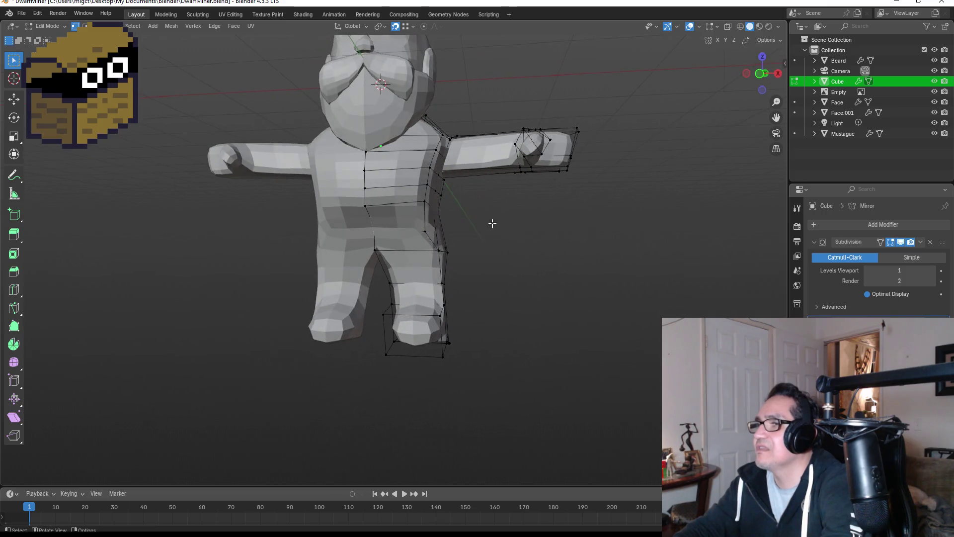
Step: Move the outer thigh vertex to reshape the leg
scroll(468, 232, "up", 8)
mouse_move(561, 261)
middle_mouse_down()
mouse_move(637, 258)
mouse_move(552, 254)
mouse_move(634, 260)
mouse_move(603, 251)
middle_mouse_up()
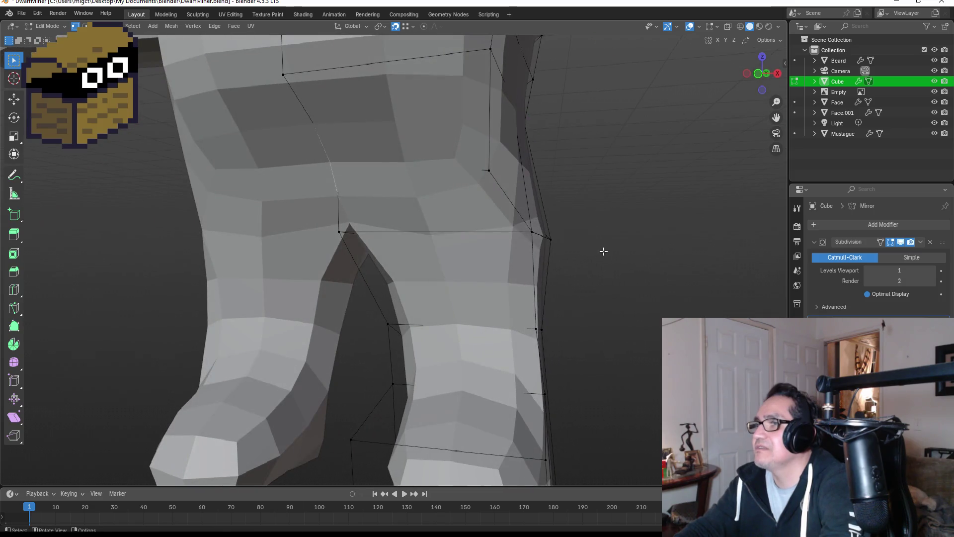
left_click(489, 170)
key("g")
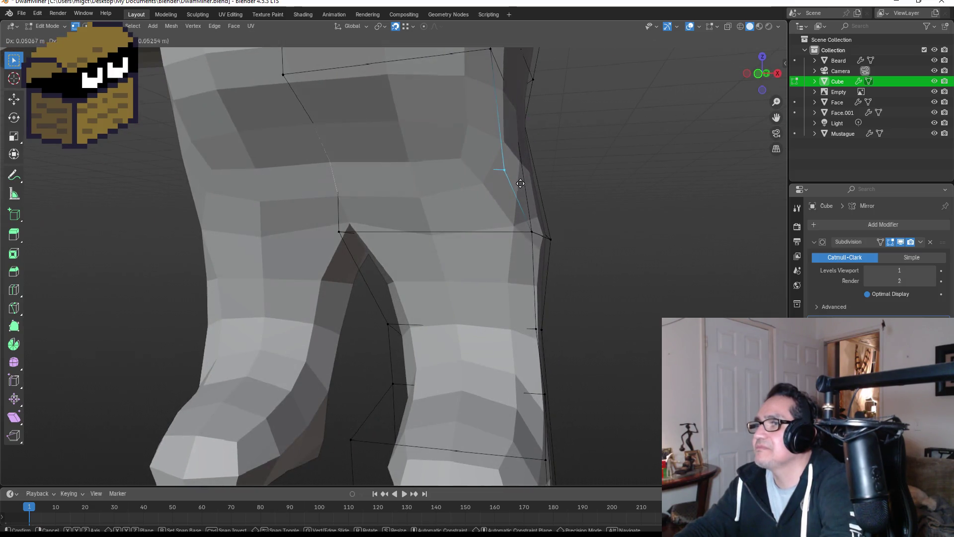
left_click(523, 183)
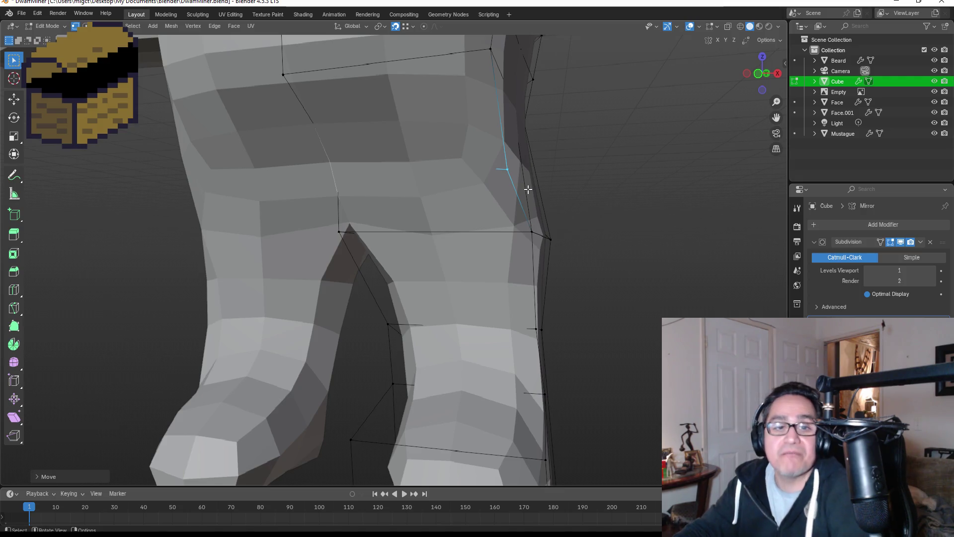
Step: Nudge the crotch vertex to a new position from a closer side view
middle_click_drag(497, 214, 491, 230)
mouse_move(418, 197)
middle_mouse_down()
mouse_move(437, 204)
mouse_move(464, 179)
mouse_move(320, 184)
mouse_move(712, 218)
mouse_move(454, 219)
middle_mouse_up()
scroll(453, 218, "down", 3)
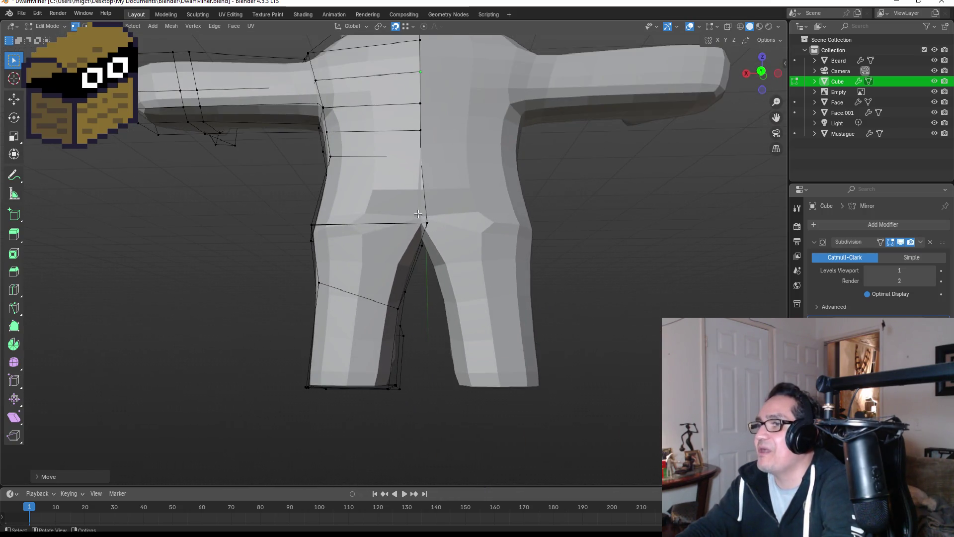
left_click_drag(444, 229, 445, 229)
key("g")
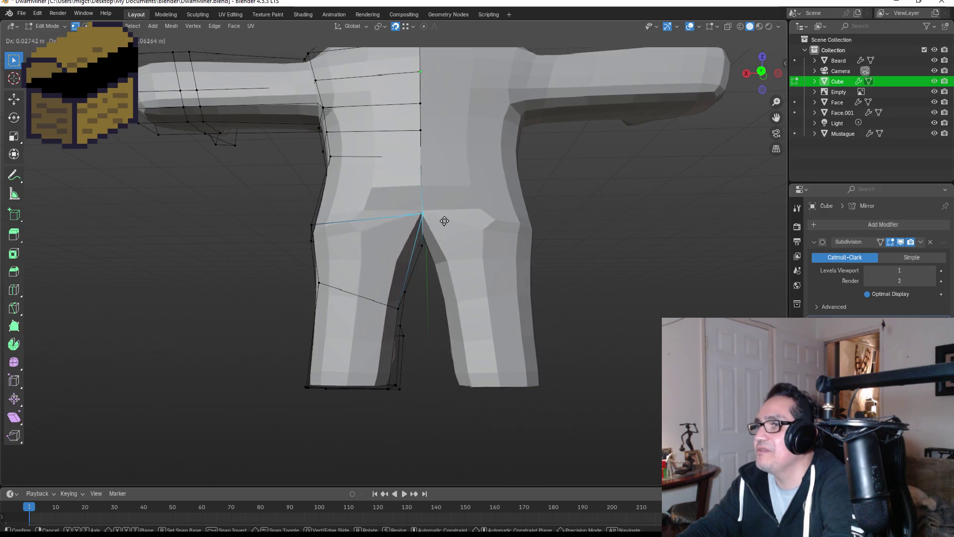
left_click(446, 221)
left_click(607, 264)
Step: Shift the crotch vertex along the X axis, then lower it
scroll(541, 228, "up", 2)
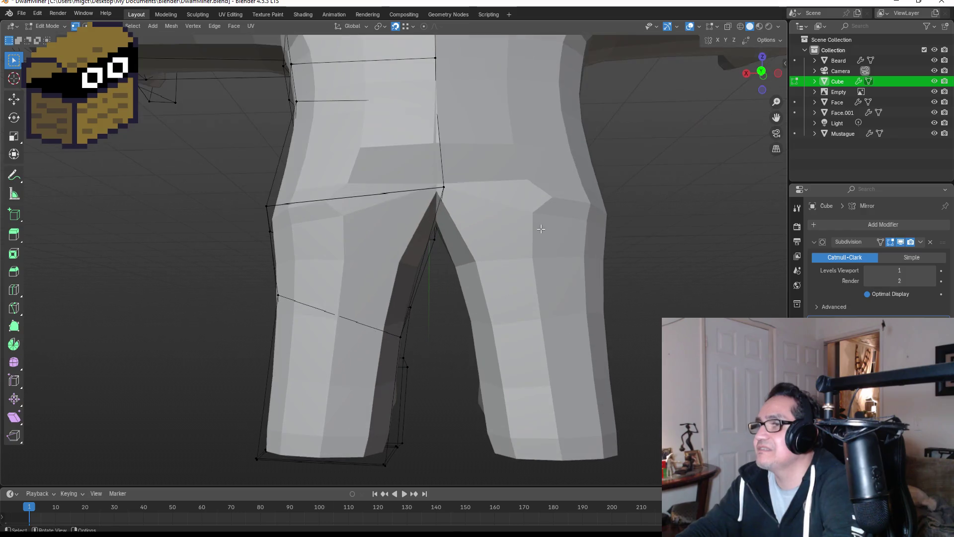
left_click_drag(464, 204, 464, 204)
key("g")
key("x")
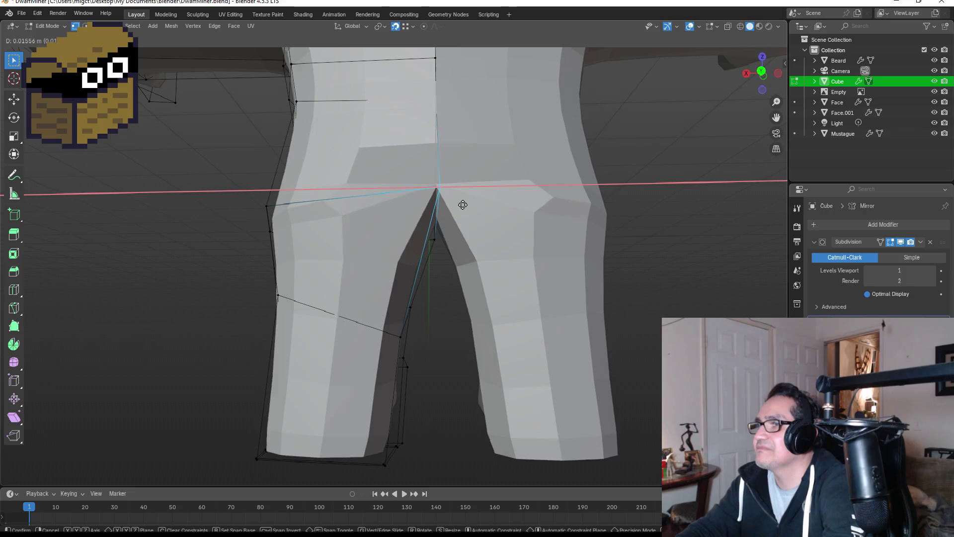
left_click(462, 204)
left_click(592, 237)
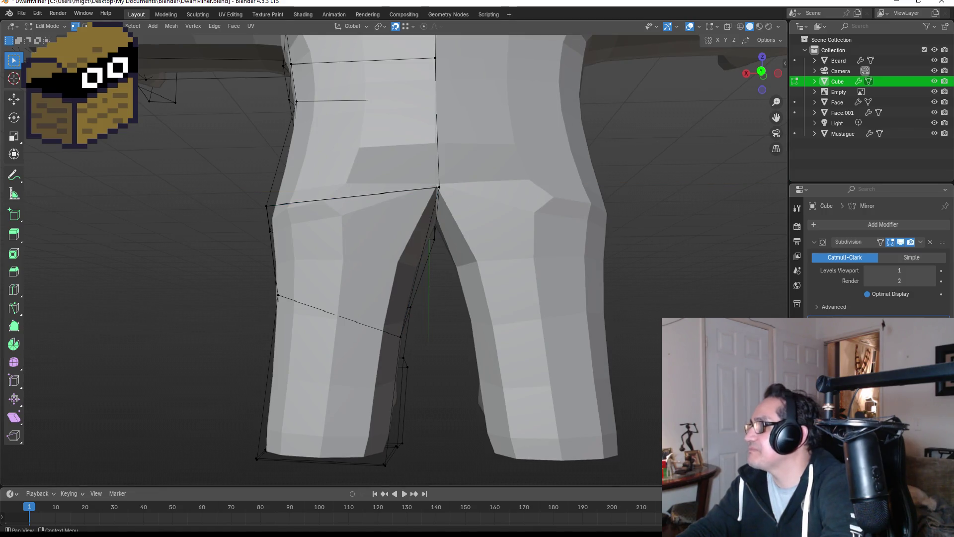
left_click(435, 186)
key("g")
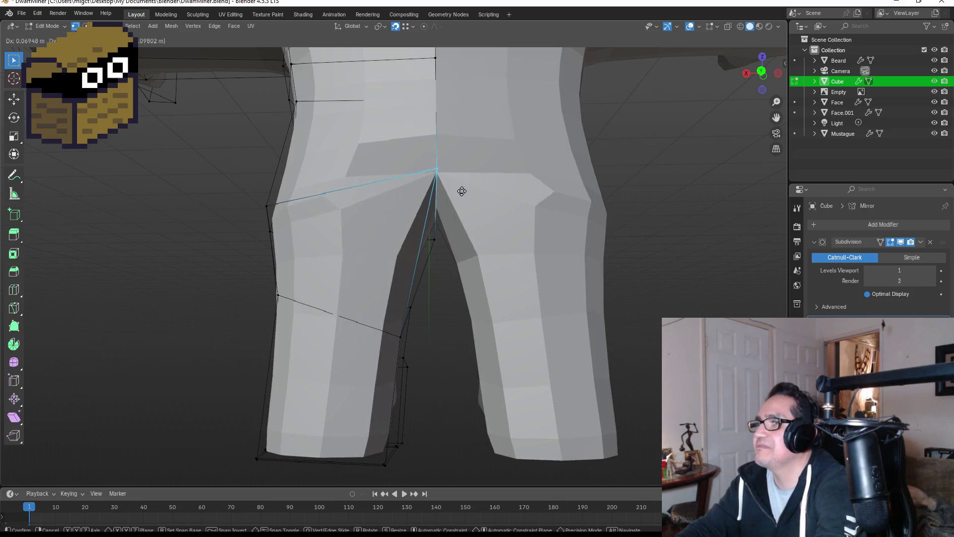
left_click(461, 194)
mouse_move(641, 251)
middle_mouse_down()
mouse_move(624, 253)
mouse_move(630, 211)
mouse_move(575, 225)
mouse_move(566, 280)
mouse_move(549, 249)
mouse_move(562, 248)
mouse_move(556, 237)
mouse_move(588, 239)
mouse_move(530, 230)
mouse_move(580, 237)
mouse_move(500, 245)
mouse_move(641, 249)
mouse_move(526, 240)
middle_mouse_up()
scroll(569, 271, "down", 3)
scroll(383, 260, "up", 3)
Step: Move the inner-thigh vertex in Right ortho view and return to Object Mode
left_click(371, 244)
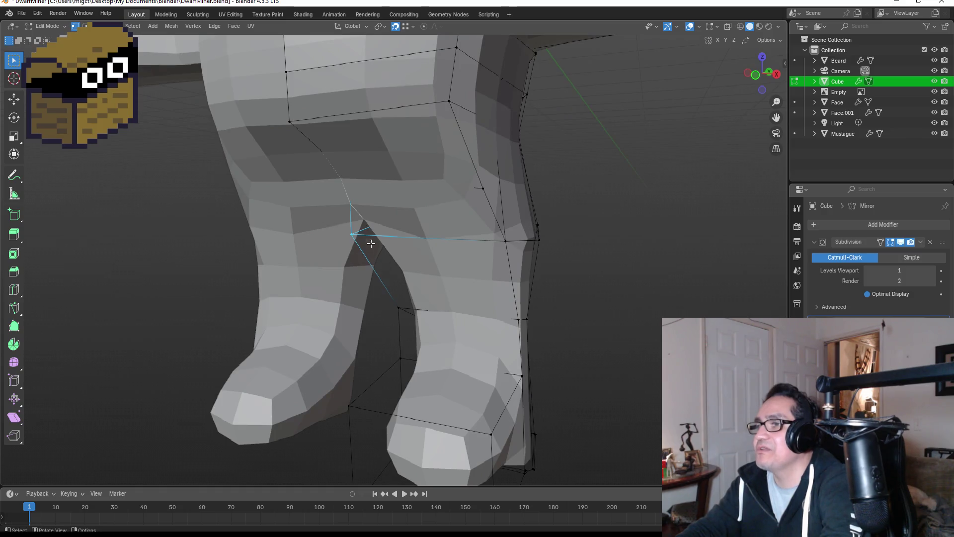
key("KP_3")
key("g")
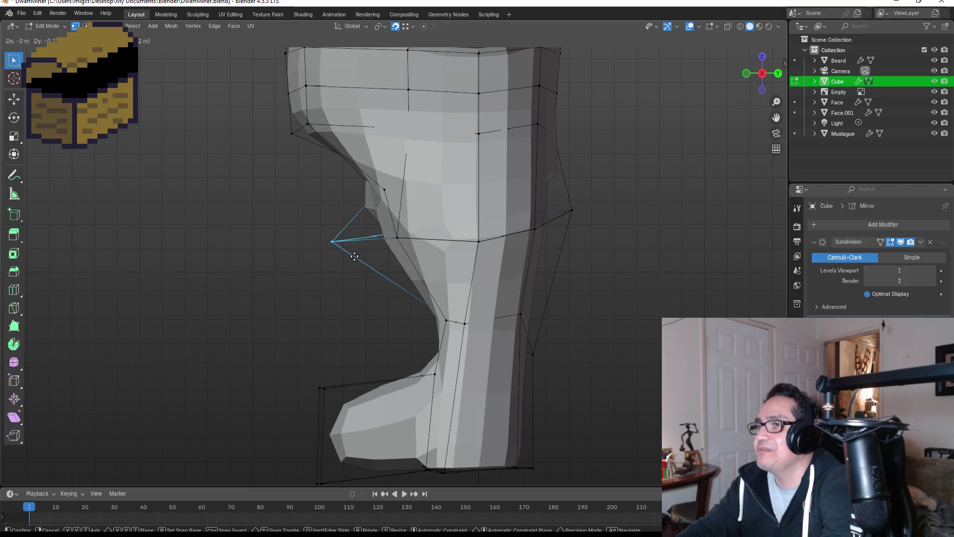
left_click(385, 257)
mouse_move(632, 261)
middle_mouse_down()
mouse_move(733, 245)
mouse_move(703, 261)
mouse_move(636, 252)
mouse_move(607, 266)
mouse_move(430, 256)
mouse_move(609, 268)
middle_mouse_up()
key("Tab")
scroll(626, 258, "up", 3)
left_click(612, 261)
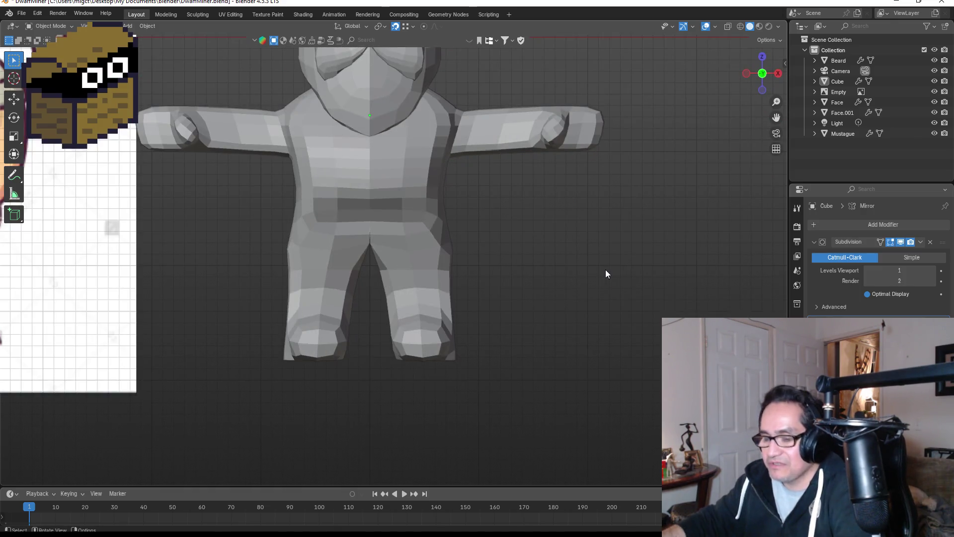
Step: Turn on the Face Orientation overlay so the dwarf shows blue
left_click(716, 26)
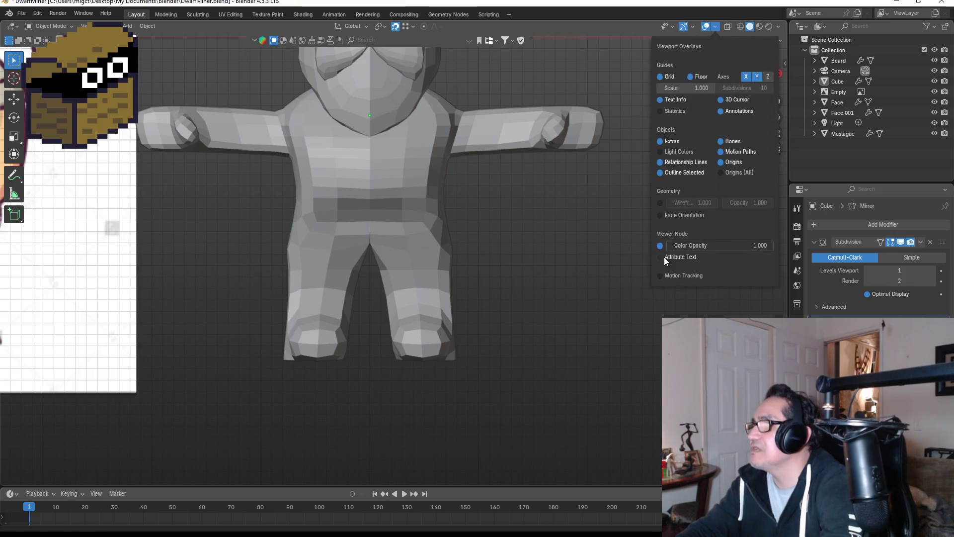
left_click(659, 216)
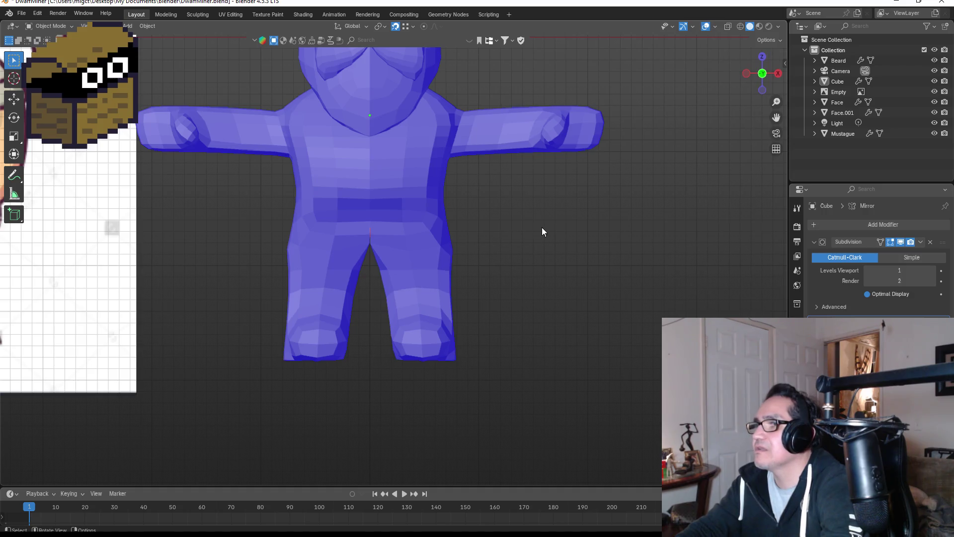
scroll(379, 221, "up", 5)
mouse_move(614, 223)
middle_mouse_down()
mouse_move(415, 217)
mouse_move(577, 225)
mouse_move(497, 220)
middle_mouse_up()
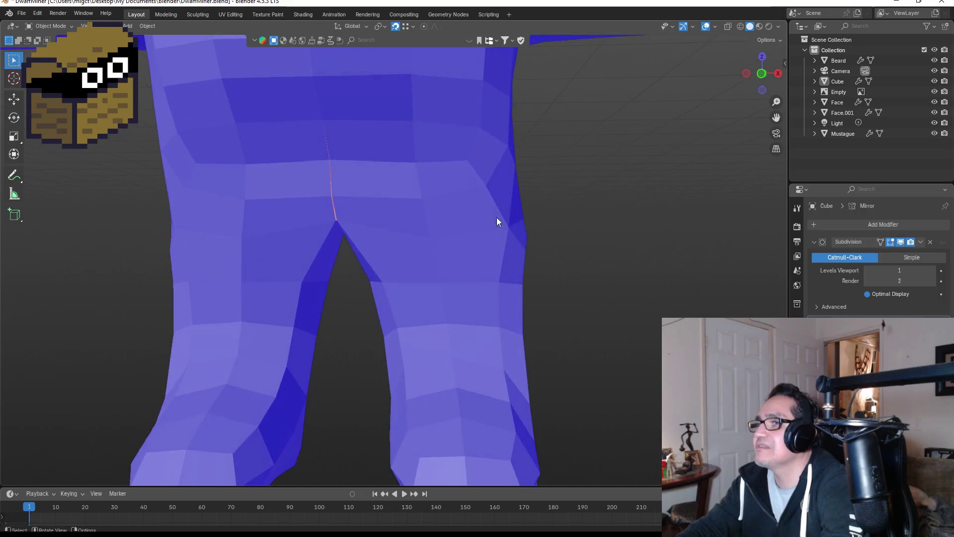
Step: In the body mesh, move the crotch vertex until no red inward-facing sliver remains between the legs
left_click(350, 209)
key("Tab")
scroll(329, 219, "up", 3)
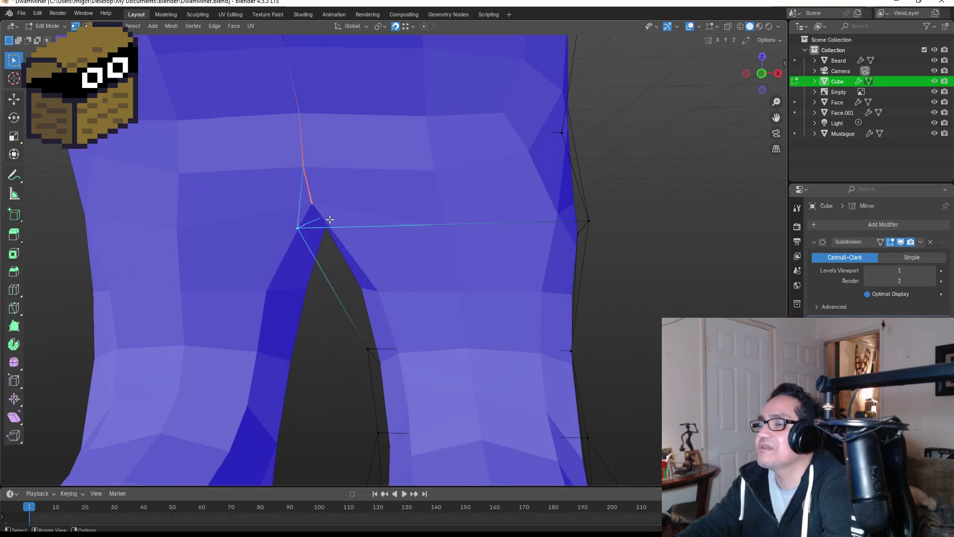
mouse_move(343, 219)
middle_mouse_down()
mouse_move(539, 204)
mouse_move(471, 213)
middle_mouse_up()
scroll(471, 213, "up", 1)
left_click_drag(371, 210, 415, 242)
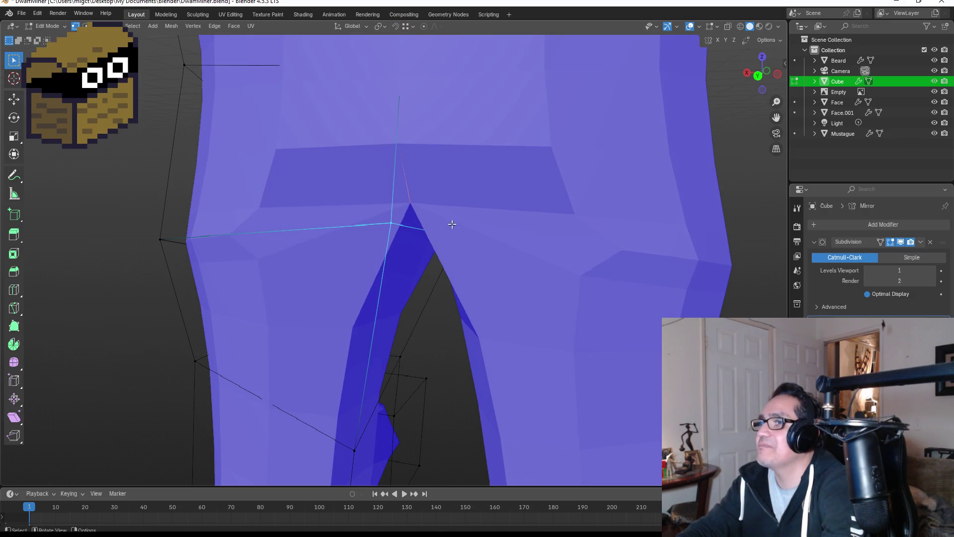
key("g")
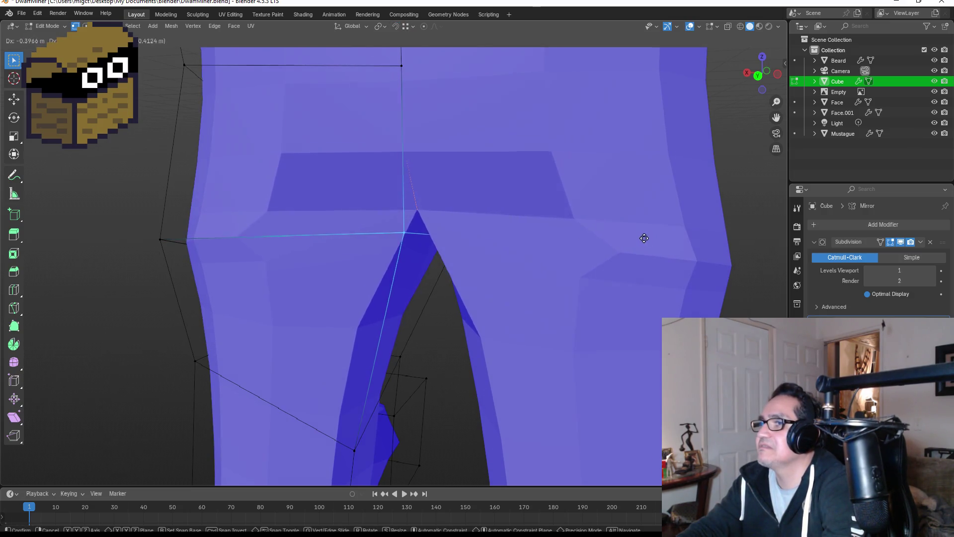
left_click(644, 238)
mouse_move(648, 241)
middle_mouse_down()
mouse_move(640, 222)
mouse_move(379, 213)
middle_mouse_up()
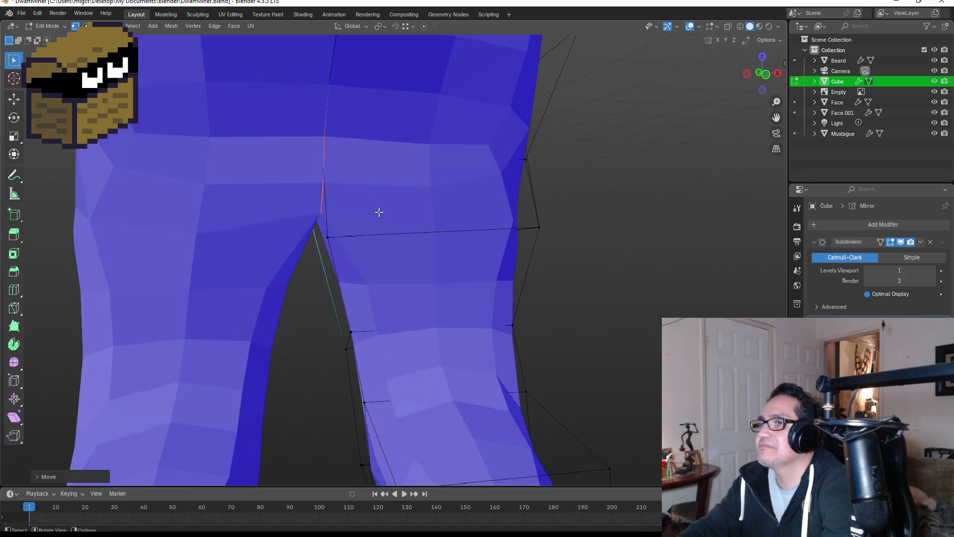
left_click(355, 249)
left_click(596, 262)
key("KP_1")
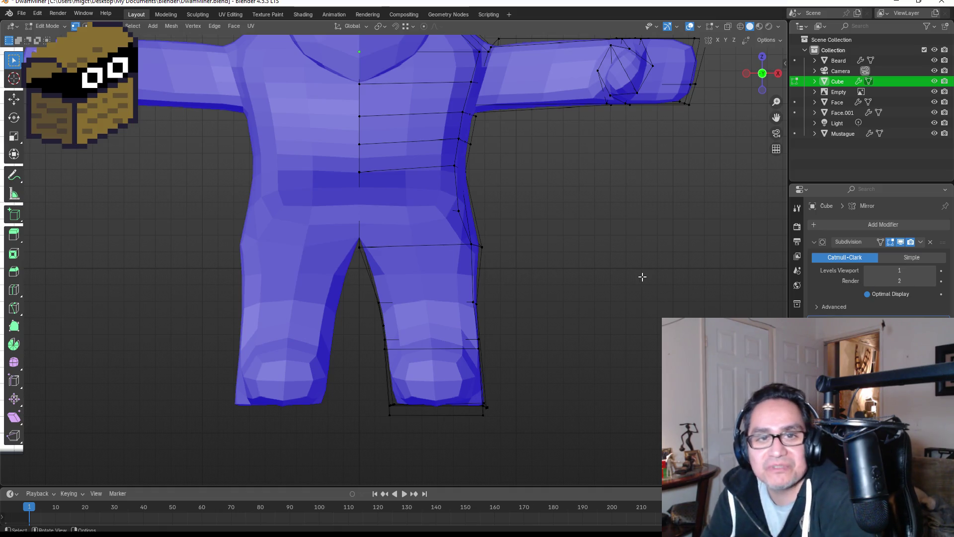
Step: Return to Object Mode, deselect the body and turn off Face Orientation
key("Tab")
scroll(621, 271, "down", 6)
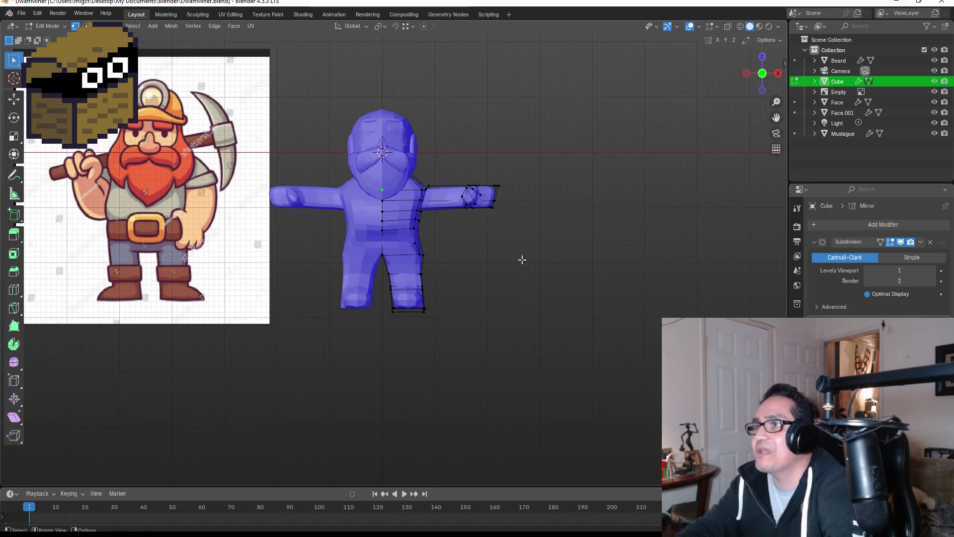
left_click(311, 267)
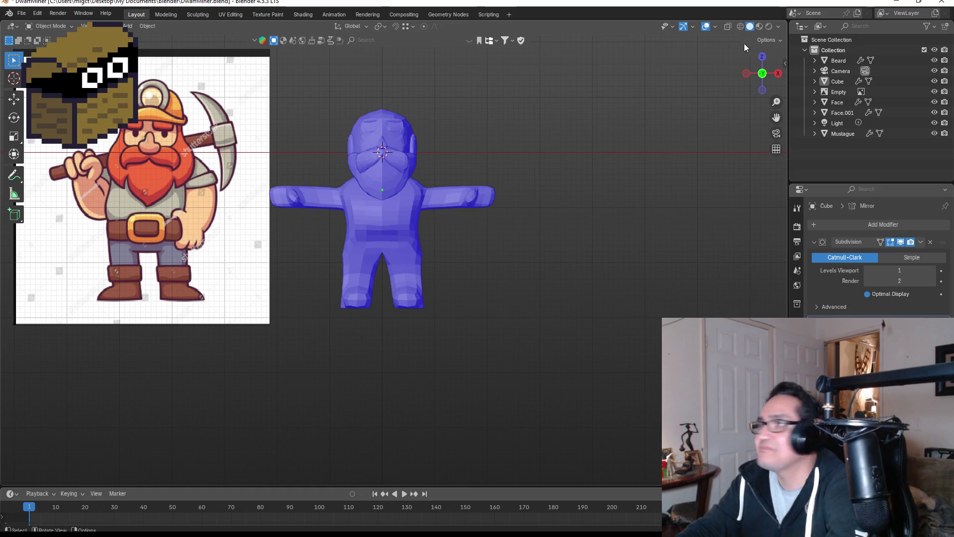
left_click(714, 27)
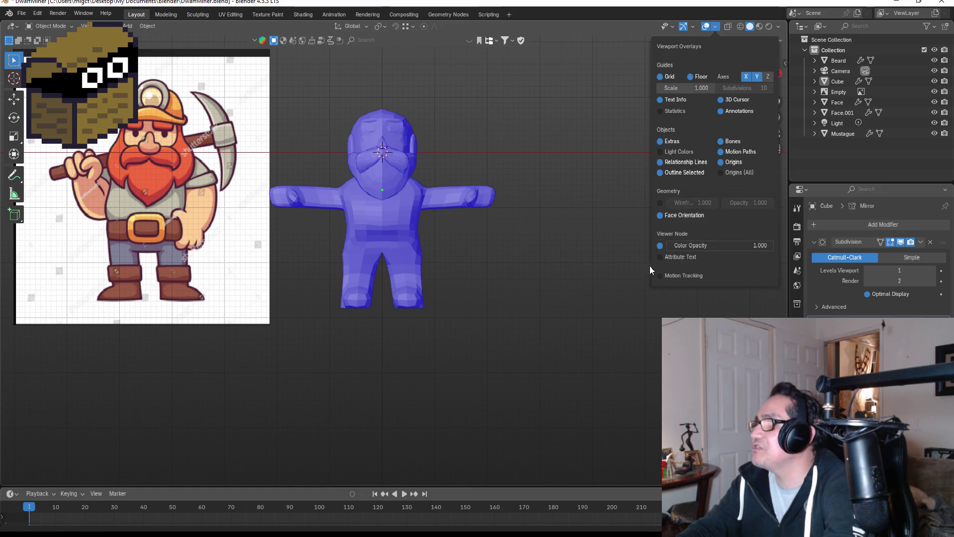
left_click(657, 216)
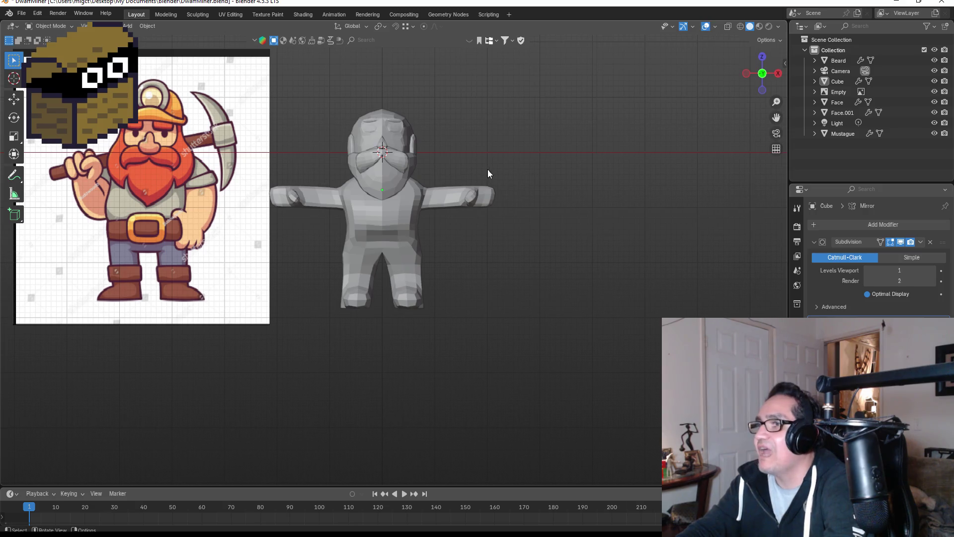
Step: Select the Face mesh and orbit to look up under the mustache and beard
mouse_move(620, 155)
middle_mouse_down()
mouse_move(551, 173)
mouse_move(373, 173)
mouse_move(514, 177)
mouse_move(390, 124)
mouse_move(421, 150)
middle_mouse_up()
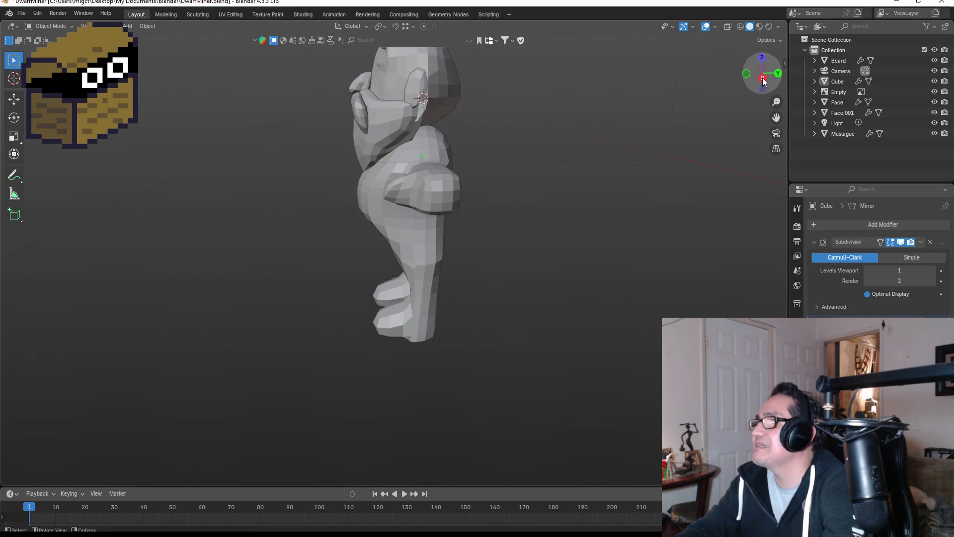
left_click_drag(776, 116, 776, 179)
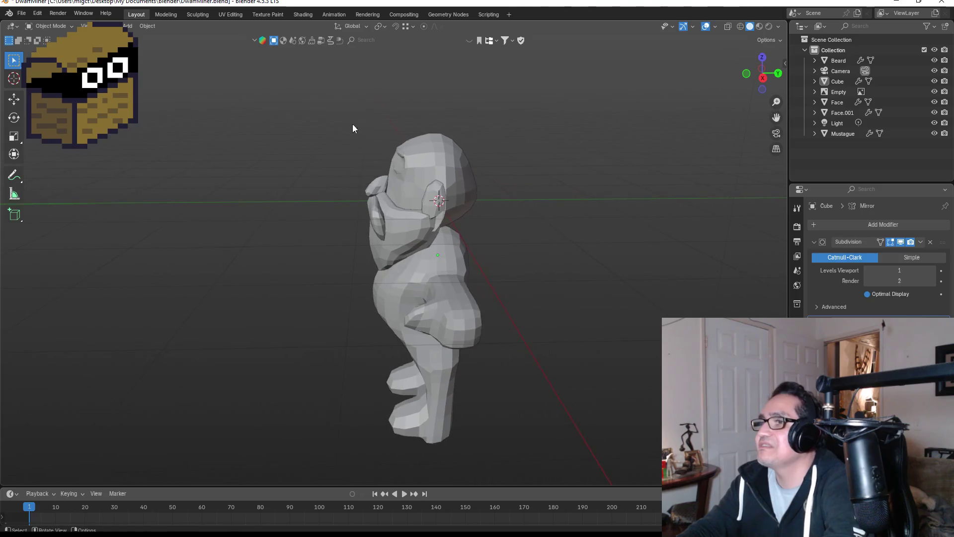
scroll(373, 119, "up", 5)
mouse_move(369, 108)
middle_mouse_down()
mouse_move(430, 131)
mouse_move(471, 123)
mouse_move(541, 144)
mouse_move(500, 139)
mouse_move(533, 145)
mouse_move(563, 131)
mouse_move(515, 121)
middle_mouse_up()
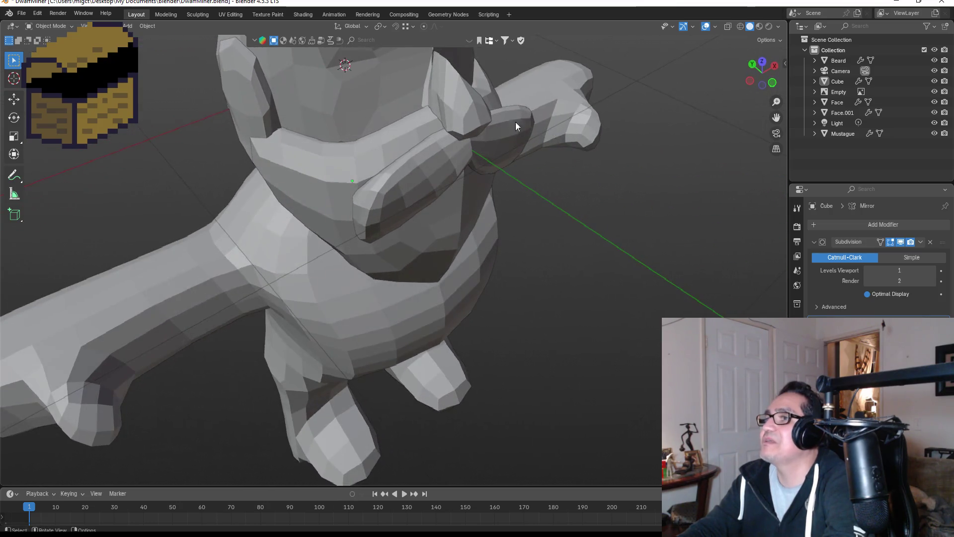
left_click(421, 89)
mouse_move(451, 99)
middle_mouse_down()
mouse_move(408, 73)
mouse_move(529, 94)
mouse_move(304, 94)
mouse_move(210, 79)
mouse_move(518, 112)
mouse_move(410, 103)
middle_mouse_up()
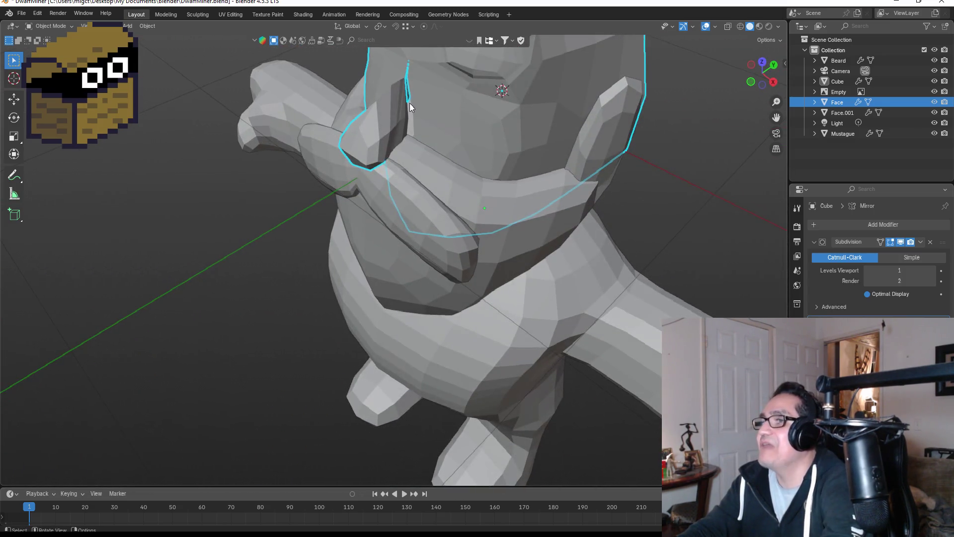
Step: Enter Edit Mode on the Face mesh and browse the overlay and gizmo popovers
key("Tab")
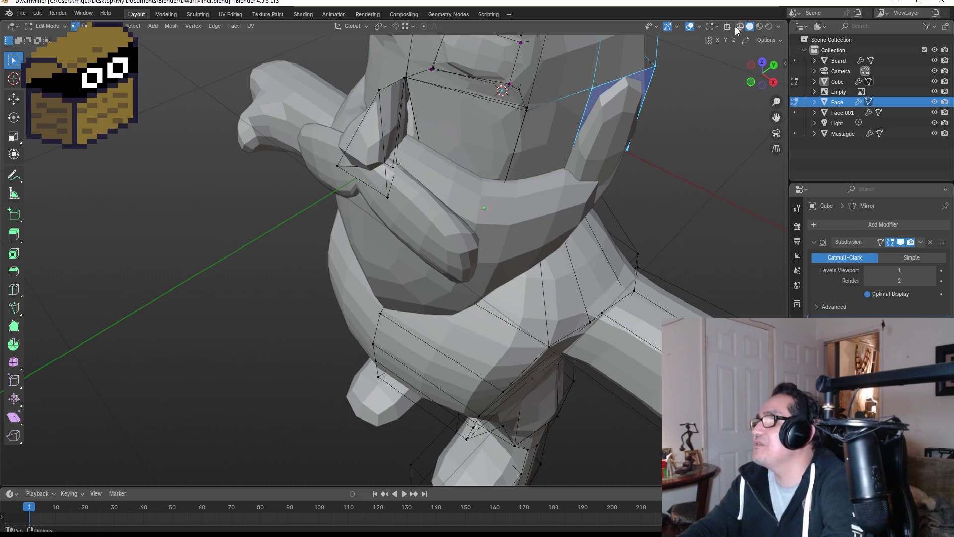
left_click(717, 26)
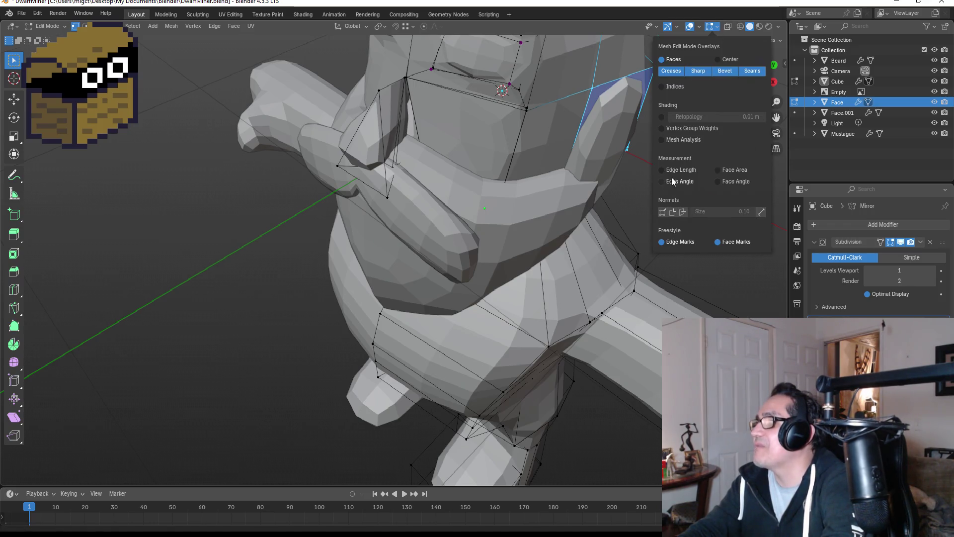
left_click(702, 28)
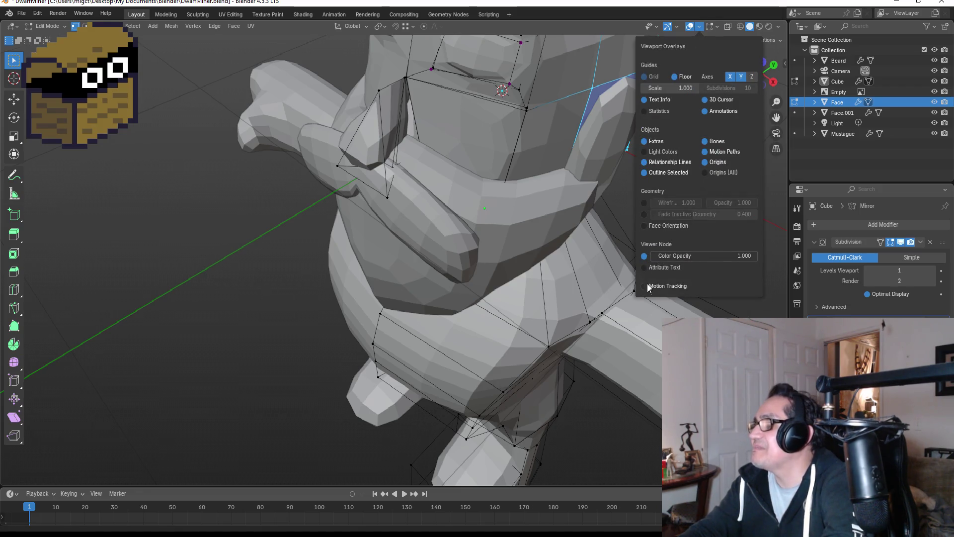
left_click(677, 27)
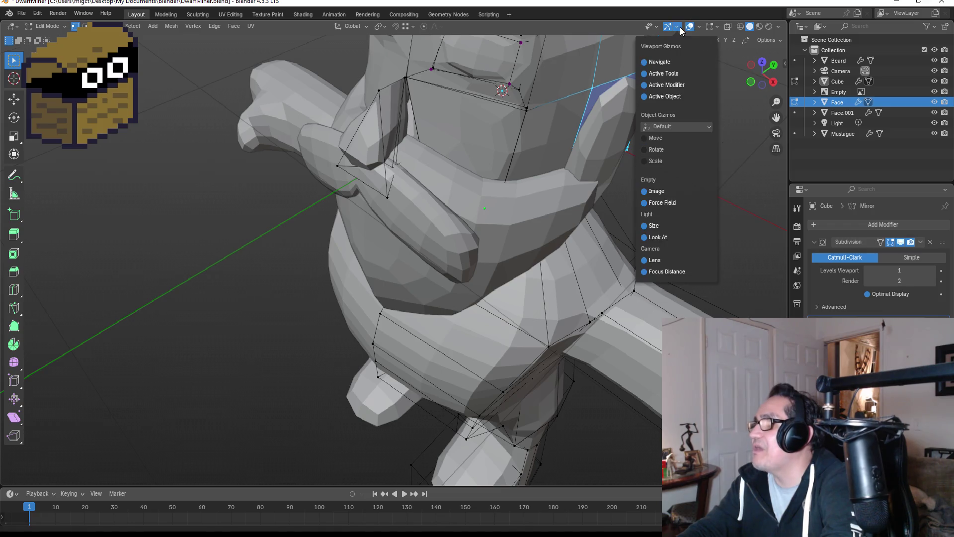
left_click(700, 28)
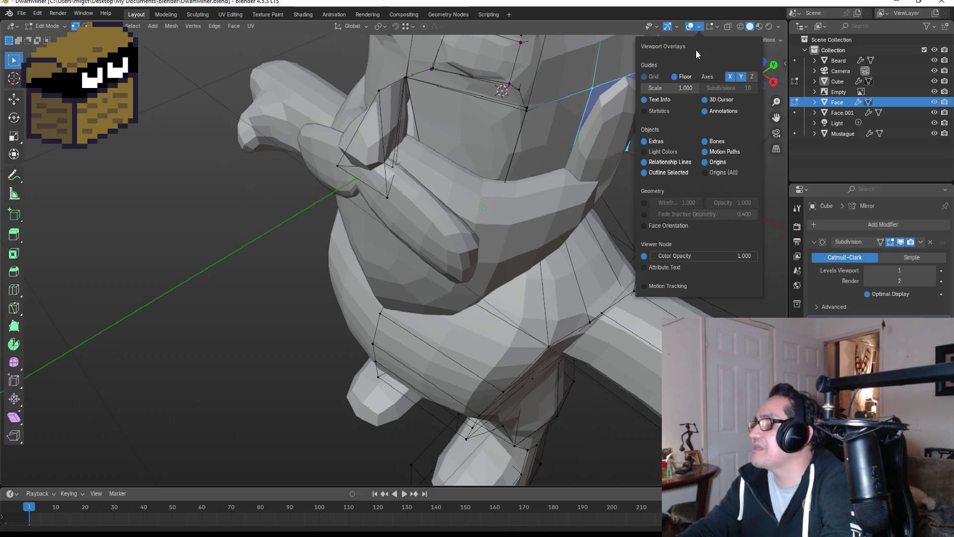
left_click(715, 29)
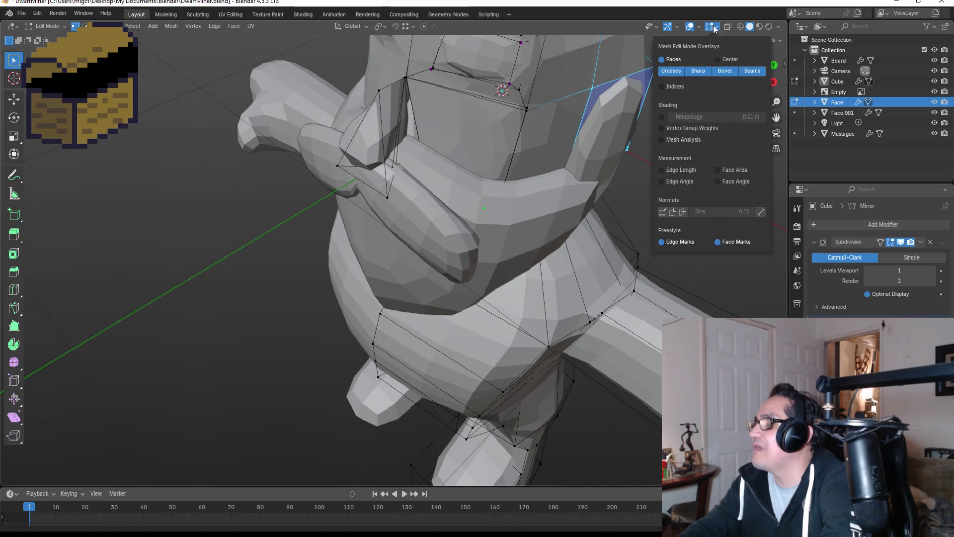
left_click(755, 29)
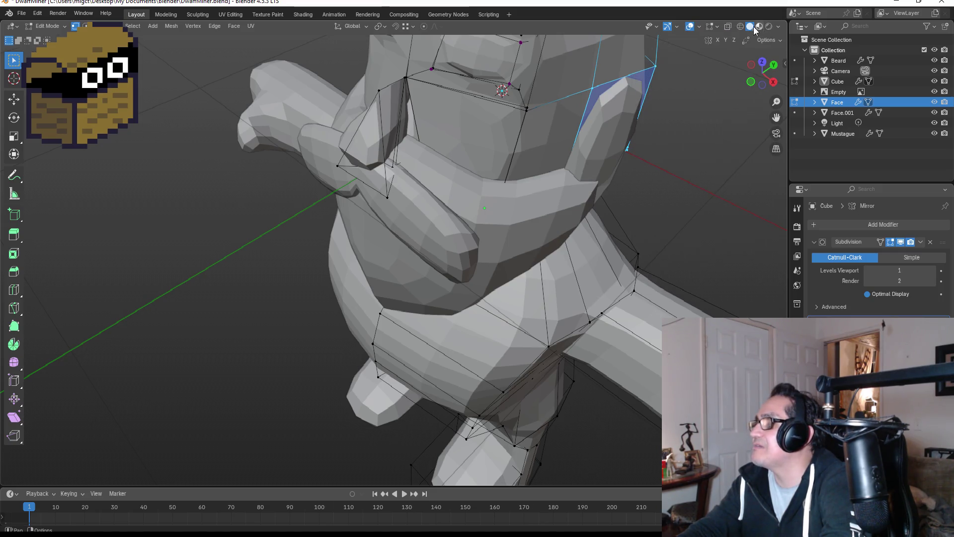
left_click(717, 29)
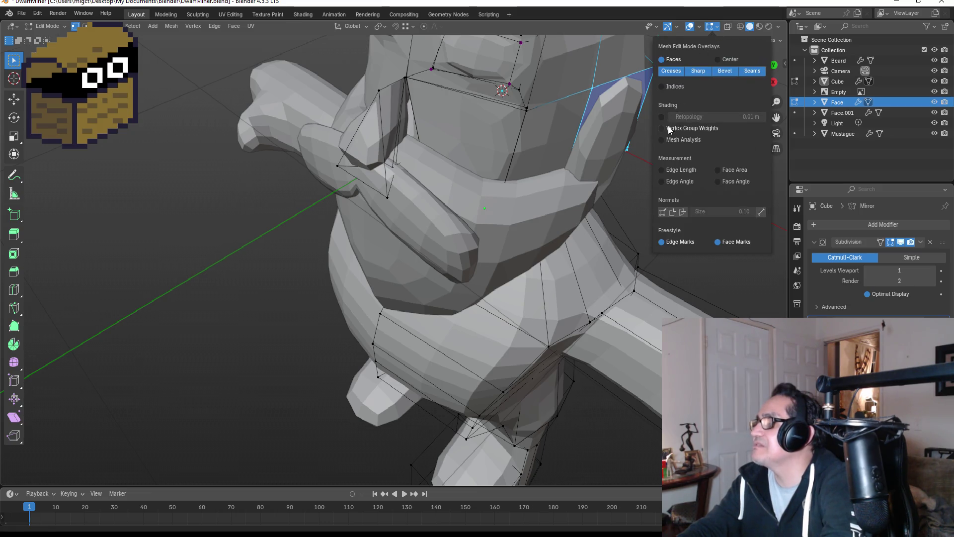
Step: Back in Object Mode, turn Face Orientation on to reveal the red patch by the mustache
key("Tab")
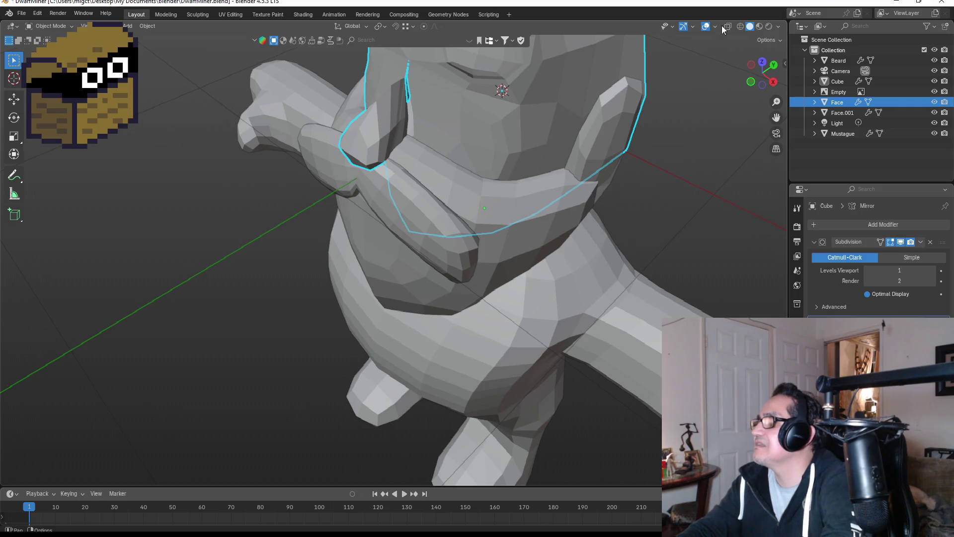
left_click(716, 28)
left_click(669, 214)
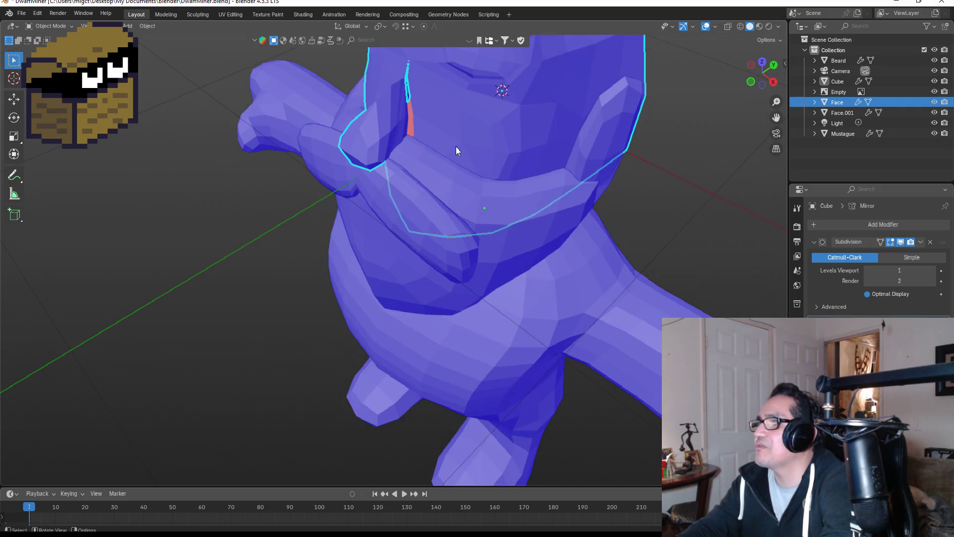
Step: Select an edge beside the mustache and move it using wireframe shading
key("Tab")
scroll(420, 115, "up", 3)
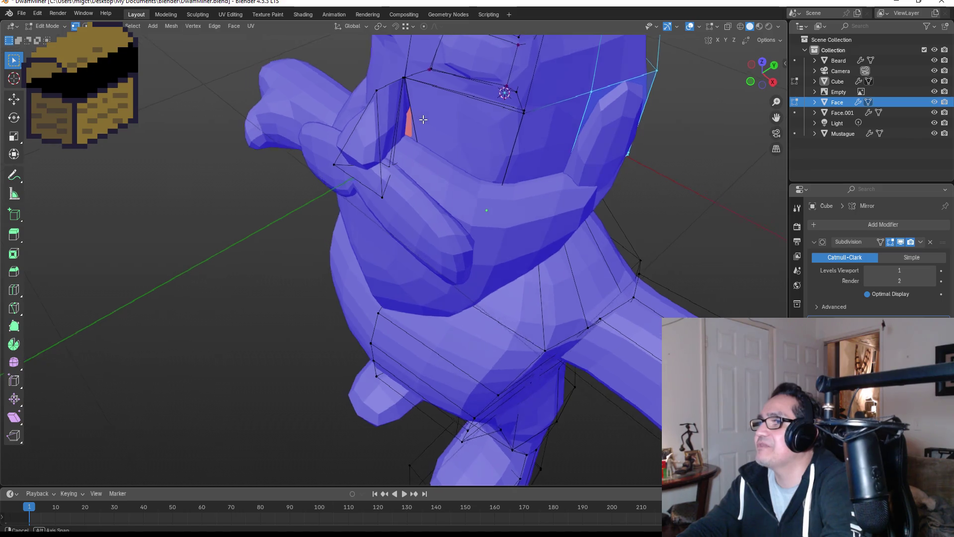
key("alt+a")
left_click(422, 136)
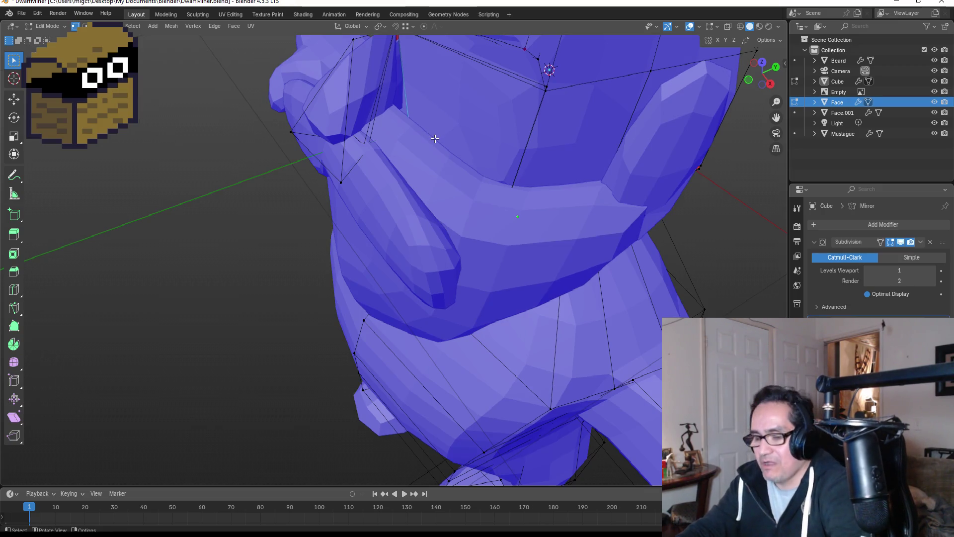
key("z")
left_click(344, 143)
key("g")
left_click(401, 128)
key("z")
left_click(512, 148)
Step: Move the edge running past the red patch until the Face mesh shows fully blue
mouse_move(434, 117)
middle_mouse_down()
mouse_move(447, 128)
mouse_move(439, 128)
middle_mouse_up()
left_click(400, 149)
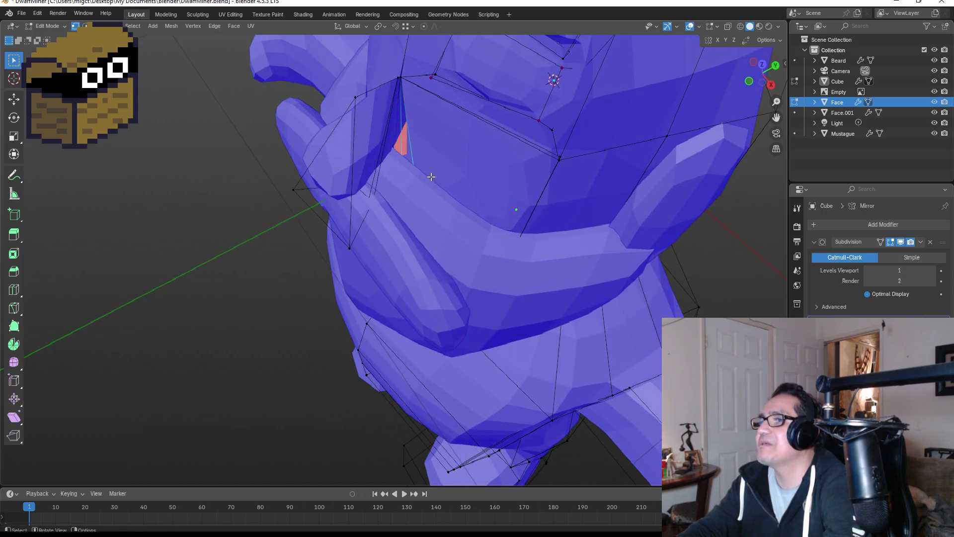
key("g")
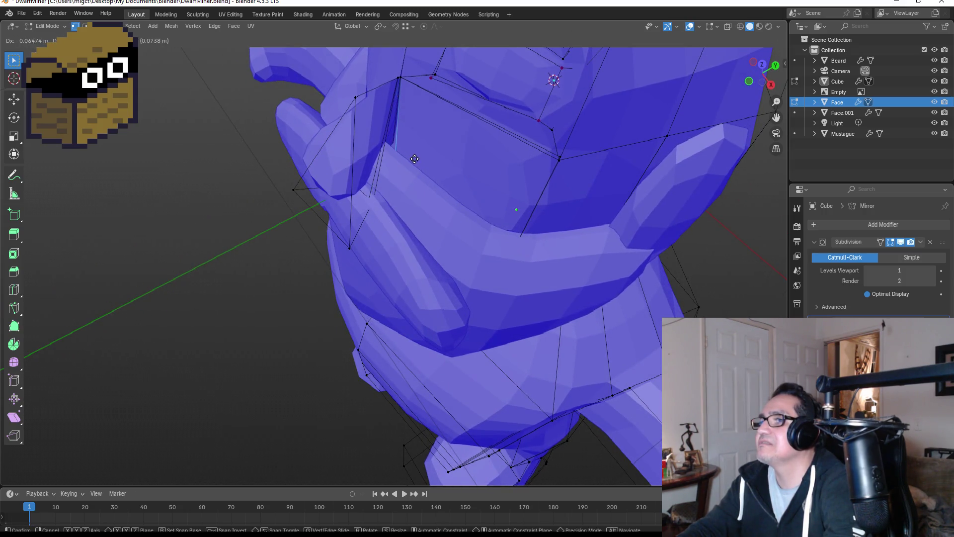
left_click(413, 157)
mouse_move(437, 154)
middle_mouse_down()
mouse_move(487, 144)
mouse_move(467, 145)
mouse_move(456, 117)
mouse_move(436, 112)
mouse_move(522, 100)
mouse_move(568, 155)
middle_mouse_up()
key("g")
left_click(433, 109)
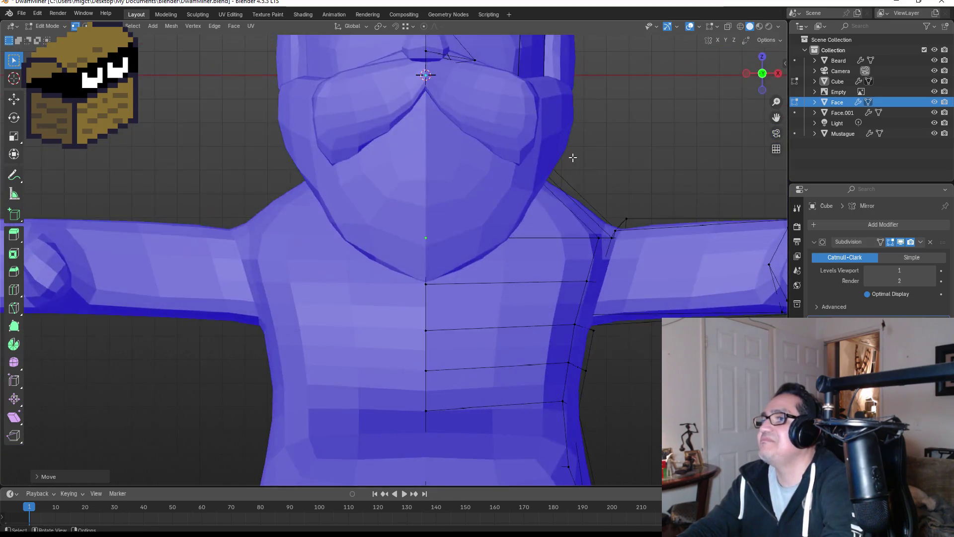
scroll(557, 190, "down", 3)
mouse_move(557, 191)
middle_mouse_down()
mouse_move(522, 213)
mouse_move(480, 172)
middle_mouse_up()
scroll(522, 213, "up", 3)
scroll(550, 160, "up", 6)
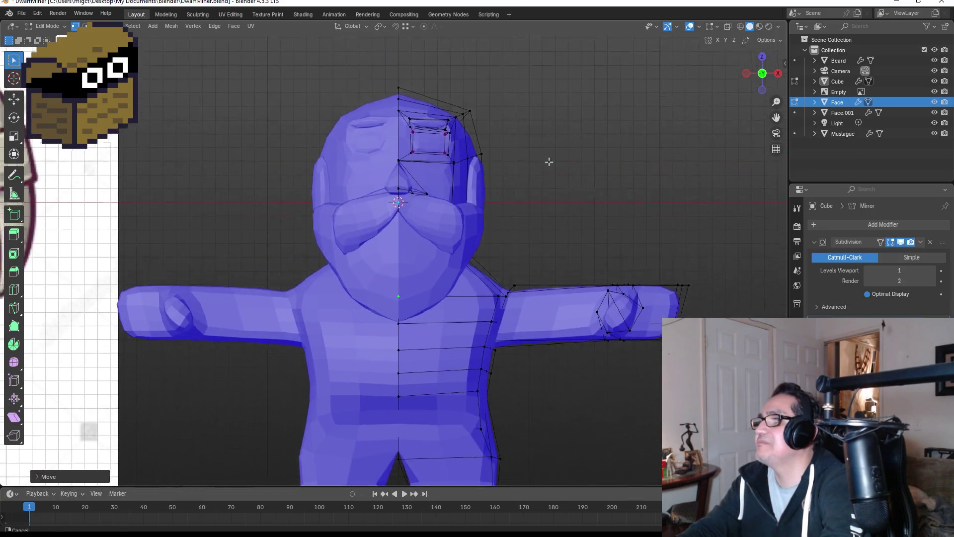
Step: Merge the vertical edge loop behind the ear at its center
scroll(586, 222, "down", 1)
mouse_move(586, 222)
middle_mouse_down()
mouse_move(547, 234)
mouse_move(634, 240)
mouse_move(547, 232)
mouse_move(585, 241)
mouse_move(586, 267)
mouse_move(367, 263)
mouse_move(453, 256)
mouse_move(354, 292)
middle_mouse_up()
scroll(586, 241, "down", 4)
scroll(353, 293, "up", 2)
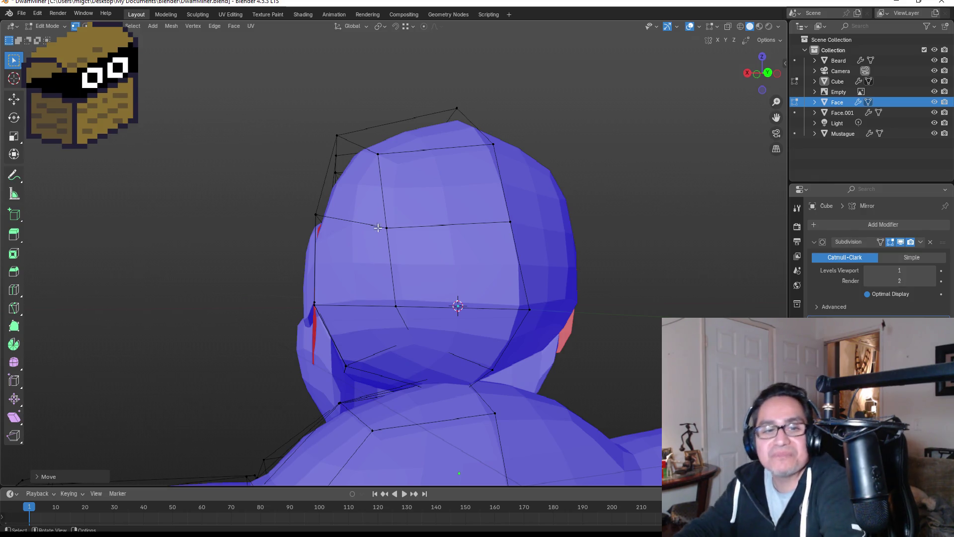
mouse_move(371, 316)
middle_mouse_down()
mouse_move(405, 311)
mouse_move(358, 308)
middle_mouse_up()
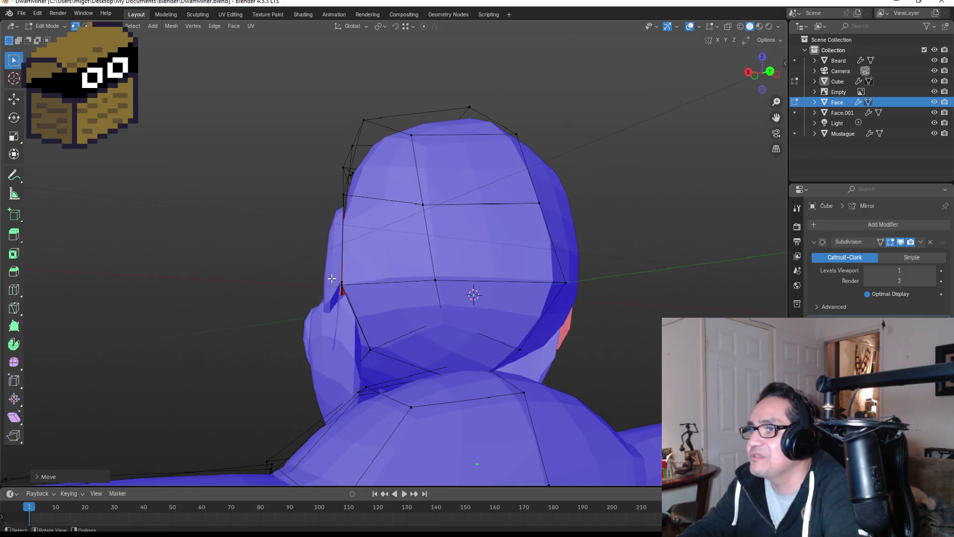
left_click(344, 291, "alt")
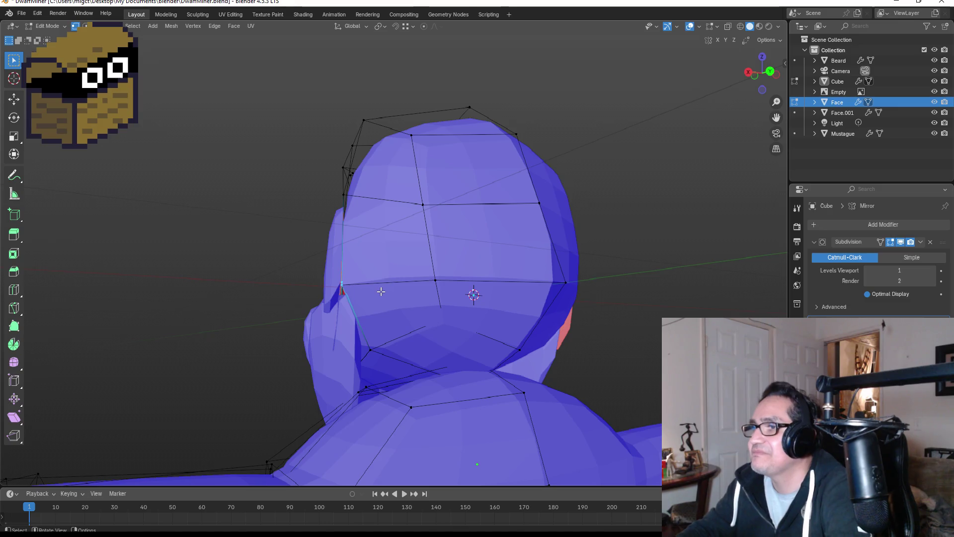
key("m")
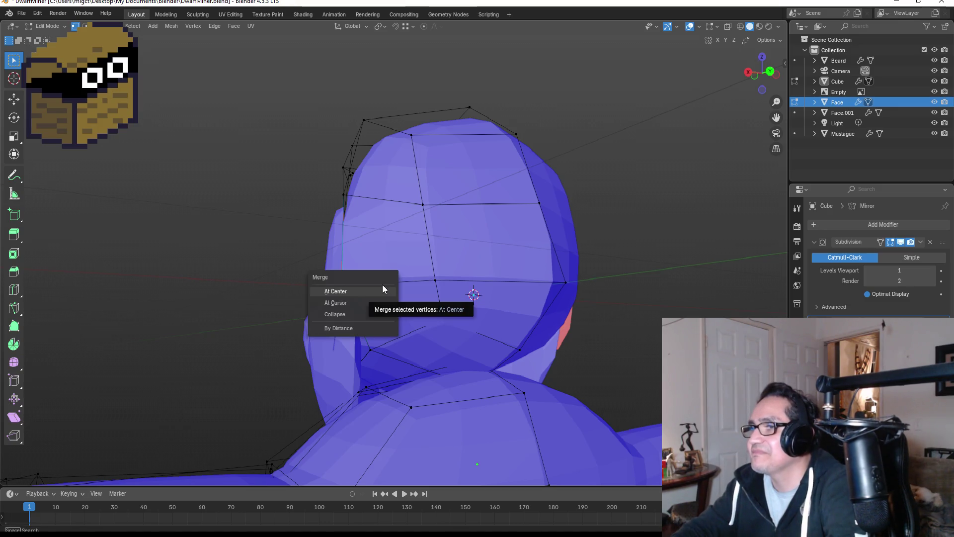
left_click(382, 287)
Step: Merge the neighbouring edge's vertices at center too and reposition the merged vertex
mouse_move(357, 295)
middle_mouse_down()
mouse_move(397, 300)
mouse_move(388, 308)
middle_mouse_up()
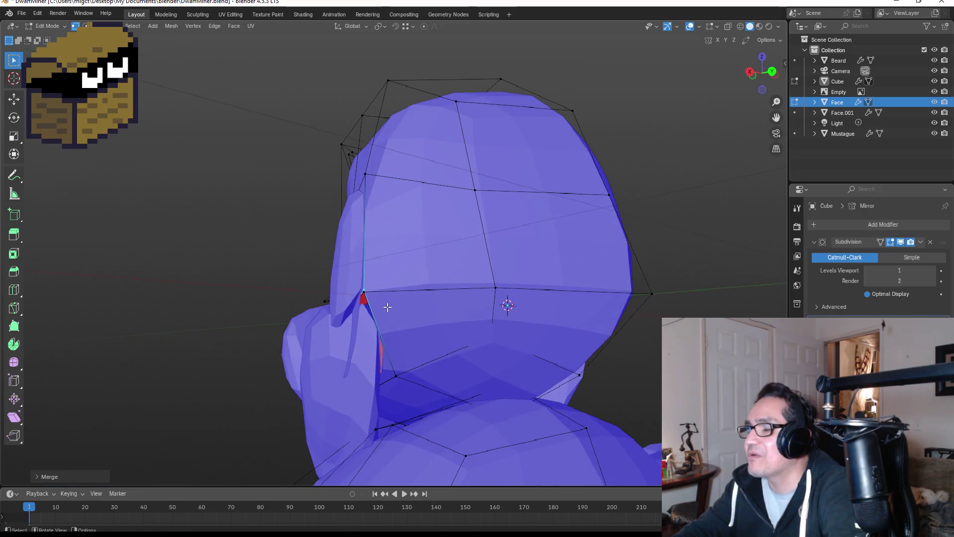
left_click(399, 317, "shift")
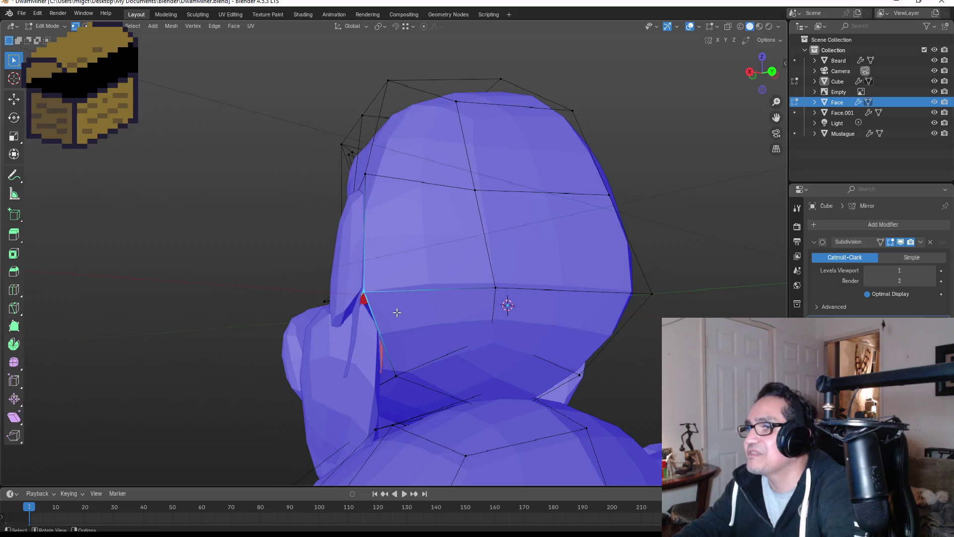
key("m")
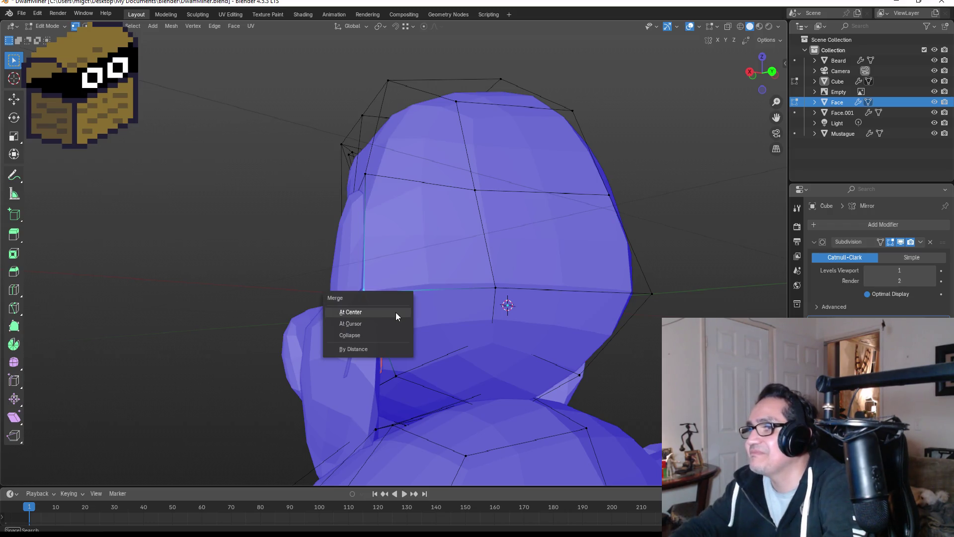
left_click(396, 311)
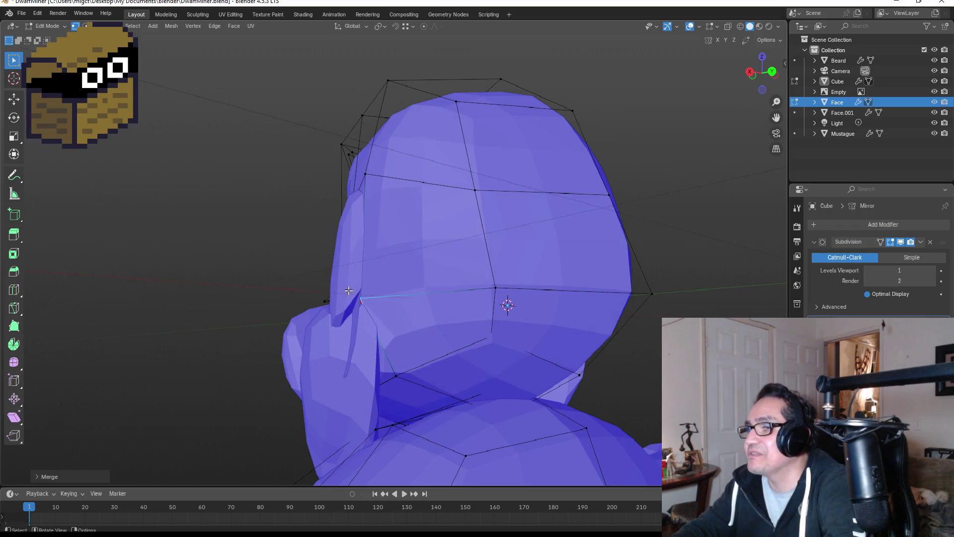
key("g")
left_click(341, 293)
Step: Return to Object Mode and select the Face.001 ears
mouse_move(422, 339)
middle_mouse_down()
mouse_move(391, 337)
mouse_move(420, 336)
mouse_move(382, 327)
mouse_move(375, 315)
mouse_move(419, 319)
mouse_move(424, 289)
mouse_move(440, 287)
mouse_move(405, 277)
mouse_move(443, 292)
middle_mouse_up()
key("Tab")
left_click(391, 275)
key("grave")
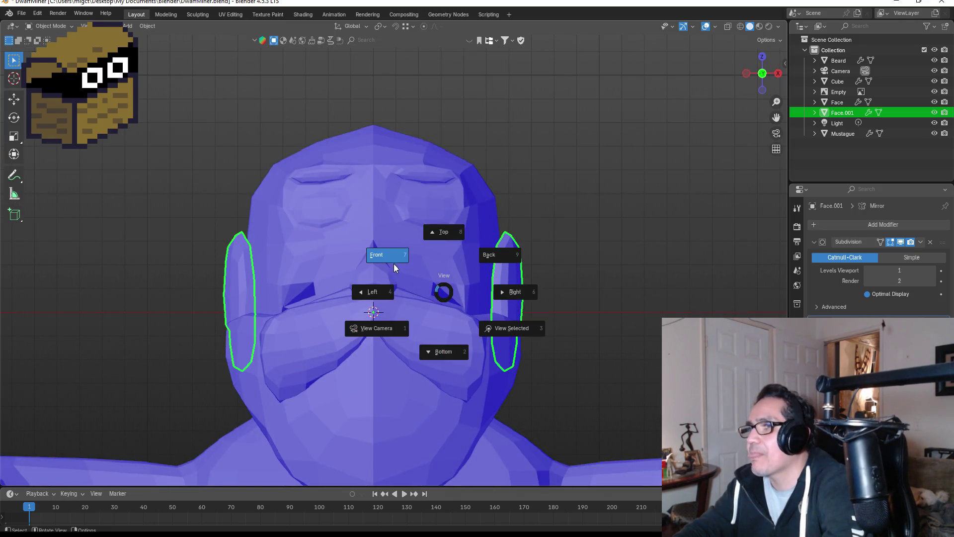
Step: From the back view, slide the ears object along the X axis
left_click(479, 265)
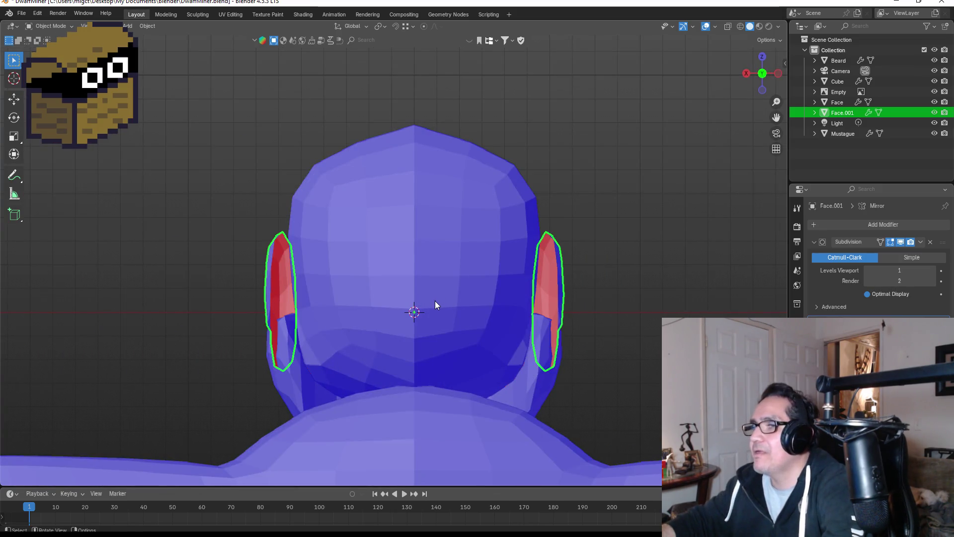
key("g")
key("x")
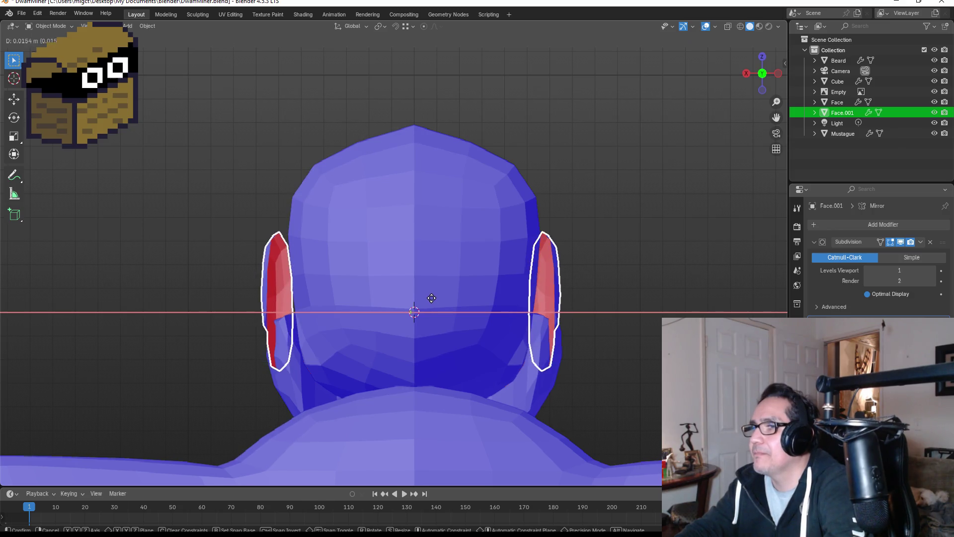
left_click(437, 299)
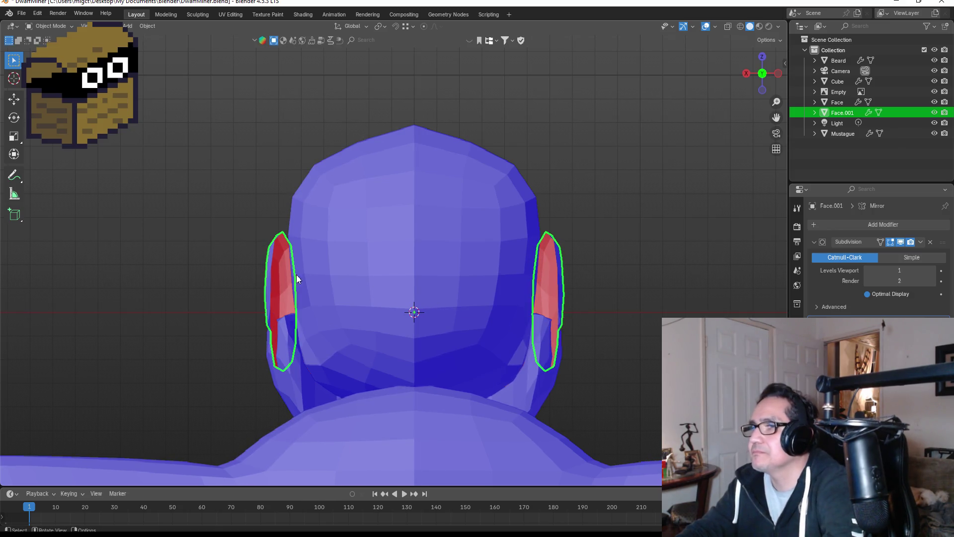
Step: Box-select the left ear's vertices and slide them inward along X toward the head
key("Tab")
left_click_drag(213, 213, 298, 378)
key("g")
key("x")
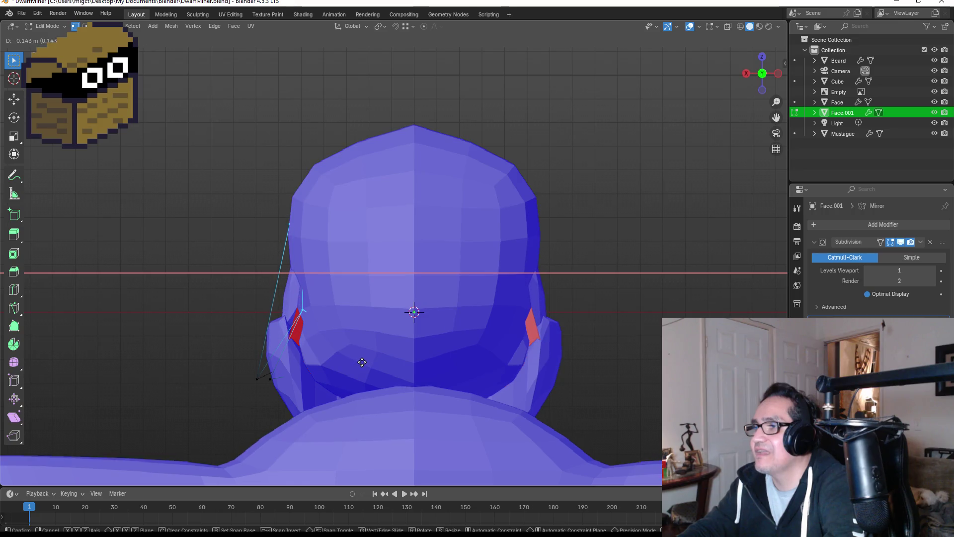
left_click(362, 362)
mouse_move(516, 302)
middle_mouse_down()
mouse_move(646, 305)
mouse_move(613, 292)
mouse_move(546, 292)
middle_mouse_up()
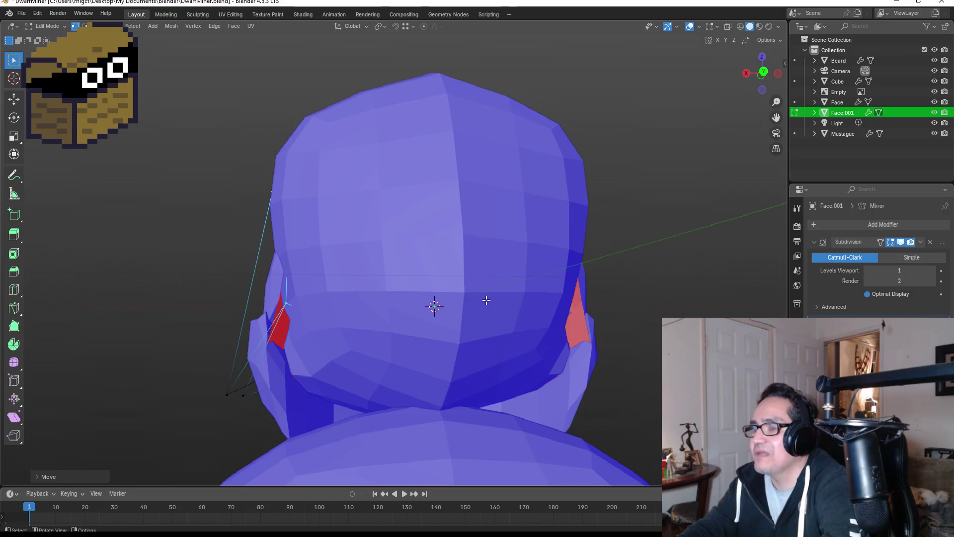
middle_click_drag(487, 303, 631, 316)
key("Tab")
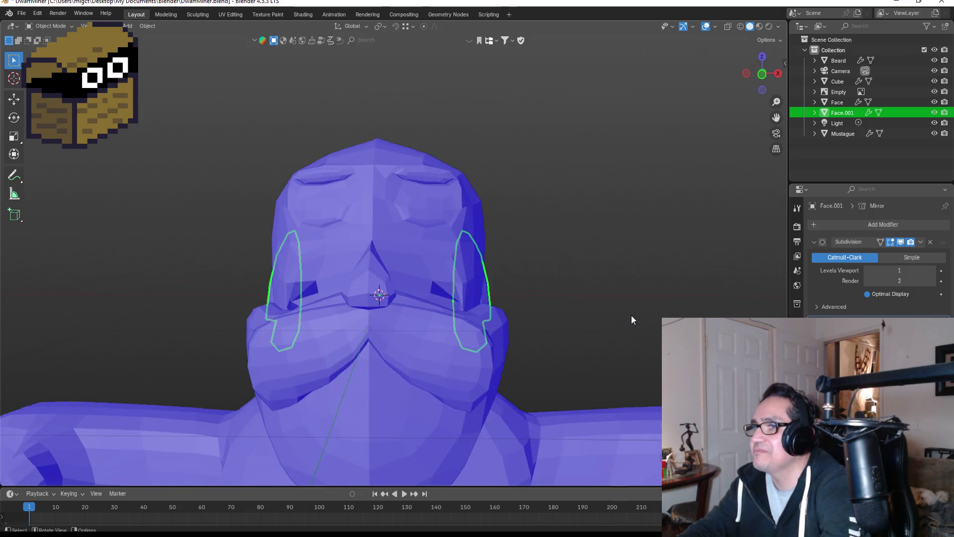
scroll(631, 315, "down", 3)
left_click(568, 275)
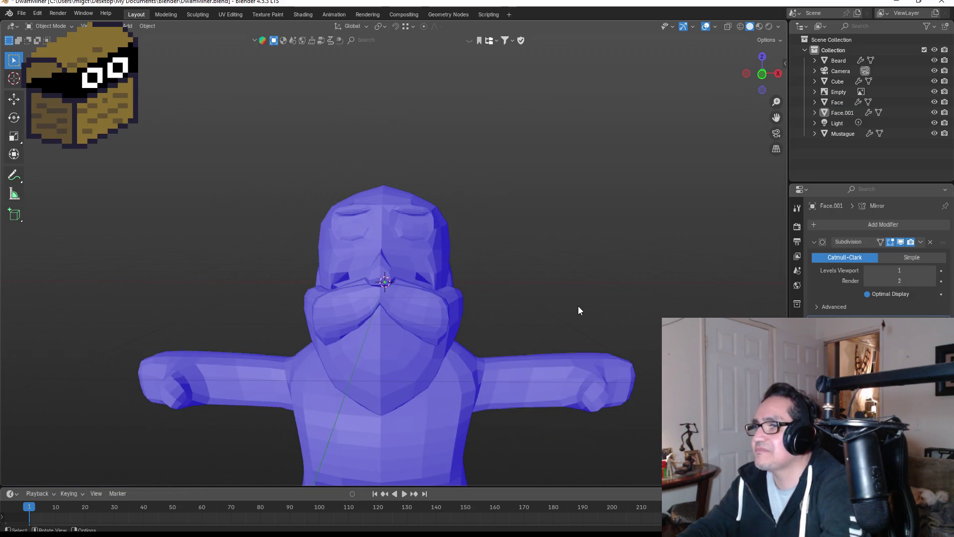
scroll(577, 304, "down", 2)
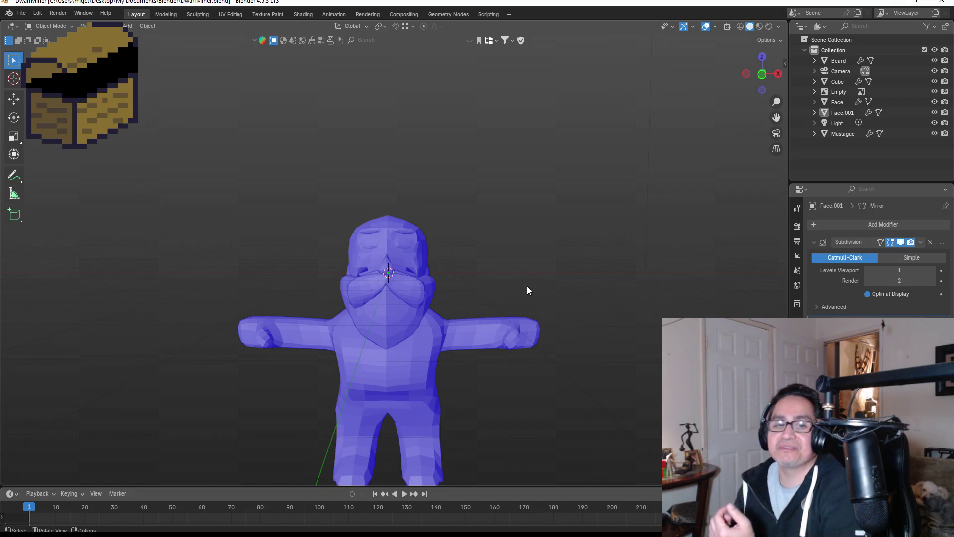
scroll(546, 237, "down", 3)
Step: In front view, move the reference image further left along X
key("KP_1")
scroll(419, 312, "up", 2)
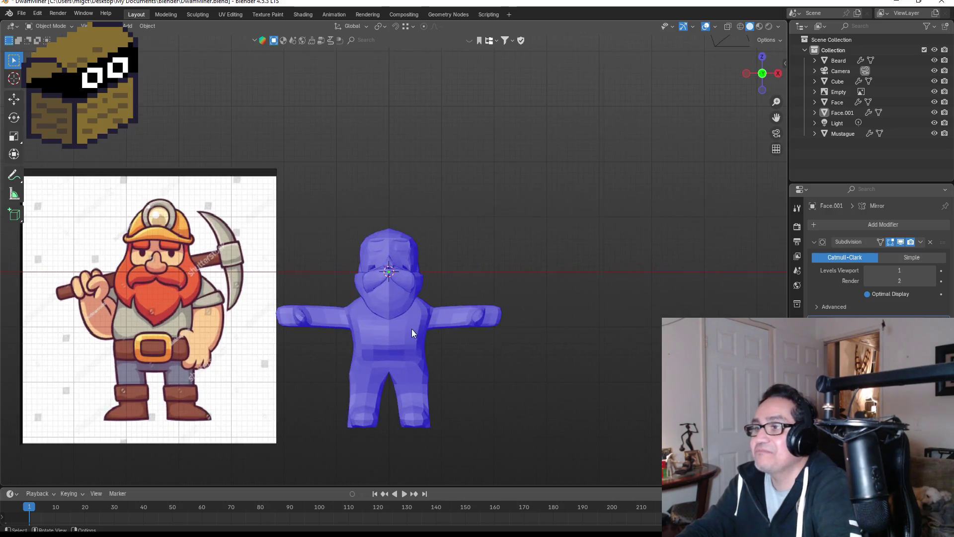
left_click(413, 347)
left_click(248, 261)
key("g")
key("x")
left_click(241, 265)
Step: Turn off Face Orientation and select the dwarf body mesh instead of the reference
scroll(501, 292, "up", 2)
mouse_move(501, 292)
middle_mouse_down()
mouse_move(515, 297)
mouse_move(371, 276)
mouse_move(261, 279)
mouse_move(386, 298)
mouse_move(529, 300)
middle_mouse_up()
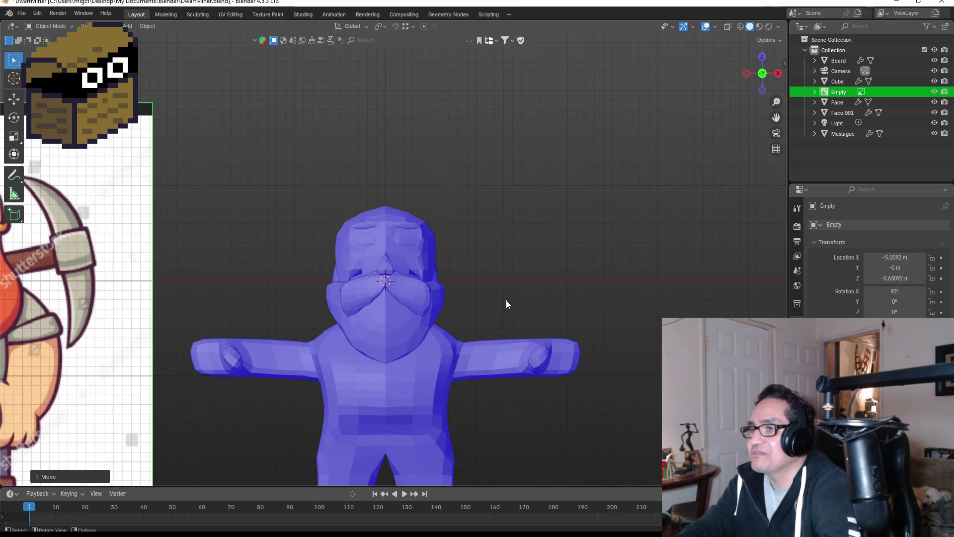
scroll(506, 300, "down", 3)
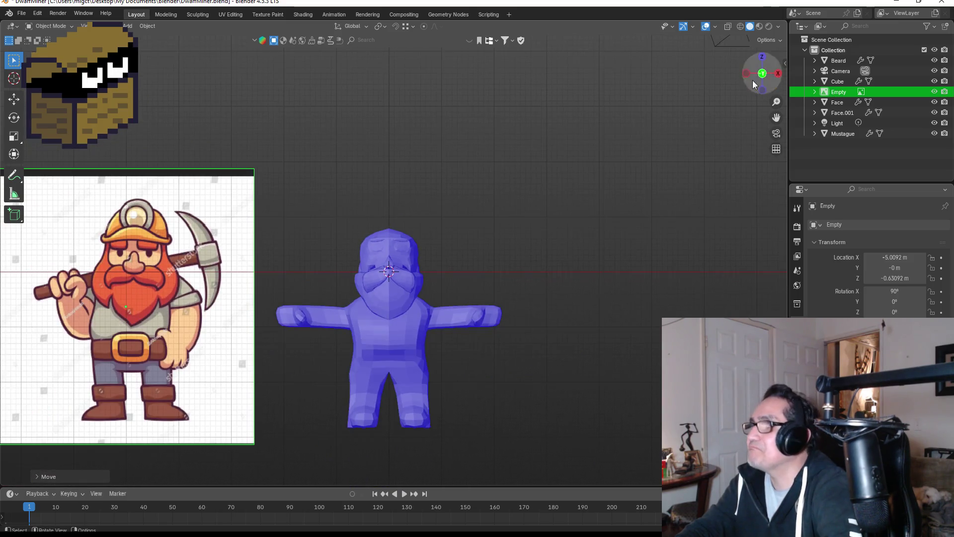
left_click(715, 27)
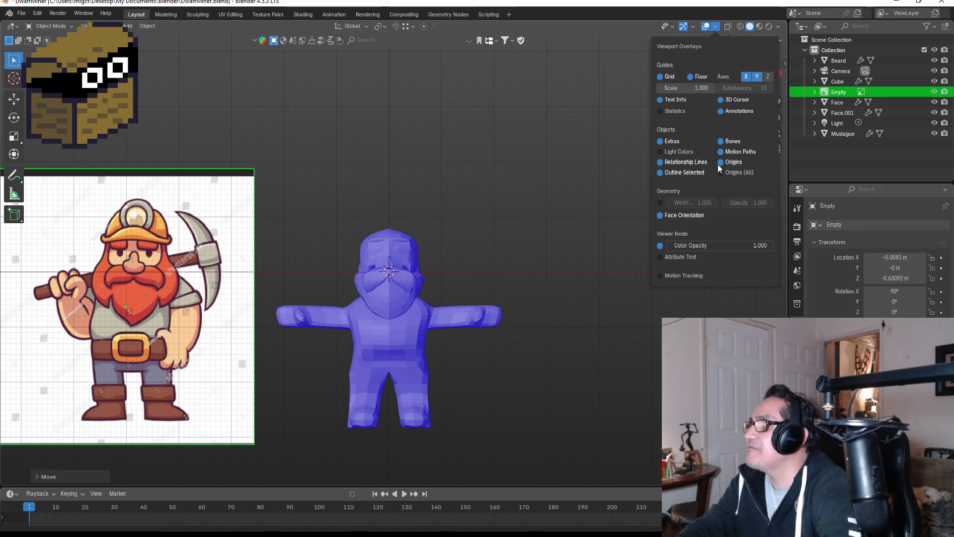
left_click(672, 215)
key("alt+a")
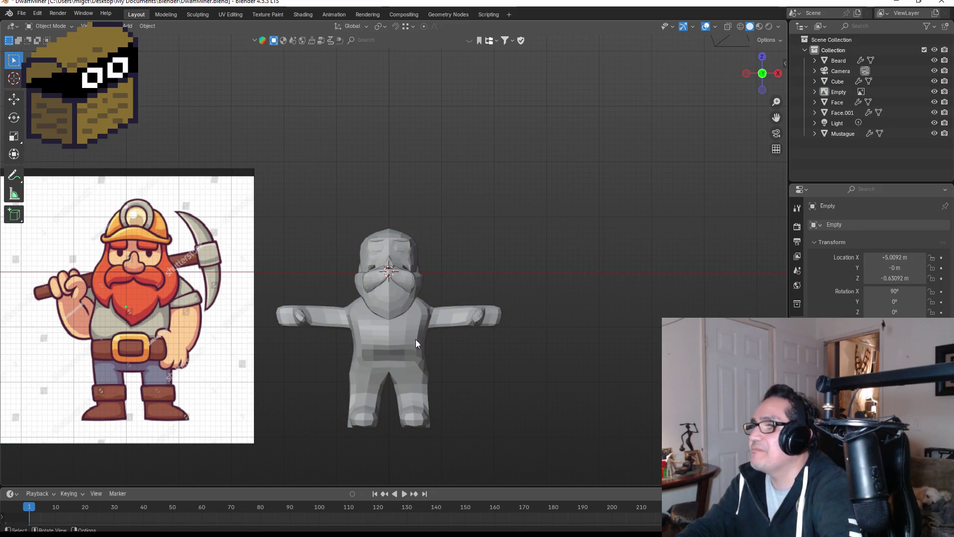
left_click(383, 333)
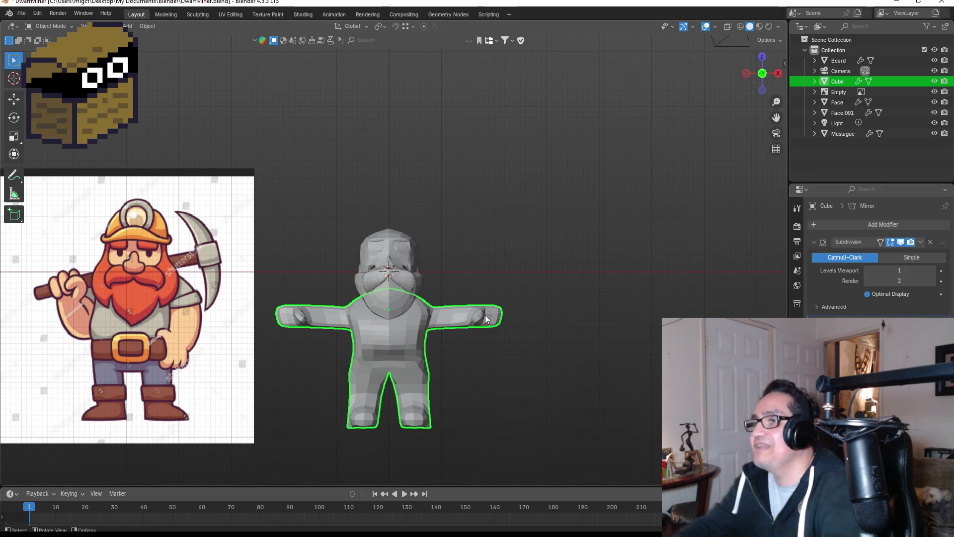
left_click(430, 261)
Step: Select the head Face object and show its Material Properties
scroll(426, 278, "up", 2)
scroll(405, 286, "up", 1)
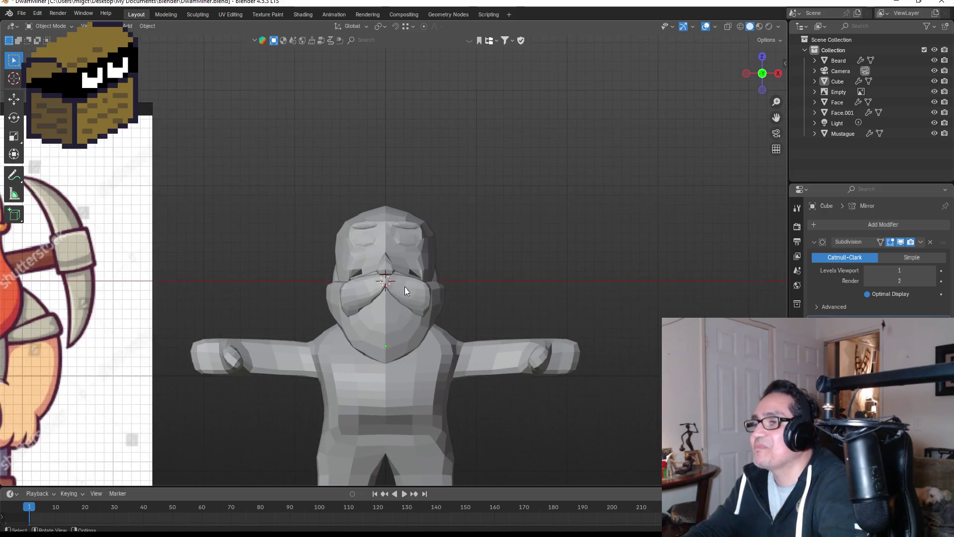
left_click(404, 250)
key("Tab")
key("Tab")
left_click(797, 412)
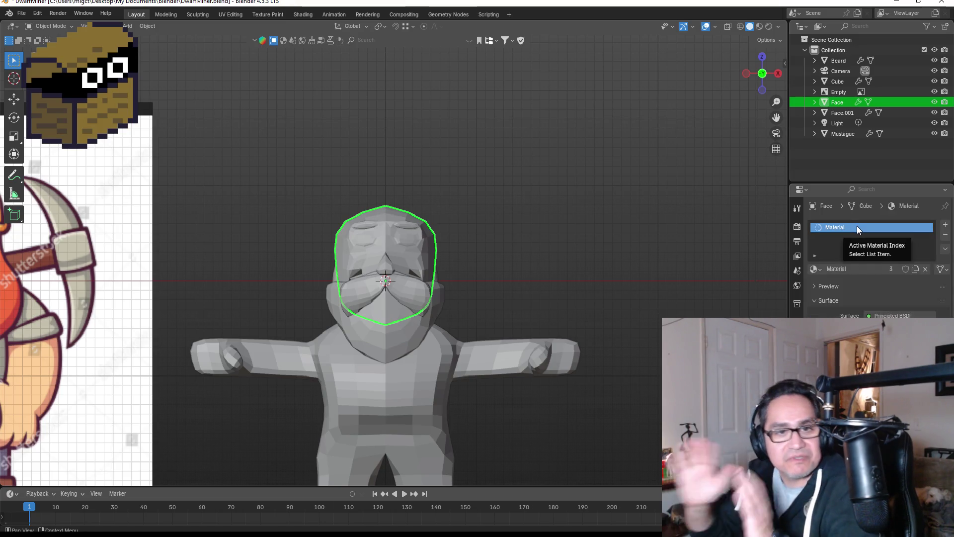
scroll(528, 254, "down", 5)
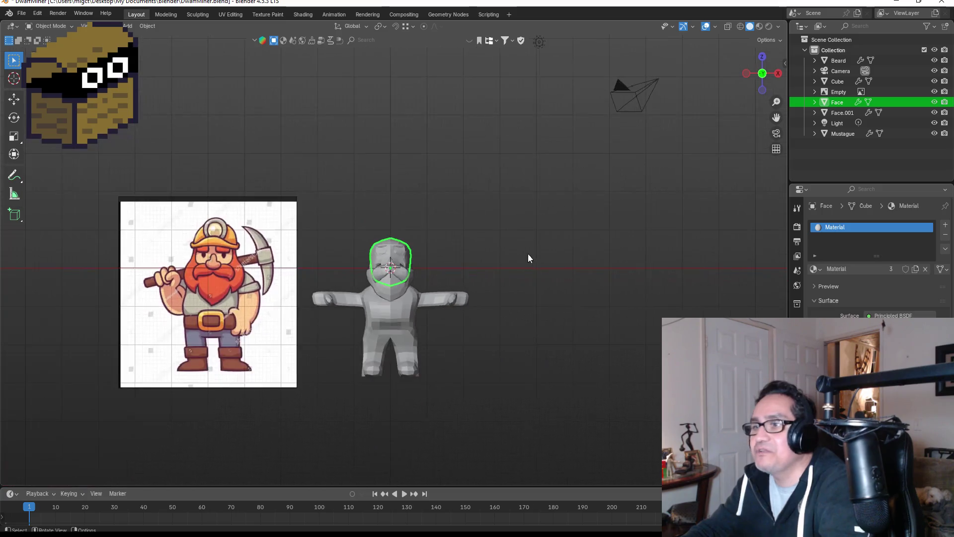
scroll(180, 267, "up", 3)
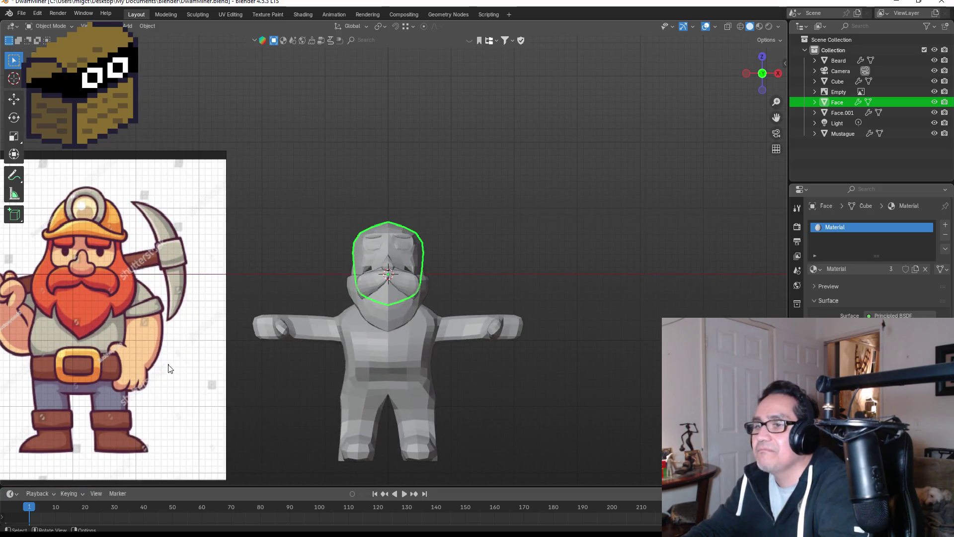
scroll(168, 367, "down", 1)
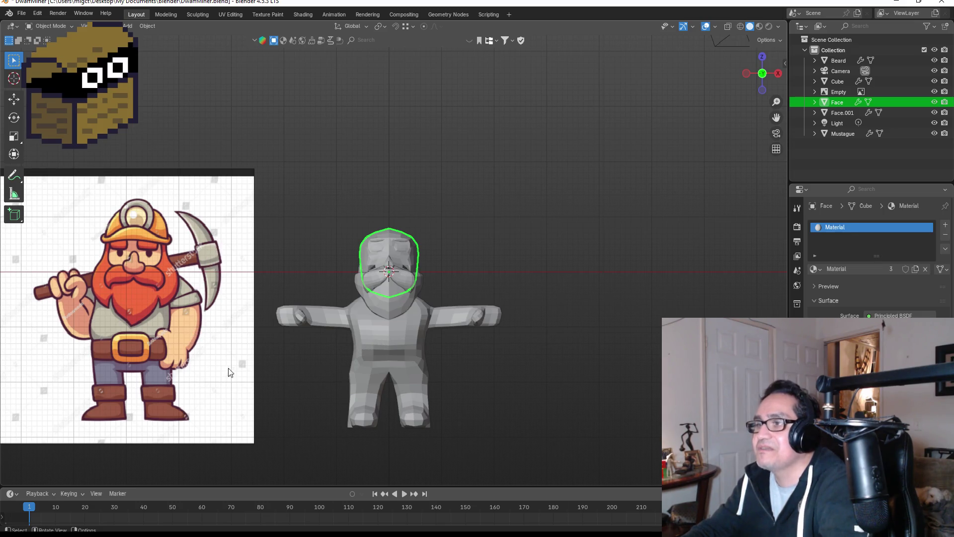
scroll(407, 352, "up", 1)
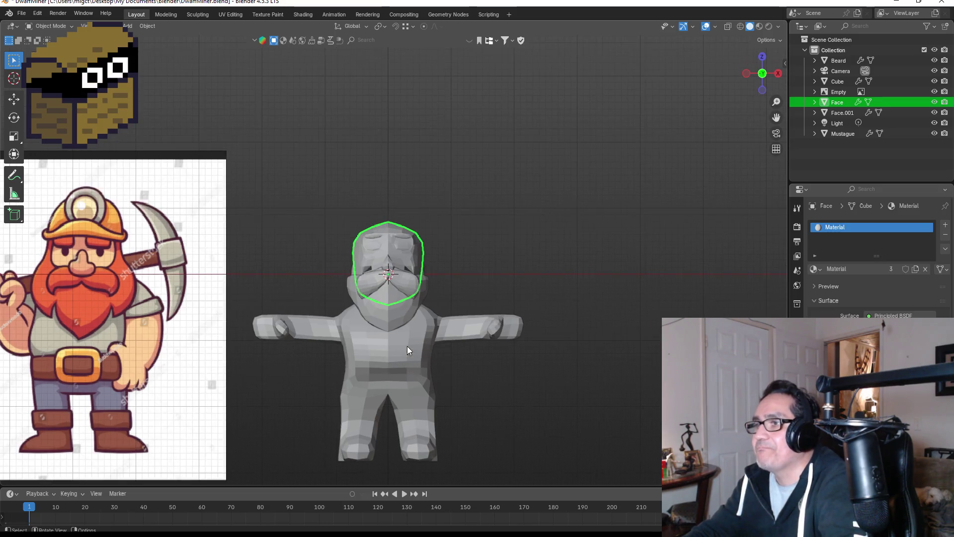
Step: Rename the Face material from Material to 'Skin'
double_click(879, 227)
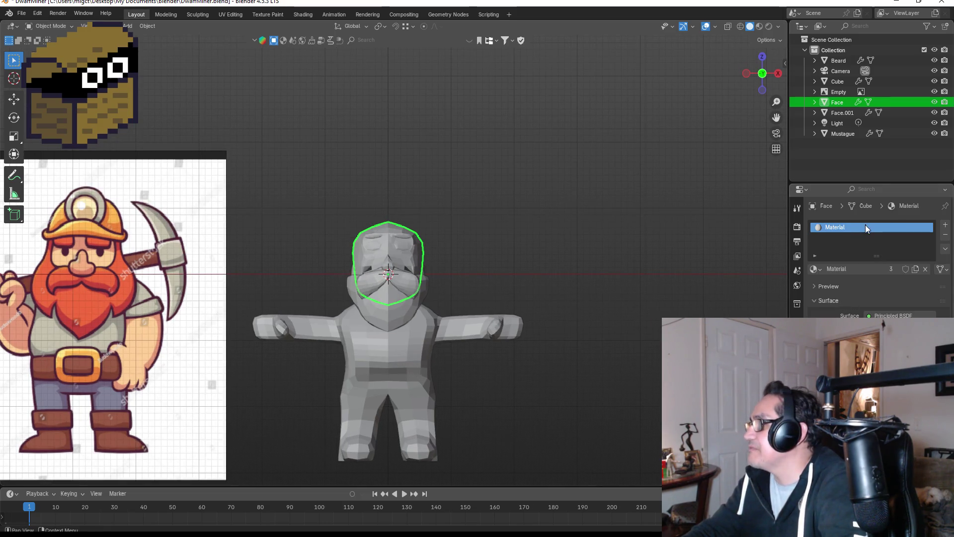
type("Skin")
key("Return")
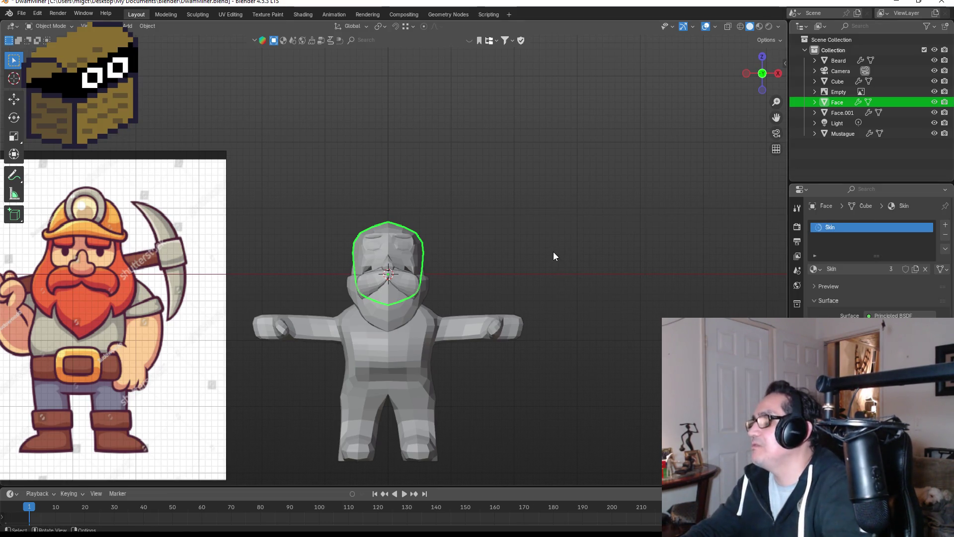
key("z")
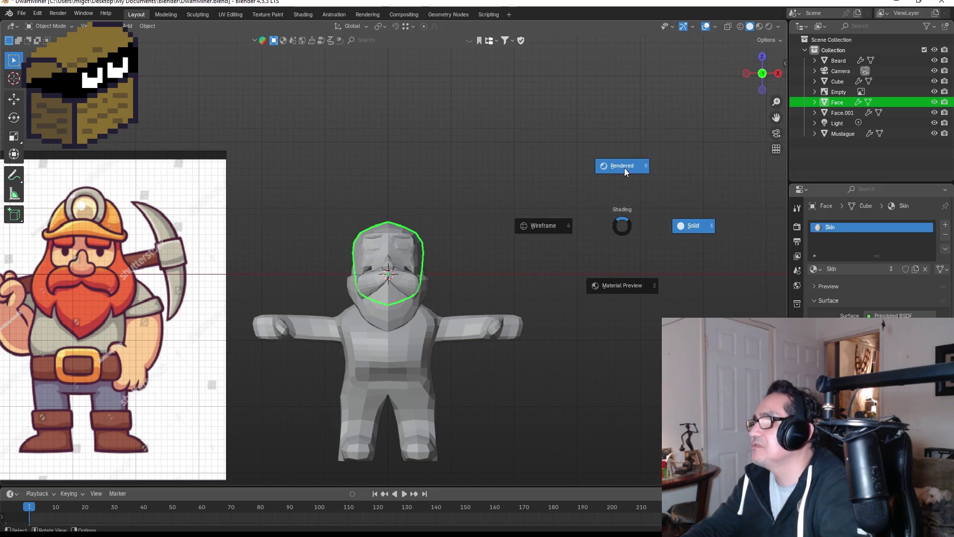
Step: Switch to Material Preview and set the Skin base colour to a tan orange
left_click(615, 329)
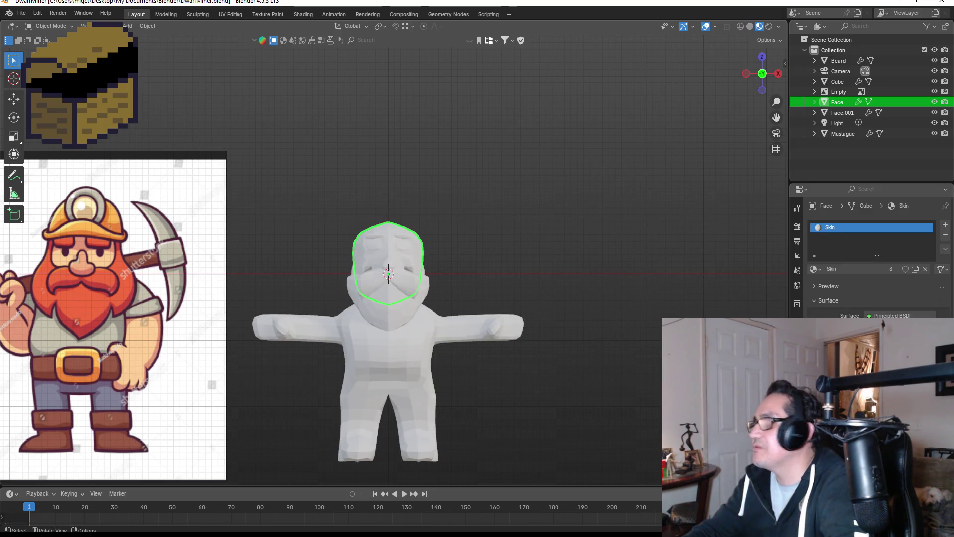
left_click(900, 326)
mouse_move(879, 211)
left_mouse_down()
mouse_move(850, 230)
mouse_move(856, 237)
mouse_move(866, 228)
left_mouse_up()
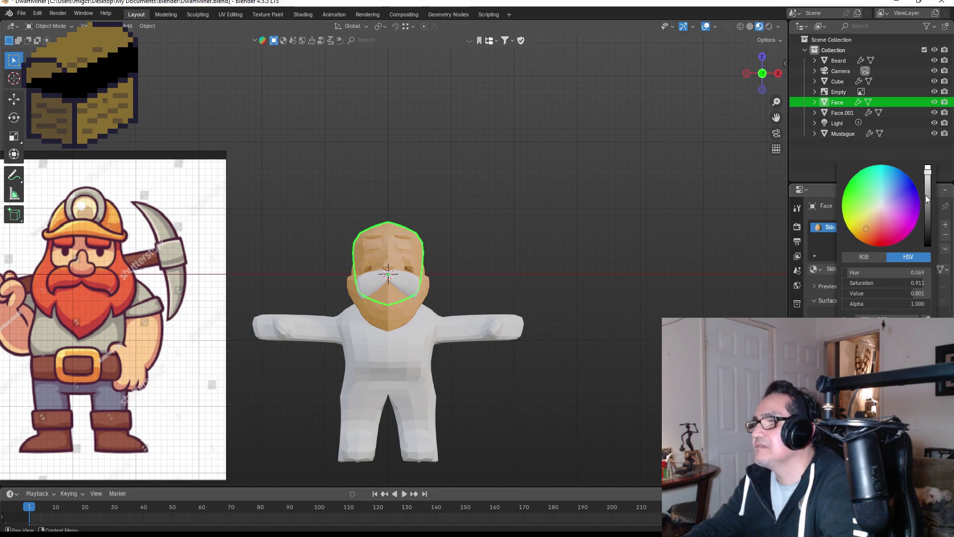
left_click_drag(927, 201, 927, 182)
Step: Close the colour picker and reselect the Face object
left_click(537, 251)
scroll(392, 247, "up", 5)
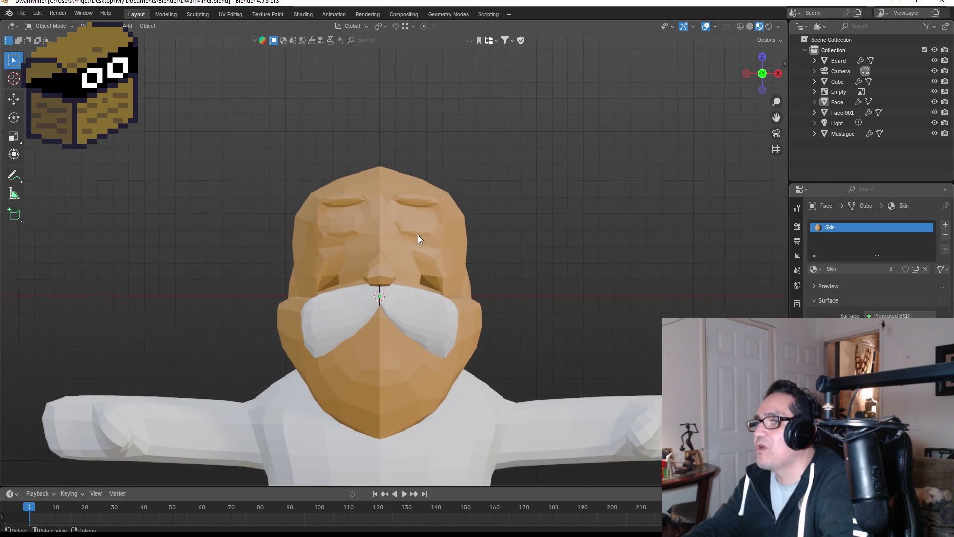
scroll(418, 235, "down", 5)
scroll(366, 231, "up", 6)
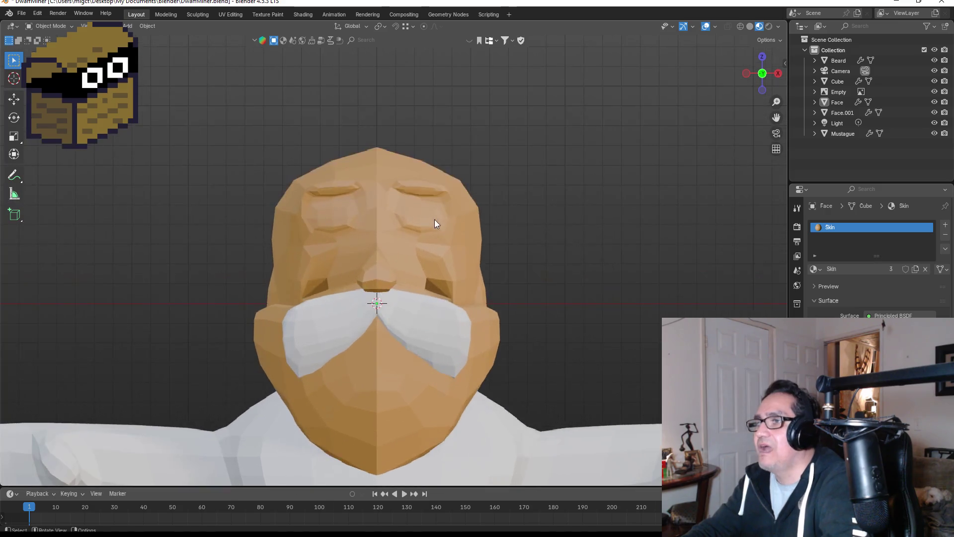
left_click(438, 222)
Step: Add a new material slot to the face mesh with a material named 'Black'
key("Tab")
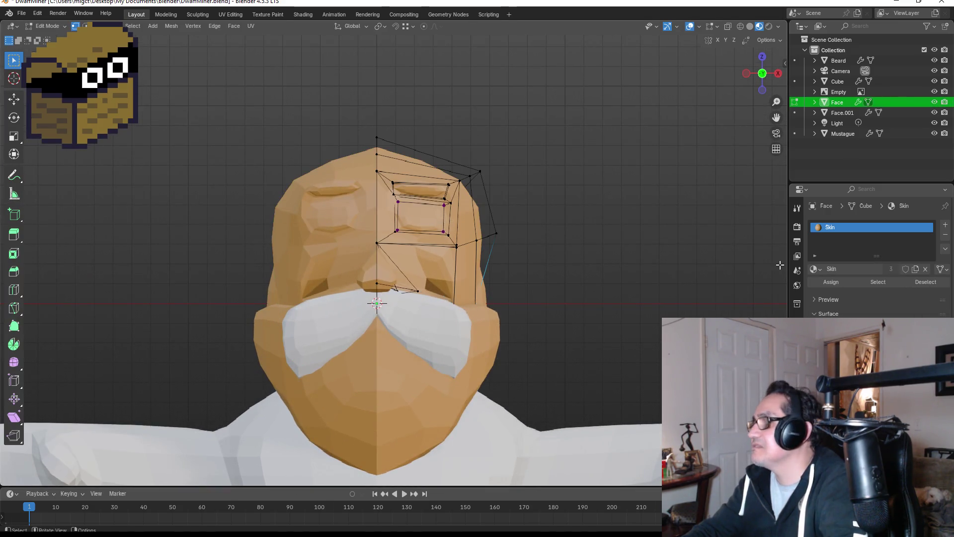
left_click(945, 225)
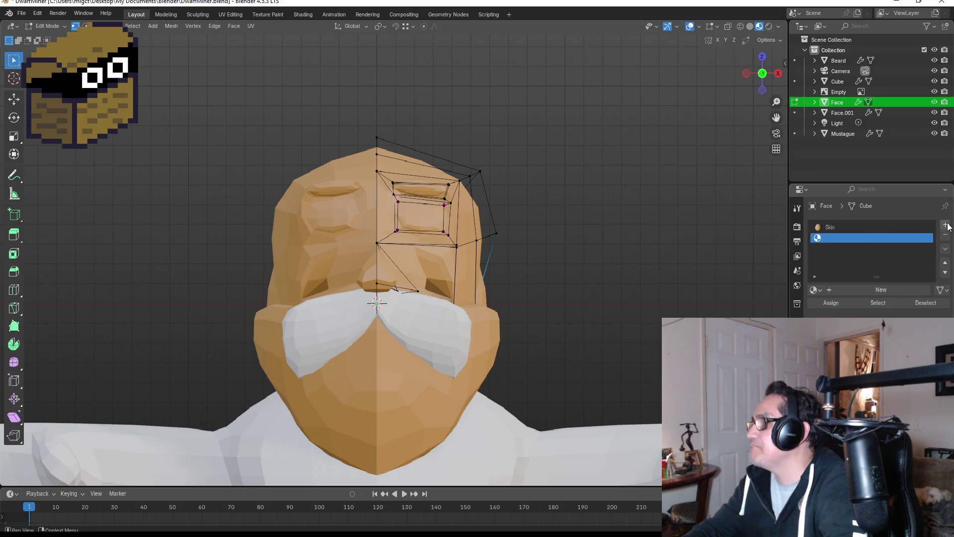
left_click(880, 290)
double_click(854, 238)
type("Black")
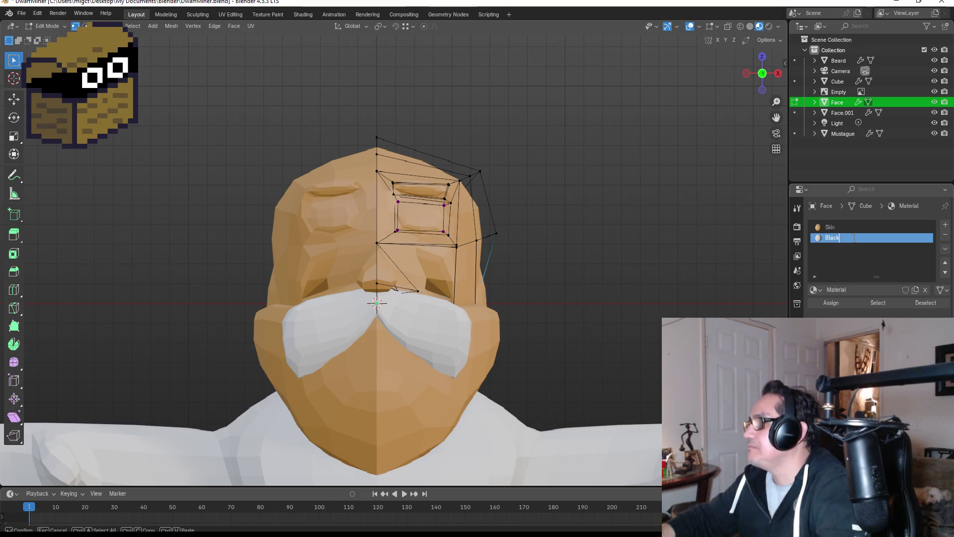
key("Return")
Step: Darken Black to near black, assign it to the eye faces, and leave edit mode
scroll(423, 163, "up", 3)
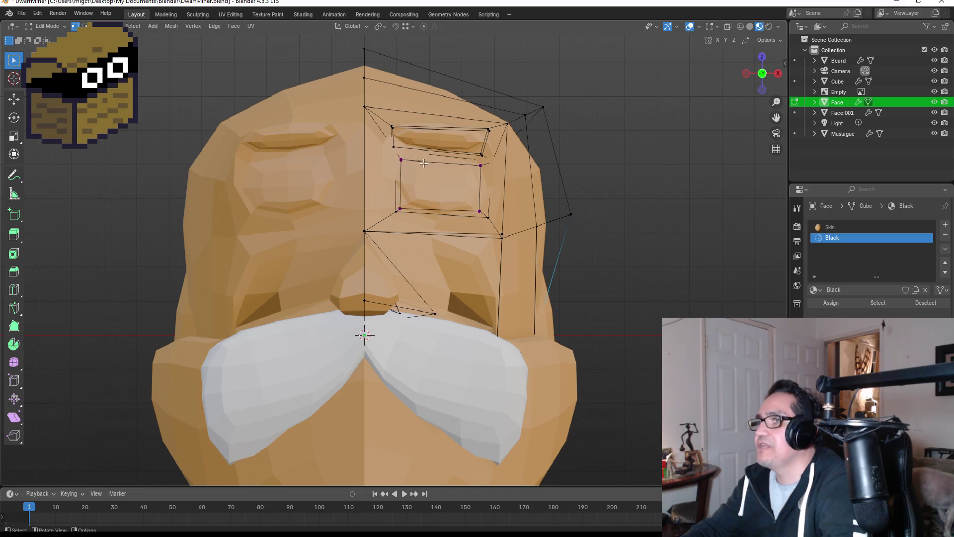
mouse_move(393, 152)
left_mouse_down()
mouse_move(462, 211)
mouse_move(492, 221)
left_mouse_up()
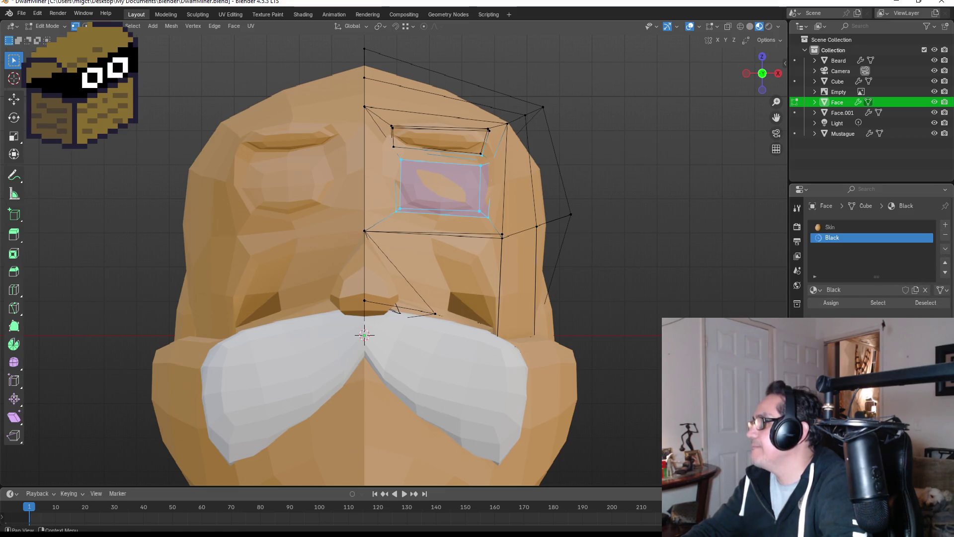
left_click(880, 348)
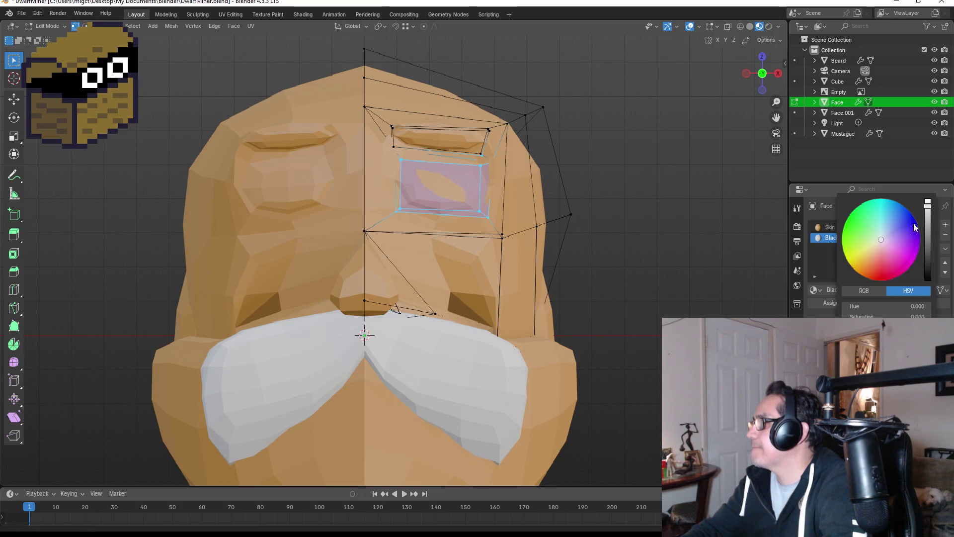
left_click_drag(927, 226, 928, 277)
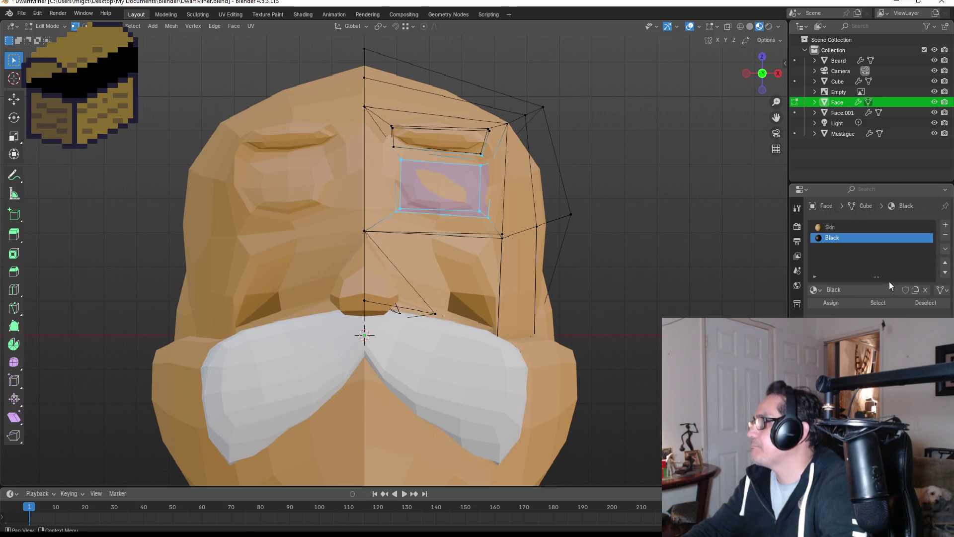
left_click(830, 302)
left_click(634, 204)
scroll(596, 213, "down", 3)
scroll(551, 217, "down", 2)
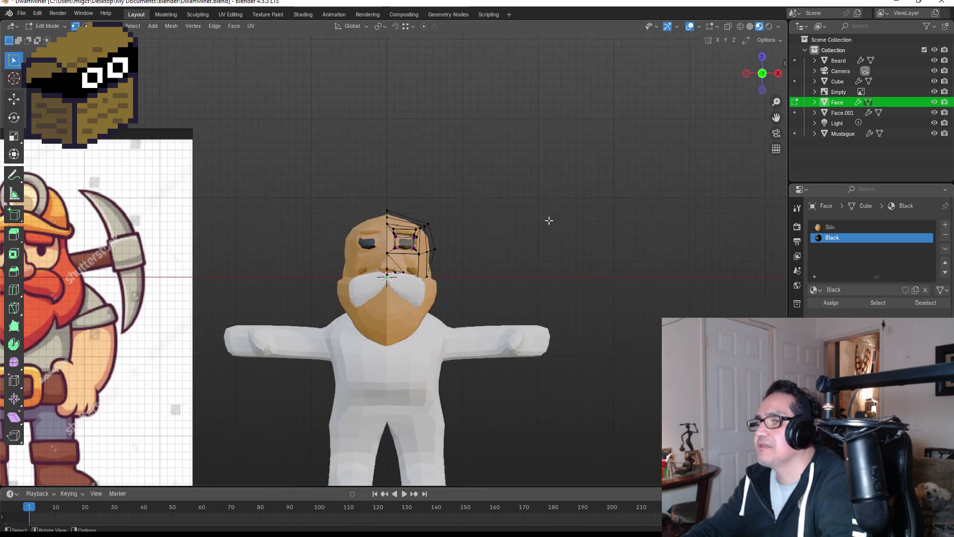
scroll(507, 226, "down", 2)
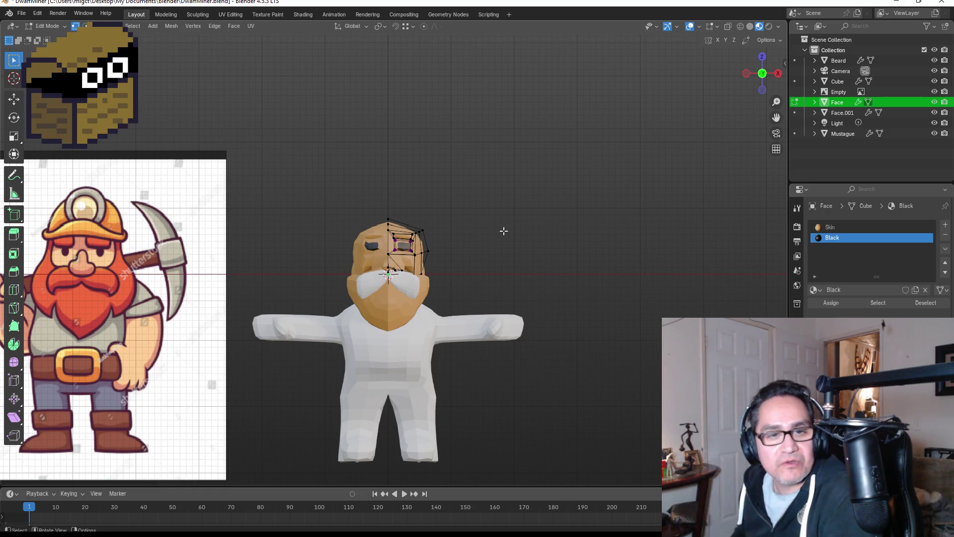
scroll(429, 184, "up", 7)
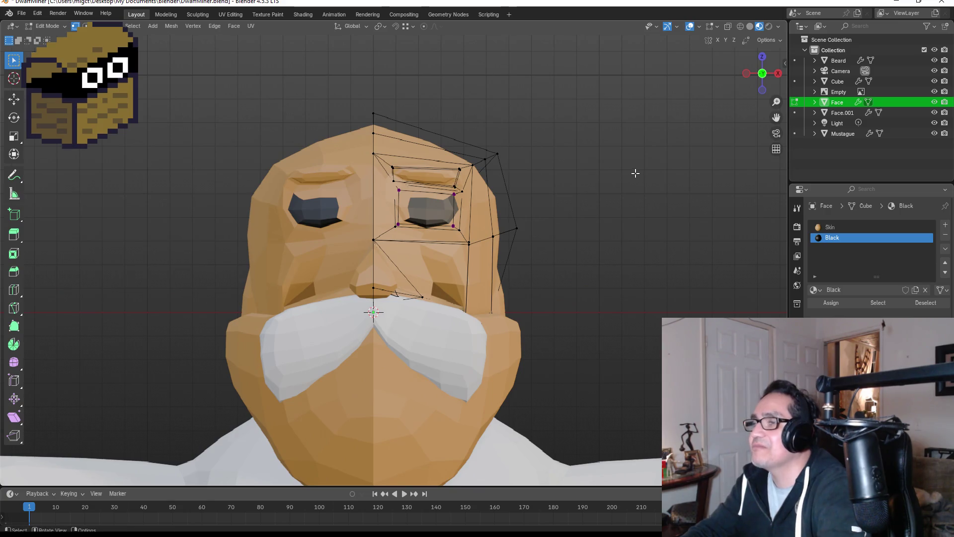
key("Tab")
key("Tab")
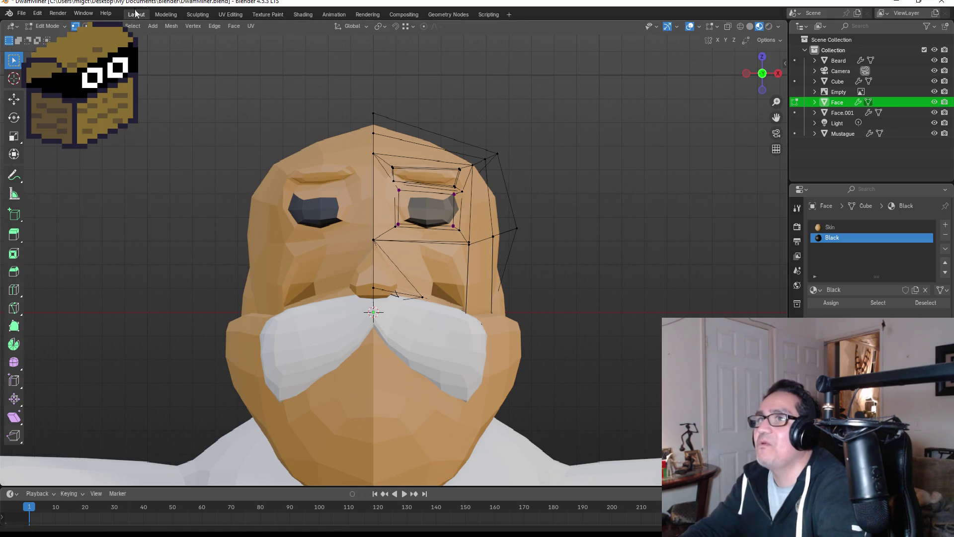
Step: Select the eyebrow faces, growing out from the face above the eye socket
key("3")
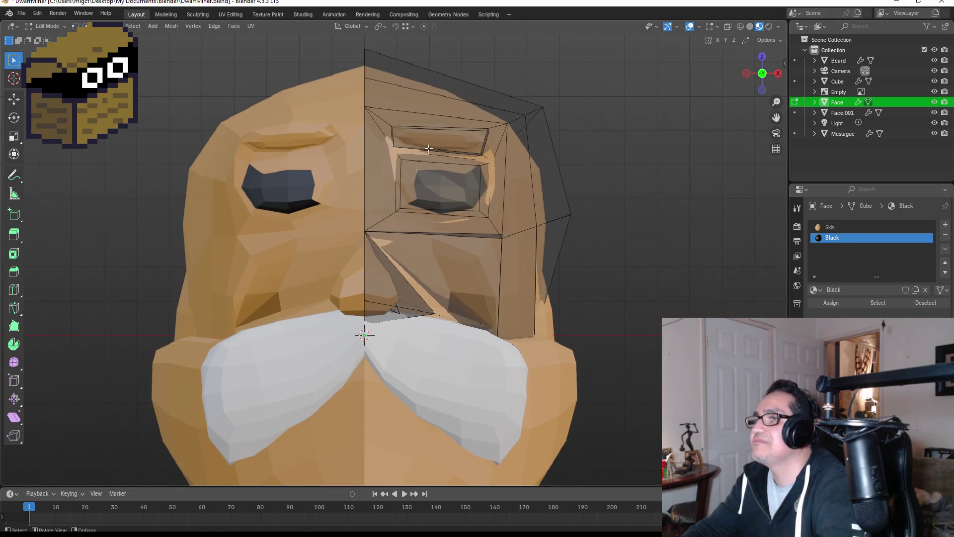
left_click(436, 137)
mouse_move(599, 94)
middle_mouse_down()
mouse_move(597, 117)
mouse_move(556, 140)
mouse_move(470, 160)
mouse_move(489, 163)
middle_mouse_up()
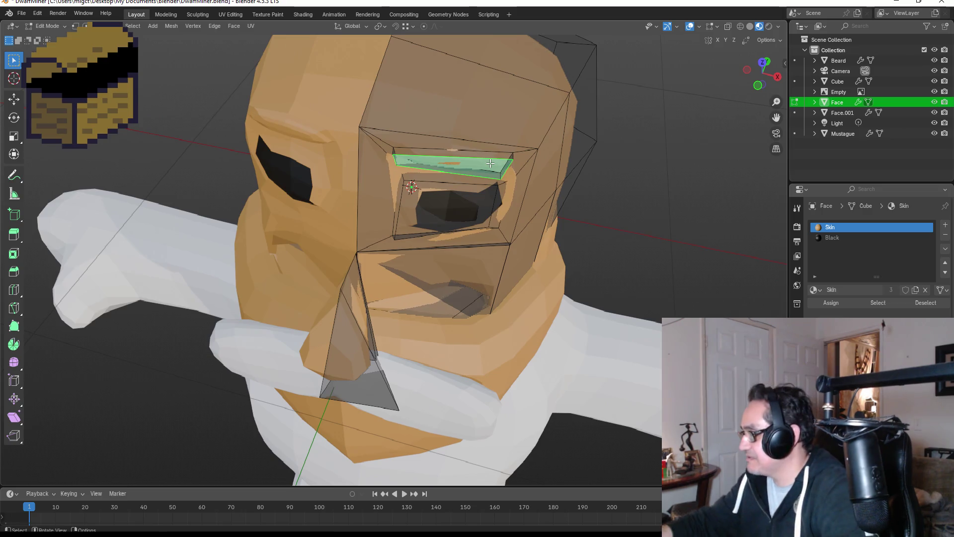
key("ctrl+KP_Add")
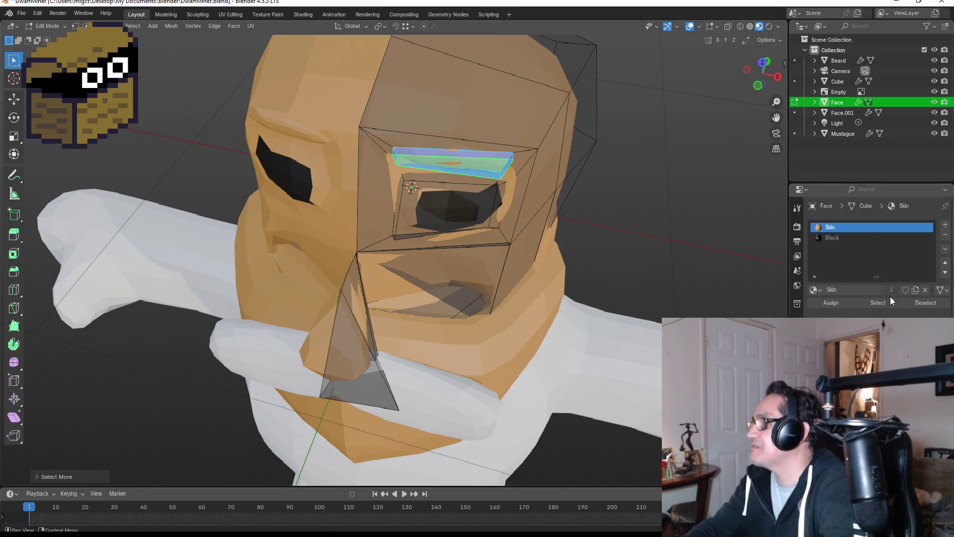
Step: Add a third material slot with a new material named 'Red'
left_click(945, 225)
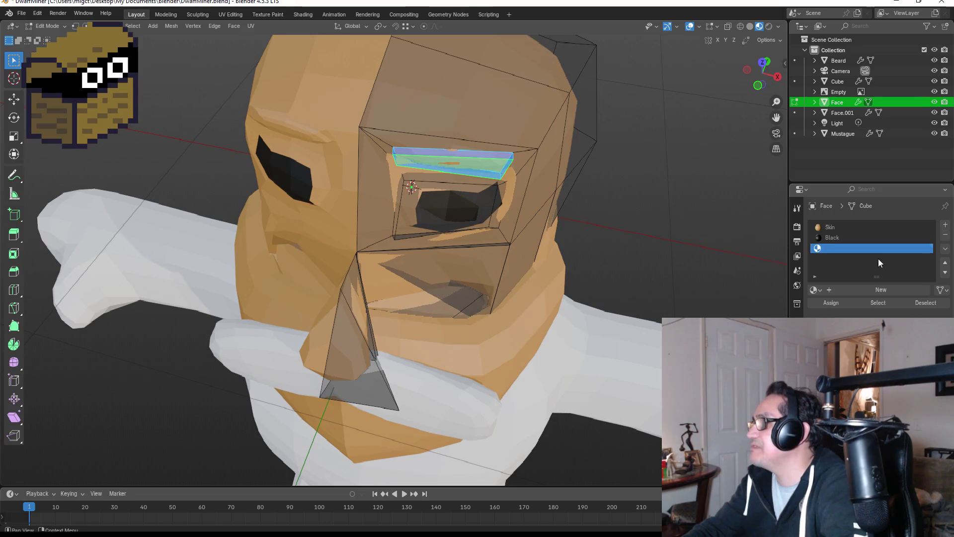
left_click(881, 291)
double_click(861, 248)
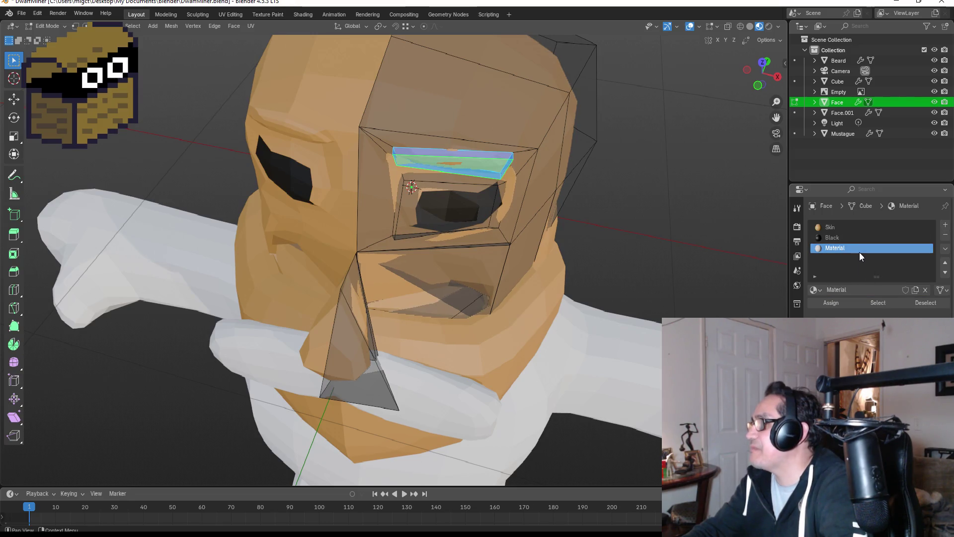
type("Red")
key("Return")
Step: Give Red a darkened red-orange base colour and assign it to the eyebrow faces
left_click(893, 246)
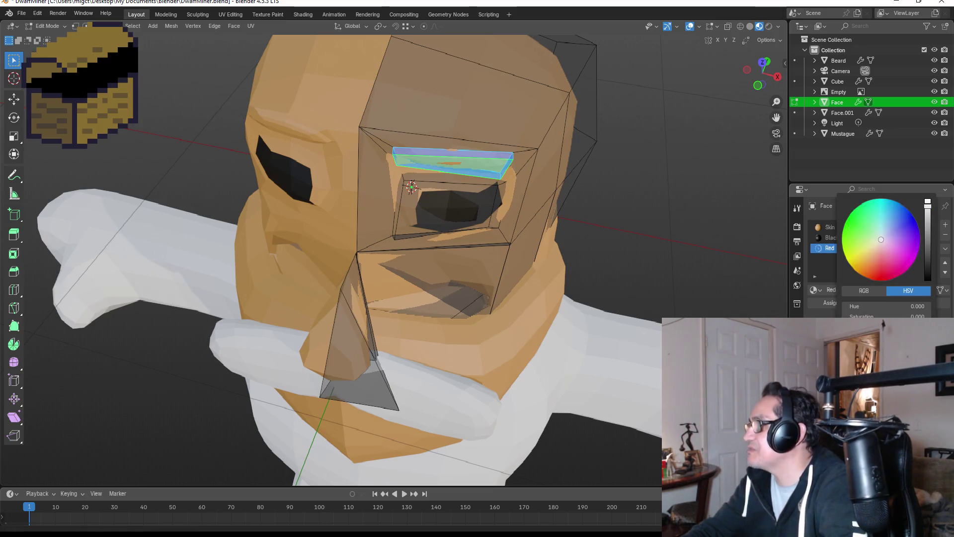
mouse_move(877, 261)
left_mouse_down()
mouse_move(855, 271)
mouse_move(882, 271)
left_mouse_up()
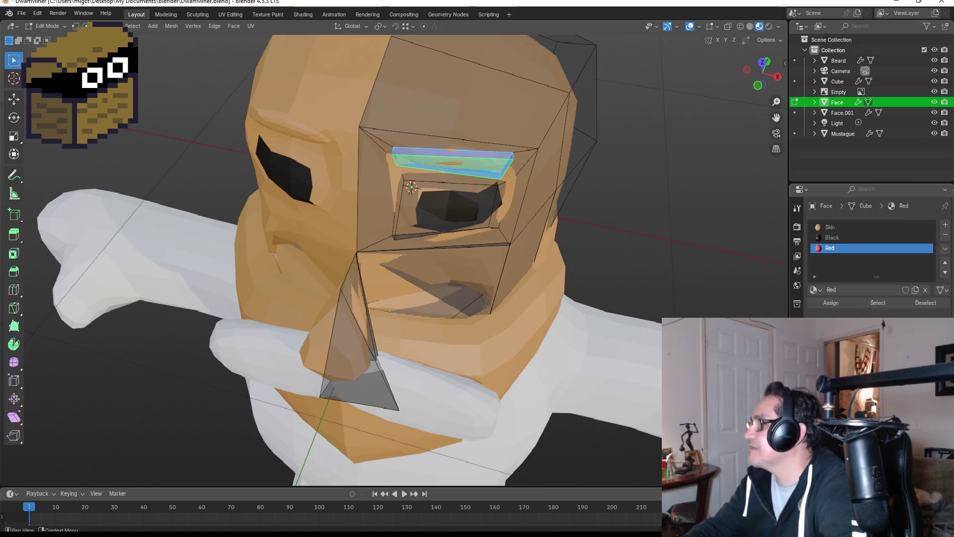
left_click(932, 238)
left_click_drag(931, 235, 932, 237)
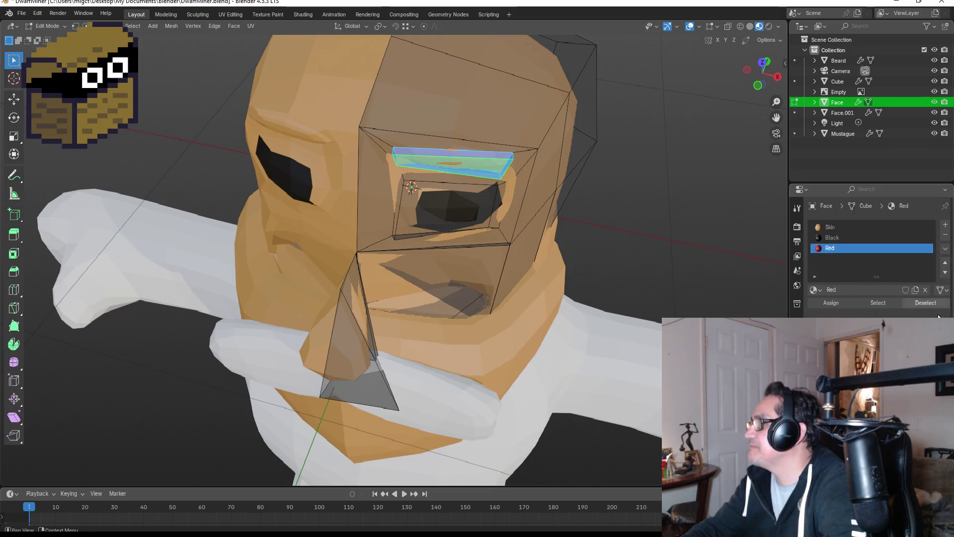
left_click(831, 302)
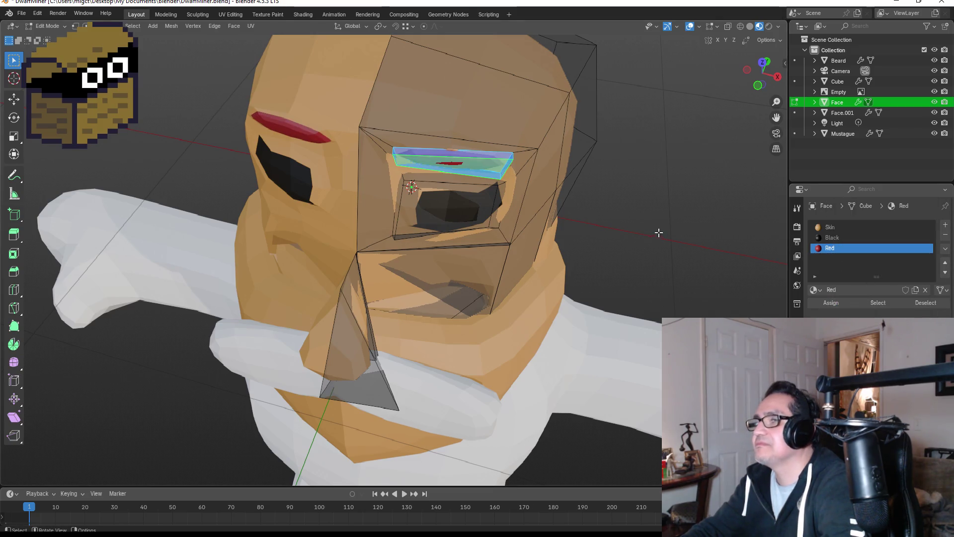
Step: Shift the red toward a pinker shade and check the head from the front
left_click(882, 330)
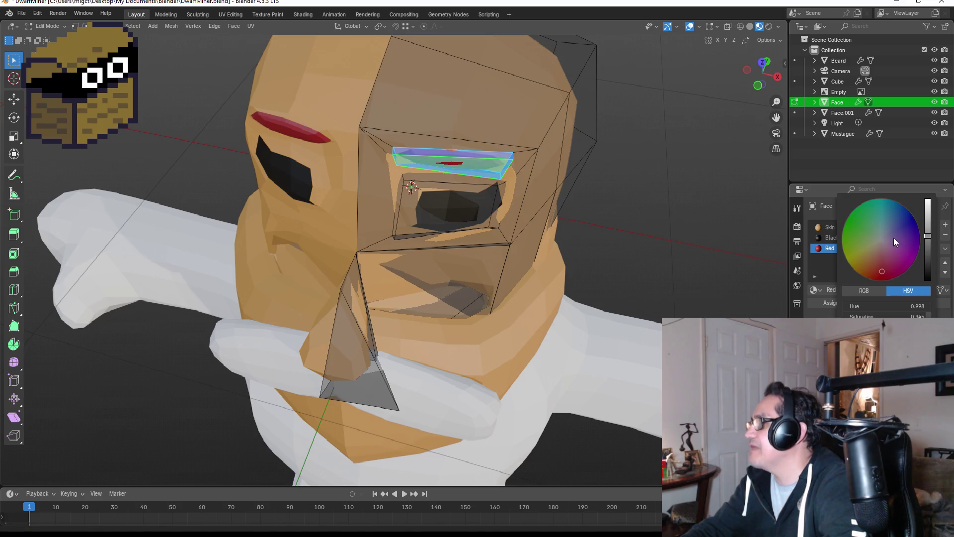
left_click_drag(883, 261, 883, 261)
left_click(641, 229)
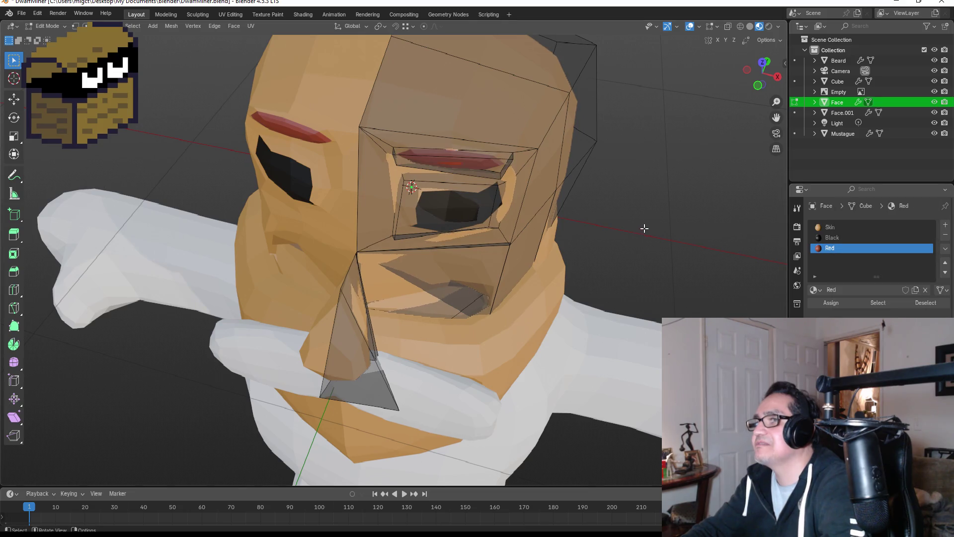
key("Tab")
key("KP_1")
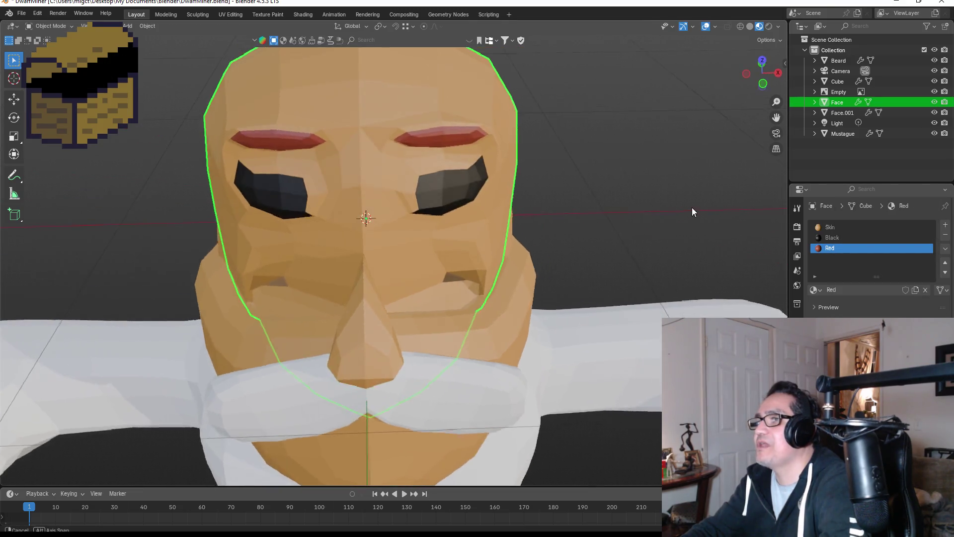
Step: Select the Red-material faces and settle Red on a final orange-brown shade
scroll(641, 222, "down", 4)
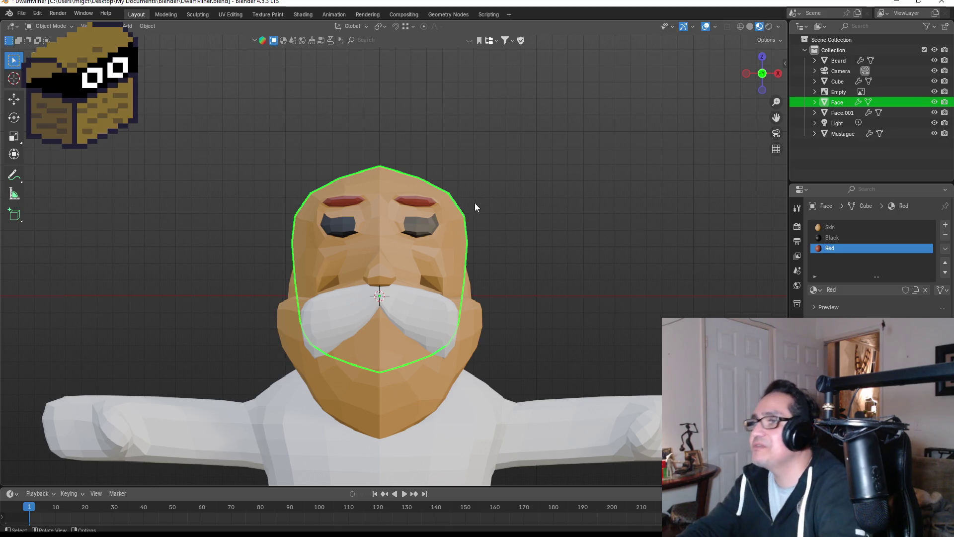
scroll(462, 192, "up", 2)
key("Tab")
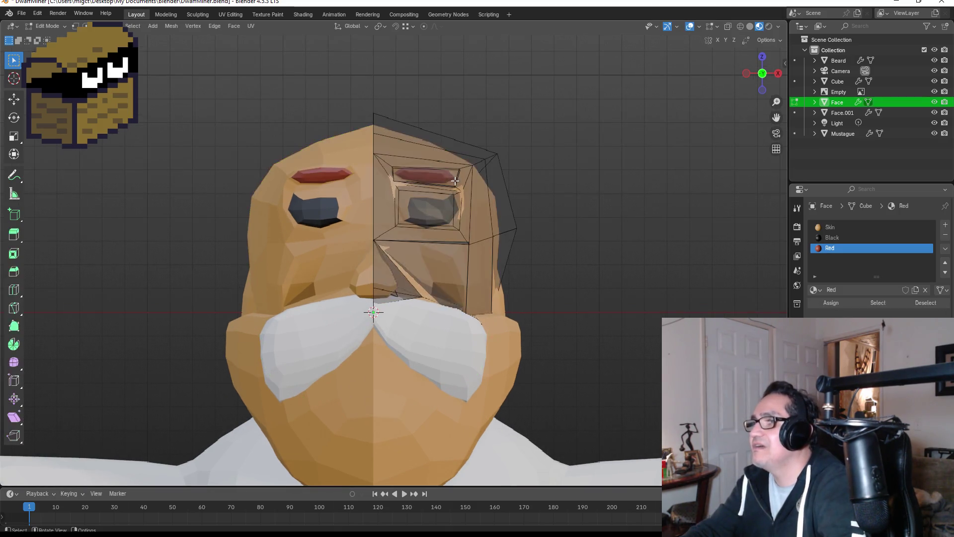
left_click(879, 302)
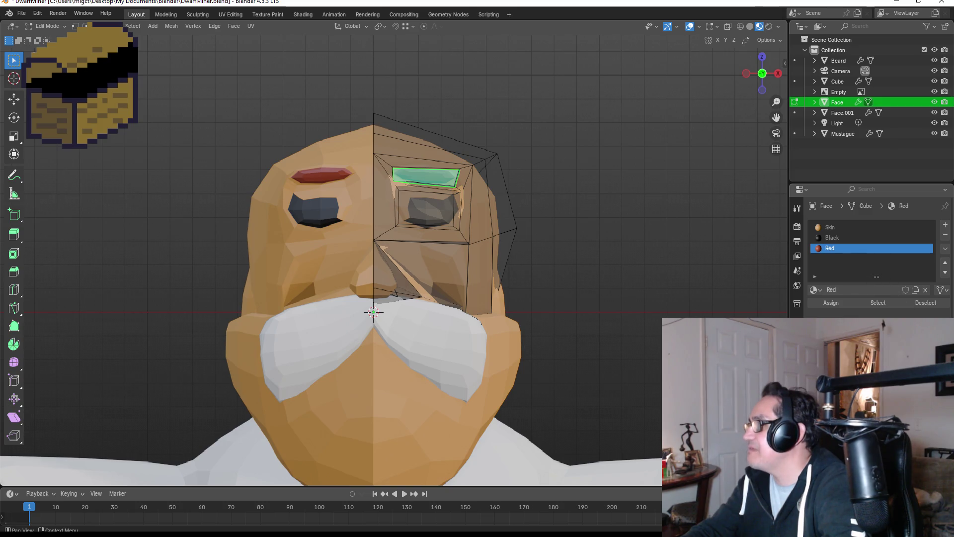
left_click(875, 268)
left_click_drag(878, 270, 866, 271)
left_click_drag(867, 271, 867, 272)
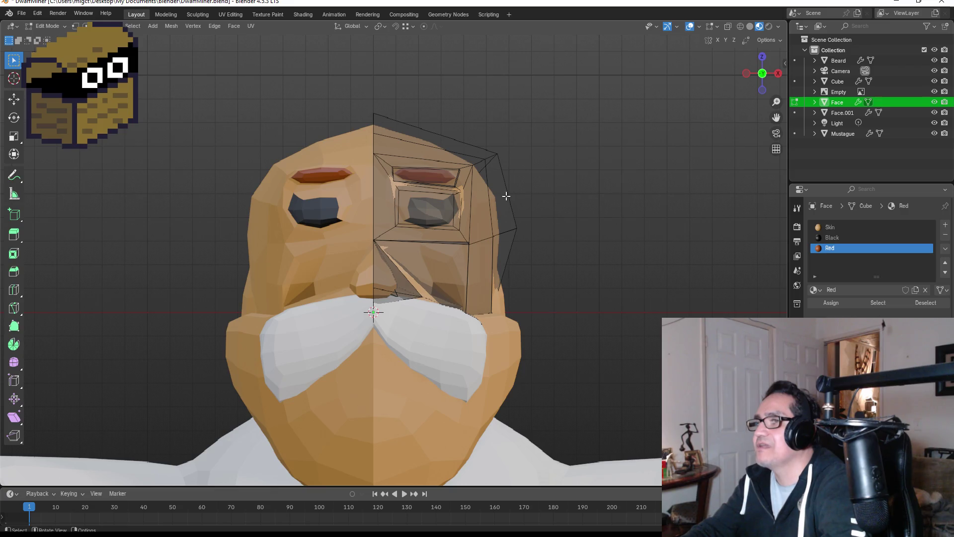
Step: Select faces around the right eyebrow and revisit the Red colour settings
left_click(431, 169)
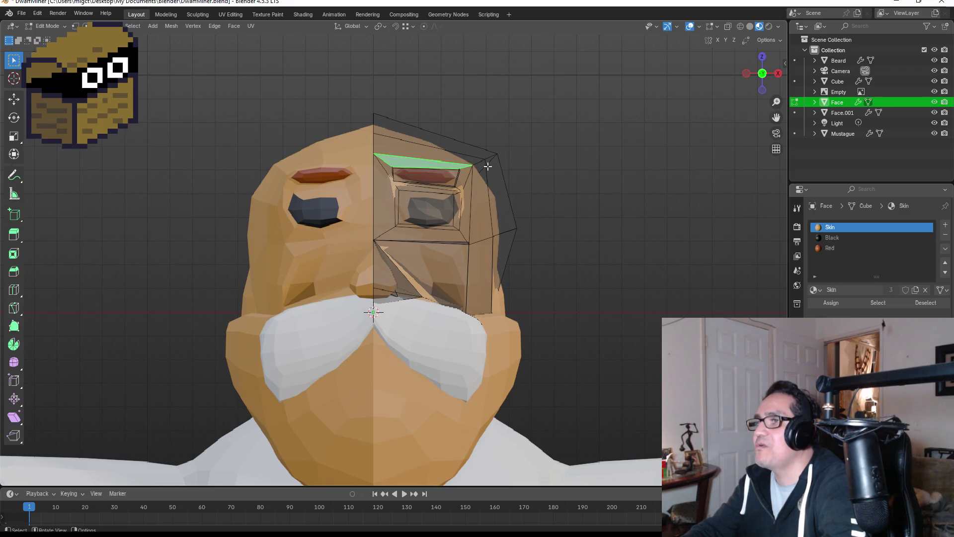
left_click(435, 178)
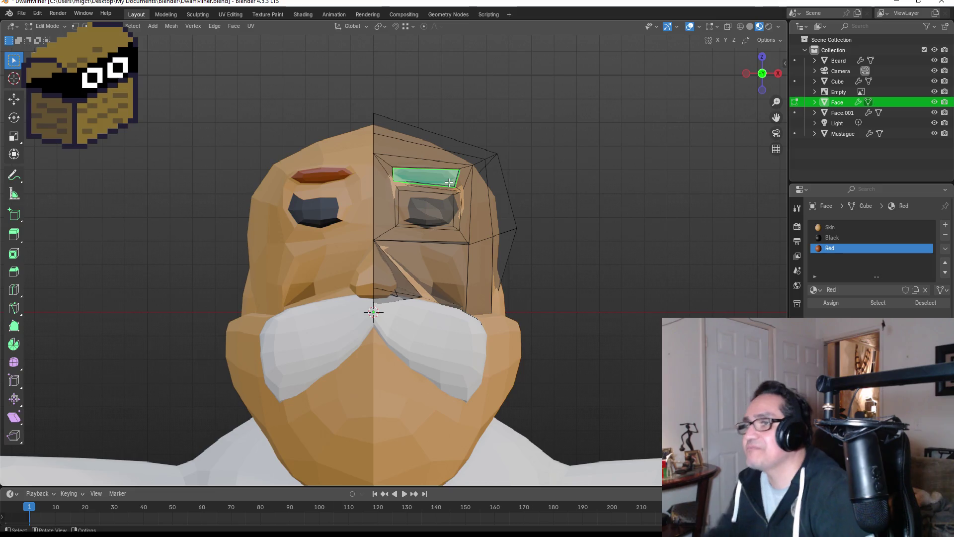
left_click(885, 383)
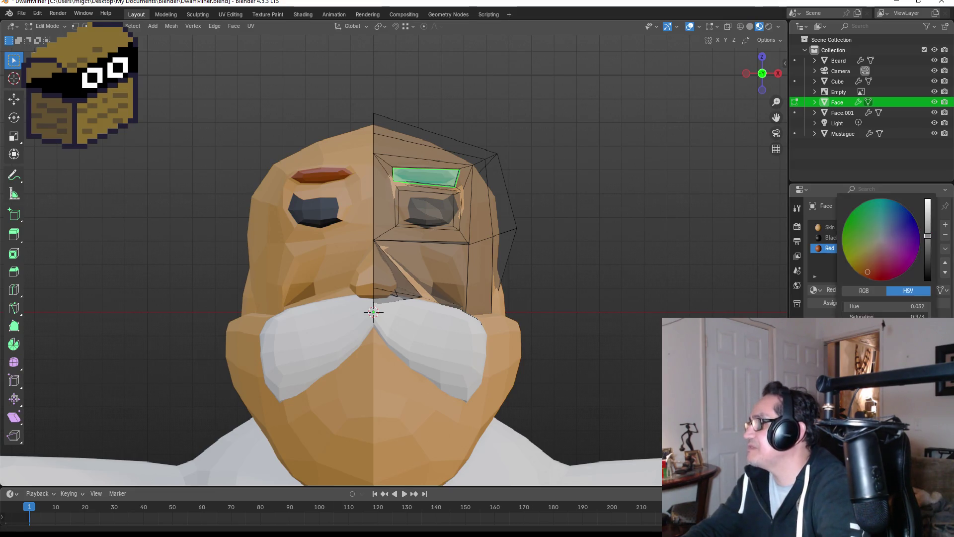
key("Tab")
left_click(433, 207)
key("Tab")
Step: Grow a selection around the right eye and assign it the Black material
scroll(402, 170, "up", 2)
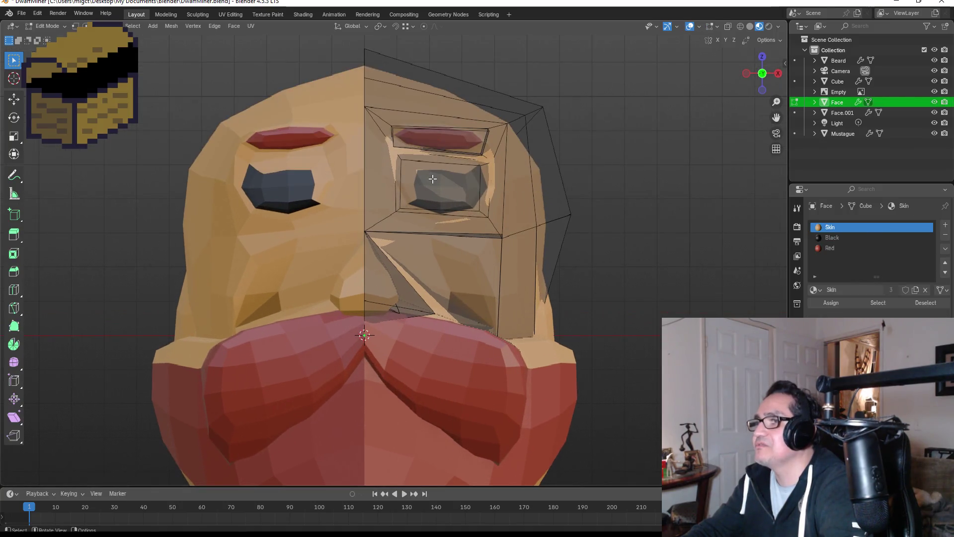
left_click(443, 185)
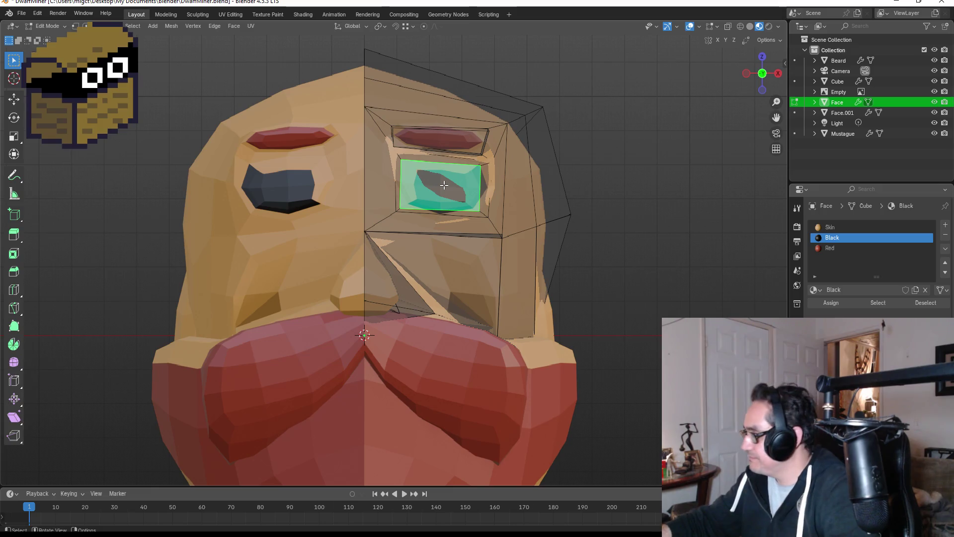
key("ctrl+KP_Add")
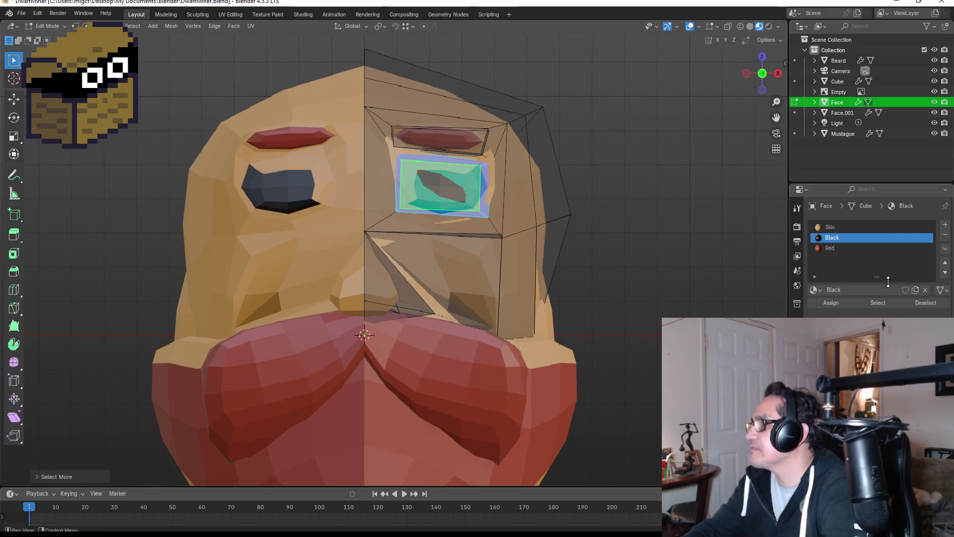
left_click(831, 303)
key("alt+a")
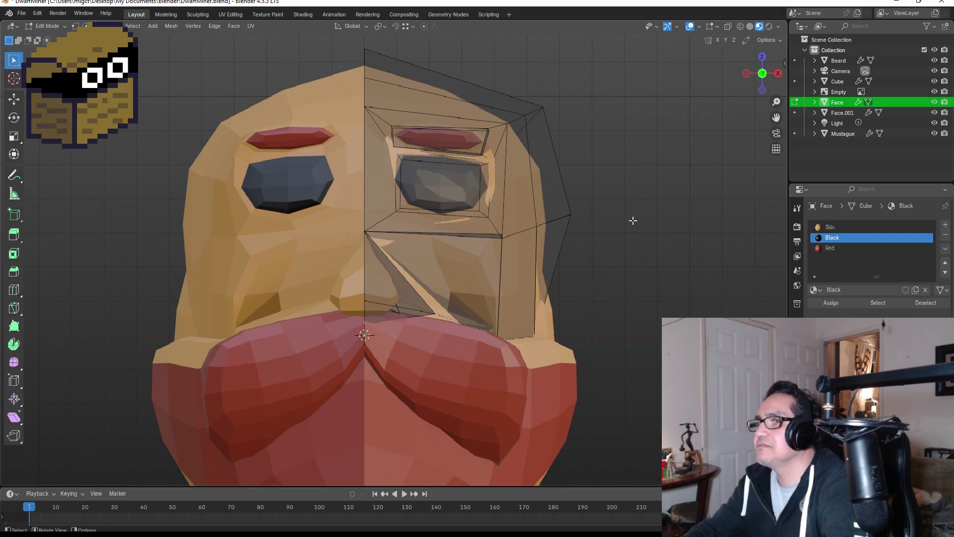
key("Tab")
scroll(630, 221, "down", 3)
scroll(577, 248, "down", 2)
left_click(570, 249)
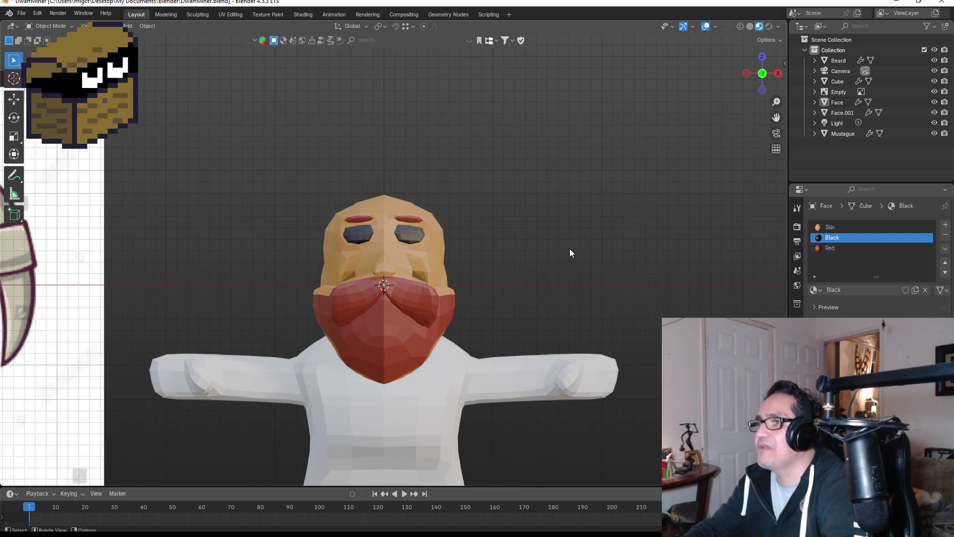
Step: Select the whole Cube body mesh and assign it the existing Skin material
scroll(560, 245, "down", 3)
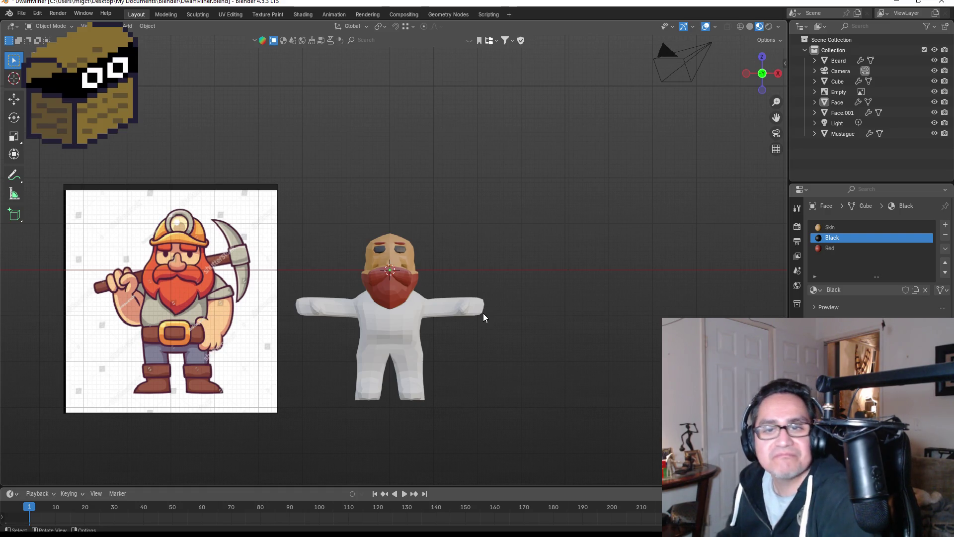
scroll(494, 313, "up", 3)
left_click(427, 371)
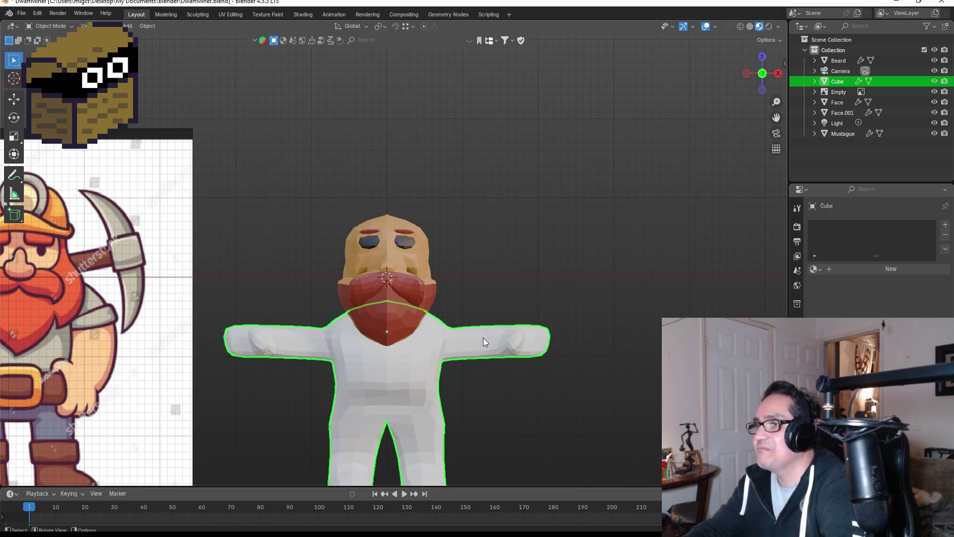
key("Tab")
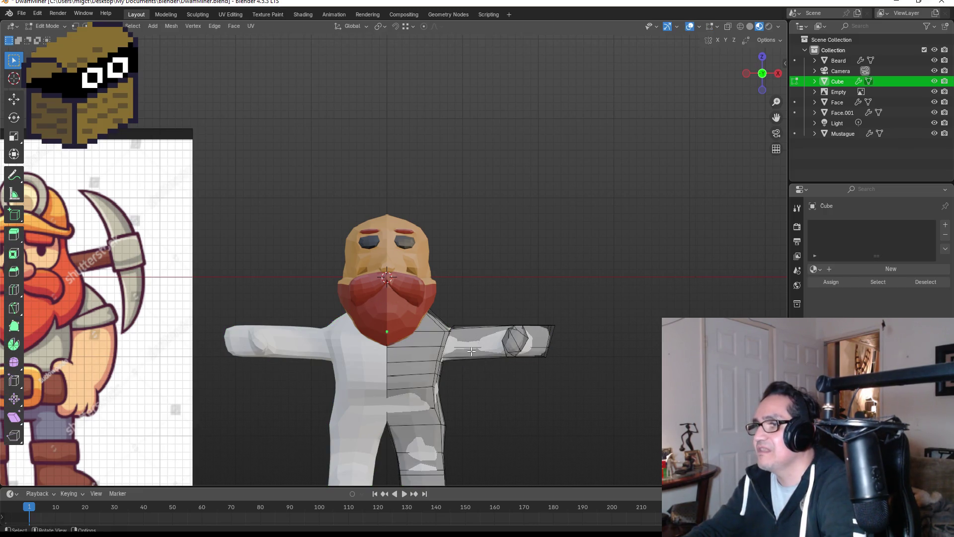
key("a")
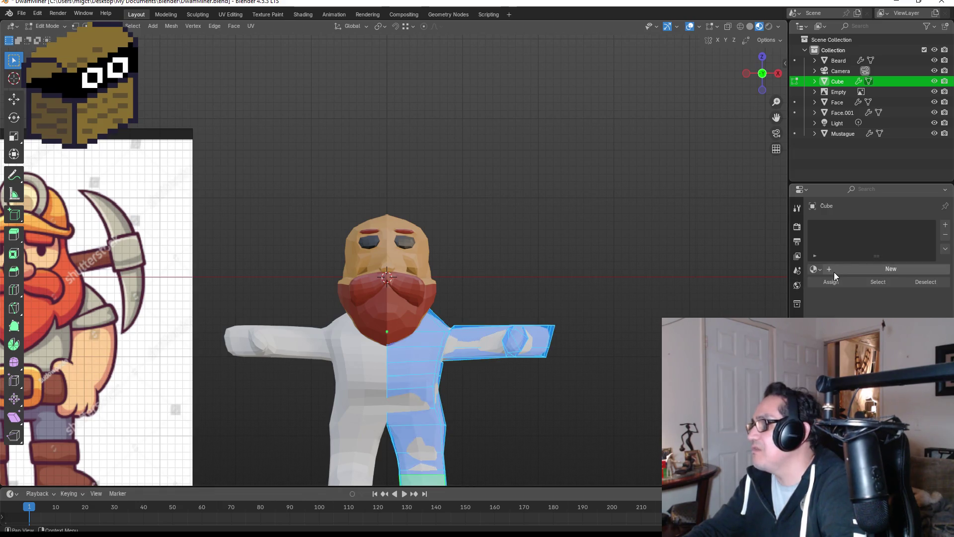
left_click(875, 272)
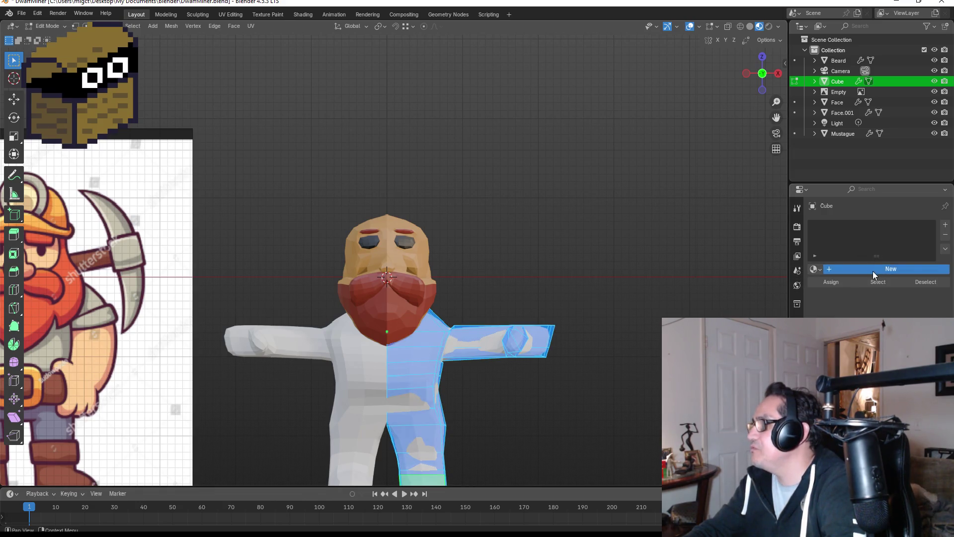
left_click(815, 269)
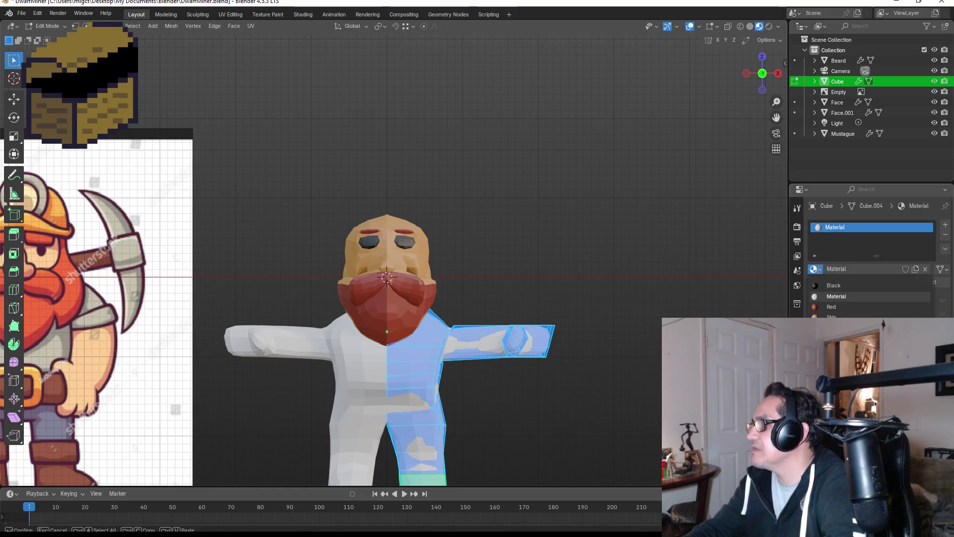
left_click(831, 315)
scroll(578, 283, "down", 3)
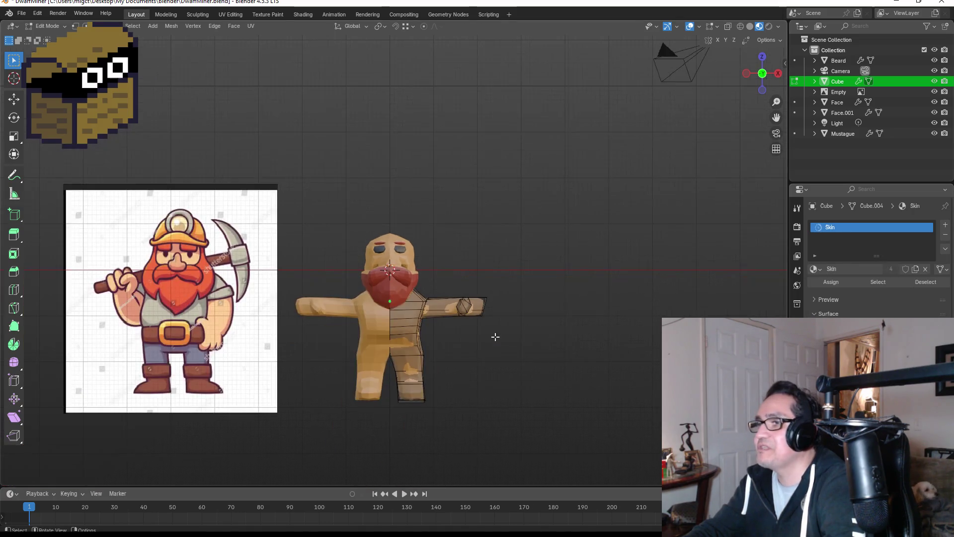
scroll(441, 351, "up", 2)
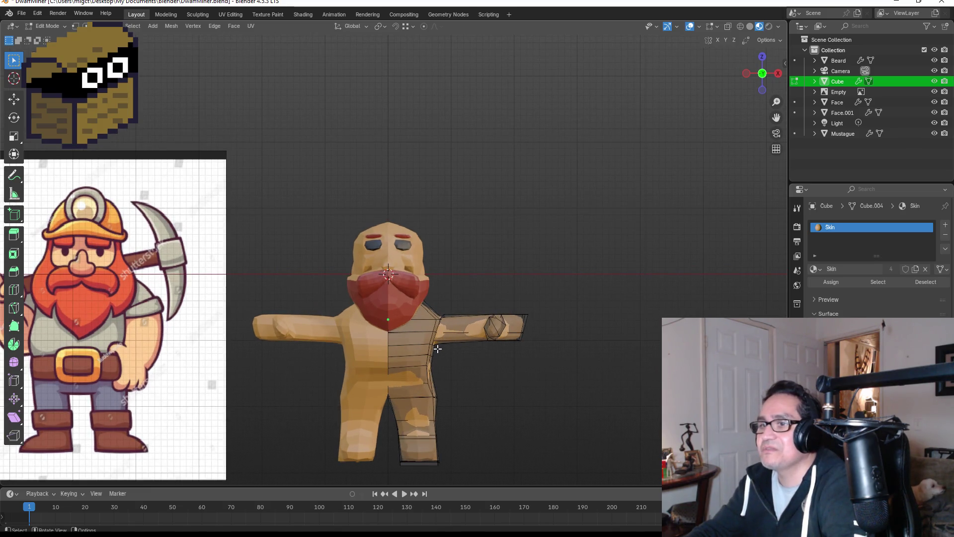
Step: Add a loop cut around the upper arm, slid toward the shoulder
middle_click_drag(467, 309, 463, 333)
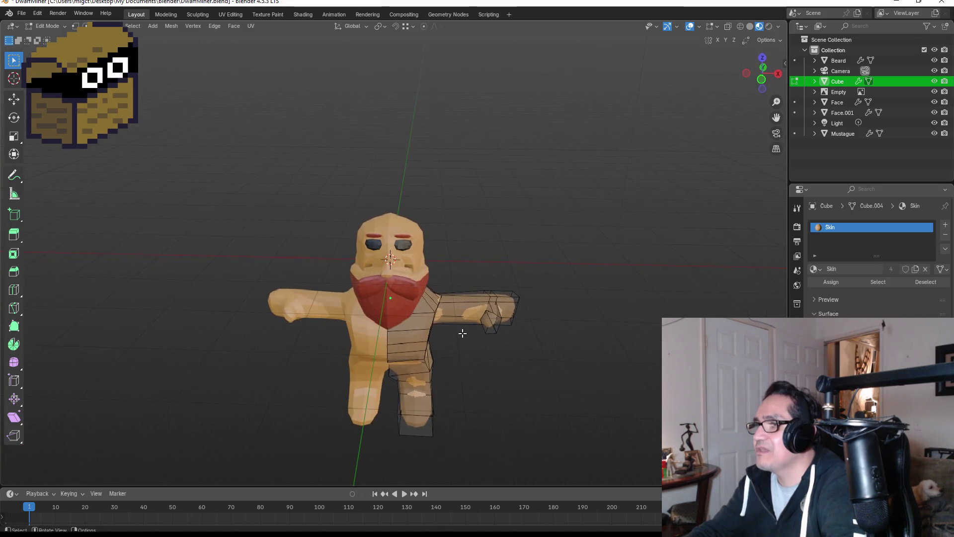
key("ctrl+r")
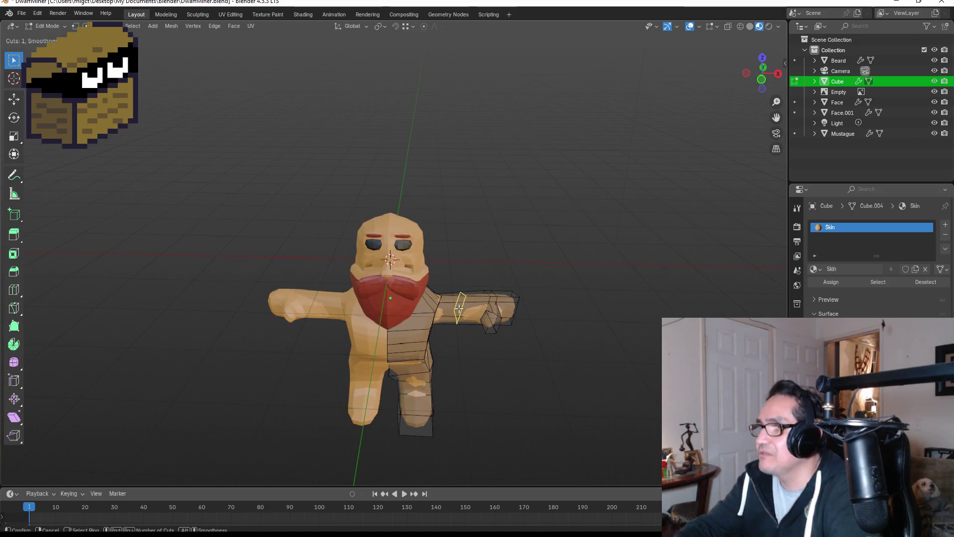
left_click(459, 307)
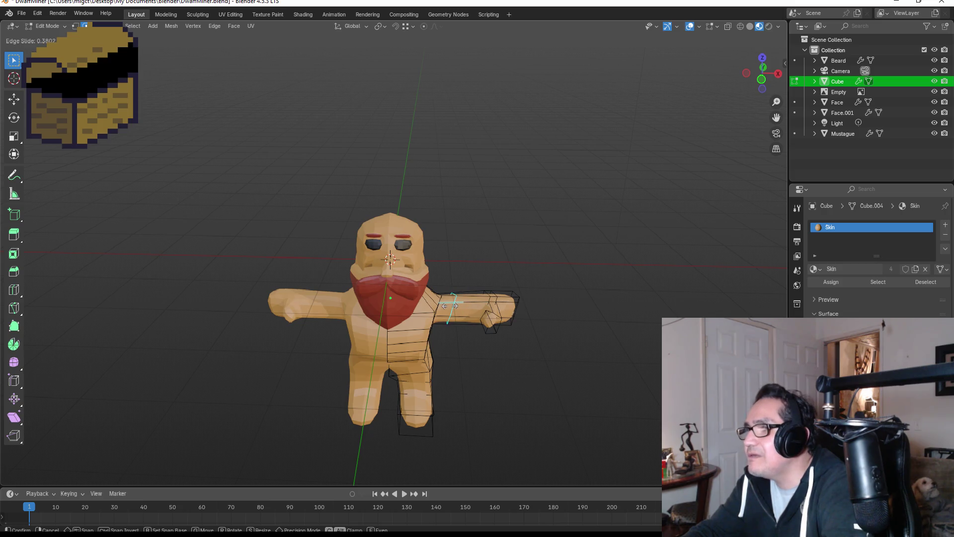
left_click(450, 306)
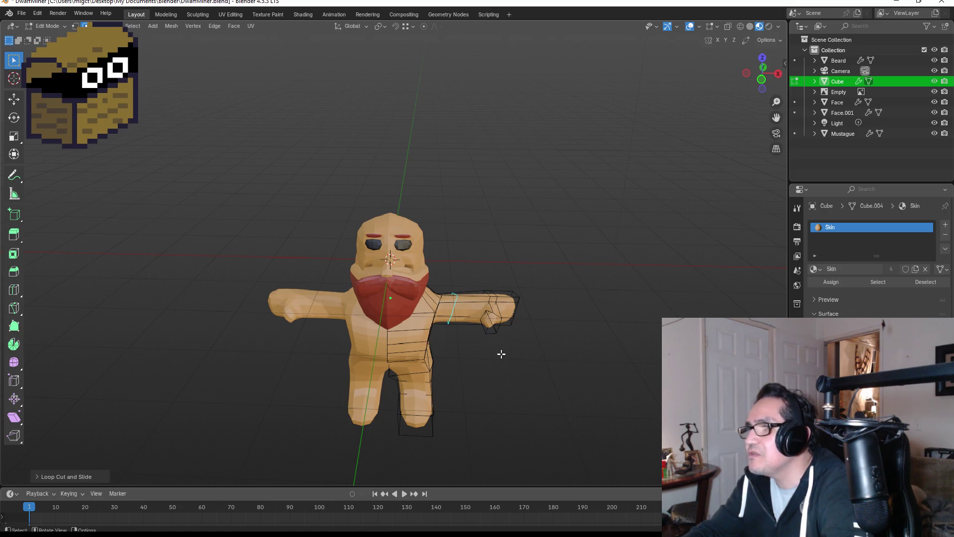
scroll(466, 344, "up", 2)
Step: Pick edges on the arm, then select a face near the shoulder
left_click(467, 317)
left_click(469, 312)
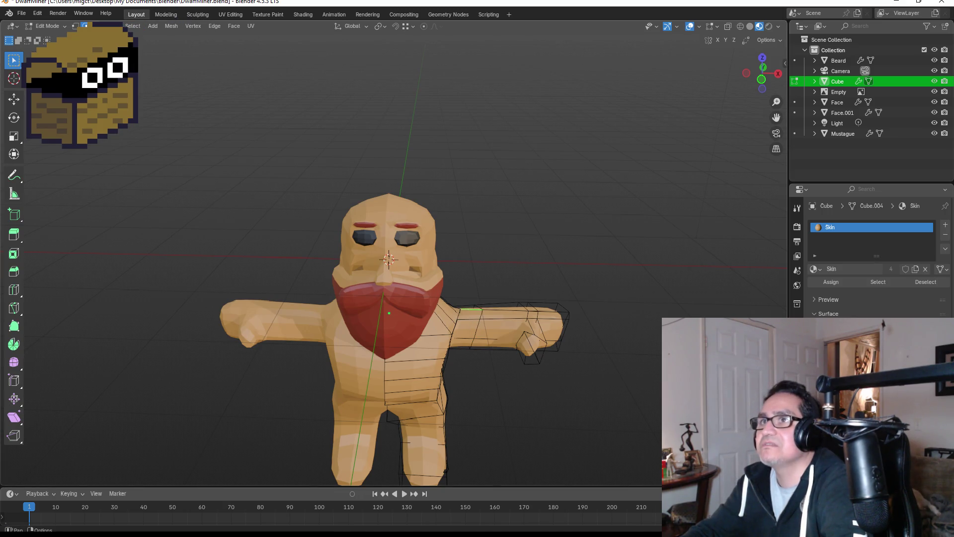
left_click(317, 181)
left_click(462, 314)
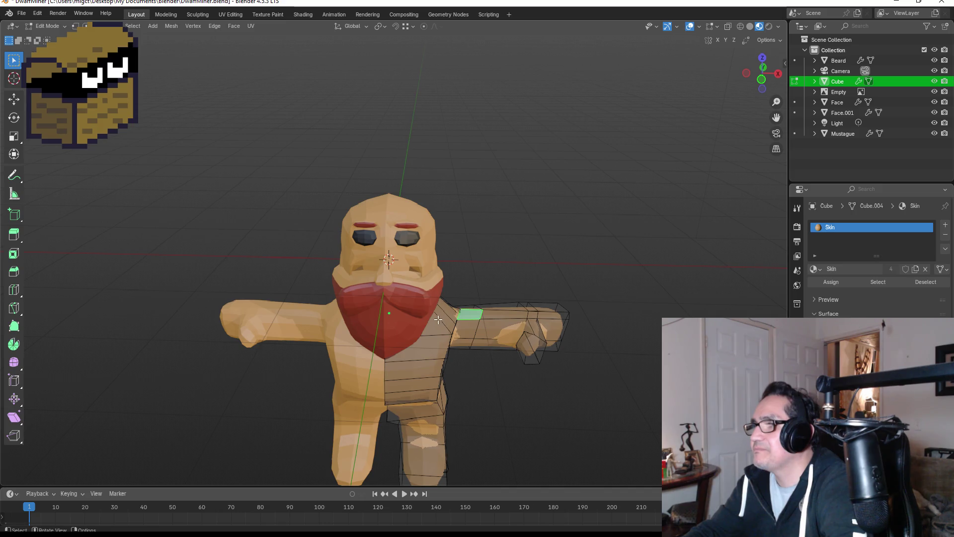
Step: Select the shoulder, chest, upper-sleeve and side faces, then add an empty material slot
left_click(440, 335)
key("ctrl+KP_Add")
key("ctrl+KP_Add")
key("ctrl+KP_Add")
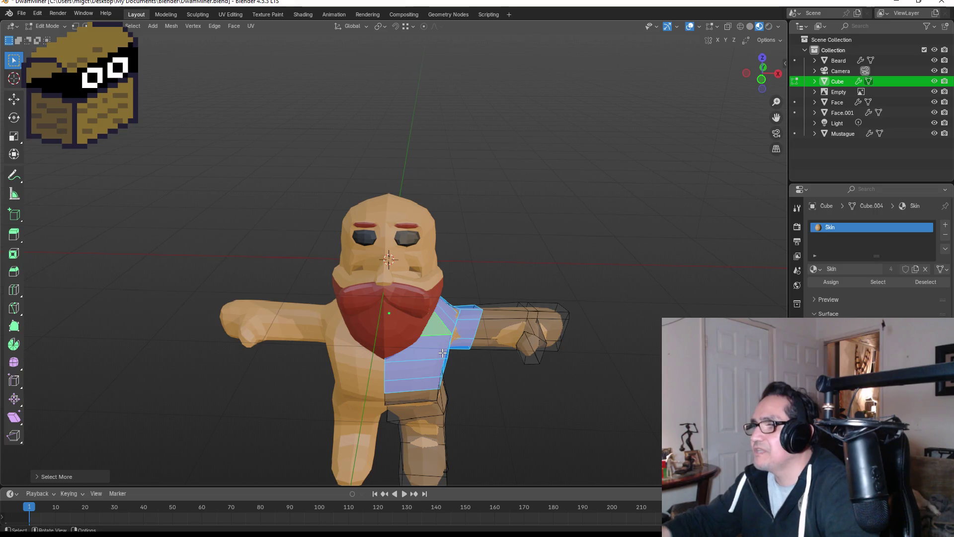
mouse_move(541, 390)
middle_mouse_down()
mouse_move(470, 296)
mouse_move(346, 292)
mouse_move(358, 298)
middle_mouse_up()
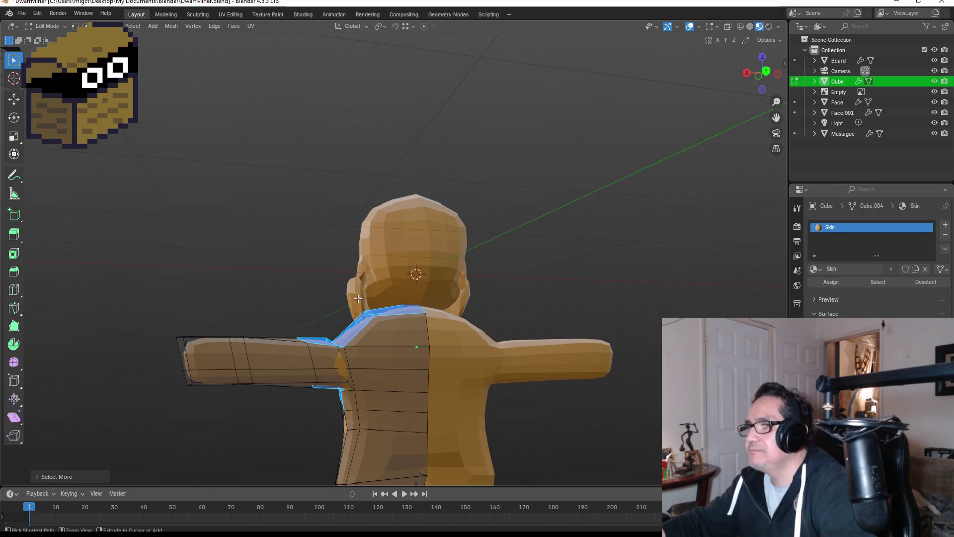
key("ctrl+KP_Add")
key("ctrl+KP_Subtract")
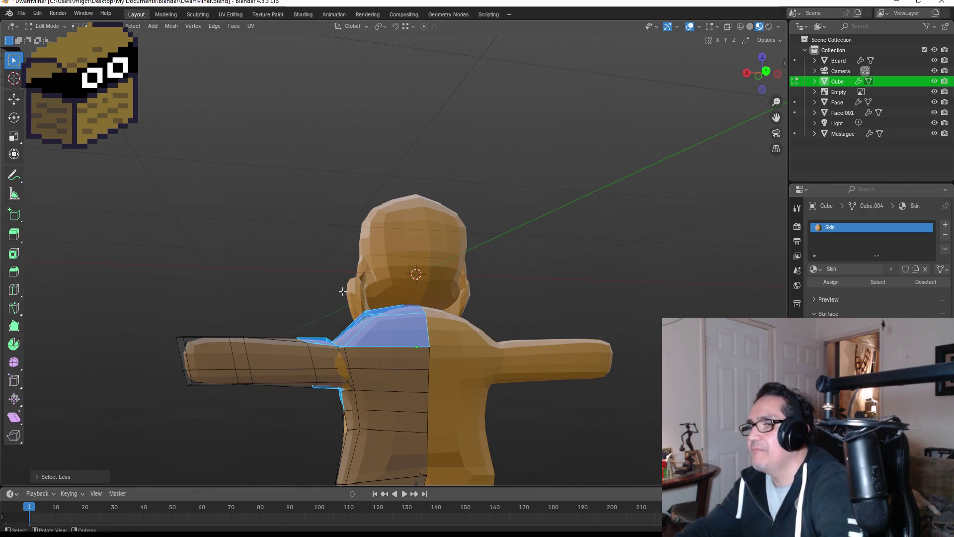
left_click(338, 360, "shift")
left_click(357, 382, "shift")
left_click(393, 383, "shift")
mouse_move(400, 387)
middle_mouse_down()
mouse_move(488, 370)
mouse_move(575, 394)
mouse_move(402, 343)
mouse_move(348, 351)
mouse_move(441, 357)
mouse_move(315, 347)
mouse_move(315, 362)
mouse_move(567, 356)
mouse_move(548, 355)
mouse_move(620, 340)
middle_mouse_up()
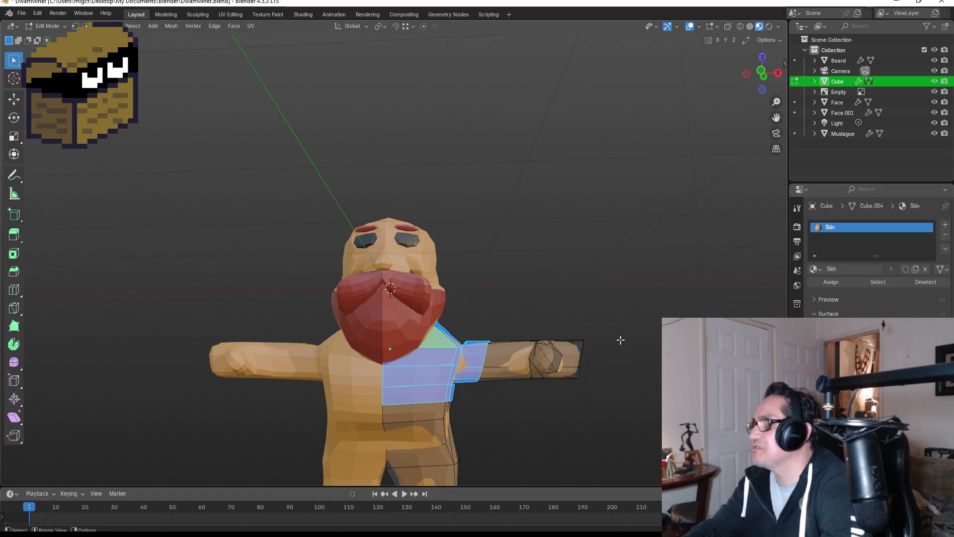
left_click(945, 226)
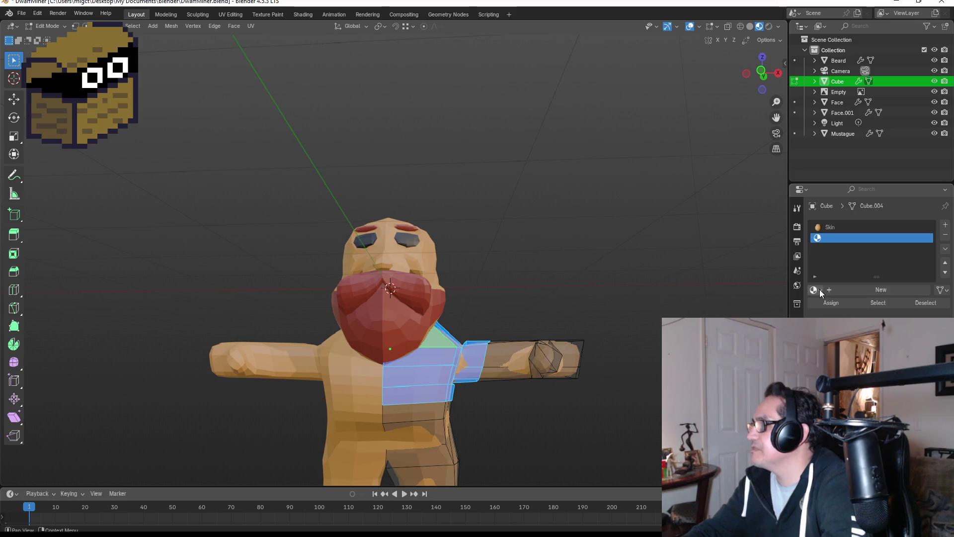
Step: Create a material named 'Gray', darken it, and assign it to the shirt faces
left_click(847, 291)
double_click(851, 237)
type("Gray")
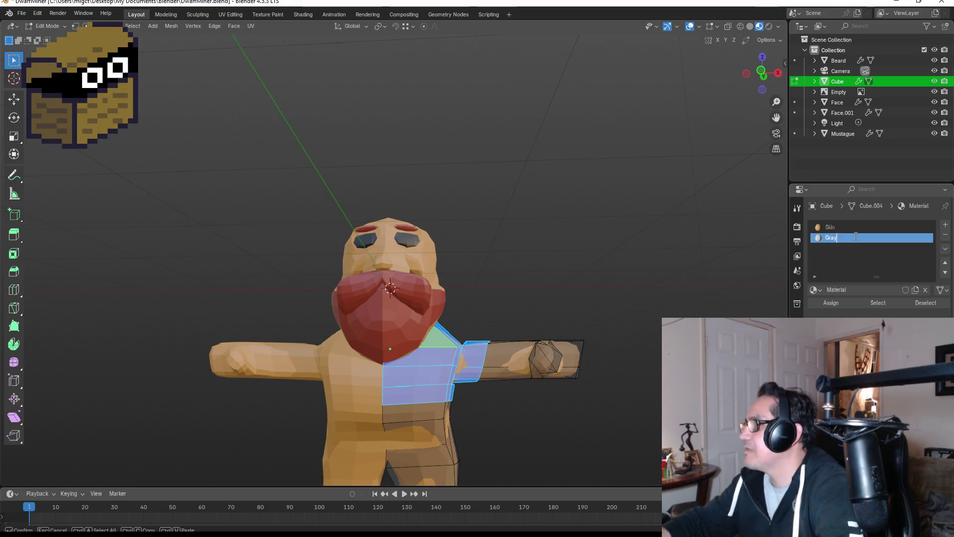
key("Return")
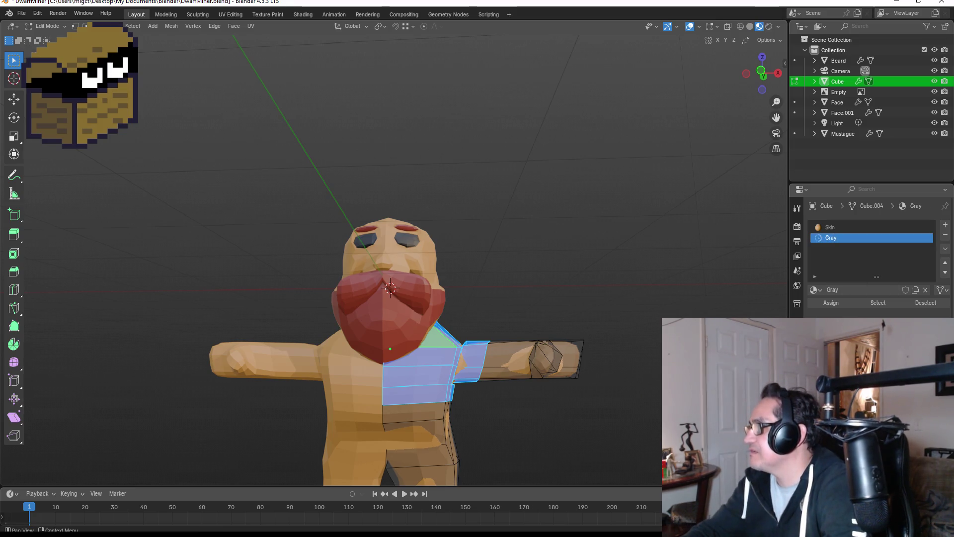
left_click(885, 347)
left_click_drag(927, 233, 927, 237)
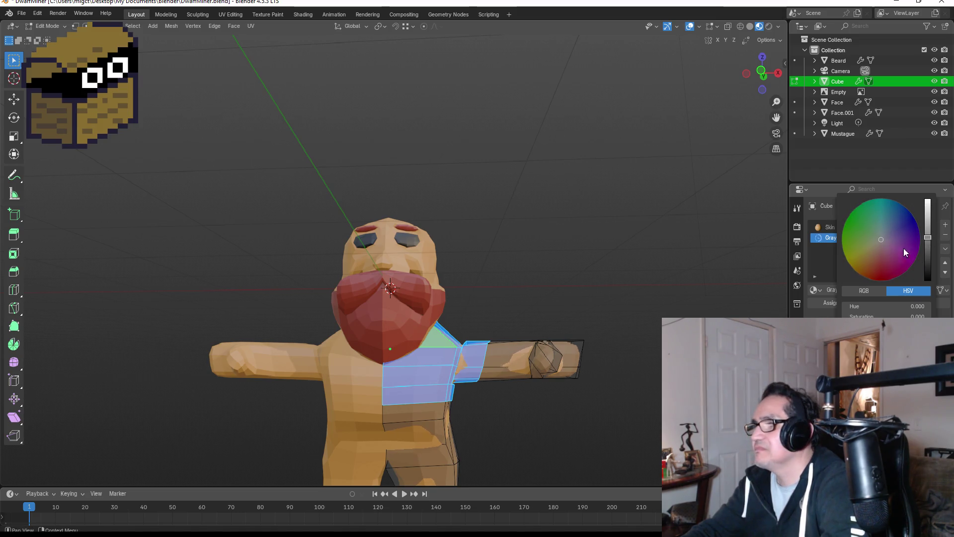
left_click(830, 302)
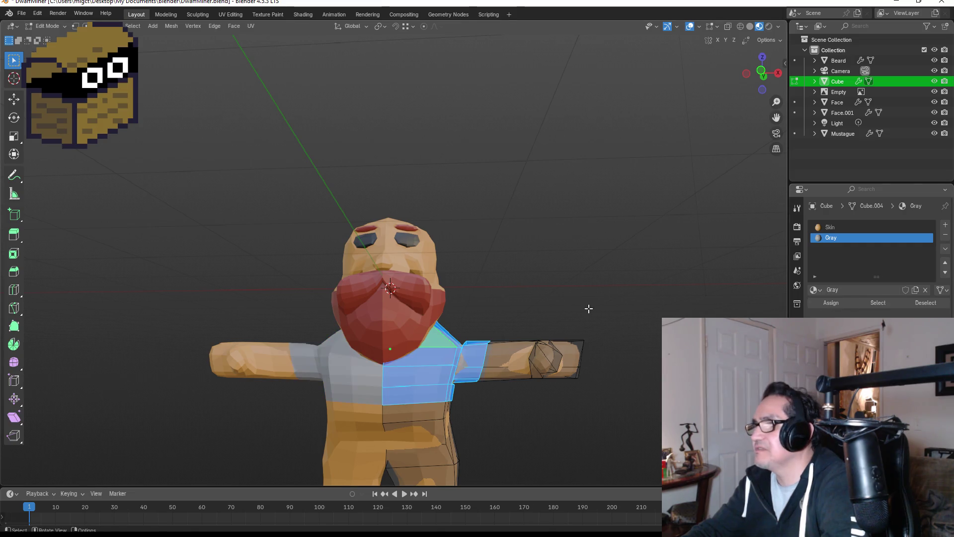
left_click(576, 305)
key("a")
scroll(515, 341, "down", 4)
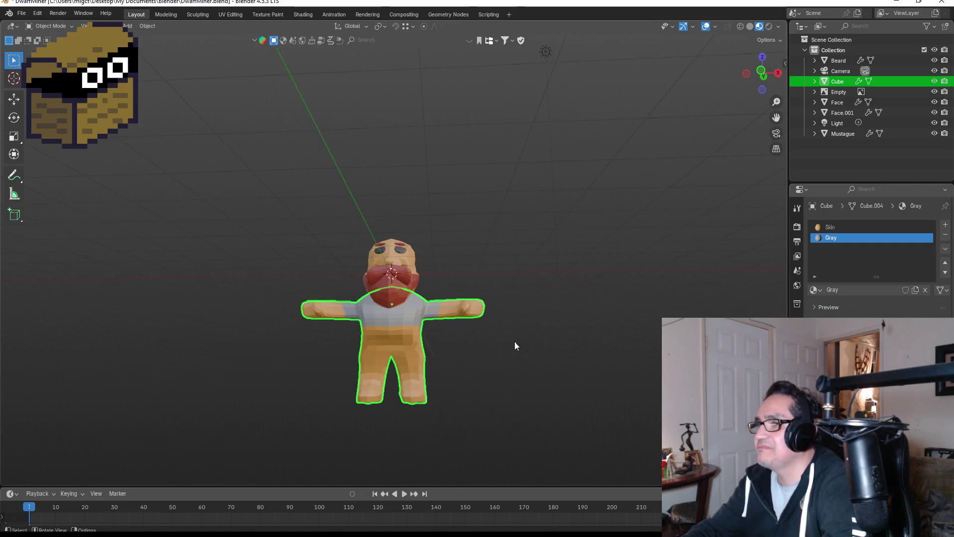
Step: Leave body editing, then select all beard faces and assign them Red
key("alt+a")
key("Tab")
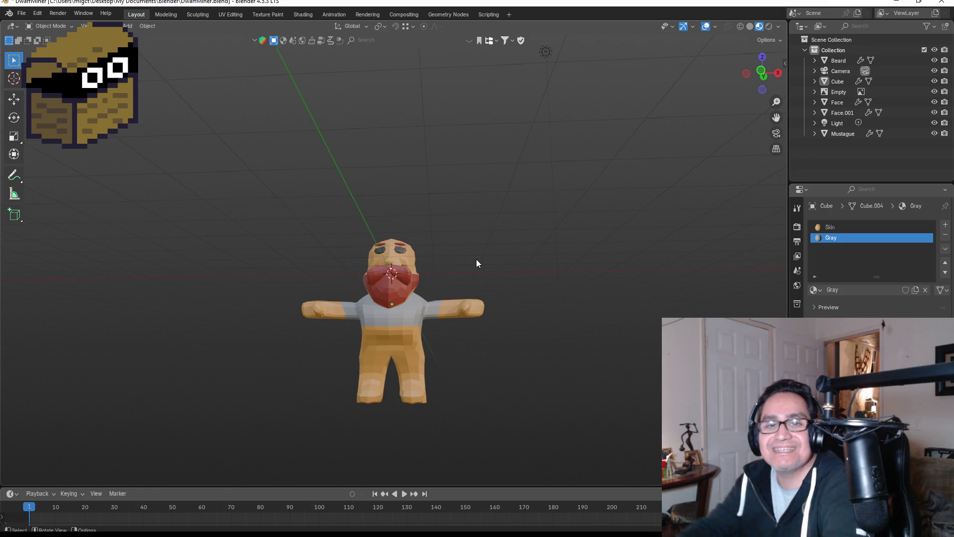
scroll(520, 237, "up", 5)
mouse_move(562, 333)
middle_mouse_down()
mouse_move(488, 306)
mouse_move(470, 318)
middle_mouse_up()
left_click(470, 318)
key("Tab")
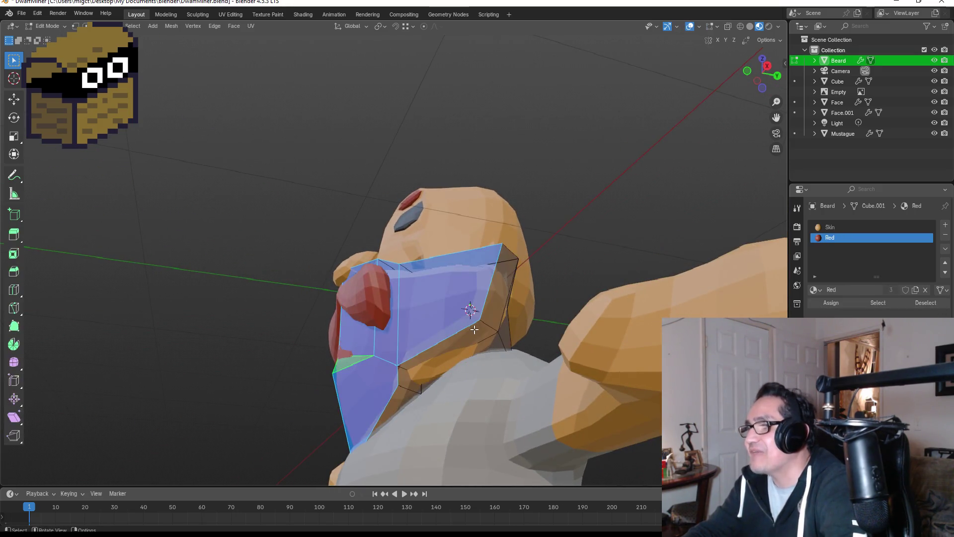
key("ctrl+KP_Add")
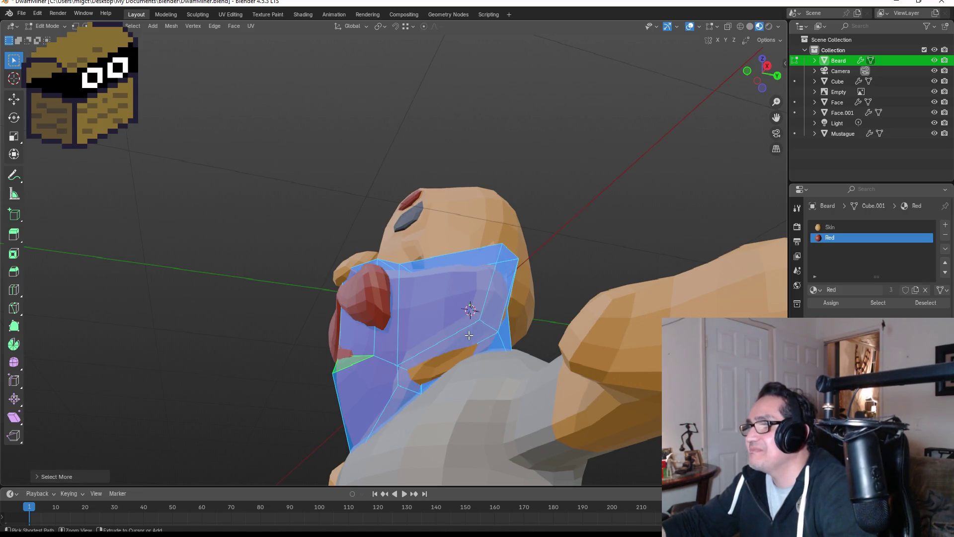
left_click(842, 302)
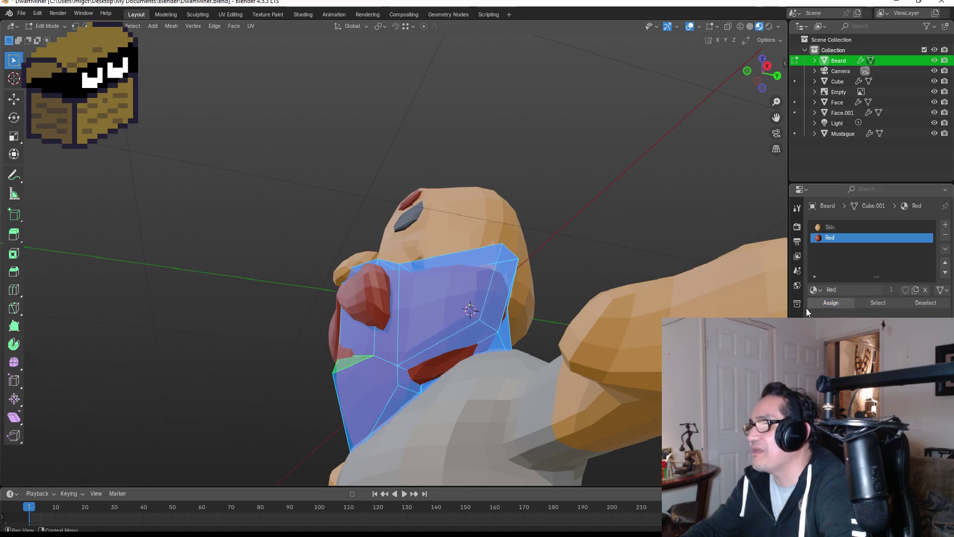
key("Tab")
Step: Return to the front view and reopen the Cube body mesh in Edit Mode
middle_click_drag(627, 245, 663, 247)
key("KP_1")
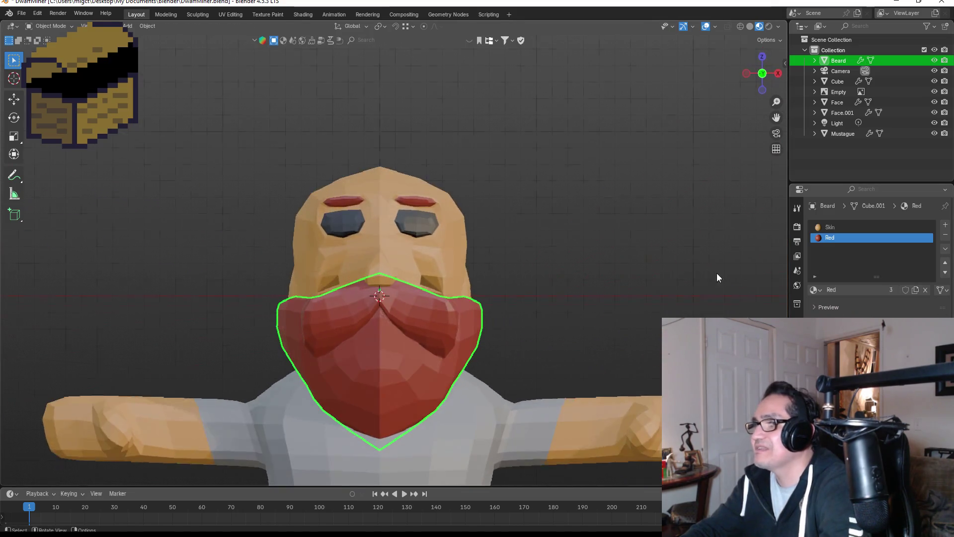
scroll(609, 287, "down", 2)
left_click(597, 399)
mouse_move(597, 399)
middle_mouse_down()
mouse_move(590, 392)
mouse_move(624, 379)
middle_mouse_up()
key("KP_1")
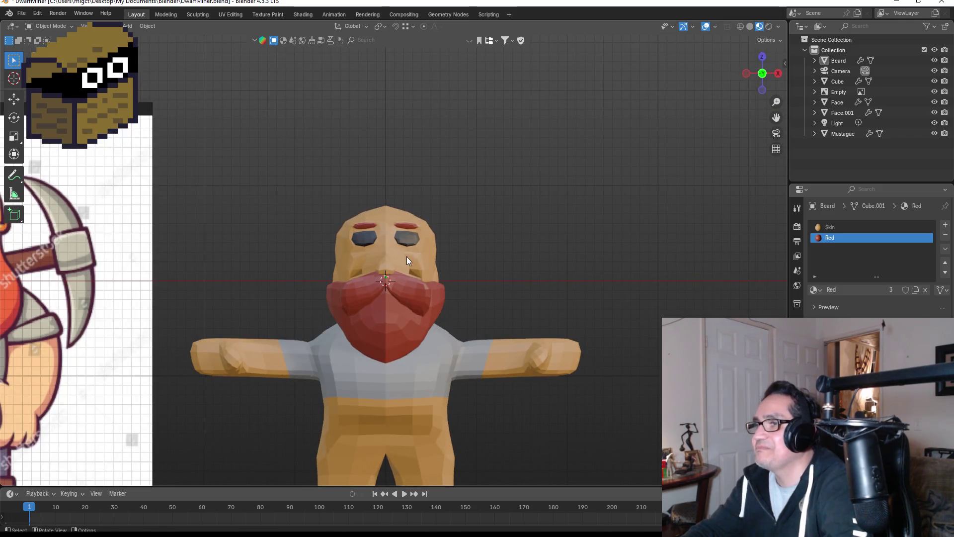
scroll(406, 257, "up", 3)
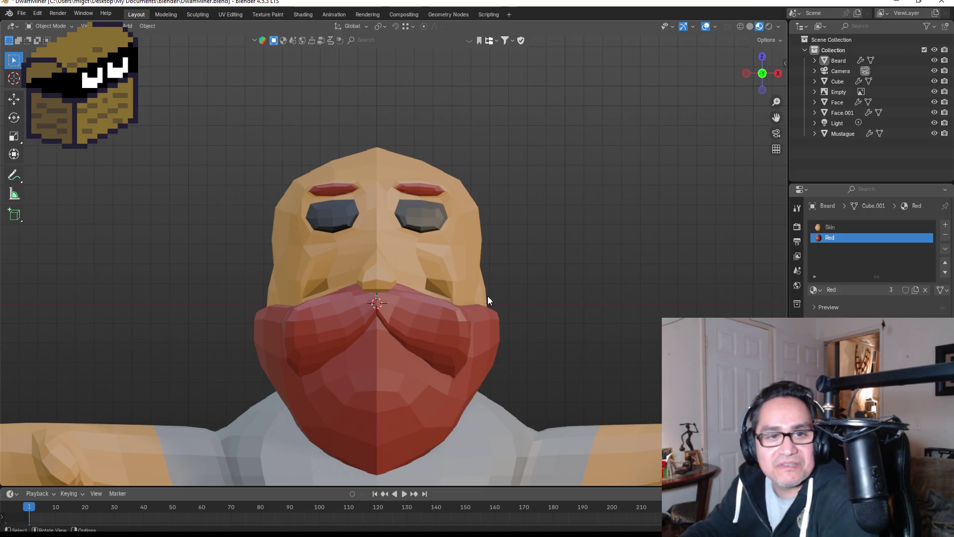
scroll(566, 293, "down", 6)
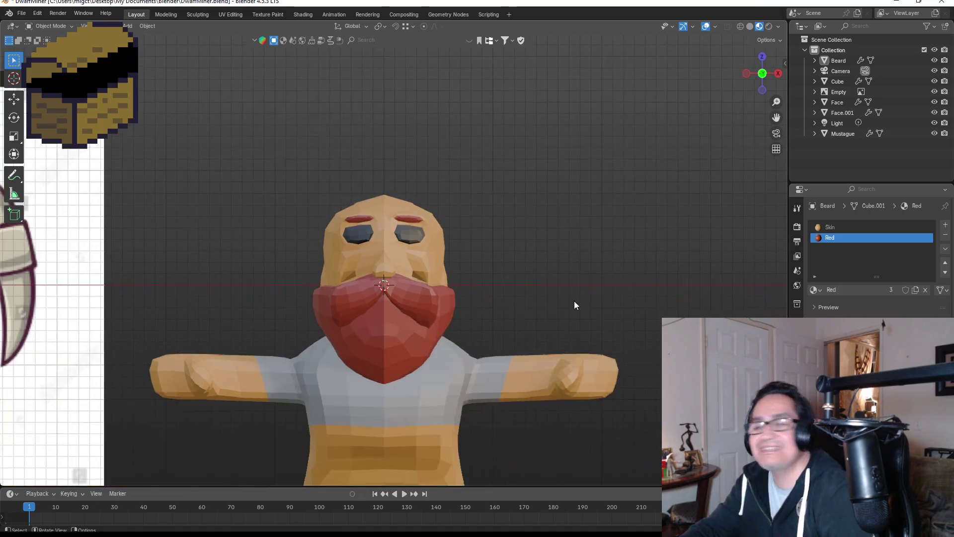
left_click(429, 368)
key("Tab")
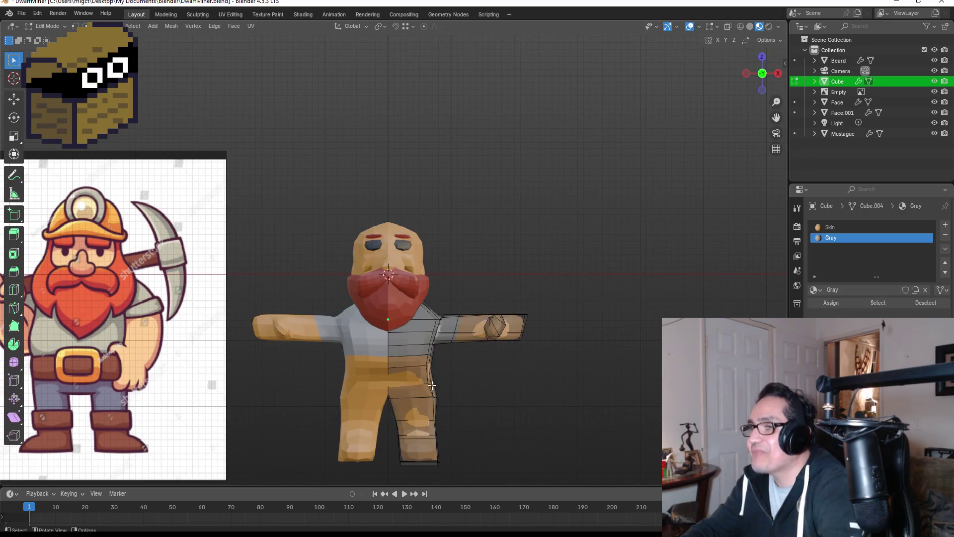
Step: Select the lower torso and waist-band faces on the front and right side
scroll(431, 380, "up", 2)
scroll(465, 424, "down", 1)
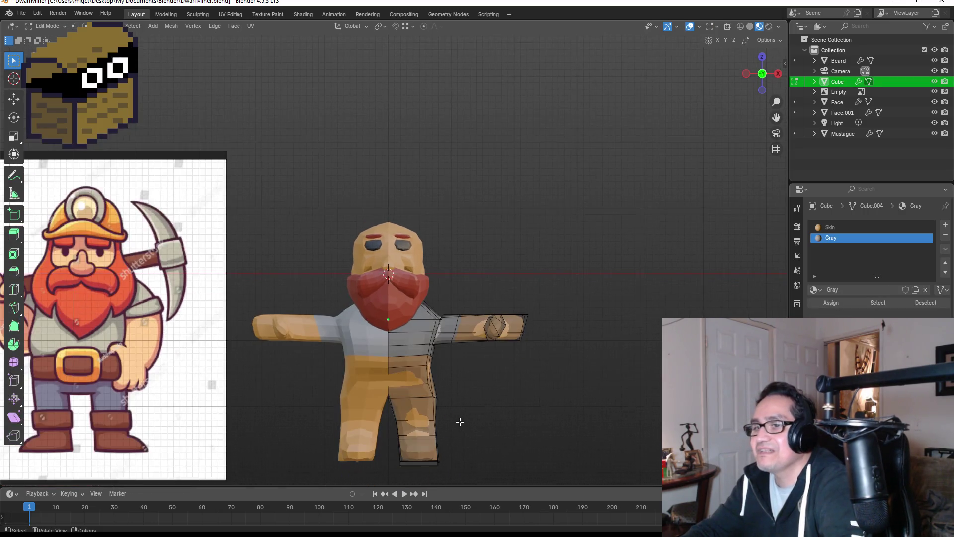
left_click(410, 376)
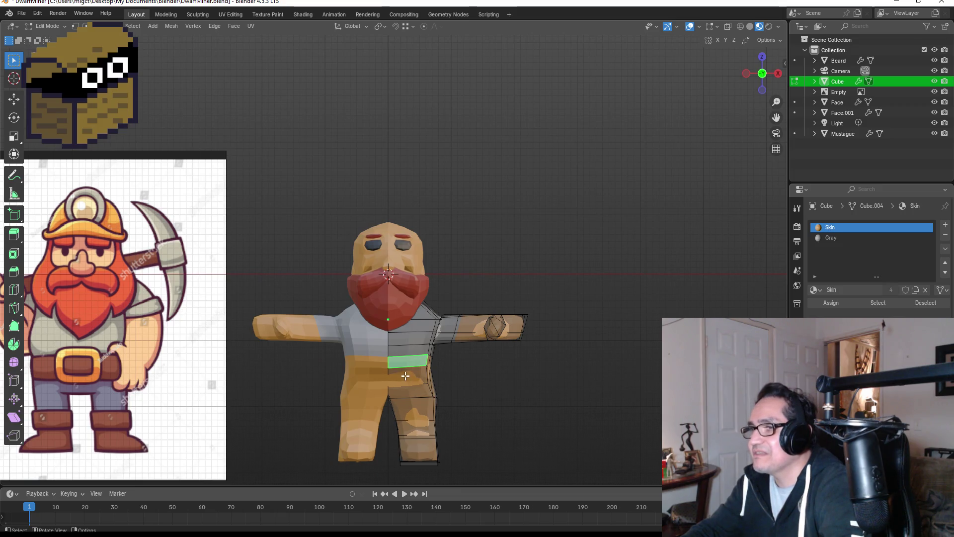
mouse_move(460, 378)
middle_mouse_down()
mouse_move(425, 353)
mouse_move(417, 360)
middle_mouse_up()
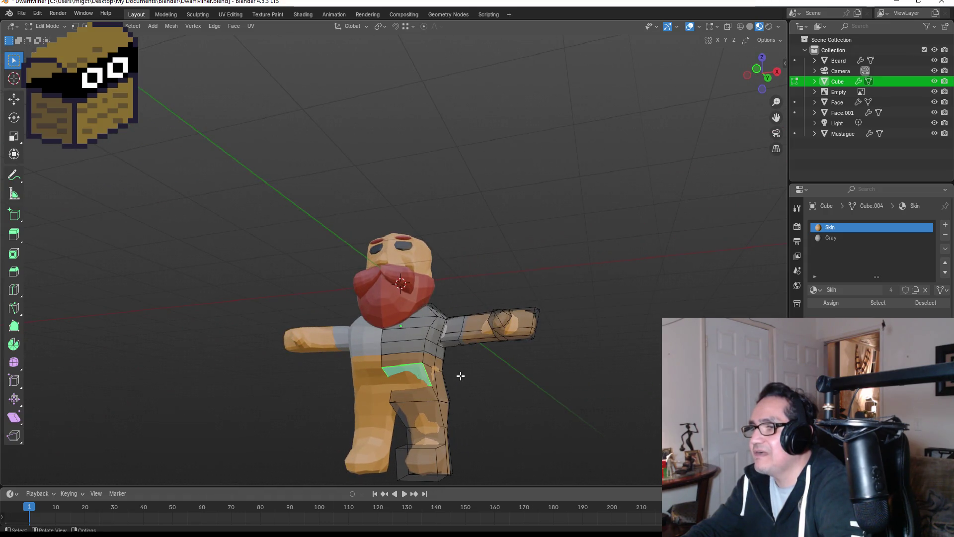
left_click(412, 360)
middle_click_drag(451, 379, 419, 370)
left_click(419, 370, "shift")
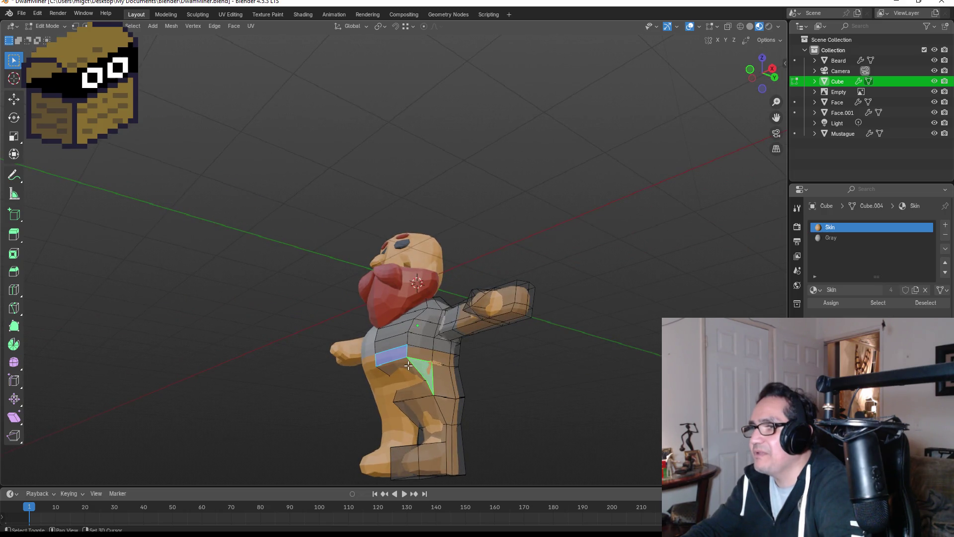
left_click(450, 370, "alt+shift")
left_click(462, 358, "alt+shift")
Step: Add the back torso faces, assign Gray, and return to Object Mode front view
mouse_move(468, 368)
middle_mouse_down()
mouse_move(491, 374)
mouse_move(395, 380)
middle_mouse_up()
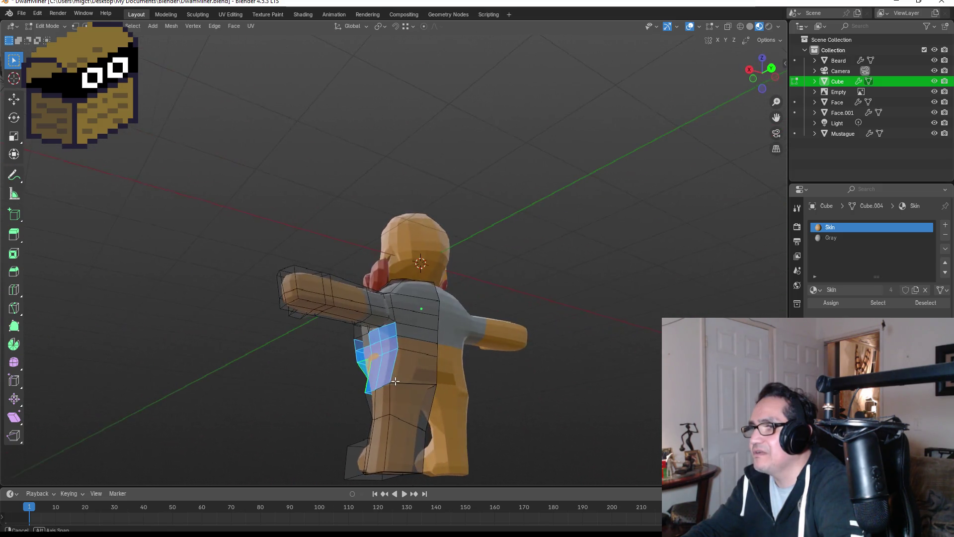
left_click(415, 338, "alt+shift")
left_click(418, 368, "alt+shift")
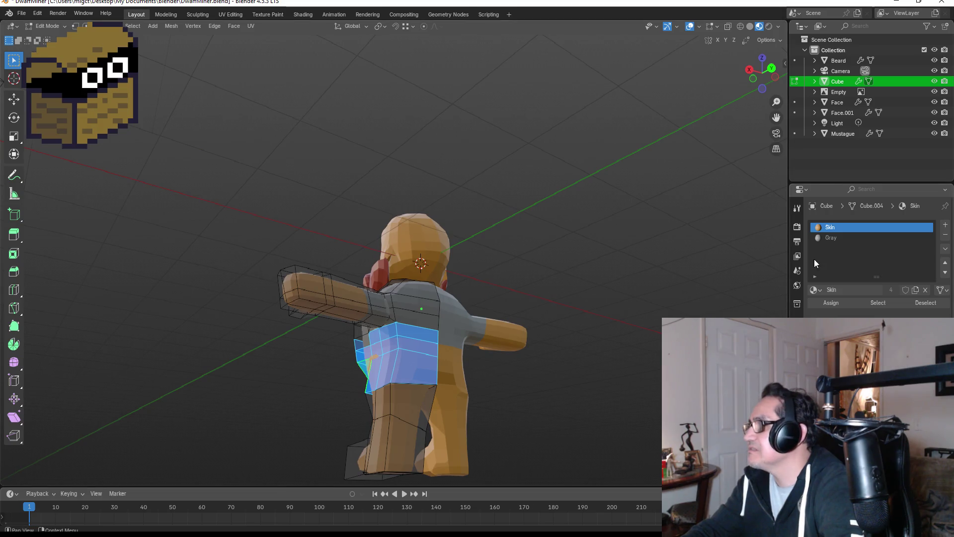
left_click(836, 238)
left_click(819, 305)
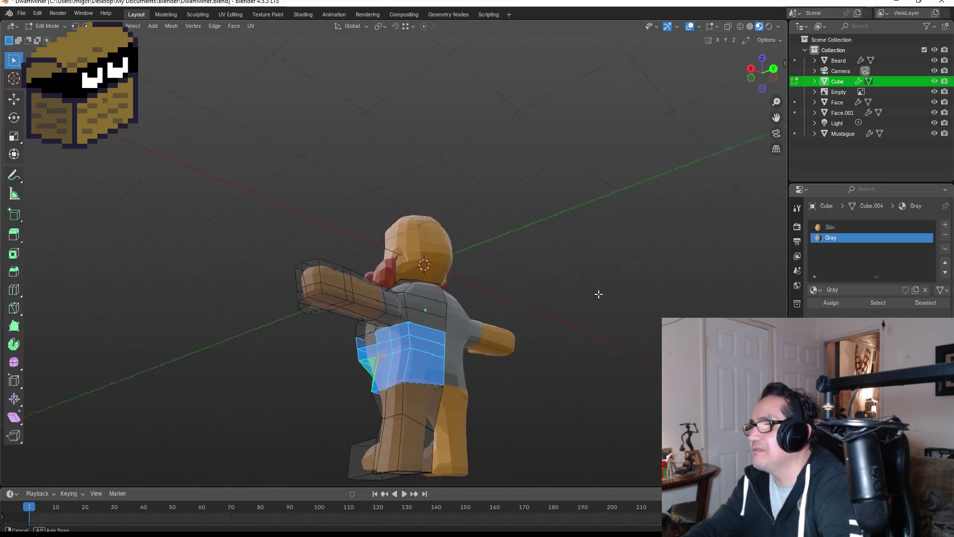
middle_click_drag(598, 294, 587, 358)
key("Tab")
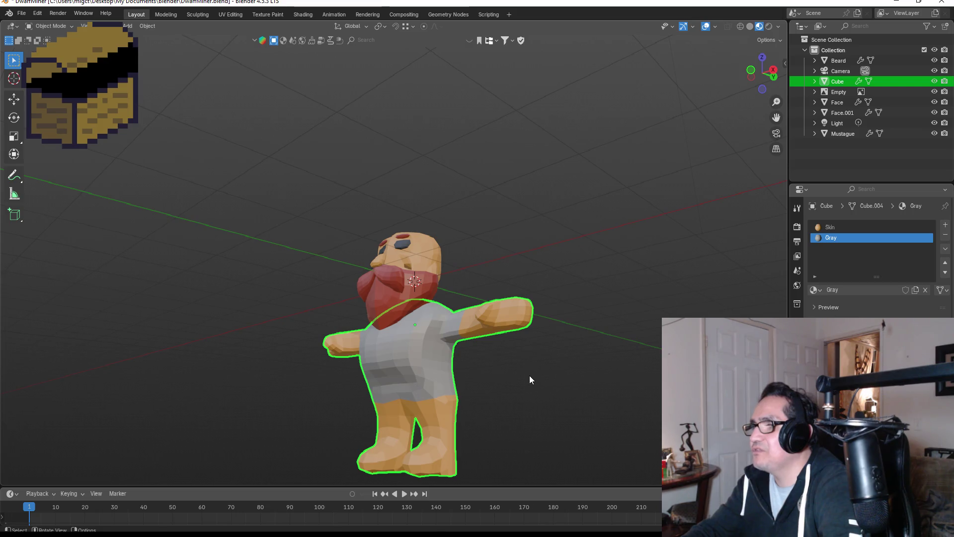
key("KP_1")
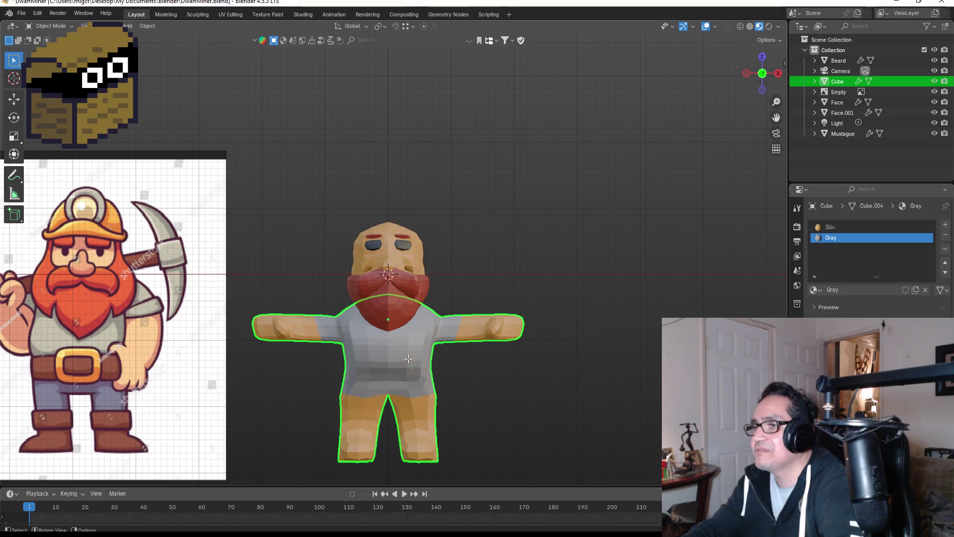
Step: Reopen the body mesh in Edit Mode and select torso faces just below the chest
key("Tab")
scroll(416, 389, "up", 2)
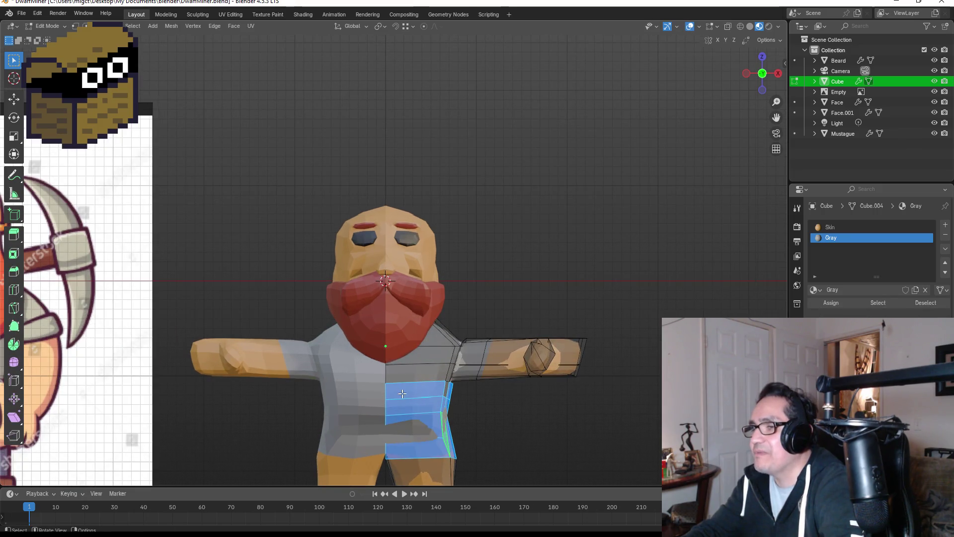
left_click(447, 416)
left_click(403, 388, "shift")
scroll(452, 401, "down", 2)
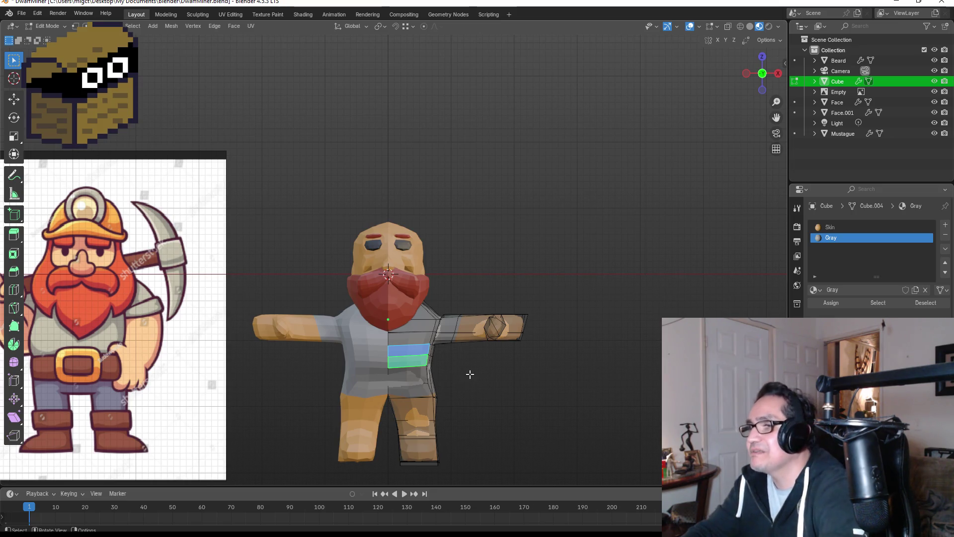
left_click(411, 375)
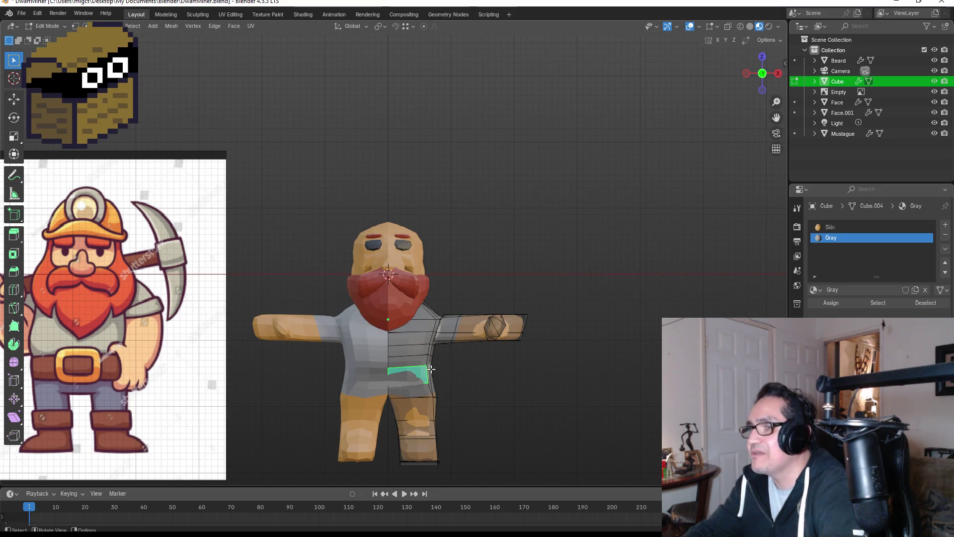
Step: Add a horizontal edge loop across the lower torso, then select the face strip beside it
key("ctrl+r")
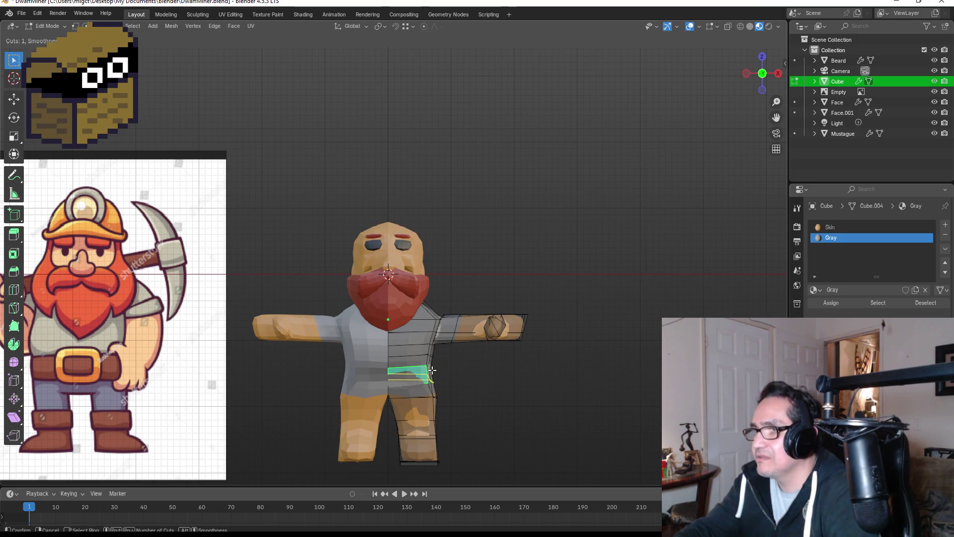
left_click(429, 370)
left_click(430, 372)
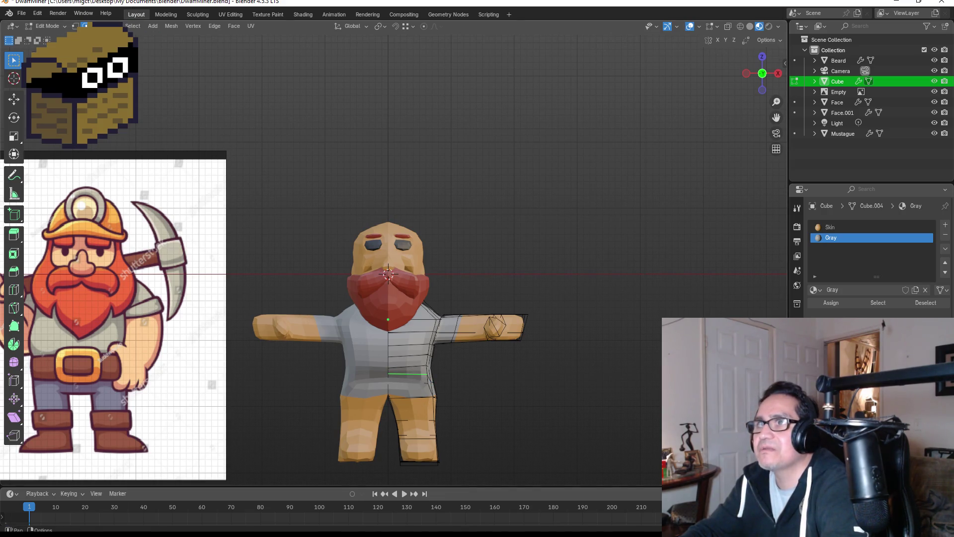
key("3")
left_click(409, 371, "shift")
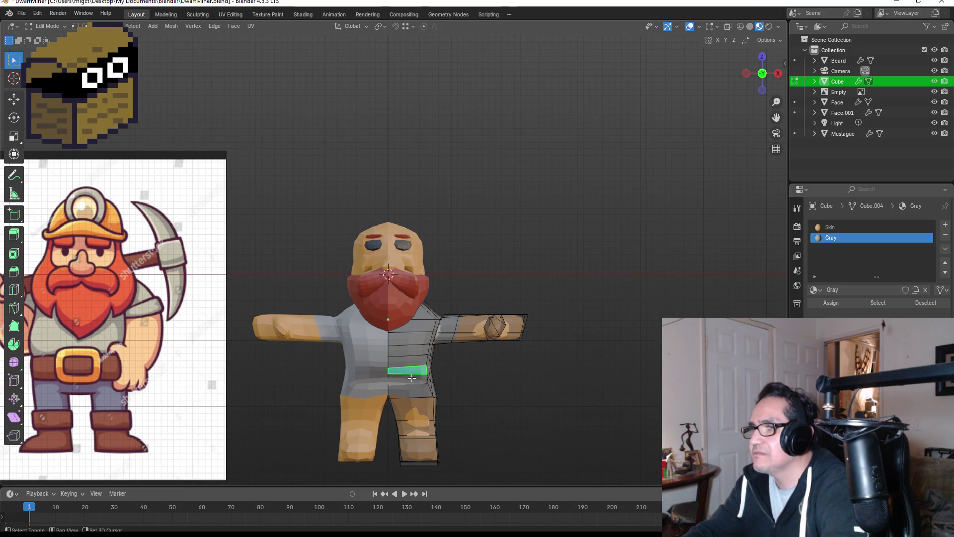
left_click(412, 377, "shift")
Step: Check the torso from below, switch to edge select and deselect everything
mouse_move(493, 362)
middle_mouse_down()
mouse_move(460, 353)
mouse_move(427, 405)
middle_mouse_up()
scroll(428, 405, "up", 2)
key("Tab")
key("Tab")
middle_click_drag(443, 445, 452, 398)
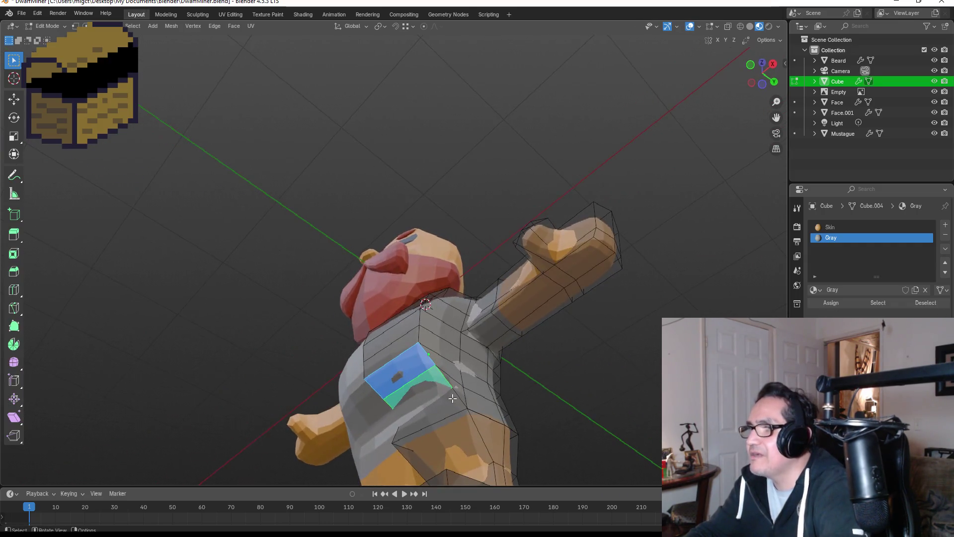
left_click(85, 26)
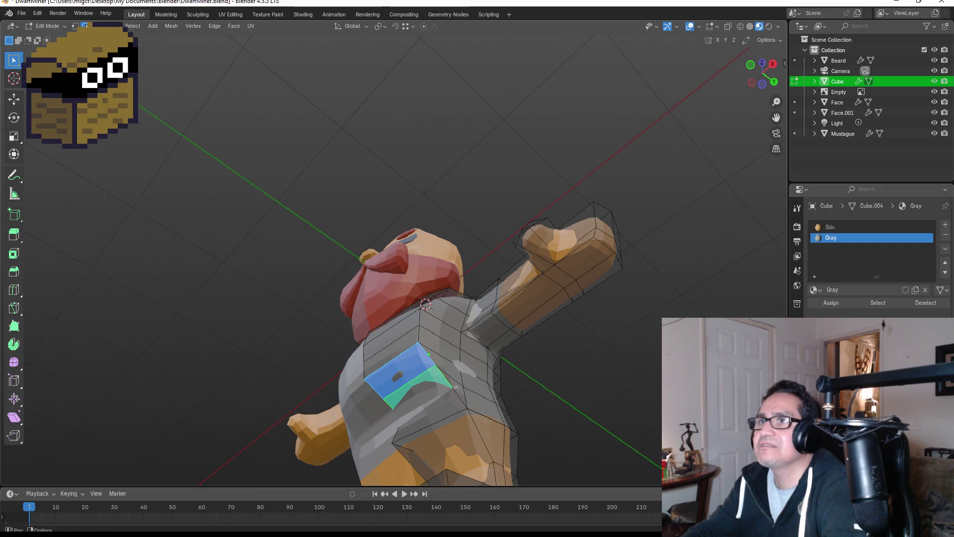
key("alt+a")
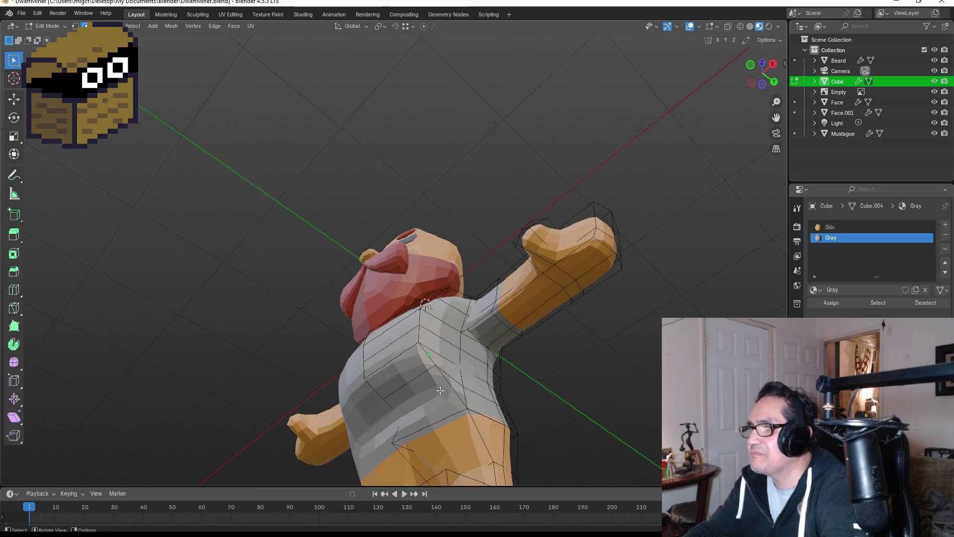
Step: Move the torso edge at the shirt hem slightly left with G and confirm
mouse_move(439, 392)
left_mouse_down()
mouse_move(407, 395)
mouse_move(400, 379)
mouse_move(415, 398)
mouse_move(400, 398)
mouse_move(409, 396)
left_mouse_up()
key("g")
left_click(408, 374)
key("KP_1")
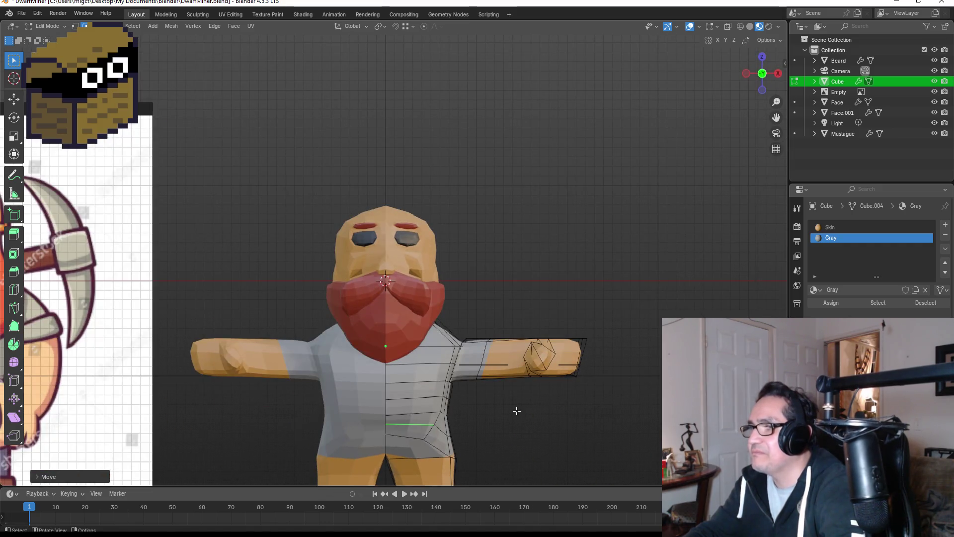
Step: Inspect the reshaped shirt bottom outside Edit Mode from angled and straight front views
key("Tab")
key("Tab")
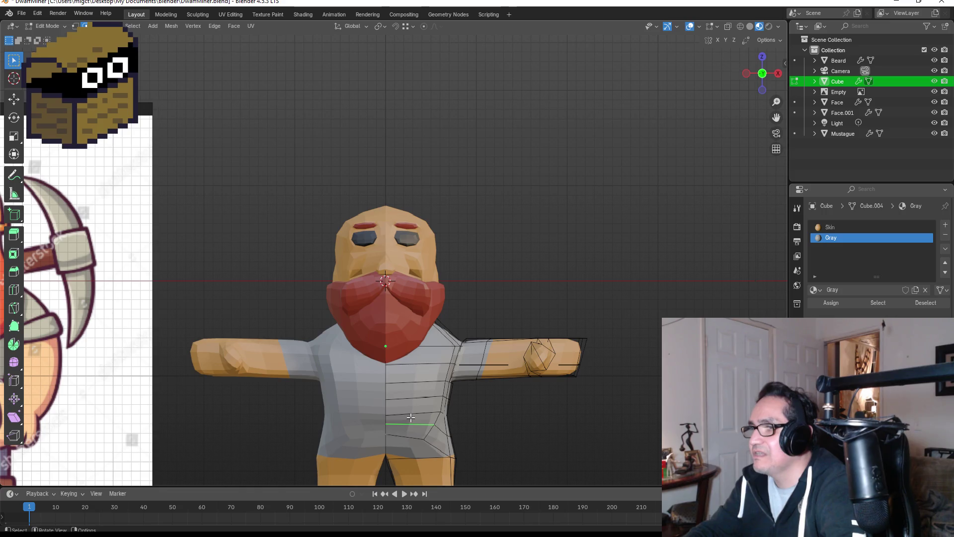
mouse_move(486, 431)
middle_mouse_down()
mouse_move(419, 408)
mouse_move(397, 431)
middle_mouse_up()
mouse_move(503, 431)
middle_mouse_down()
mouse_move(473, 422)
mouse_move(612, 434)
middle_mouse_up()
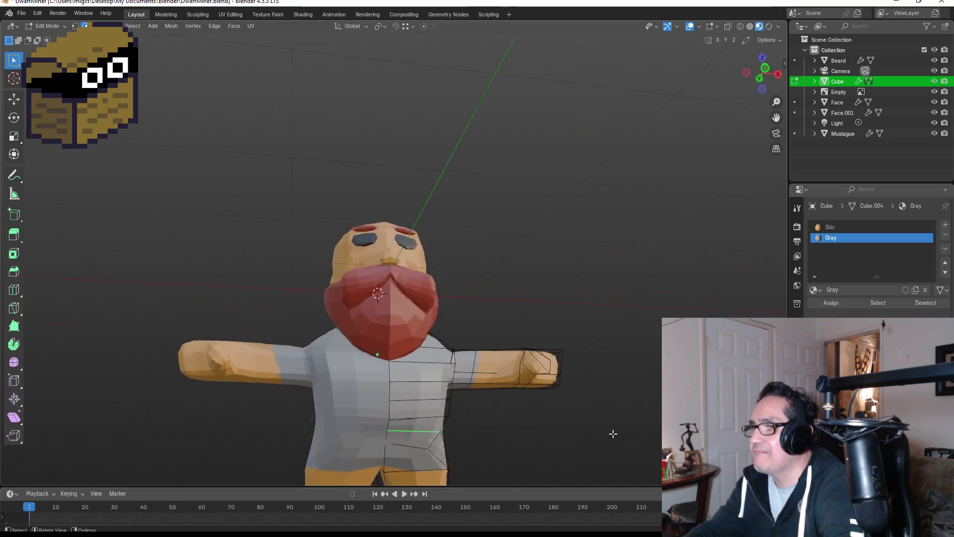
key("KP_1")
scroll(539, 425, "down", 3)
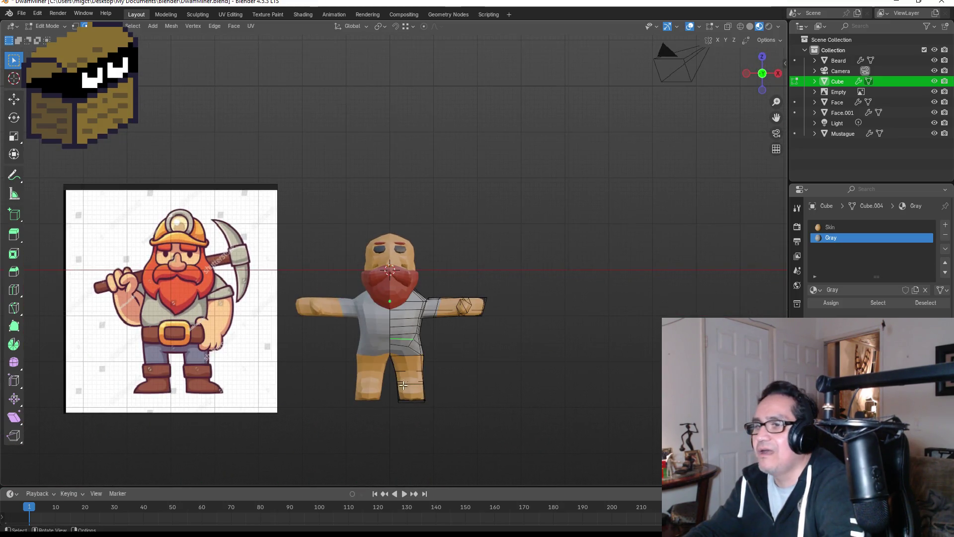
scroll(410, 388, "up", 1)
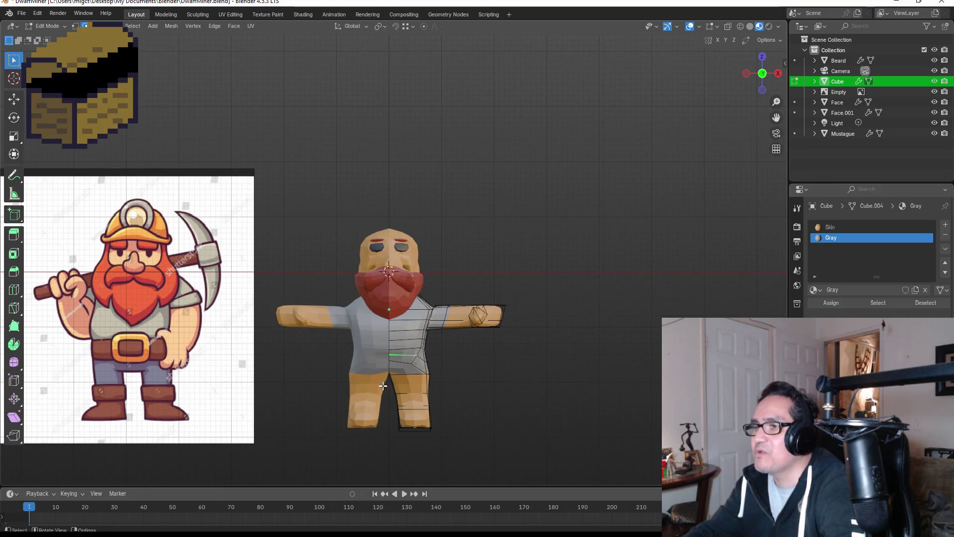
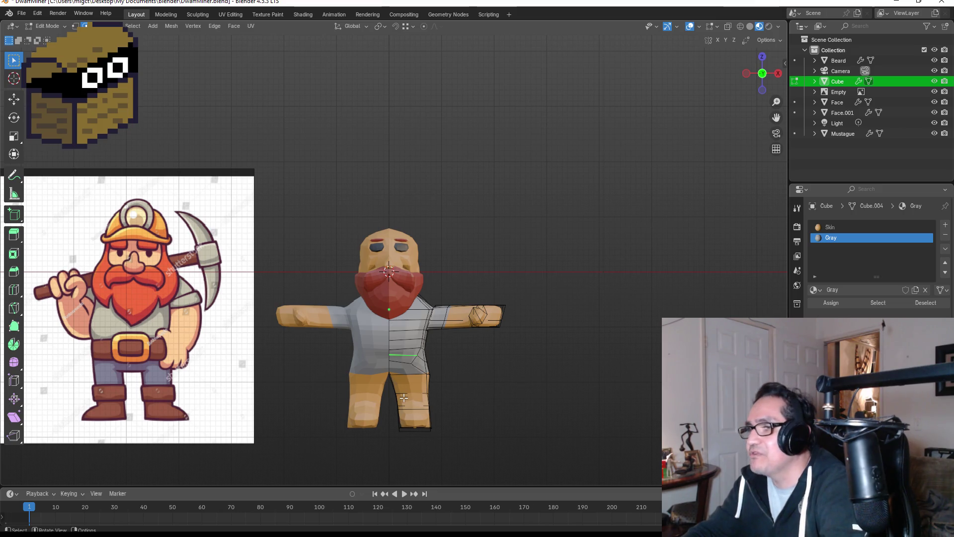
Step: Select every face of the right leg, adding the back thigh, shin and foot faces
left_click(392, 366)
mouse_move(452, 387)
middle_mouse_down()
mouse_move(470, 374)
mouse_move(437, 390)
middle_mouse_up()
key("KP_1")
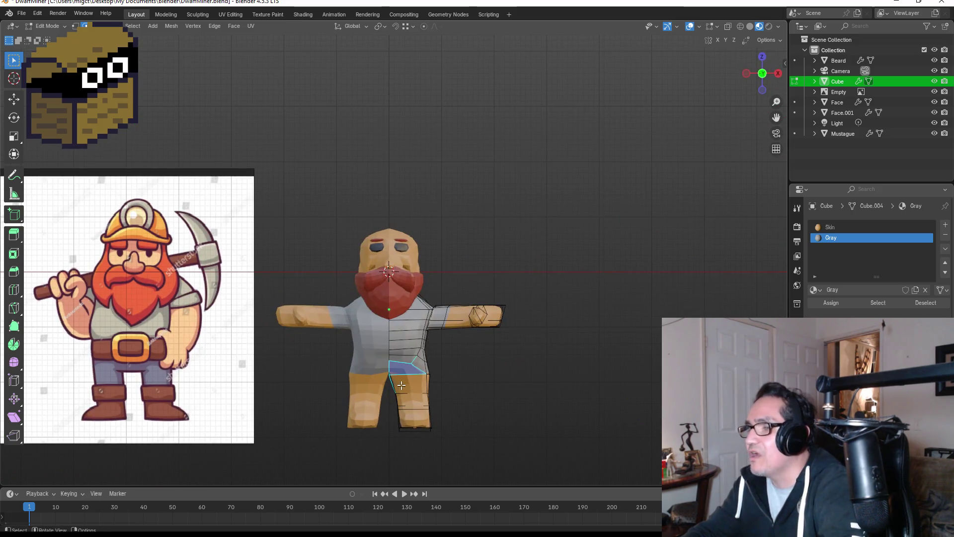
key("ctrl+z")
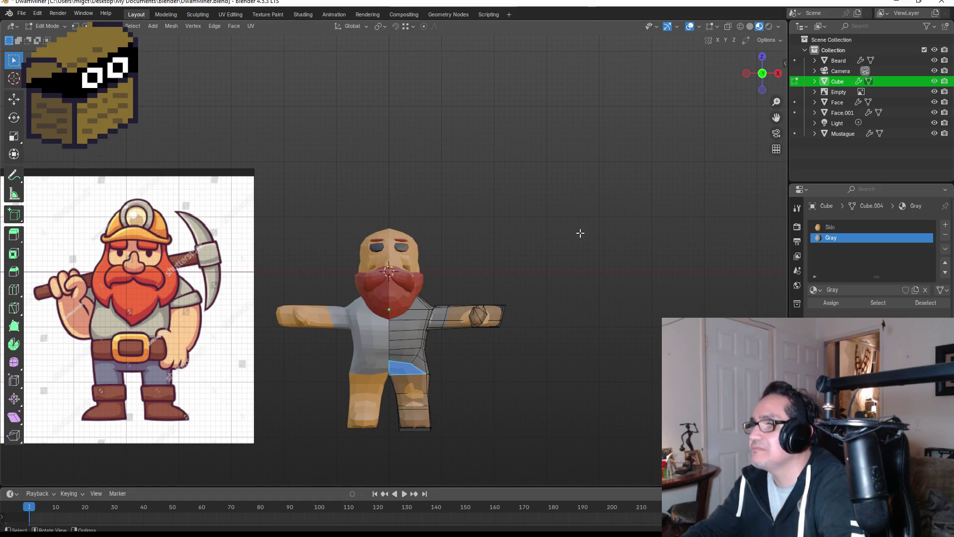
mouse_move(388, 380)
left_mouse_down()
mouse_move(410, 417)
mouse_move(451, 435)
left_mouse_up()
mouse_move(450, 436)
middle_mouse_down()
mouse_move(538, 392)
mouse_move(451, 368)
mouse_move(382, 375)
middle_mouse_up()
left_click(389, 367, "shift")
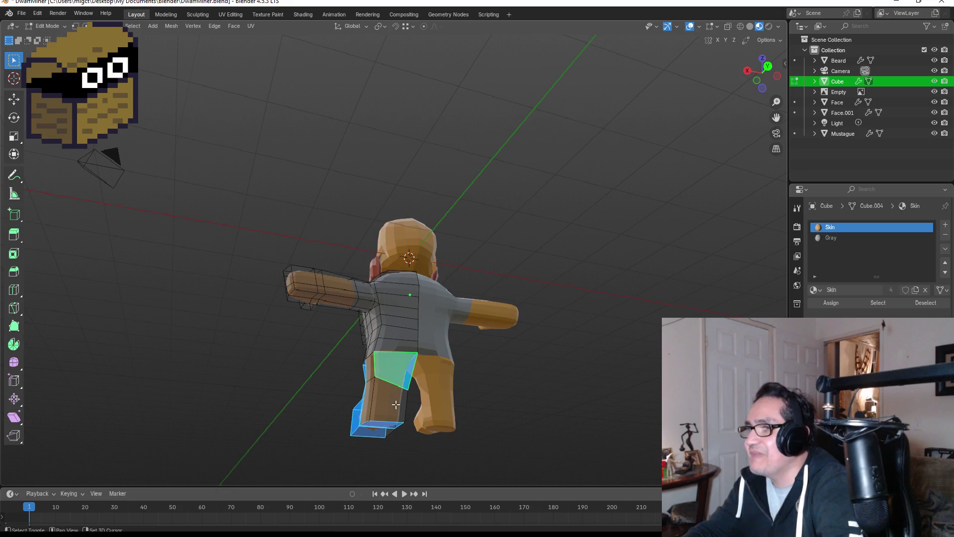
left_click(374, 410, "shift")
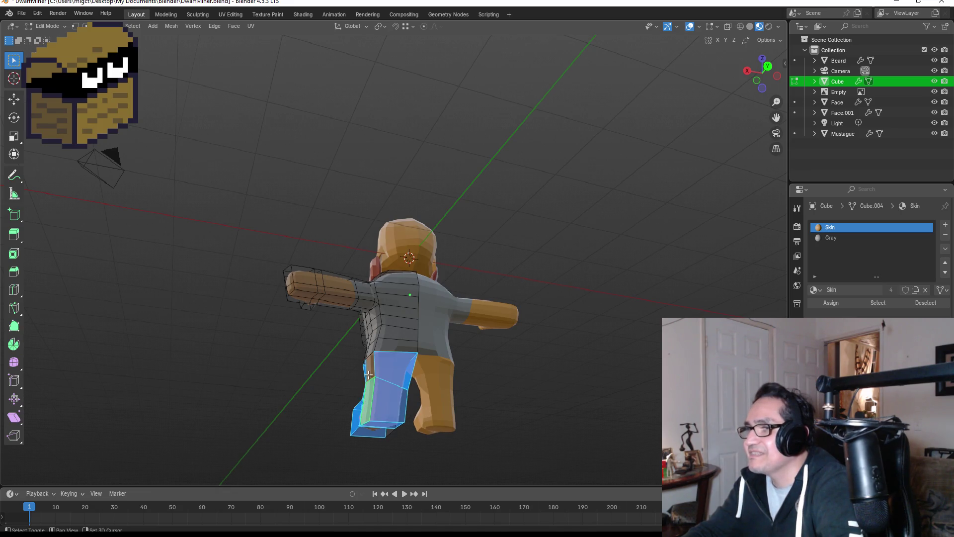
mouse_move(387, 372)
middle_mouse_down()
mouse_move(447, 385)
mouse_move(395, 412)
mouse_move(437, 399)
mouse_move(409, 395)
mouse_move(437, 390)
mouse_move(502, 405)
middle_mouse_up()
left_click(362, 406, "shift")
left_click(394, 411, "shift")
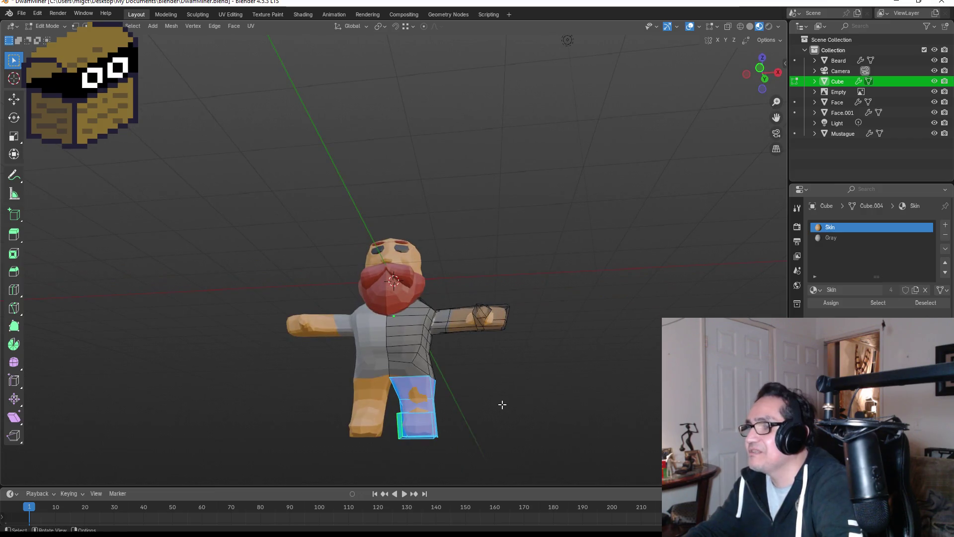
Step: Add a new material slot holding a new material named BlueJean
left_click(946, 226)
left_click(878, 291)
double_click(851, 247)
type("BlueJean")
key("Return")
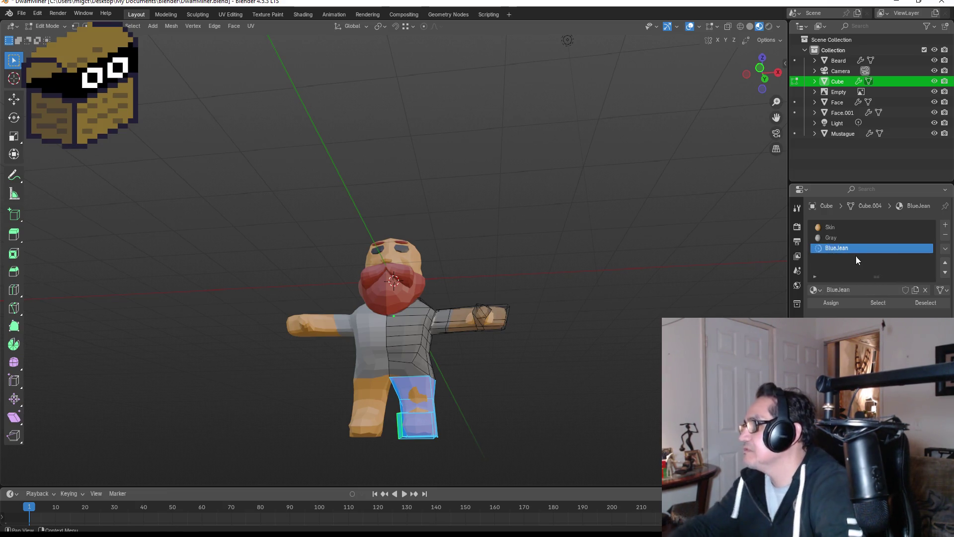
Step: Colour BlueJean dark blue, assign it to the leg faces, then select a grey waist face
left_click(851, 248)
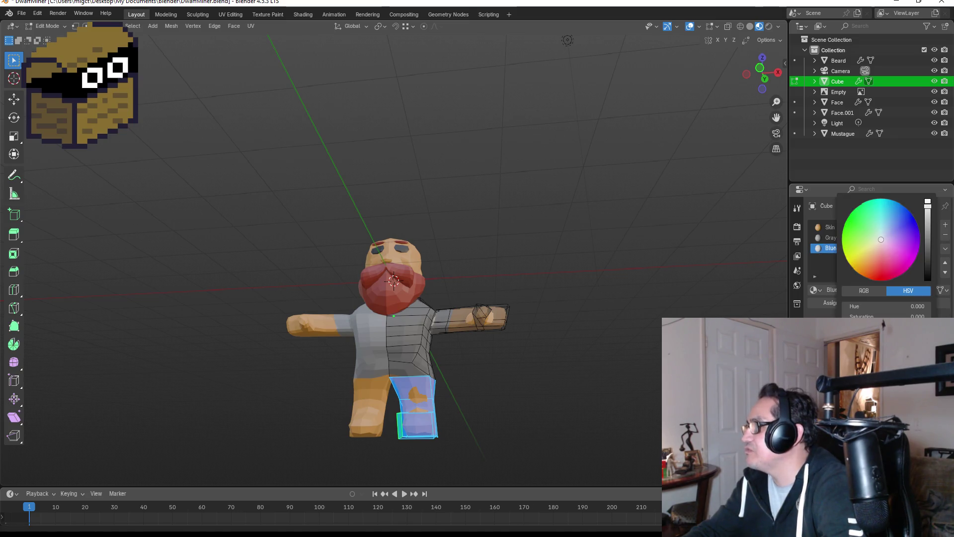
left_click(909, 219)
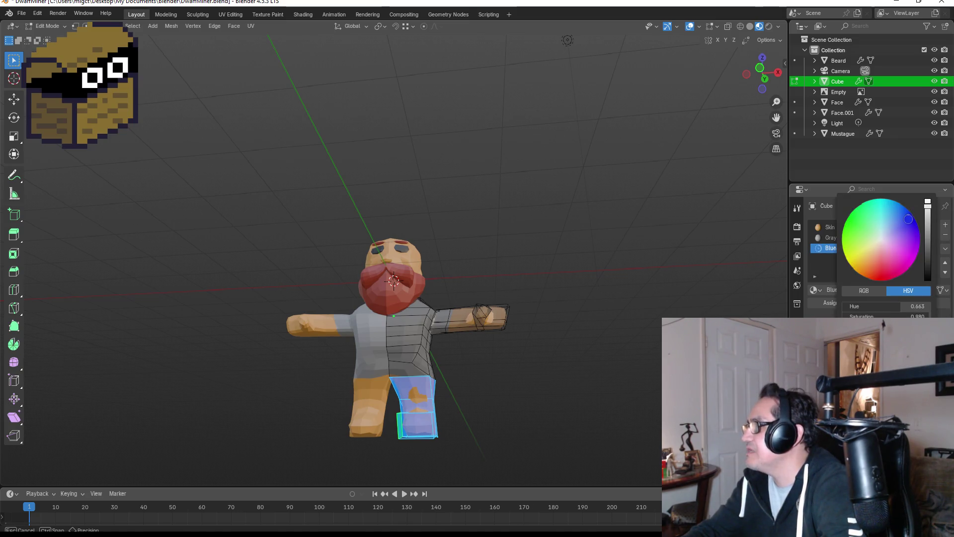
left_click_drag(929, 215, 928, 215)
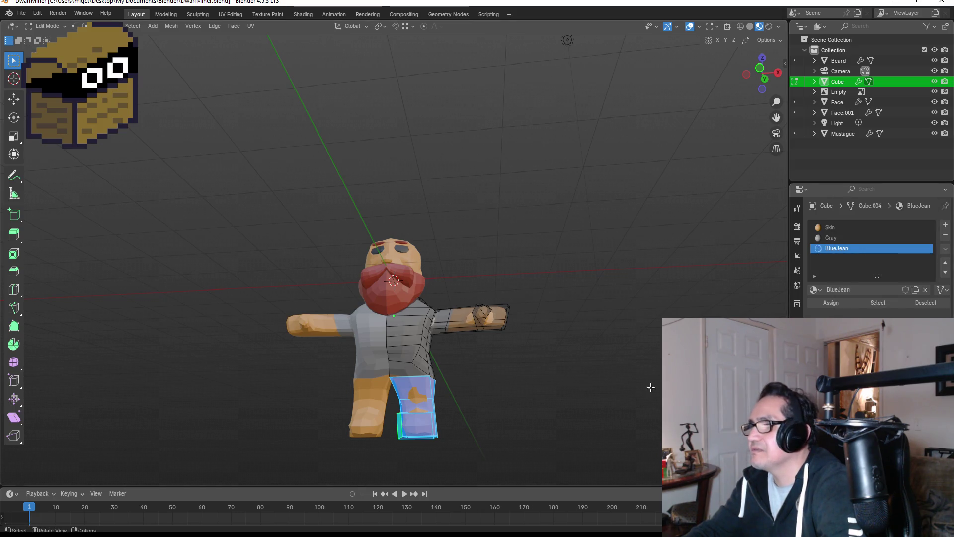
left_click(834, 304)
key("KP_1")
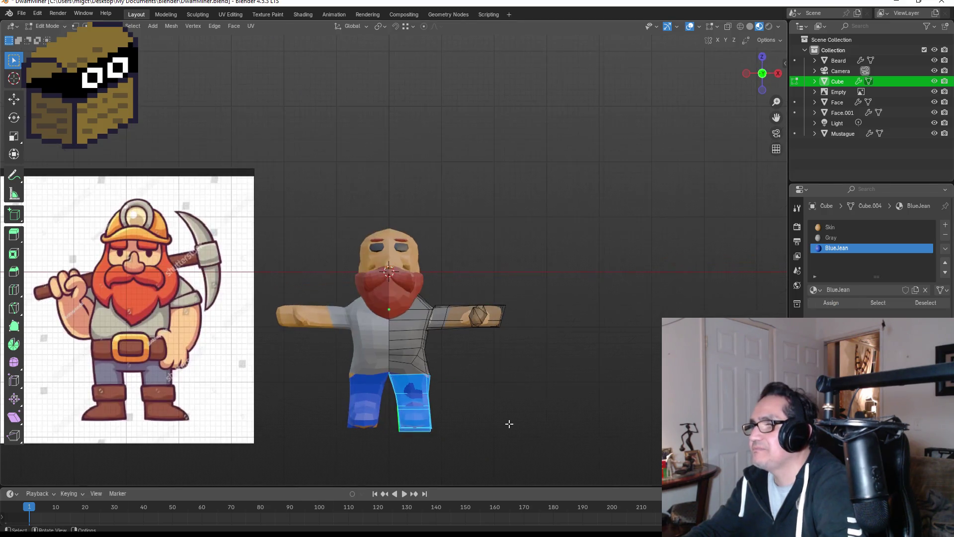
mouse_move(511, 400)
middle_mouse_down()
mouse_move(416, 367)
mouse_move(431, 377)
middle_mouse_up()
left_click(430, 374)
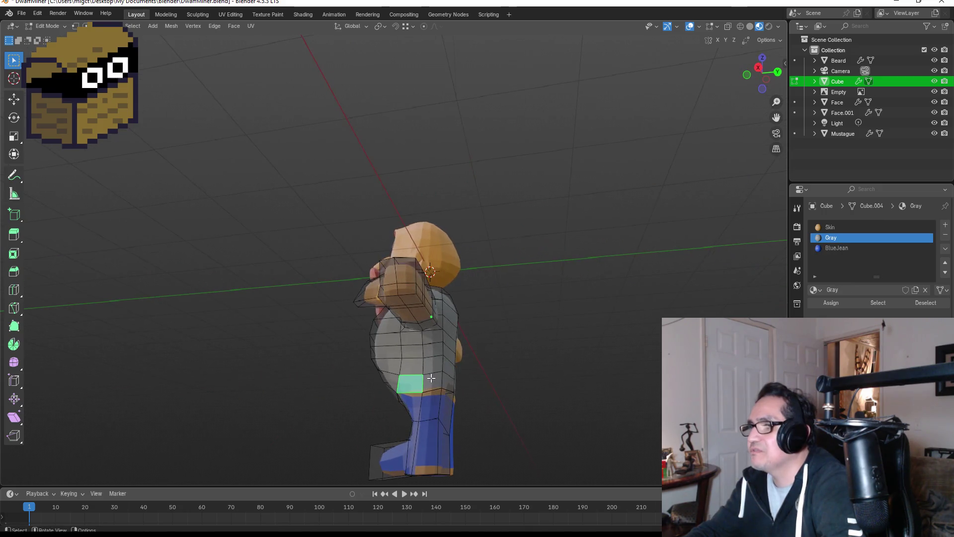
Step: Select the back waist and upper-leg faces and assign BlueJean to them
left_click(429, 391, "shift")
scroll(445, 415, "up", 2)
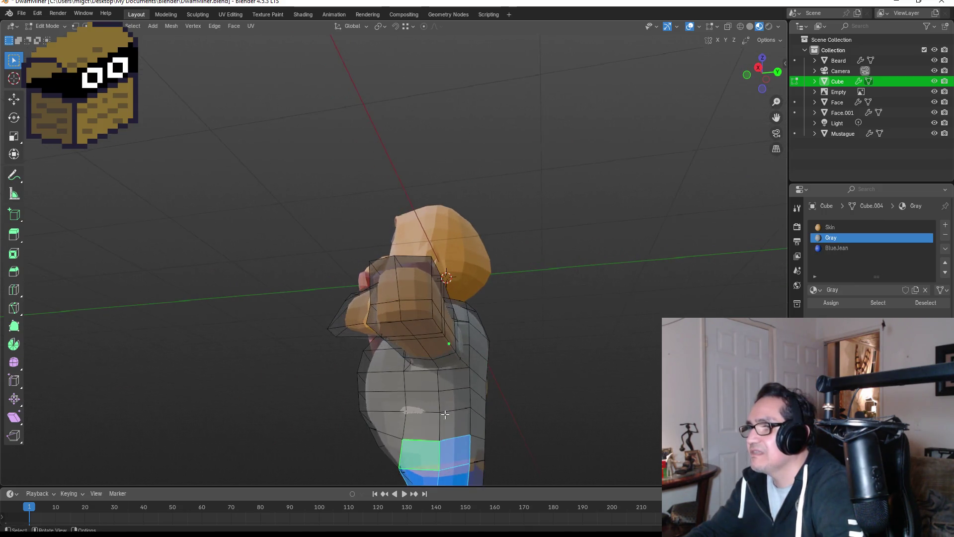
middle_click_drag(478, 441, 422, 427)
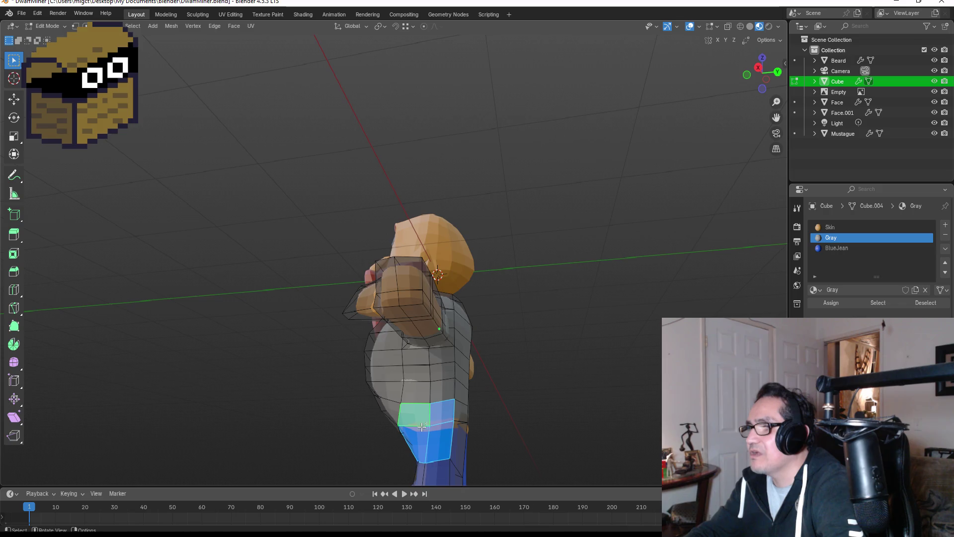
left_click(448, 451)
mouse_move(476, 446)
middle_mouse_down()
mouse_move(496, 426)
mouse_move(419, 425)
middle_mouse_up()
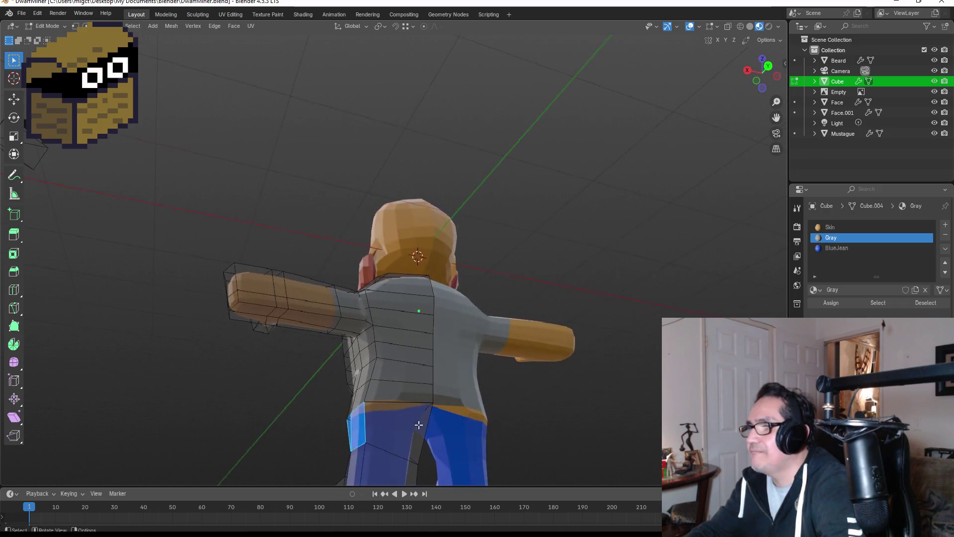
left_click_drag(376, 403, 396, 416)
middle_click_drag(505, 417, 478, 415)
left_click(833, 250)
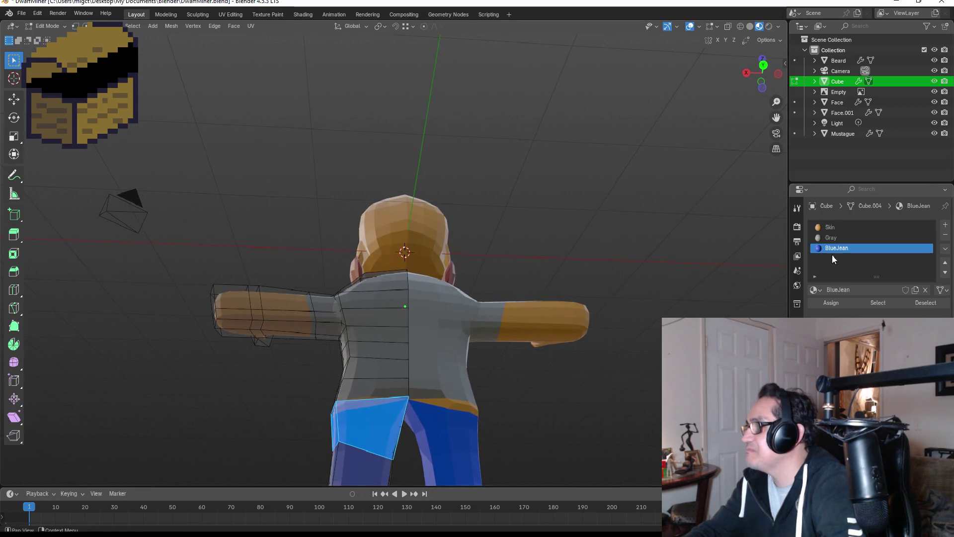
left_click(590, 394)
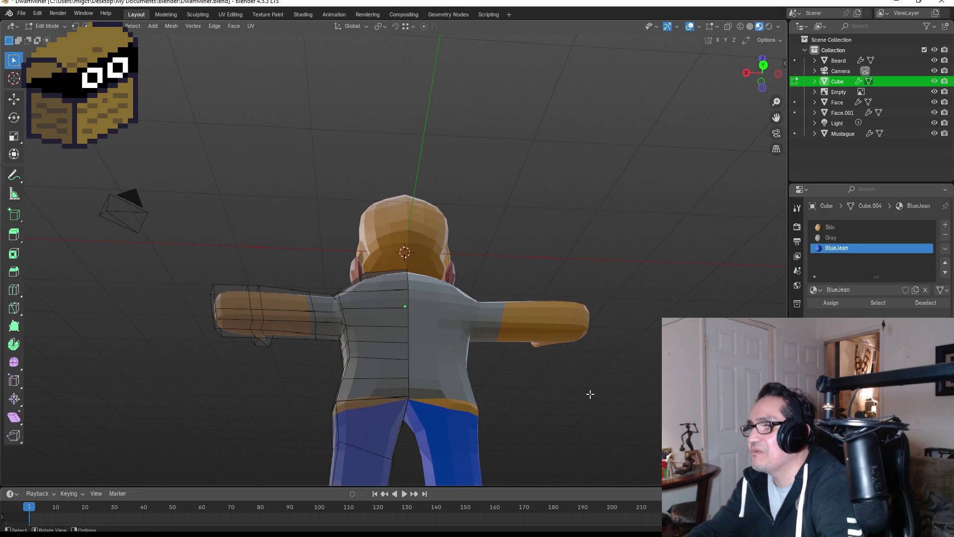
left_click_drag(336, 388, 377, 430)
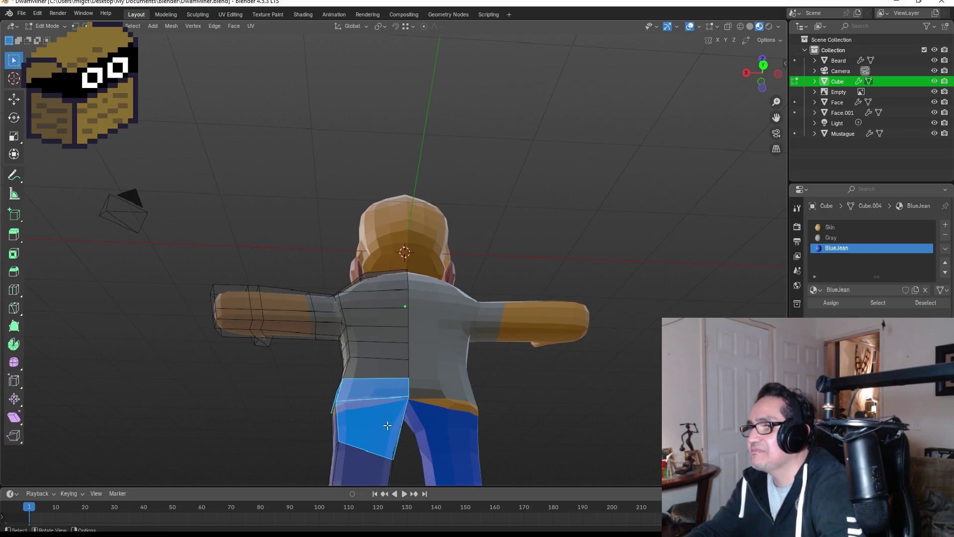
left_click(830, 304)
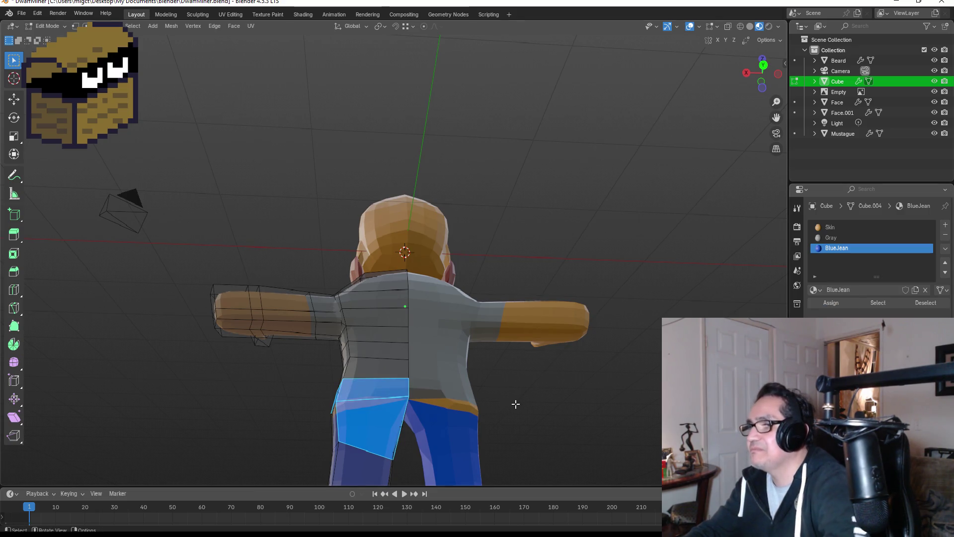
Step: Select the narrow and triangular faces at the side of the hip
middle_click_drag(516, 401, 550, 386)
left_click(396, 386)
mouse_move(403, 385)
middle_mouse_down()
mouse_move(423, 388)
mouse_move(381, 379)
mouse_move(403, 376)
mouse_move(528, 419)
mouse_move(547, 389)
mouse_move(457, 360)
middle_mouse_up()
left_click(400, 380, "shift")
left_click(419, 388)
left_click(471, 361)
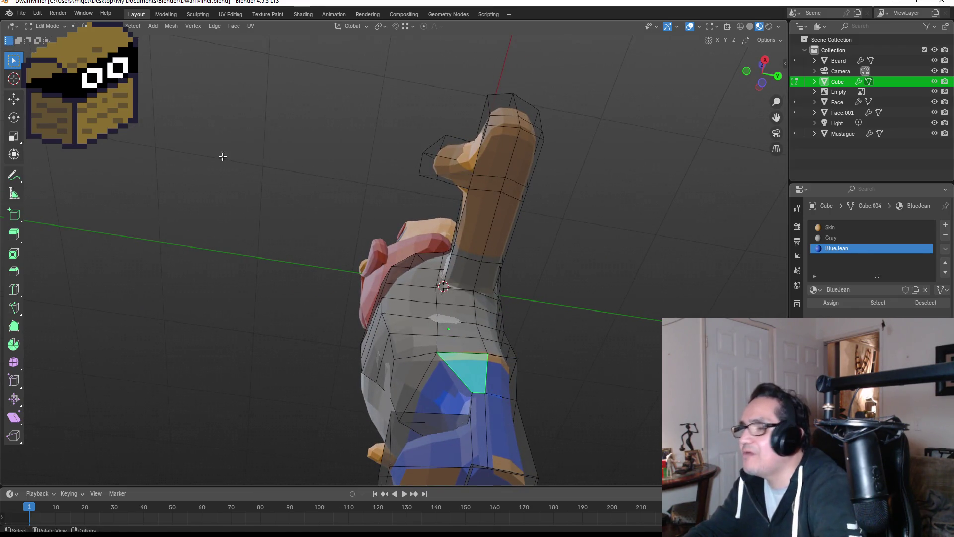
Step: In vertex select, pick the waistline vertices and assign BlueJean to them
left_click(75, 26)
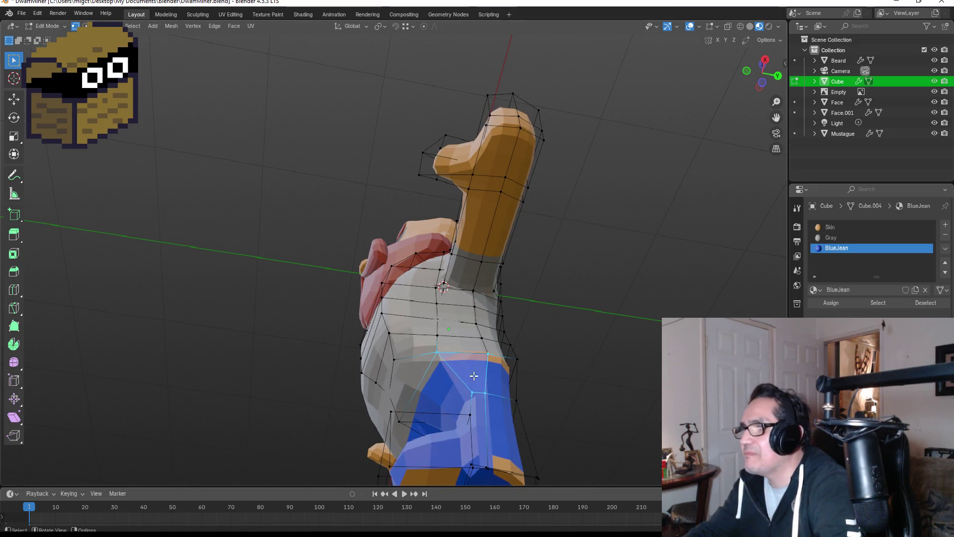
left_click_drag(429, 351, 526, 408)
middle_click_drag(571, 404, 467, 397)
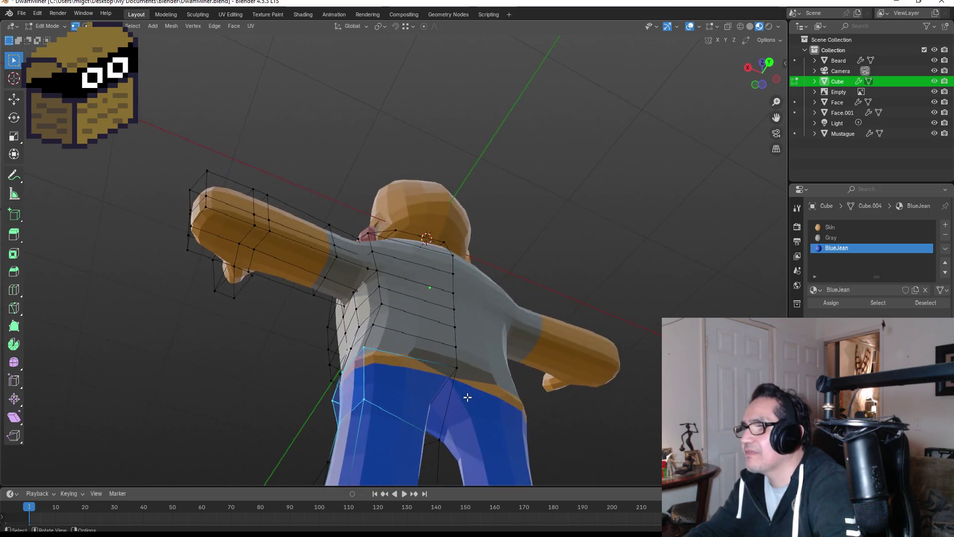
left_click_drag(417, 355, 463, 391, "shift")
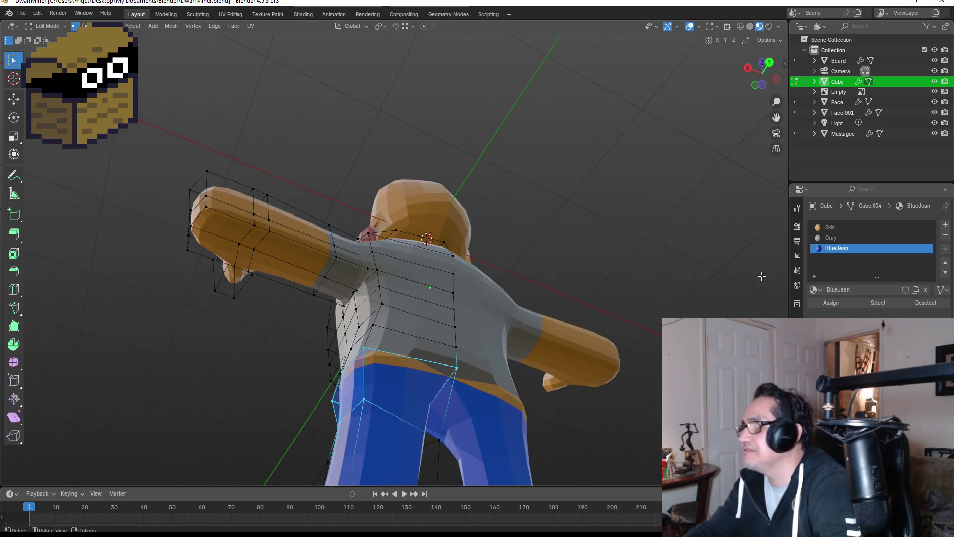
left_click(831, 302)
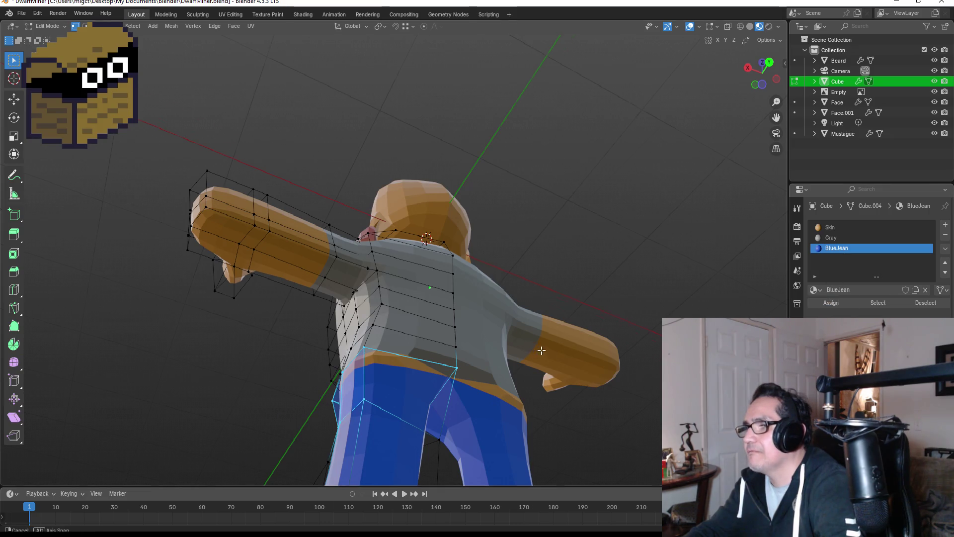
key("KP_1")
scroll(526, 447, "down", 4)
scroll(447, 386, "up", 2)
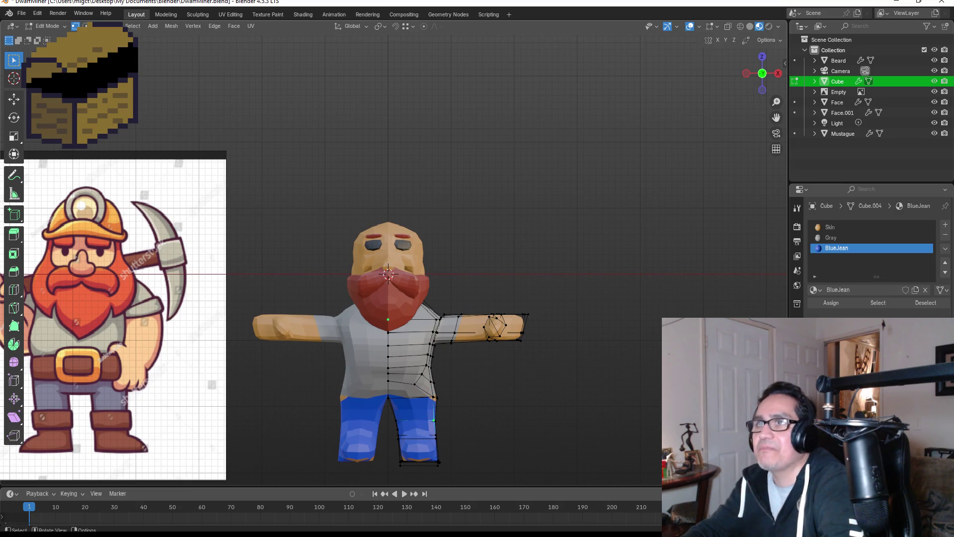
Step: Clear the selection, then select the boot's foot faces from below, growing the selection
left_click(274, 119)
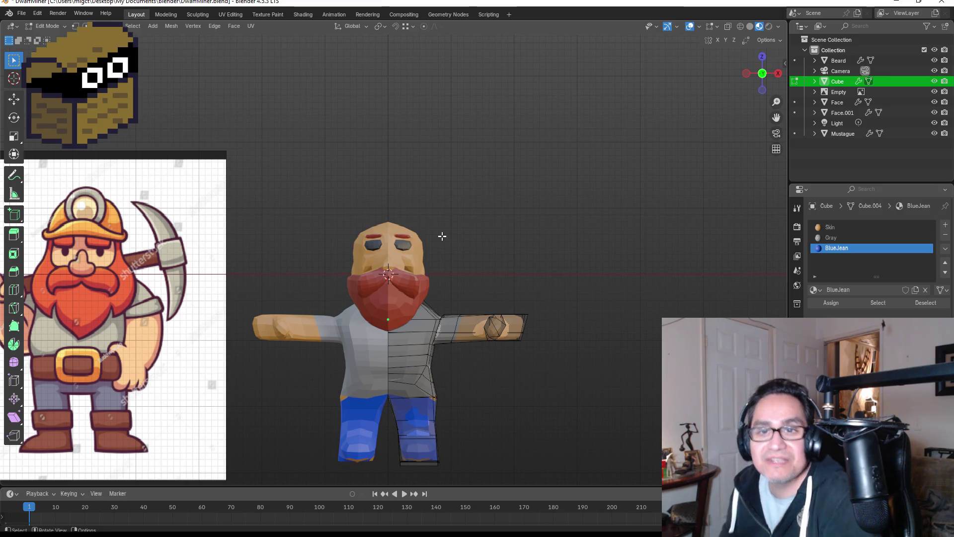
mouse_move(466, 411)
middle_mouse_down()
mouse_move(461, 377)
mouse_move(470, 424)
mouse_move(457, 334)
middle_mouse_up()
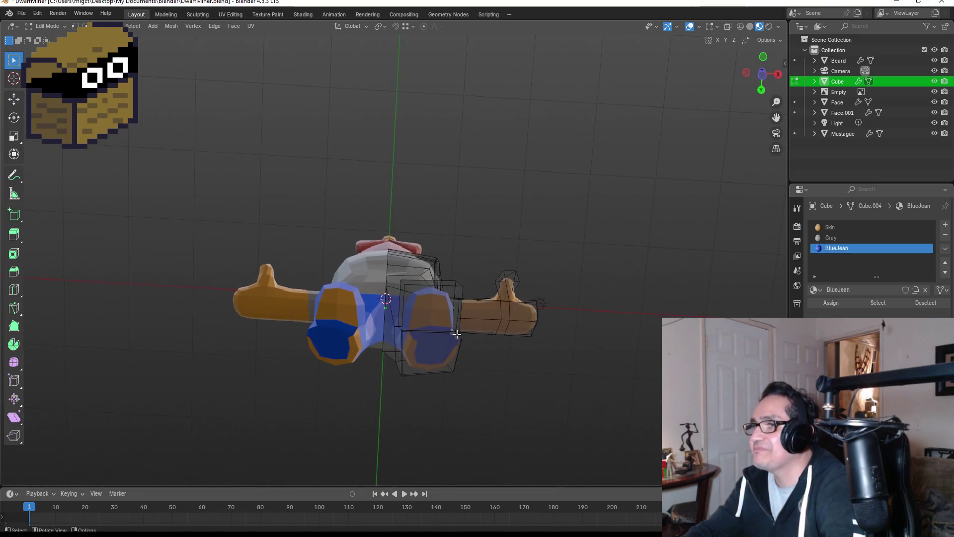
left_click(422, 304)
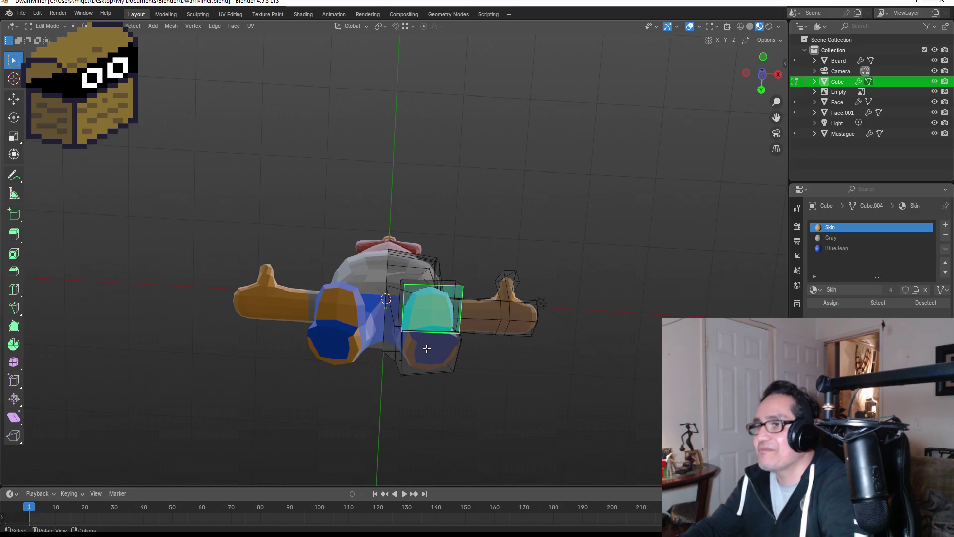
key("ctrl+KP_Add")
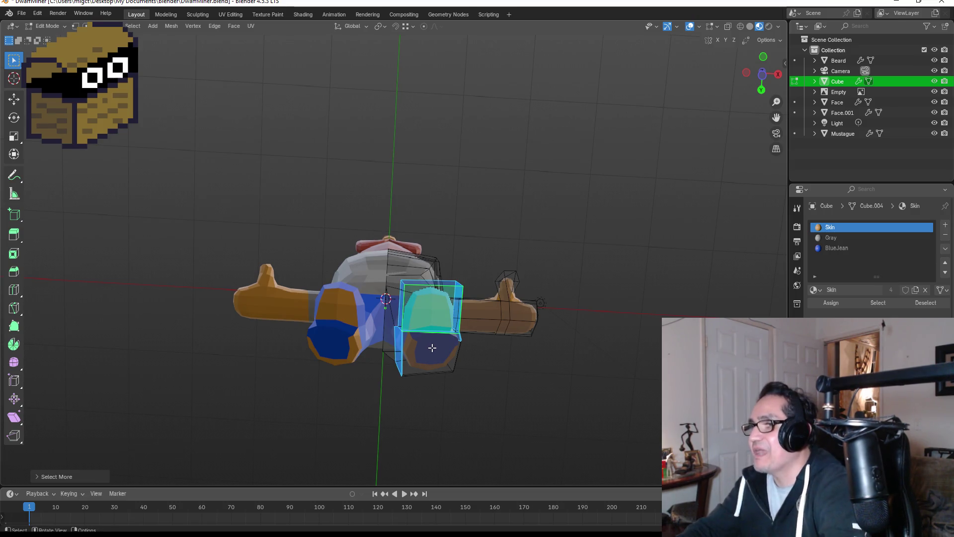
left_click(434, 347, "shift")
mouse_move(545, 309)
middle_mouse_down()
mouse_move(468, 387)
mouse_move(496, 416)
mouse_move(497, 446)
mouse_move(399, 407)
mouse_move(422, 402)
mouse_move(392, 398)
mouse_move(550, 426)
middle_mouse_up()
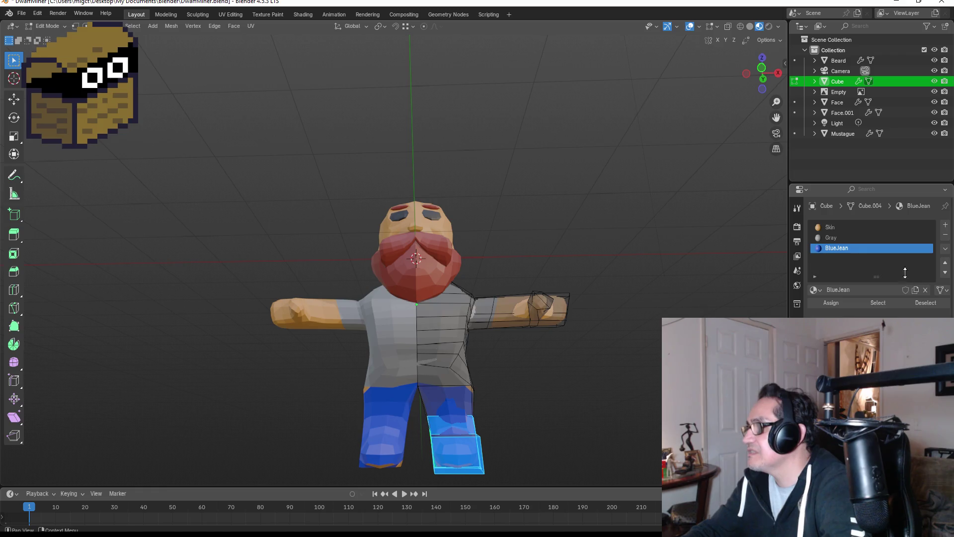
Step: Add another material slot with a new material named Brown
left_click(945, 225)
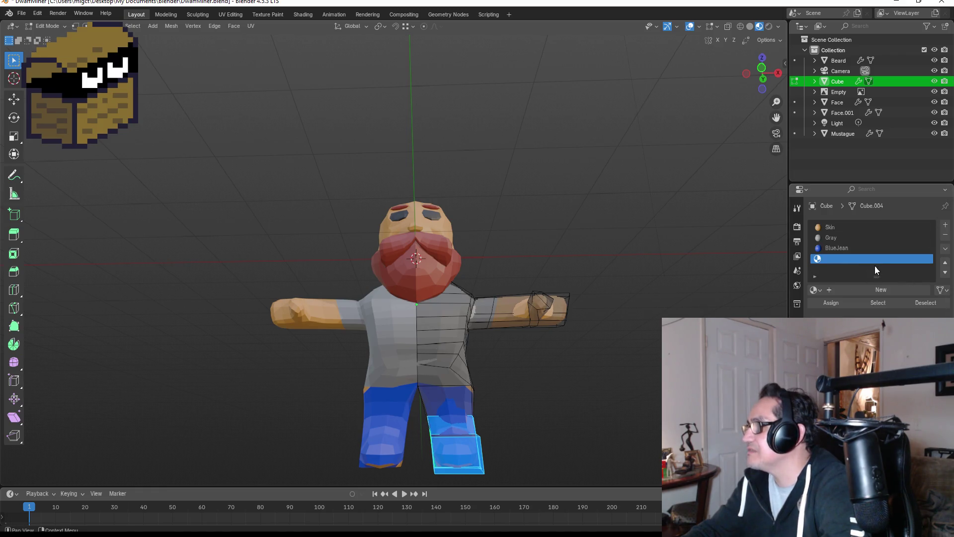
left_click(880, 289)
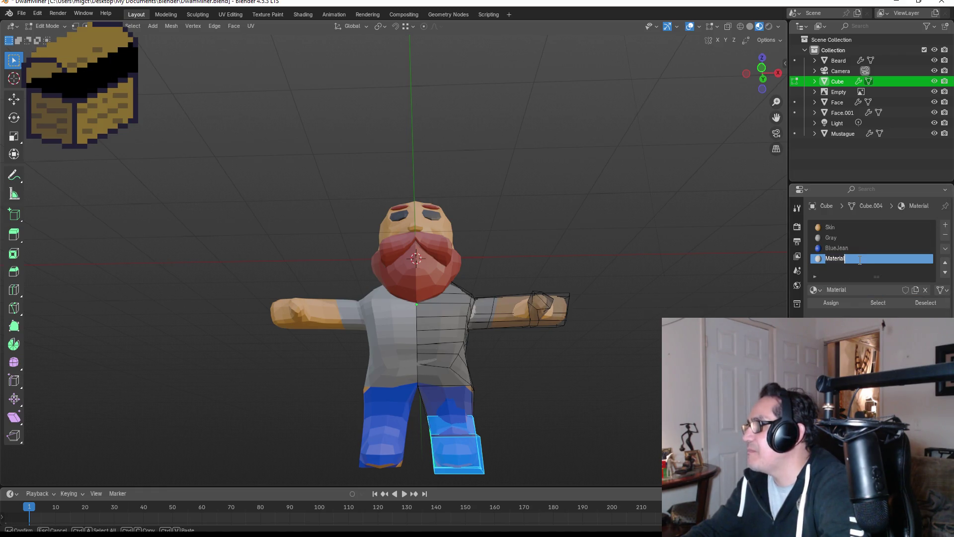
double_click(856, 259)
type("V")
type("own")
key("Return")
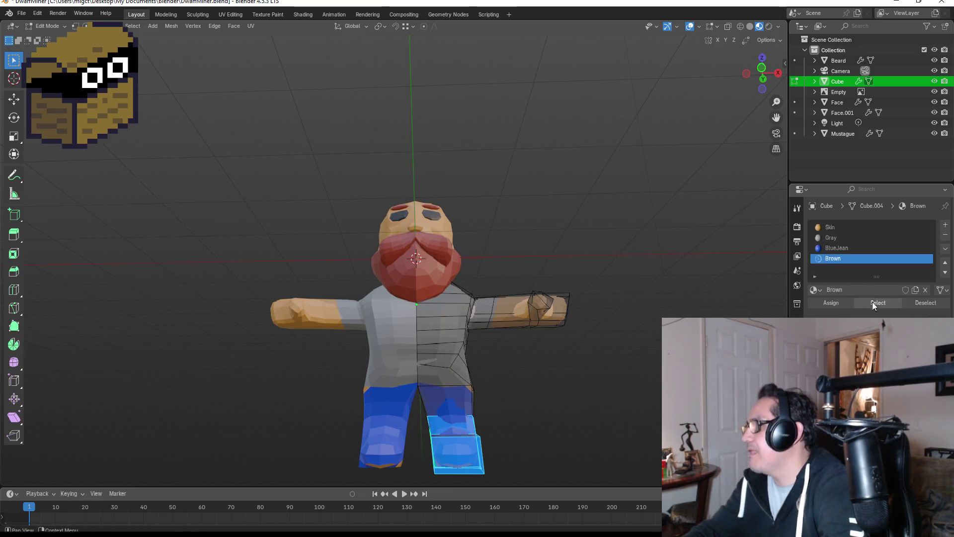
Step: Give Brown a dark orange-brown colour and assign it to the boot faces
left_click(884, 343)
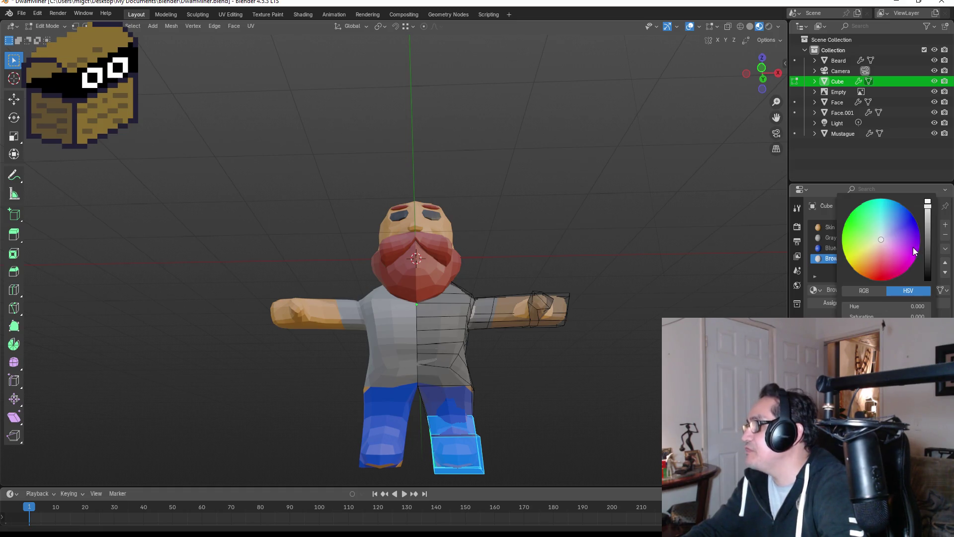
mouse_move(879, 242)
left_mouse_down()
mouse_move(890, 250)
mouse_move(866, 264)
left_mouse_up()
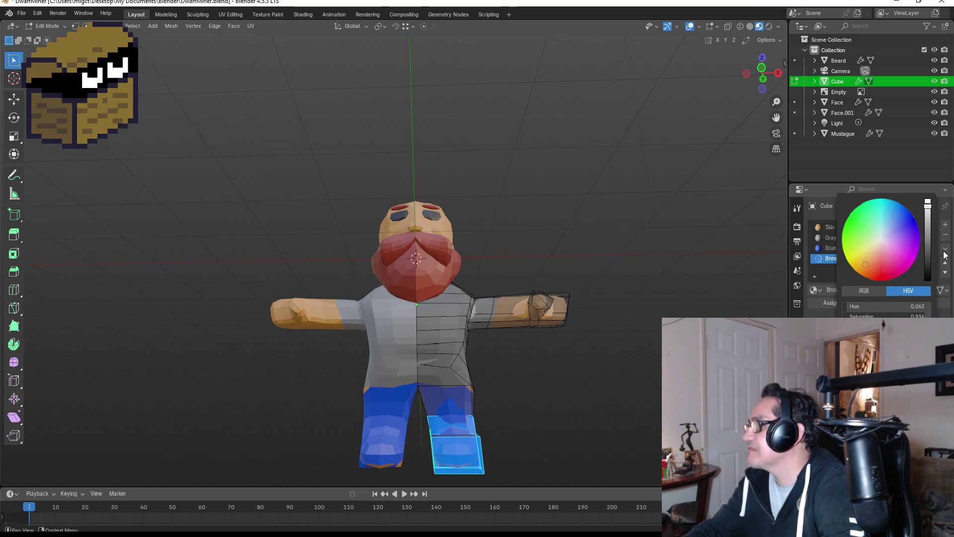
left_click(931, 225)
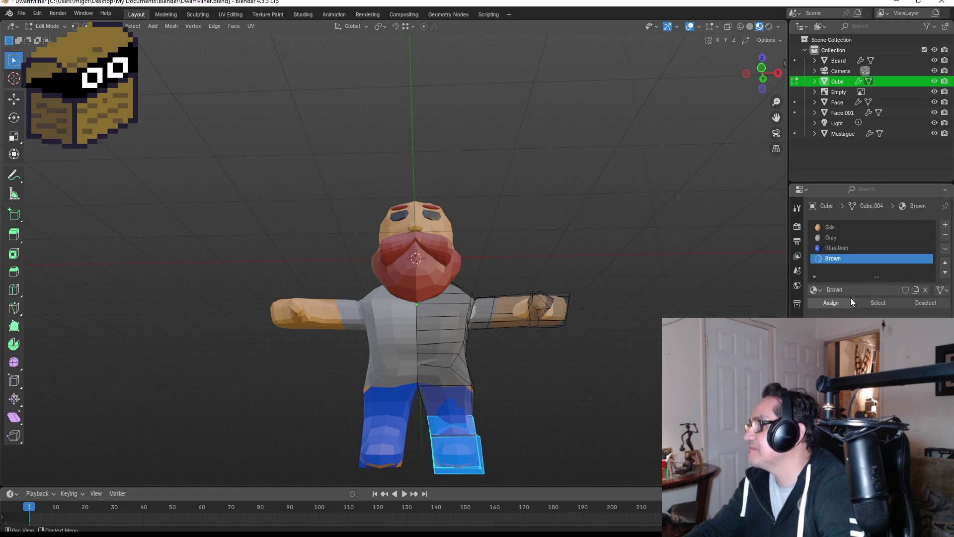
left_click(834, 302)
key("alt+a")
key("KP_1")
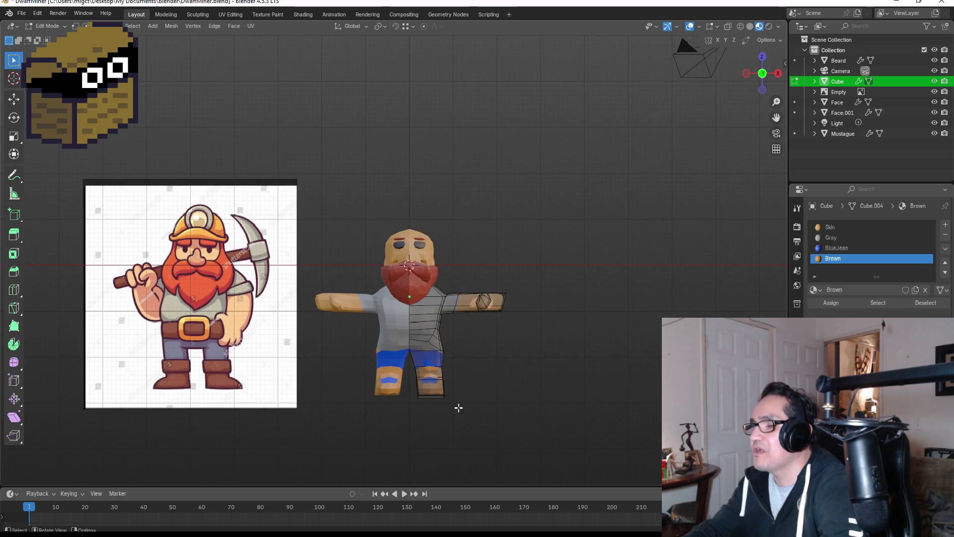
scroll(452, 425, "up", 2)
left_click_drag(420, 422, 473, 462)
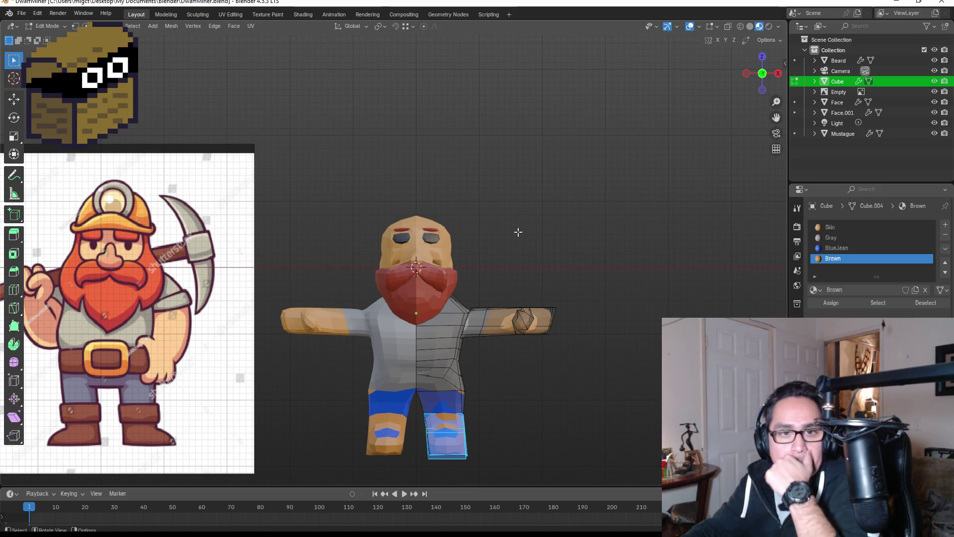
left_click(571, 414)
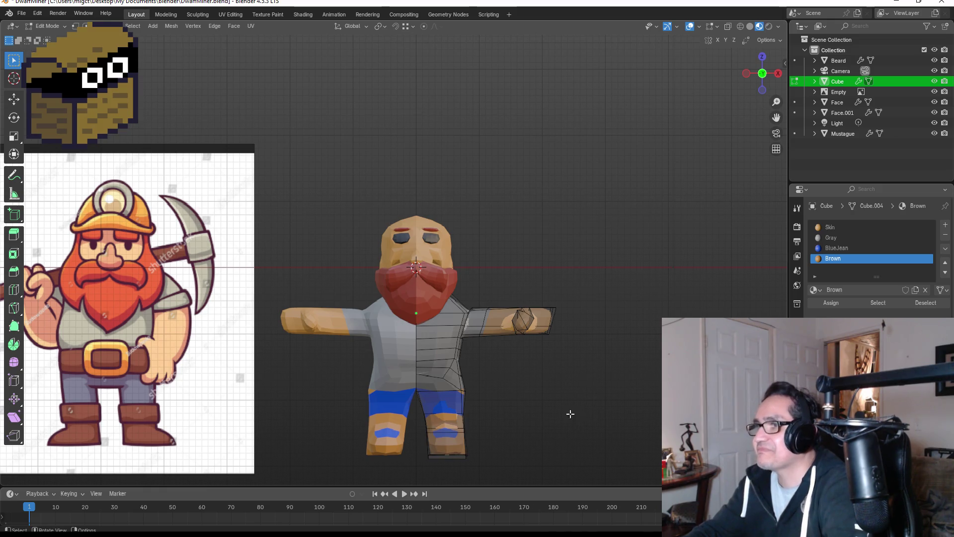
scroll(555, 409, "down", 2)
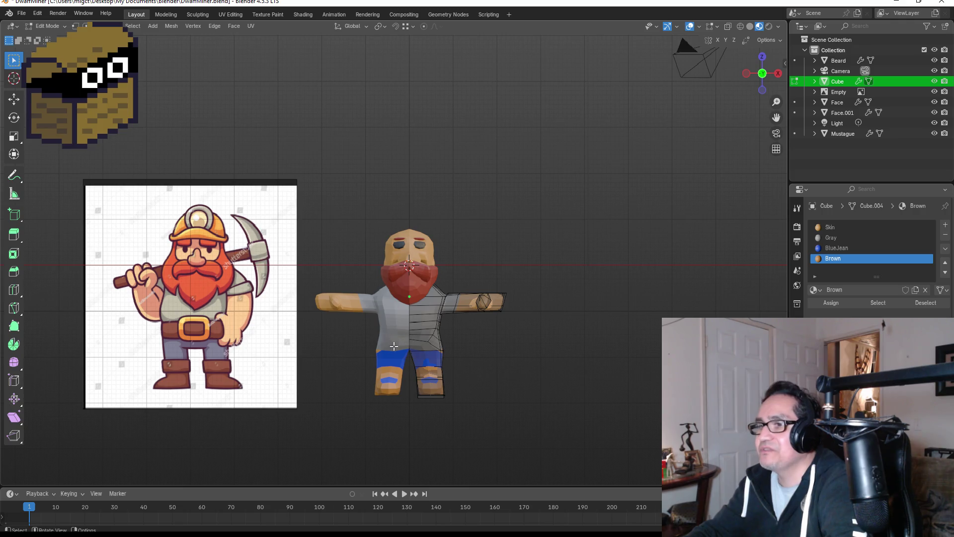
scroll(394, 346, "up", 1)
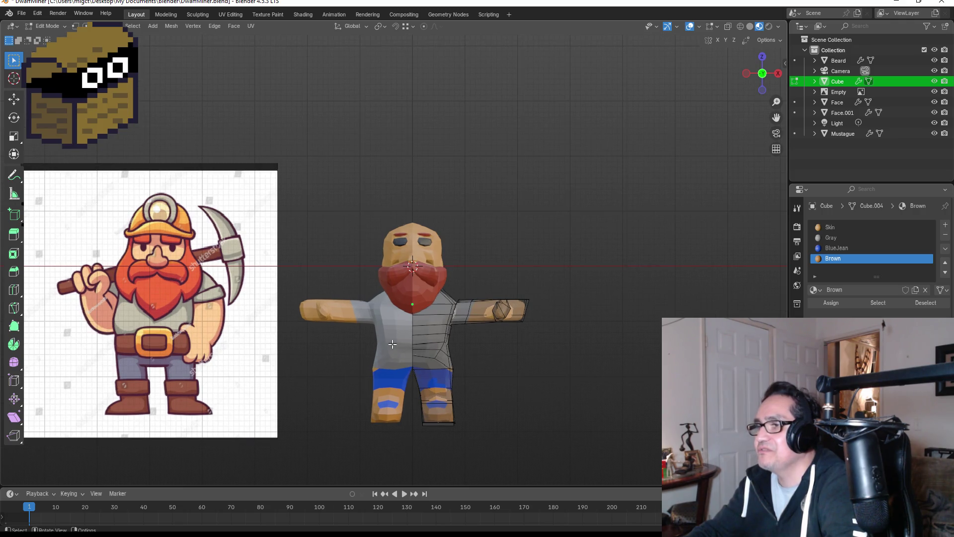
mouse_move(462, 343)
middle_mouse_down()
mouse_move(358, 330)
mouse_move(437, 323)
mouse_move(483, 334)
mouse_move(492, 343)
mouse_move(463, 410)
middle_mouse_up()
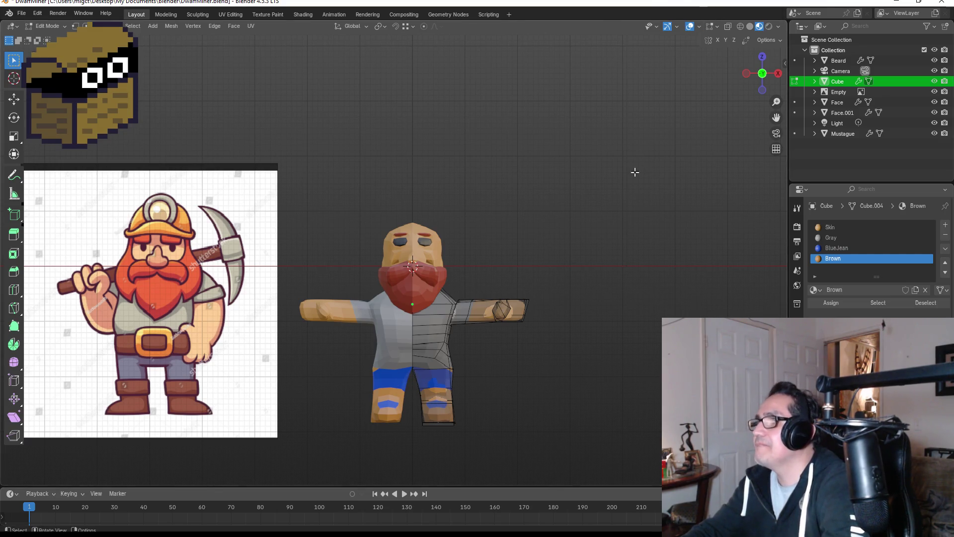
key("z")
Step: Switch to wireframe shading and select faces on the right leg and hip
left_click(527, 186)
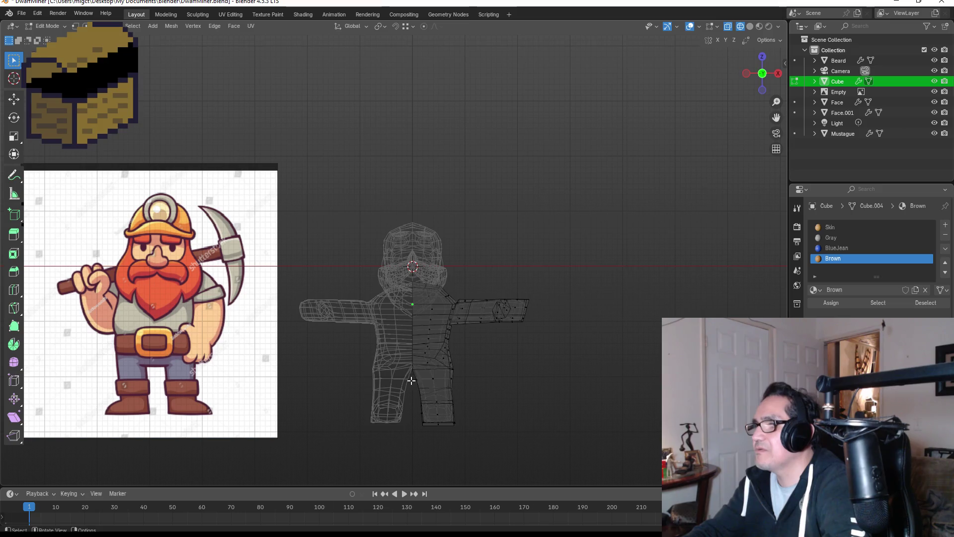
left_click(436, 395)
mouse_move(522, 401)
middle_mouse_down()
mouse_move(531, 389)
mouse_move(461, 358)
mouse_move(402, 378)
middle_mouse_up()
left_click_drag(369, 362, 446, 384)
mouse_move(447, 385)
middle_mouse_down()
mouse_move(494, 377)
mouse_move(409, 368)
mouse_move(358, 385)
mouse_move(348, 394)
mouse_move(373, 386)
mouse_move(327, 423)
mouse_move(345, 420)
mouse_move(340, 412)
mouse_move(464, 424)
mouse_move(381, 376)
mouse_move(404, 390)
mouse_move(325, 380)
middle_mouse_up()
left_click(327, 420, "shift")
left_click(381, 376)
left_click_drag(323, 374, 401, 405, "shift")
mouse_move(414, 401)
middle_mouse_down()
mouse_move(428, 404)
mouse_move(411, 426)
middle_mouse_up()
Step: In Right side view, box-select the lower-body faces and make BlueJean the active slot
key("KP_3")
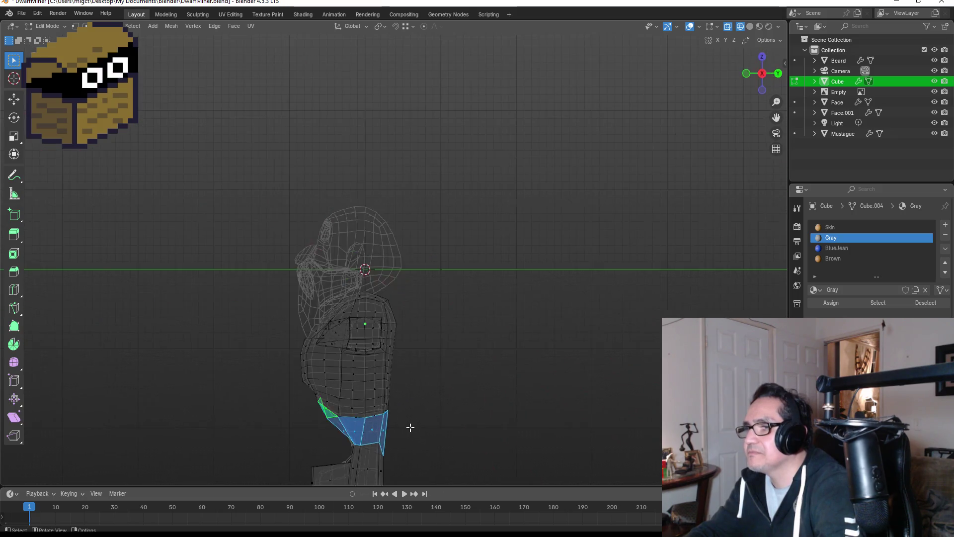
left_click_drag(327, 411, 399, 426)
mouse_move(427, 428)
middle_mouse_down()
mouse_move(390, 423)
mouse_move(402, 418)
middle_mouse_up()
key("KP_1")
key("KP_3")
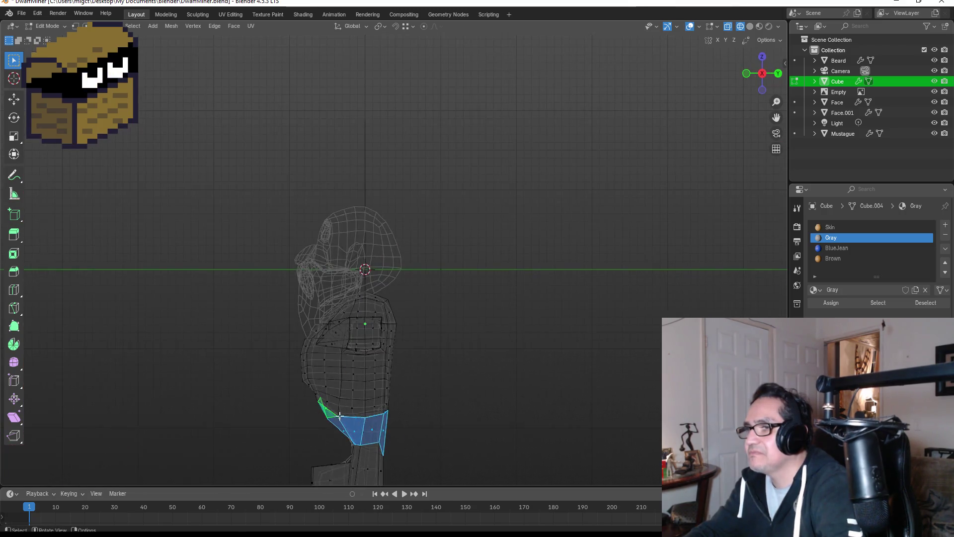
left_click_drag(326, 408, 405, 434)
mouse_move(443, 441)
middle_mouse_down()
mouse_move(334, 409)
mouse_move(395, 423)
middle_mouse_up()
left_click(349, 414, "alt")
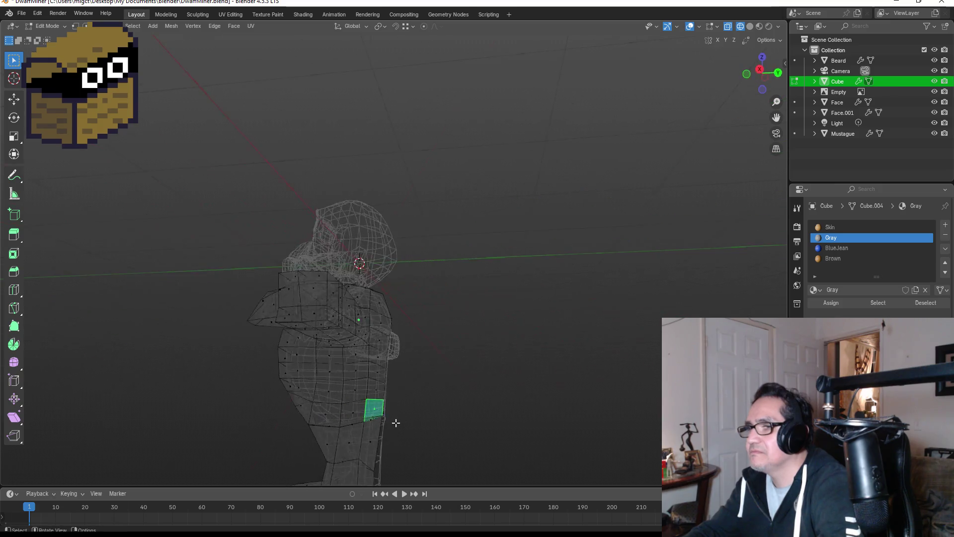
key("KP_1")
key("KP_3")
left_click_drag(316, 406, 411, 442, "shift")
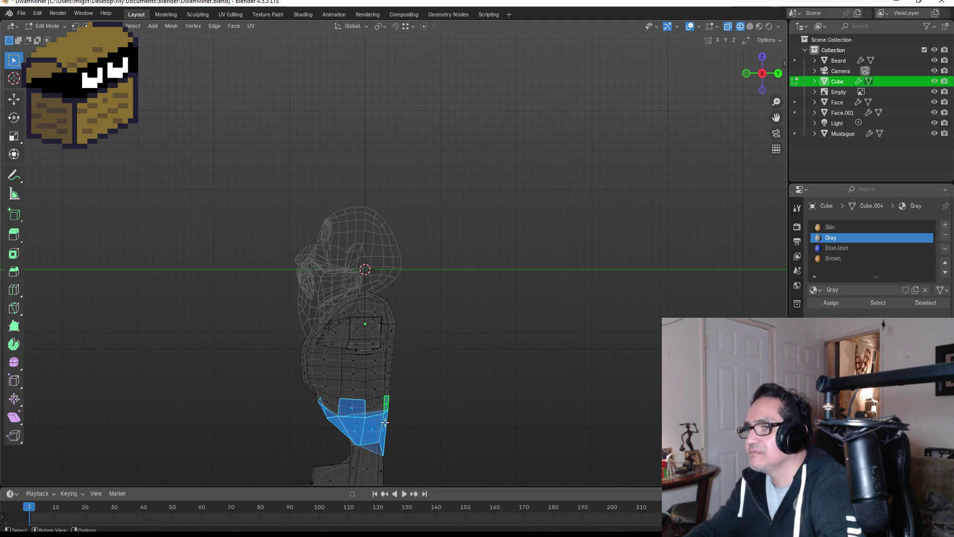
left_click(836, 249)
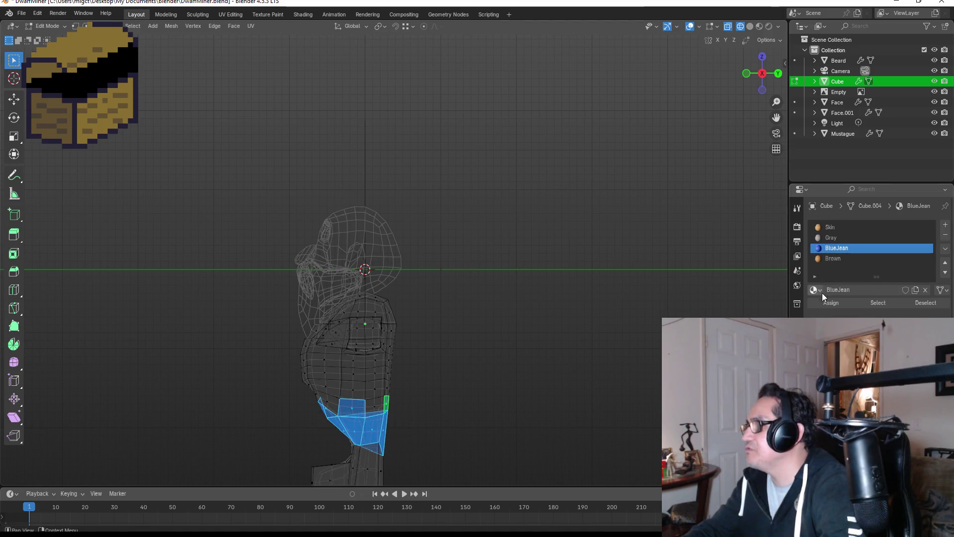
Step: Return to Object Mode and switch the viewport to Material Preview shading
left_click(831, 303)
key("KP_1")
key("Tab")
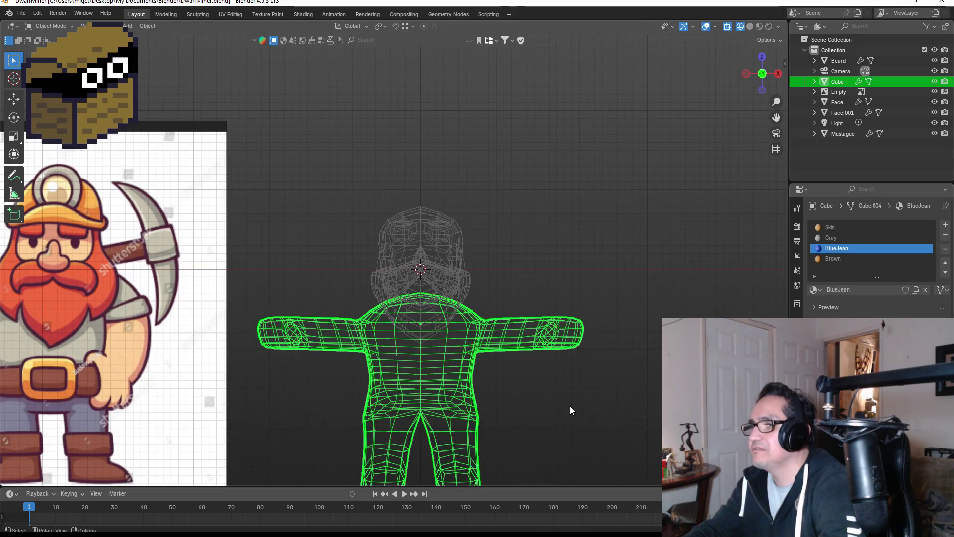
key("z")
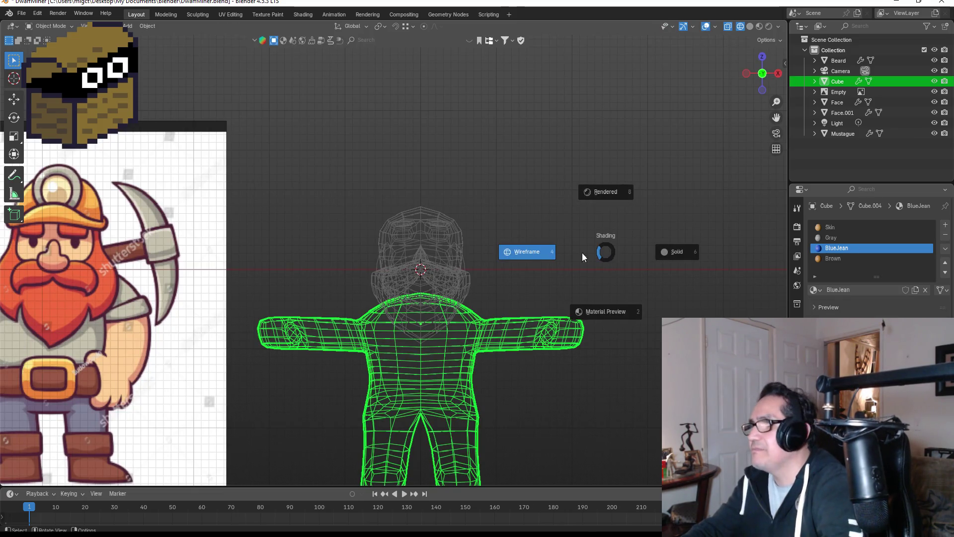
left_click(623, 311)
Step: From the front view, re-enter Edit Mode on the body and select the boot's bottom face
left_click(627, 377)
mouse_move(629, 378)
middle_mouse_down()
mouse_move(622, 365)
mouse_move(568, 353)
mouse_move(547, 360)
middle_mouse_up()
key("KP_1")
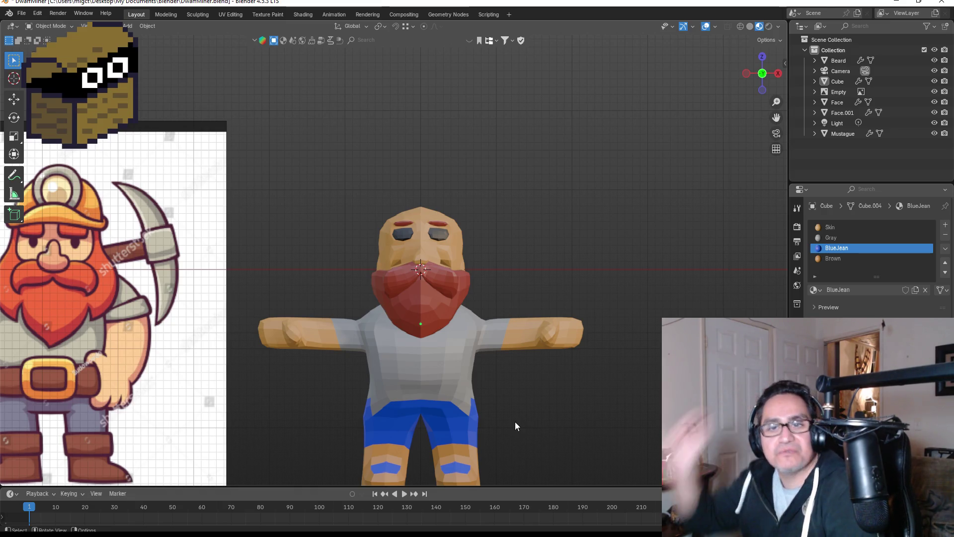
scroll(527, 445, "down", 2)
left_click(444, 406)
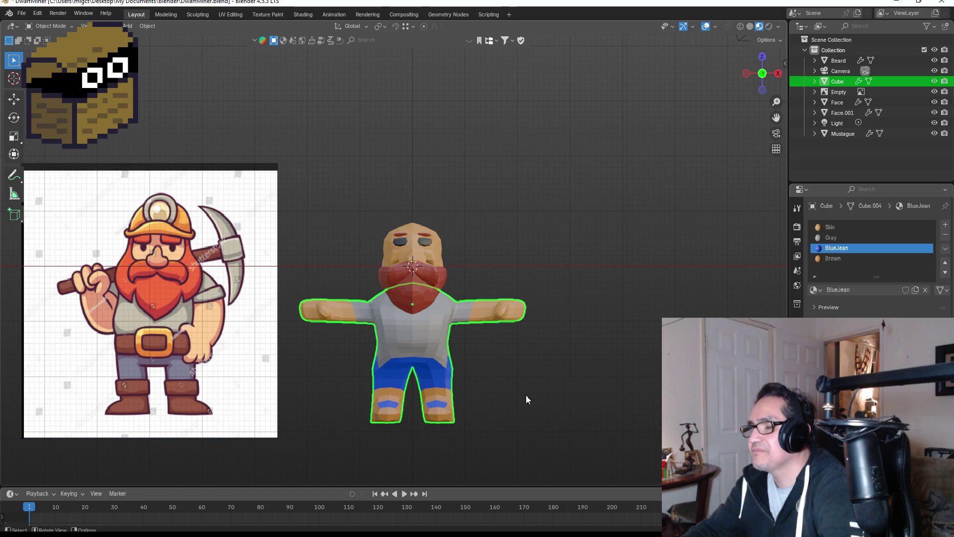
key("Tab")
left_click(434, 421)
mouse_move(439, 410)
middle_mouse_down()
mouse_move(477, 398)
mouse_move(437, 396)
mouse_move(465, 439)
mouse_move(520, 382)
mouse_move(497, 417)
middle_mouse_up()
Step: Assign Brown to the shin face above the boot and darken the Brown colour
left_click(426, 393)
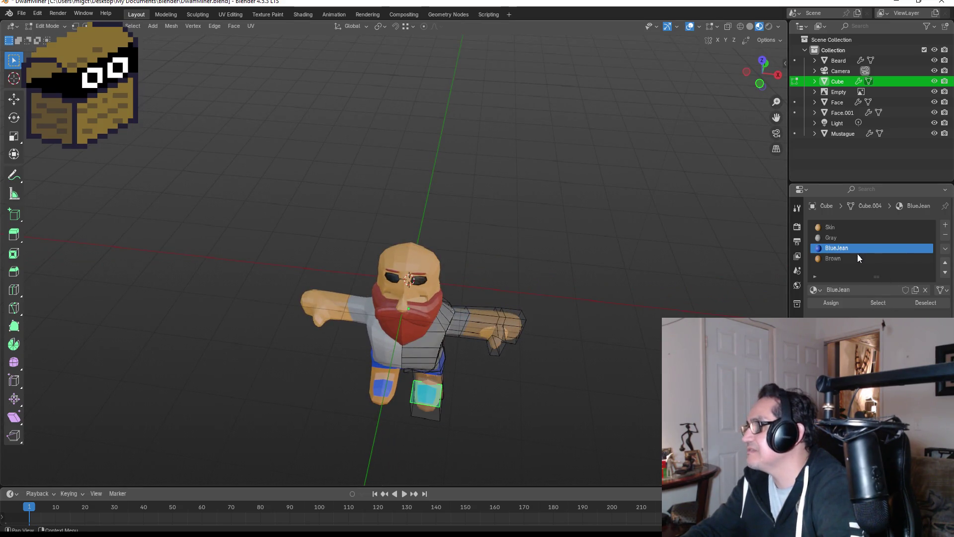
left_click(840, 258)
left_click(836, 303)
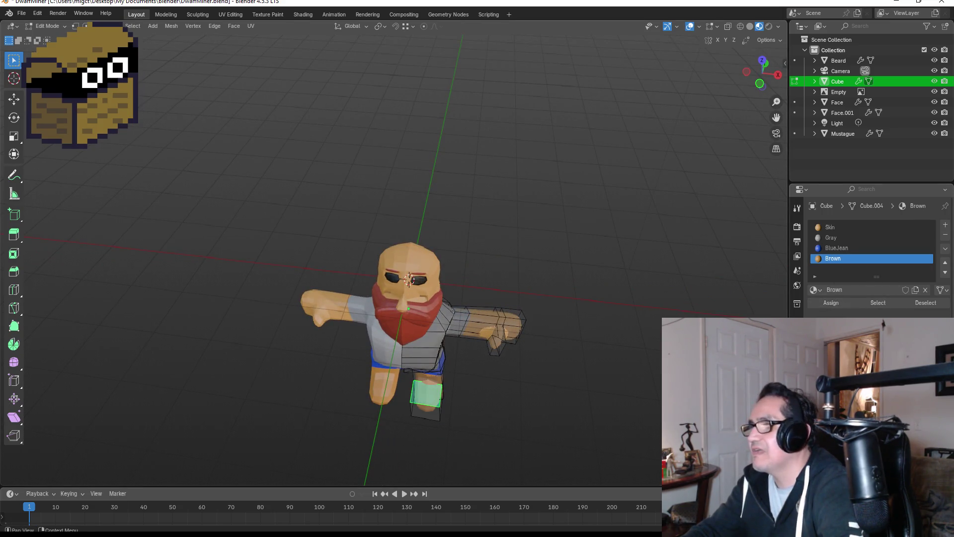
left_click(885, 347)
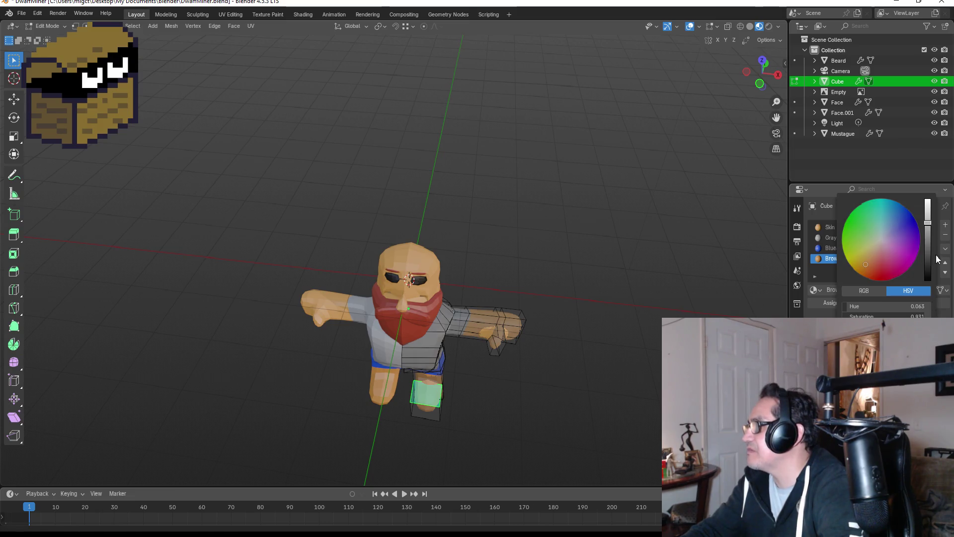
left_click_drag(929, 240, 927, 242)
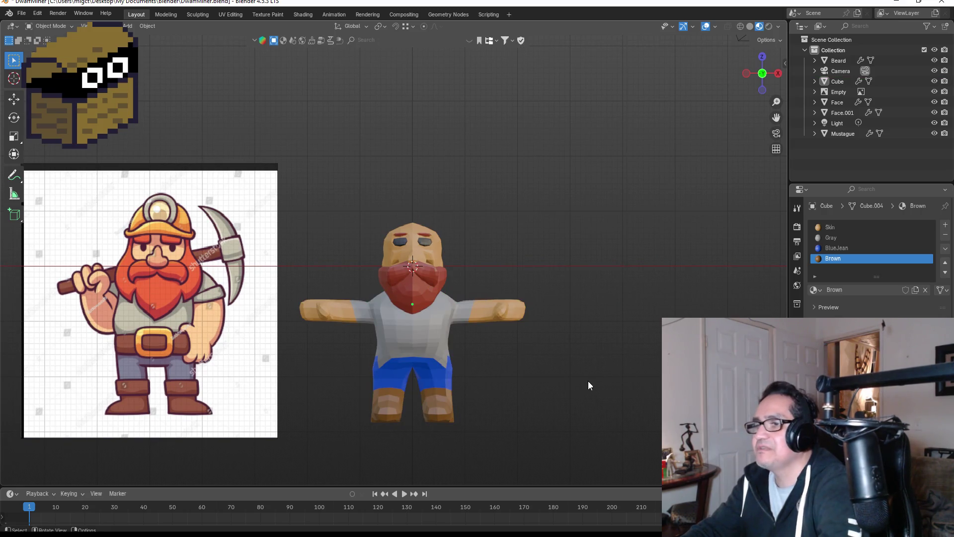
Step: Select the whole boot piece with Ctrl+L and assign Brown to it
mouse_move(609, 399)
middle_mouse_down()
mouse_move(501, 375)
mouse_move(623, 380)
mouse_move(577, 392)
mouse_move(514, 380)
mouse_move(518, 400)
mouse_move(488, 392)
mouse_move(433, 345)
mouse_move(403, 341)
mouse_move(366, 345)
mouse_move(356, 386)
middle_mouse_up()
left_click(356, 385)
key("Tab")
left_click_drag(328, 368, 376, 409)
key("ctrl+l")
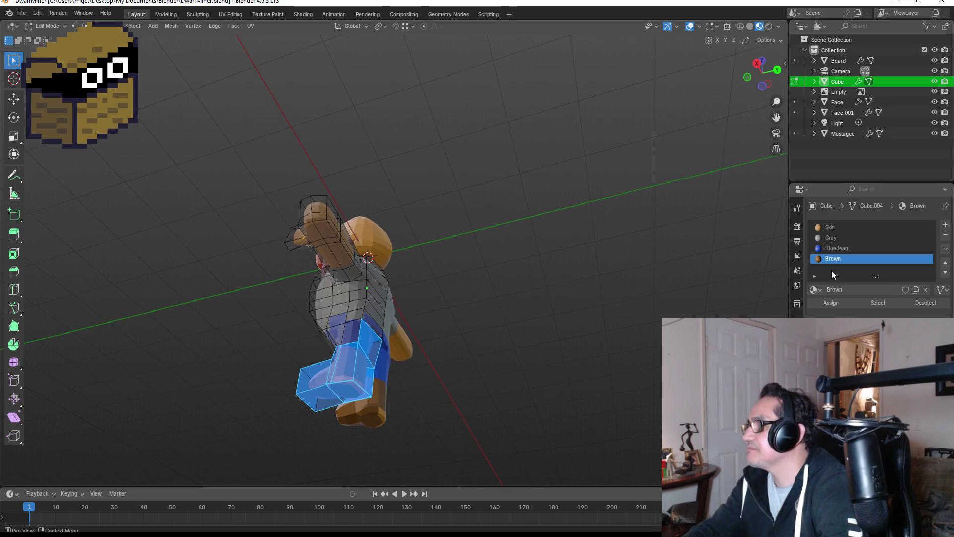
left_click(839, 304)
left_click(526, 378)
Step: Darken the boots to a deeper brown, then re-enter Edit Mode on the body
mouse_move(490, 405)
middle_mouse_down()
mouse_move(558, 396)
mouse_move(619, 405)
middle_mouse_up()
key("KP_1")
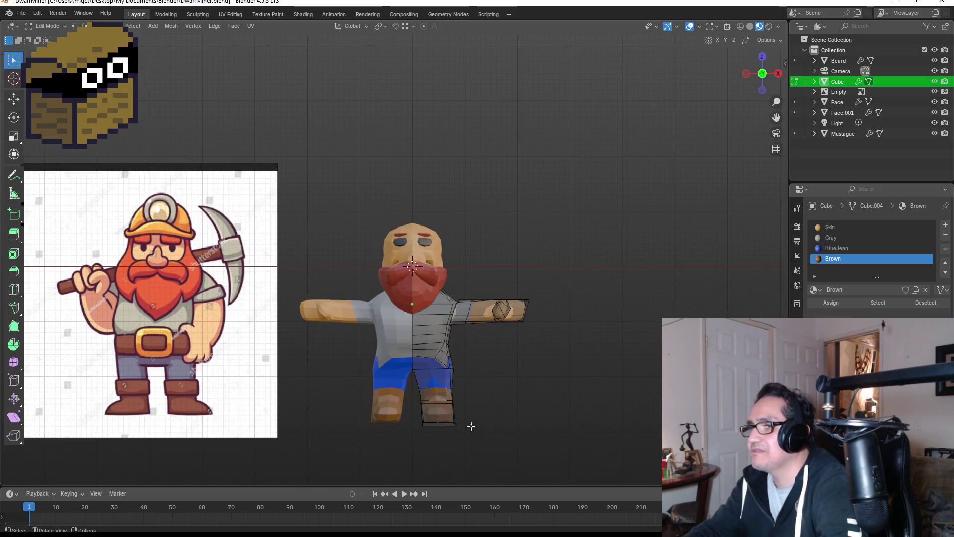
key("Tab")
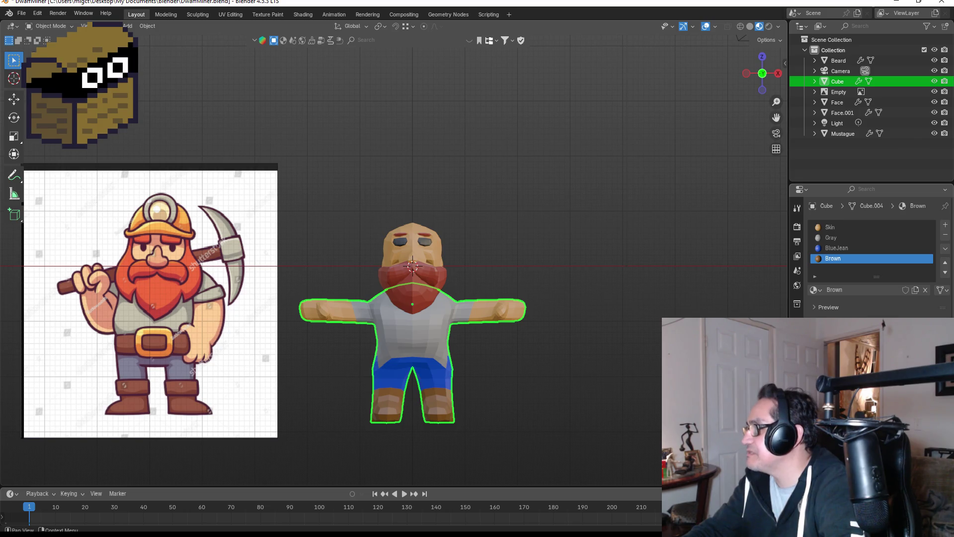
key("g")
left_click_drag(874, 348, 875, 348)
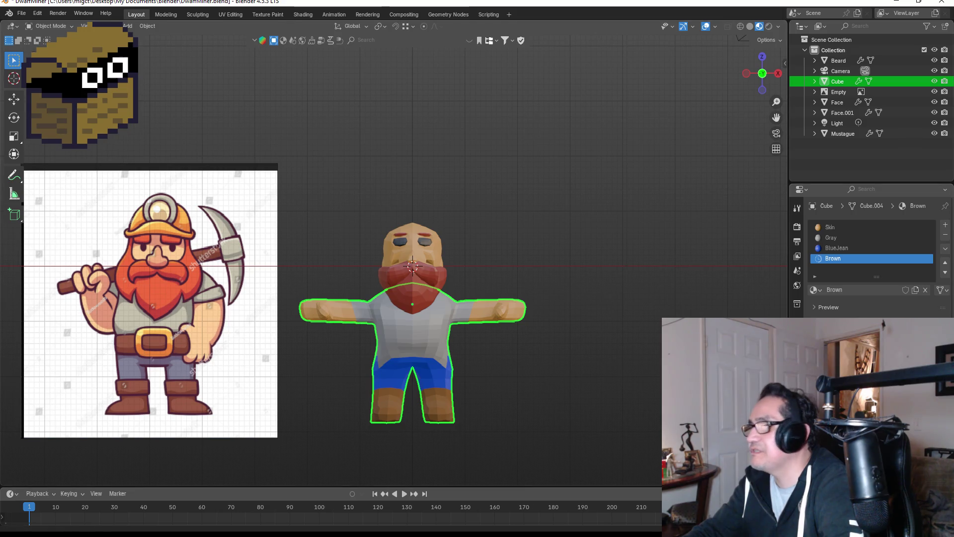
left_click(459, 384)
mouse_move(550, 380)
middle_mouse_down()
mouse_move(416, 369)
mouse_move(607, 372)
mouse_move(441, 377)
middle_mouse_up()
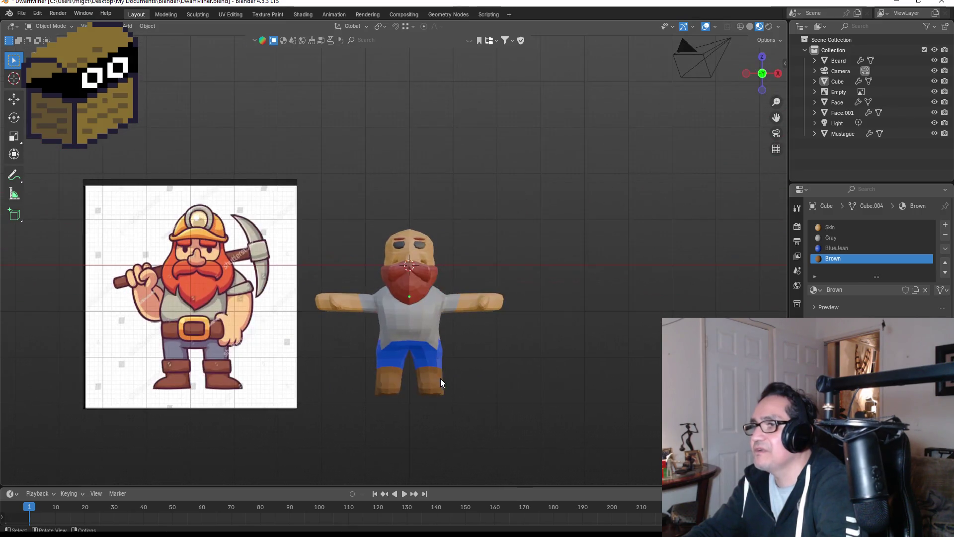
scroll(451, 385, "up", 1)
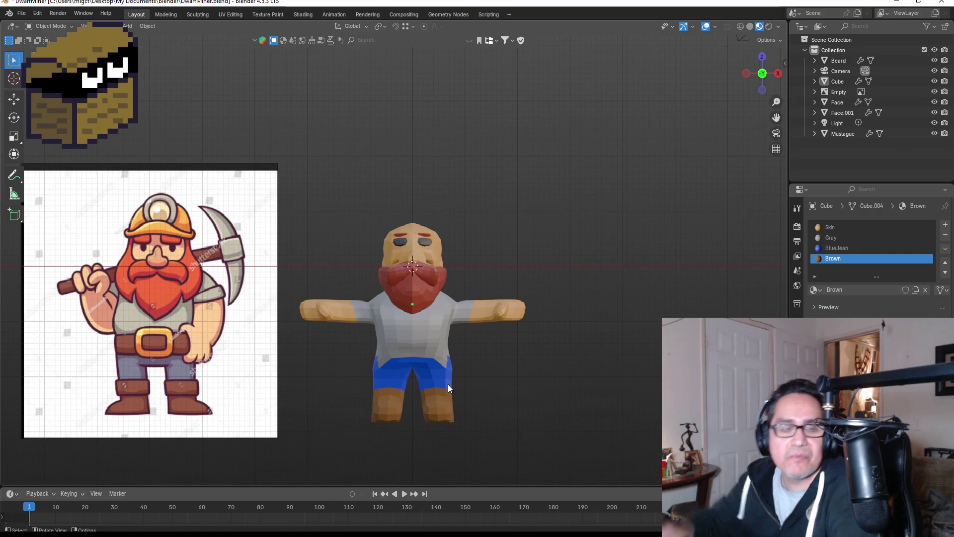
key("Tab")
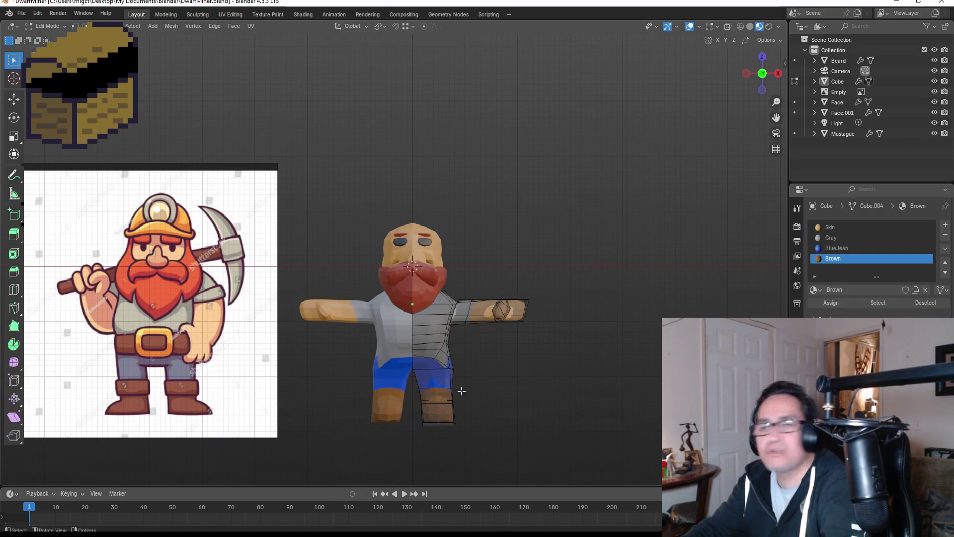
Step: Cut an X-constrained knife line across the boot of one leg
middle_click_drag(492, 403, 396, 417)
key("ctrl+r")
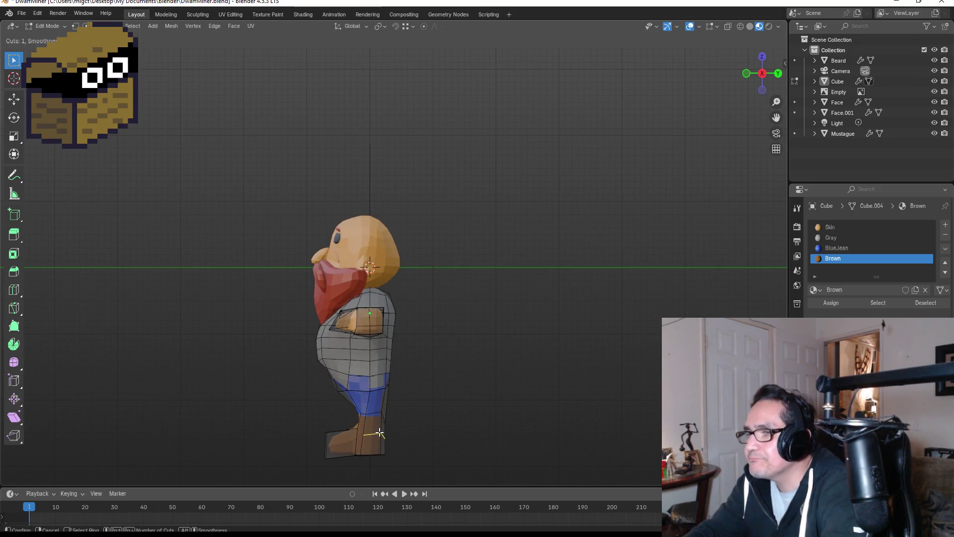
right_click(379, 434)
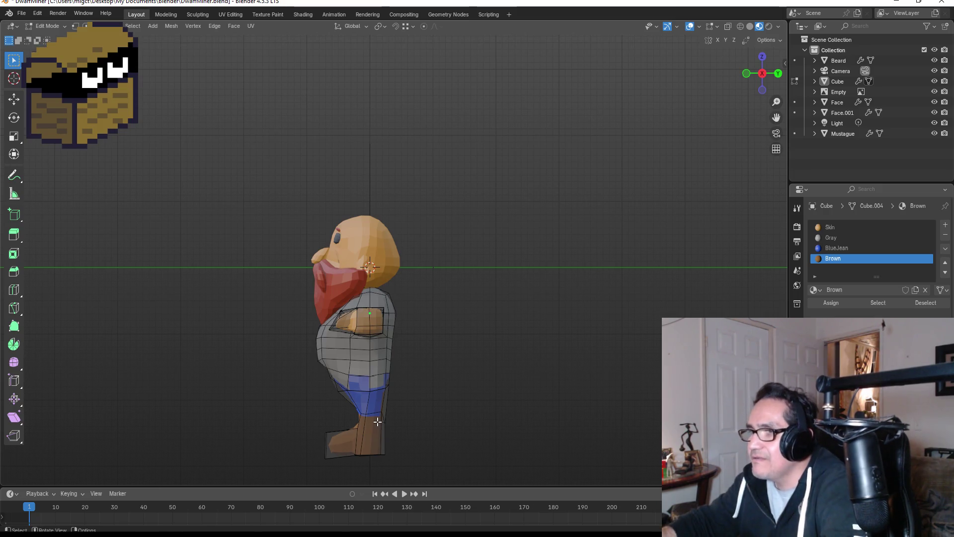
key("k")
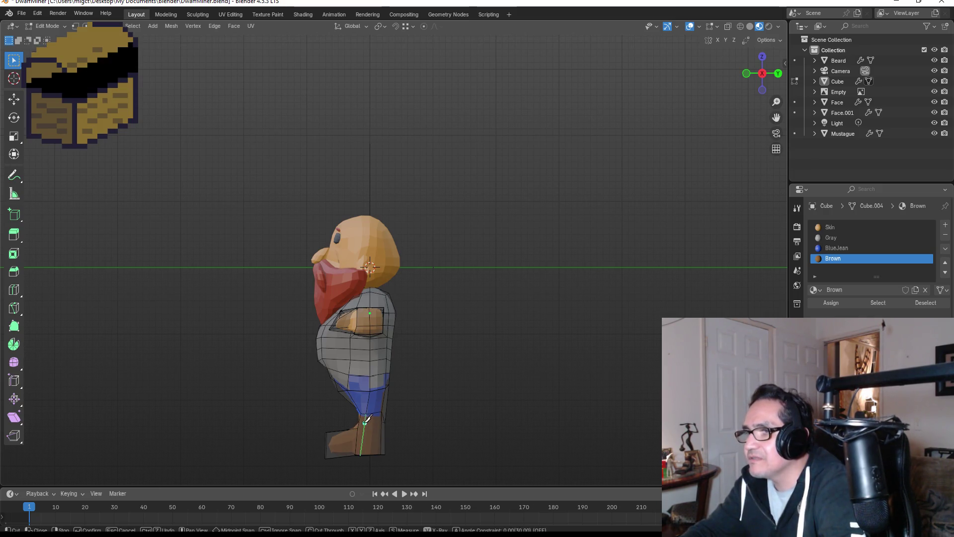
key("x")
left_click(382, 421)
middle_click_drag(430, 419, 326, 424)
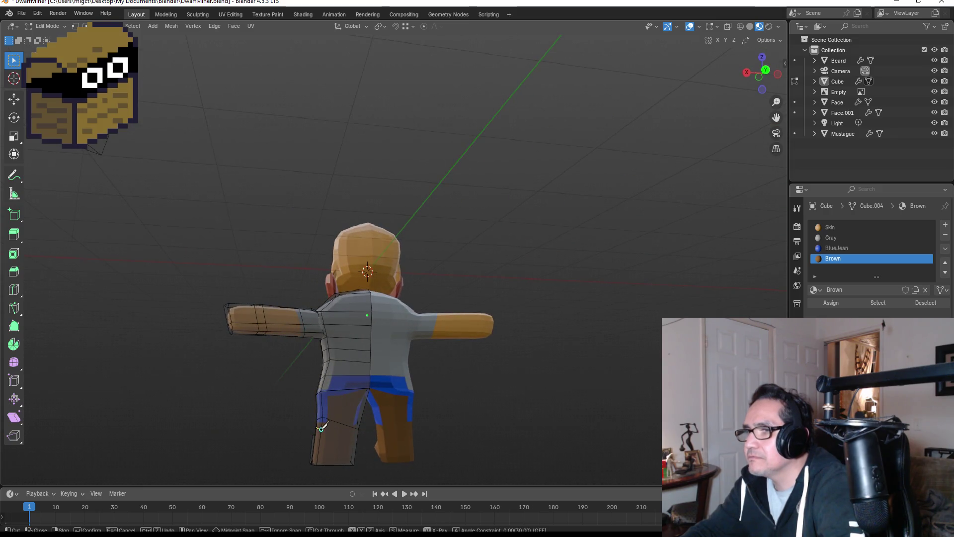
key("x")
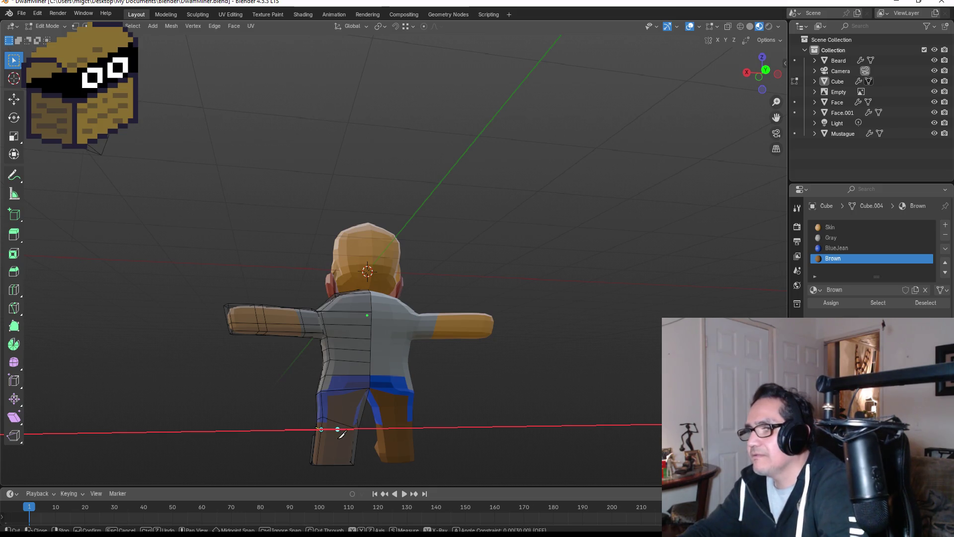
key("Return")
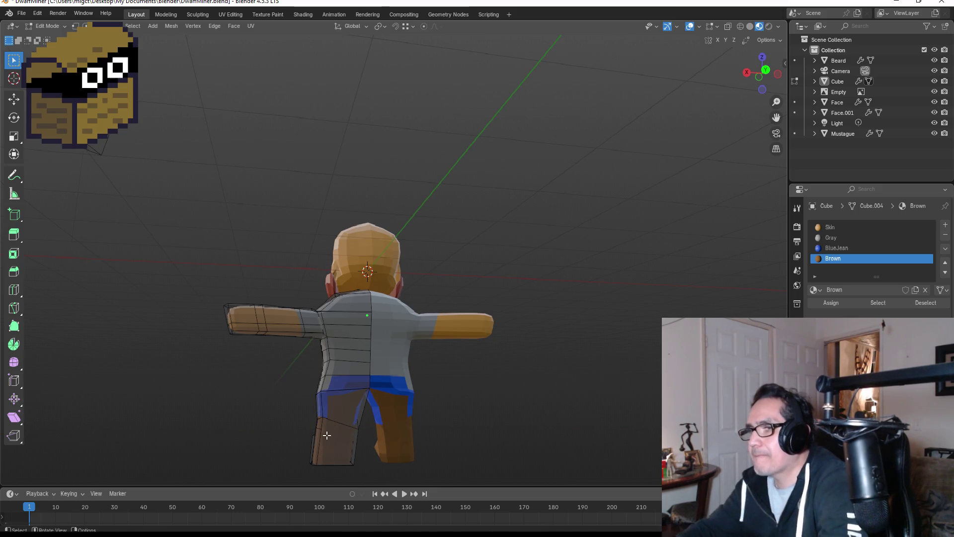
Step: Make a second knife cut on the other leg, then return to the front view
key("k")
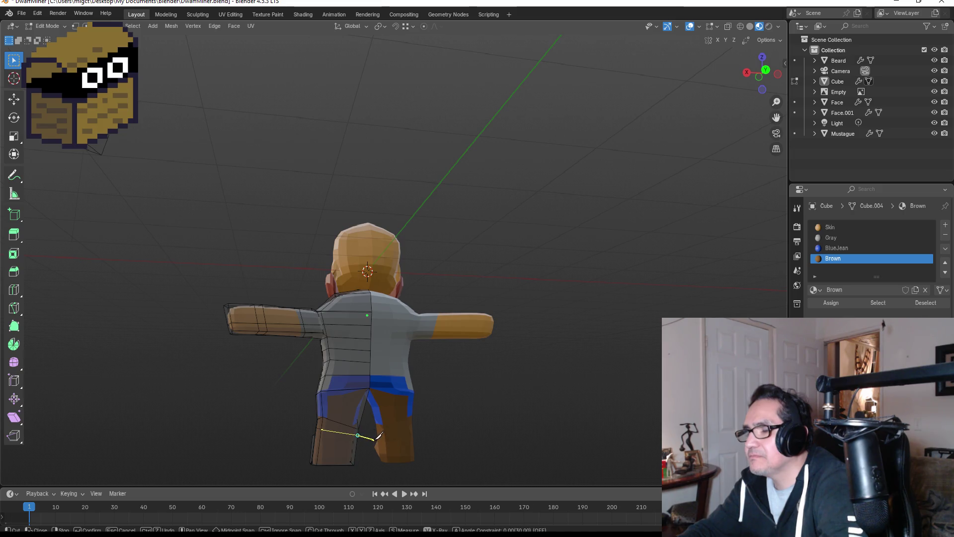
mouse_move(389, 430)
middle_mouse_down()
mouse_move(289, 419)
mouse_move(441, 426)
mouse_move(334, 405)
middle_mouse_up()
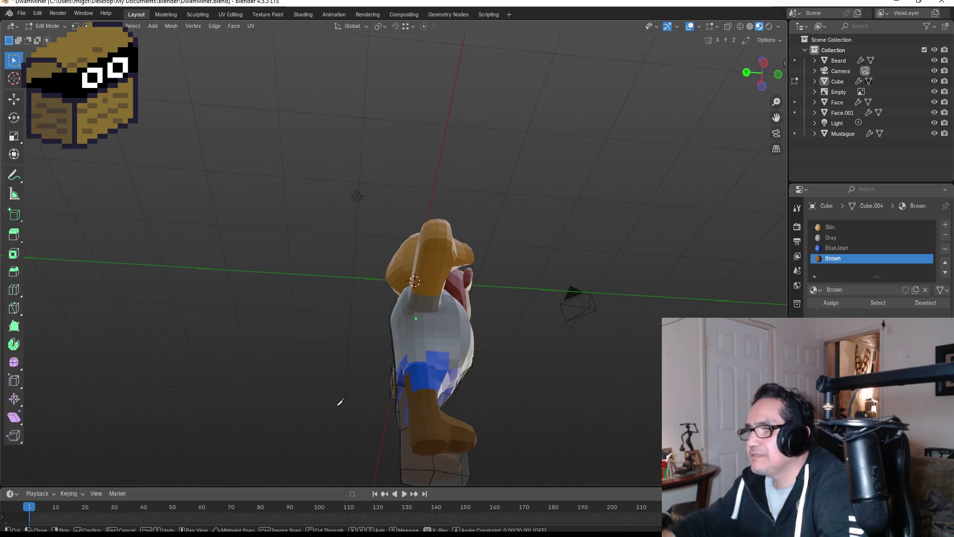
middle_click_drag(419, 437, 401, 445)
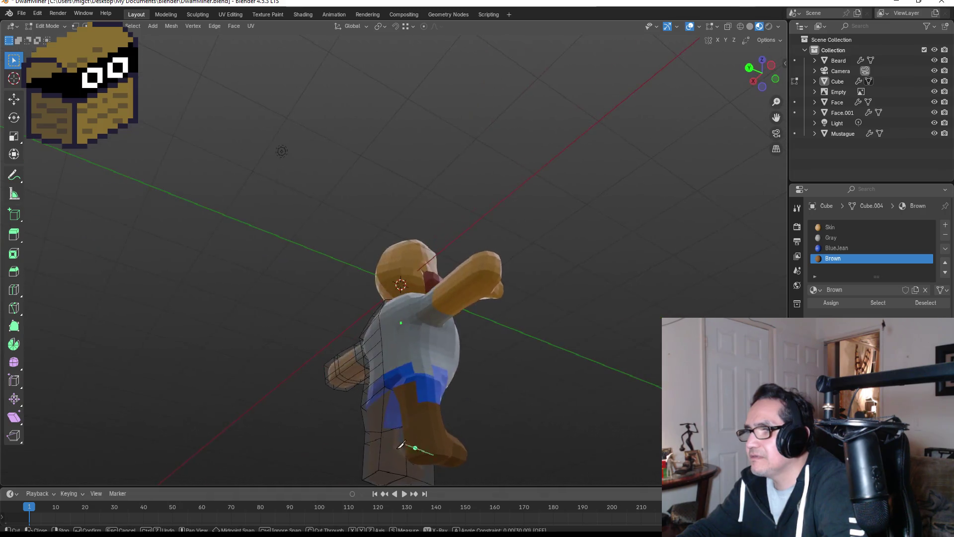
left_click(386, 439)
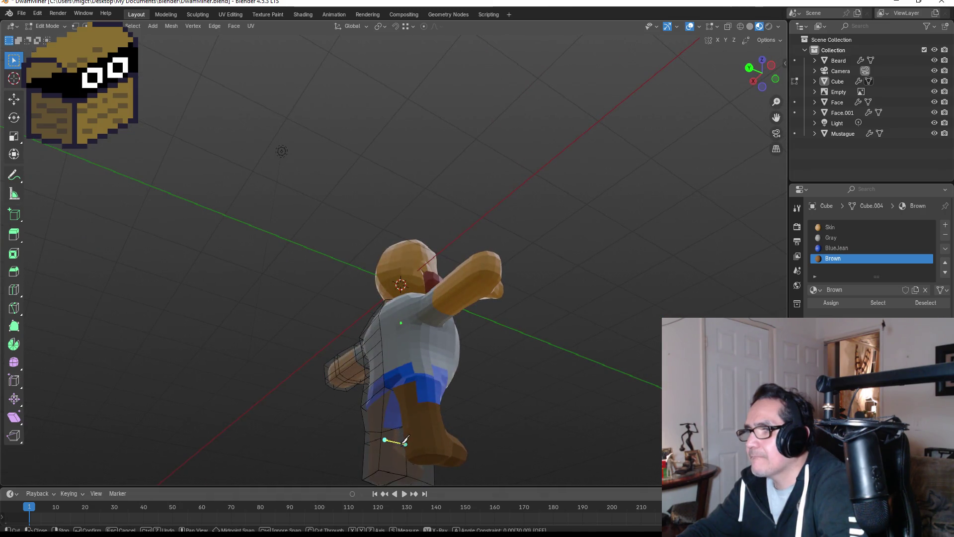
key("Return")
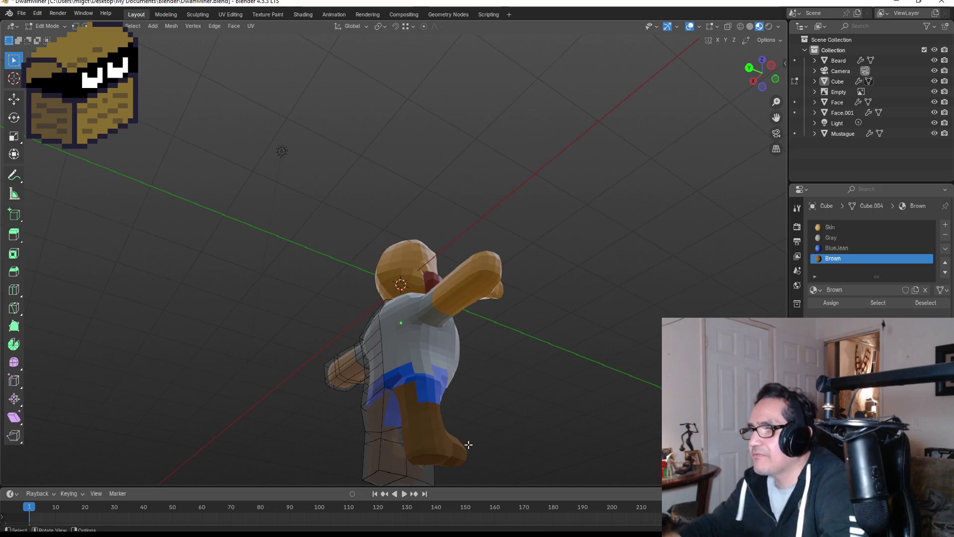
key("ctrl+KP_1")
key("KP_1")
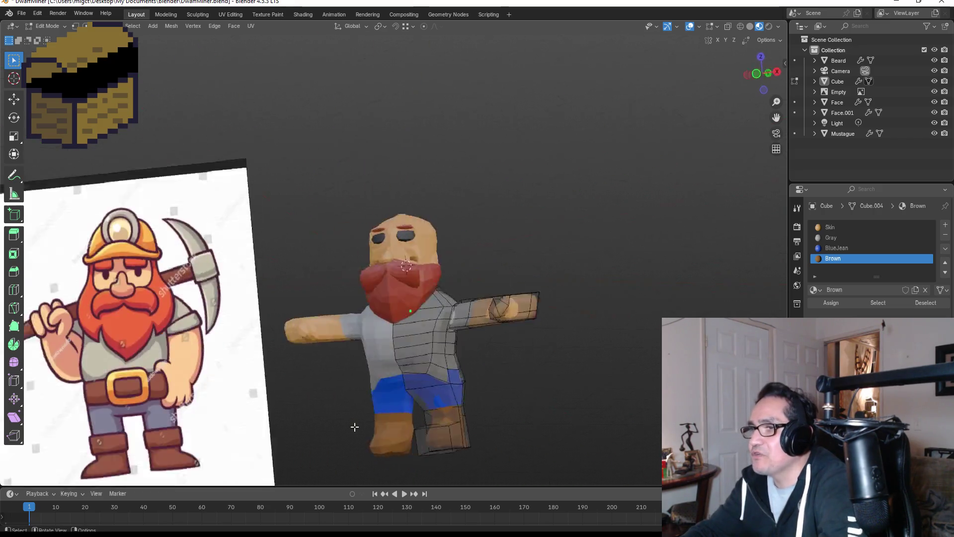
Step: Switch to Back view and go back into Edit Mode on the dwarf's body mesh
key("KP_3")
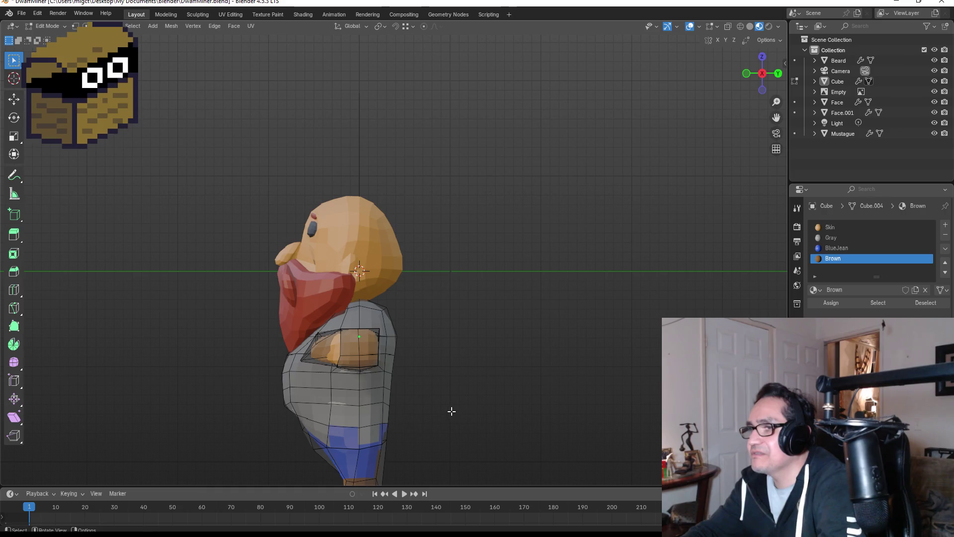
key("grave")
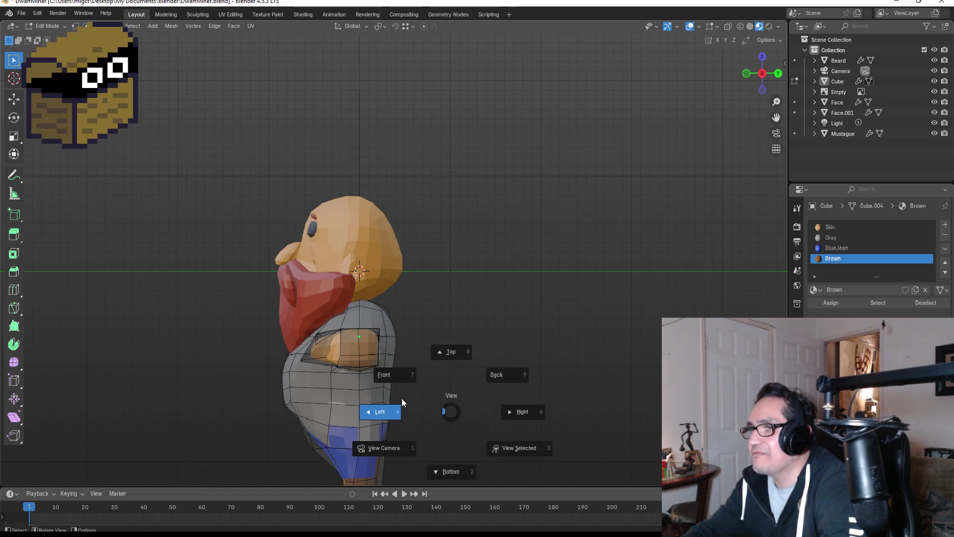
left_click(517, 376)
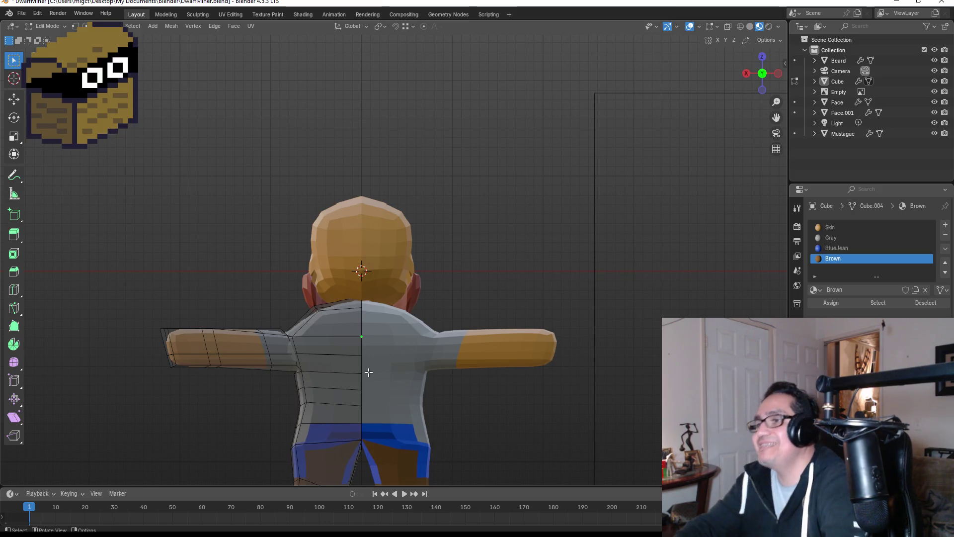
scroll(374, 348, "down", 3)
key("Tab")
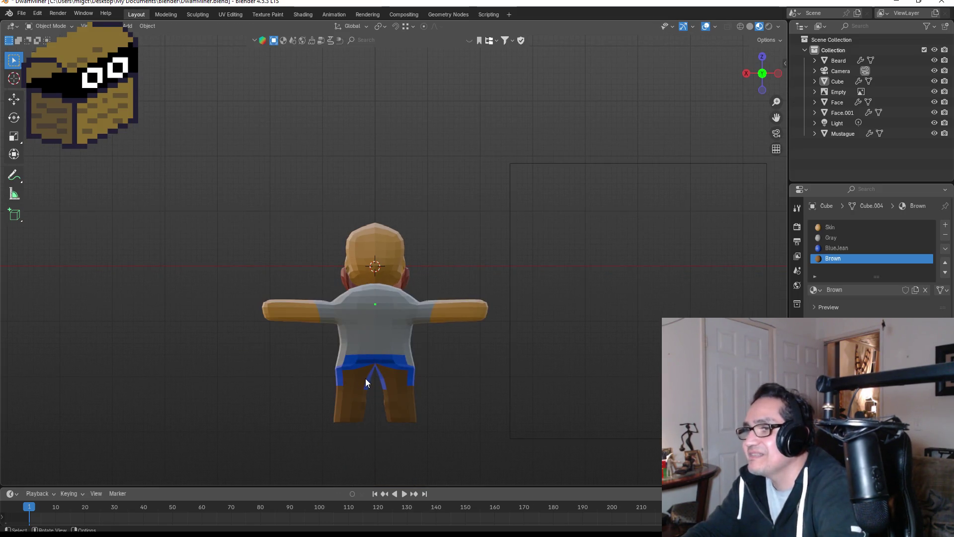
left_click(363, 379)
key("Tab")
scroll(350, 395, "up", 1)
Step: Assign BlueJean to the back upper-leg face, then select a grey waist face
left_click(344, 404)
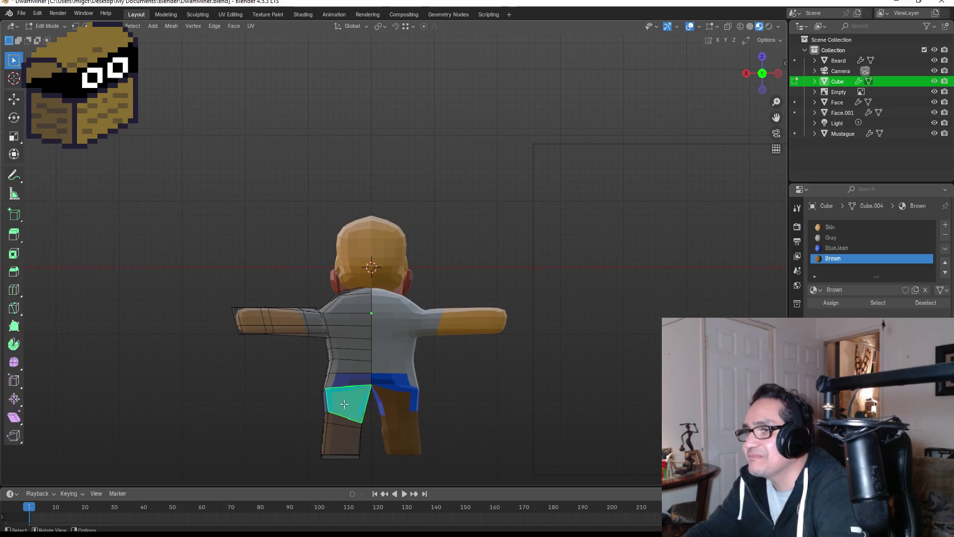
left_click(843, 248)
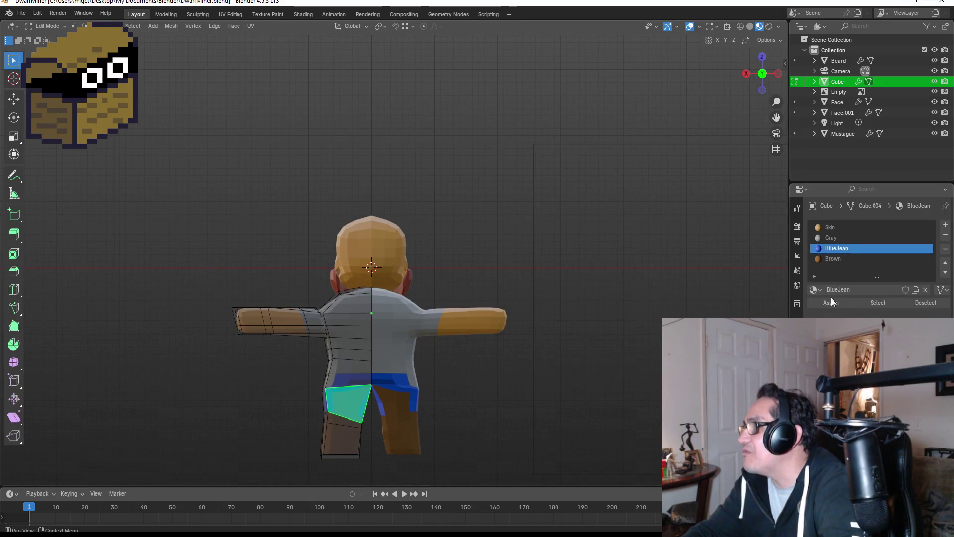
left_click(394, 383)
left_click(356, 379)
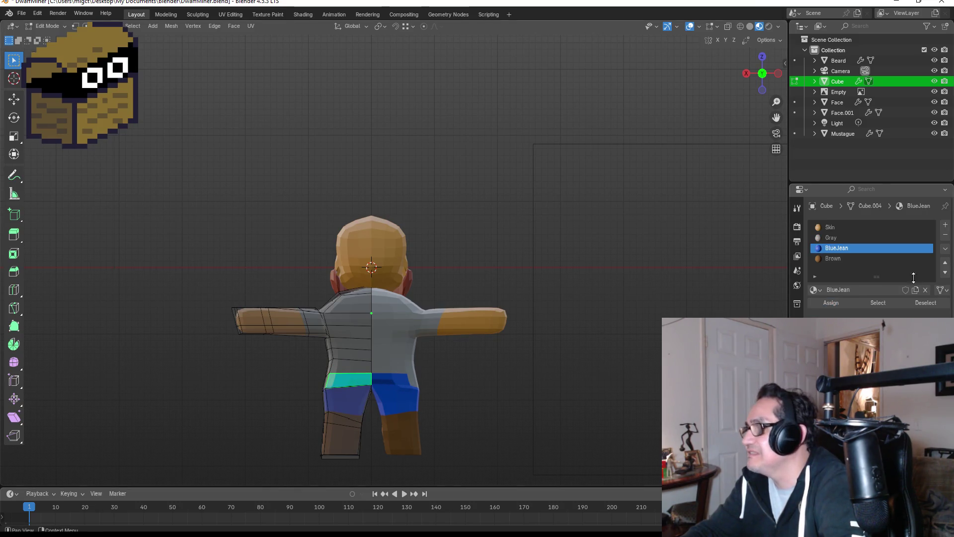
mouse_move(536, 344)
middle_mouse_down()
mouse_move(486, 362)
mouse_move(543, 348)
mouse_move(374, 393)
middle_mouse_up()
left_click(359, 376)
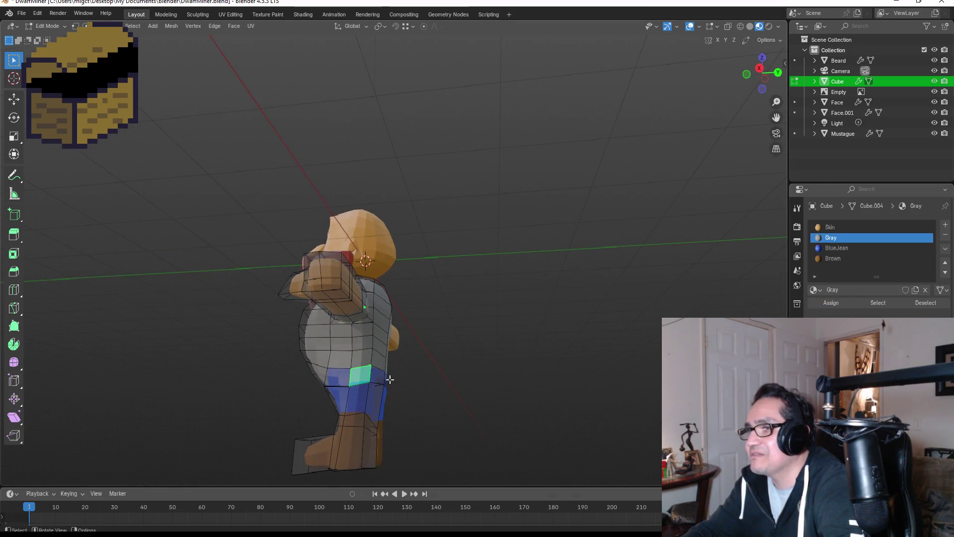
Step: Select the grey side hip faces, assign them BlueJean, and return to Object Mode
left_click(838, 249)
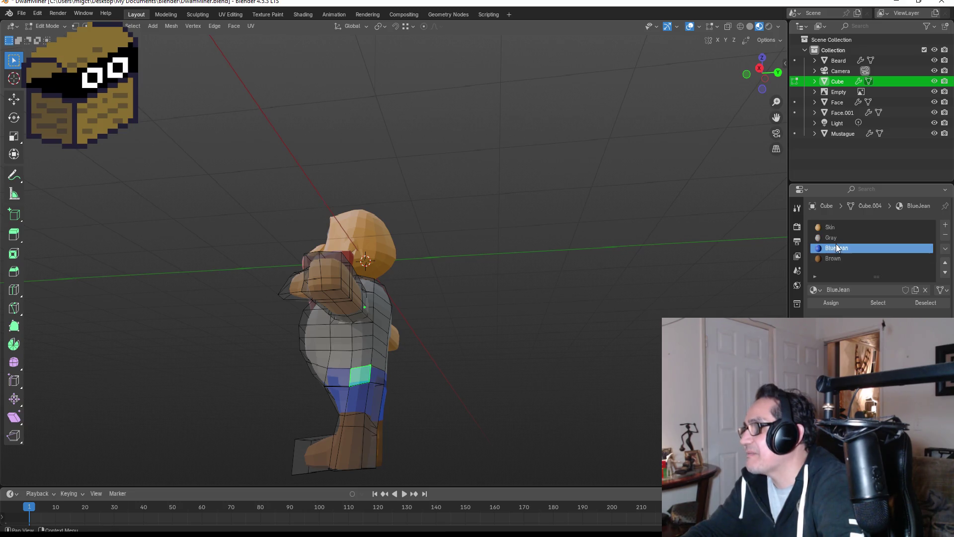
mouse_move(515, 351)
middle_mouse_down()
mouse_move(590, 345)
mouse_move(478, 380)
middle_mouse_up()
left_click(431, 370)
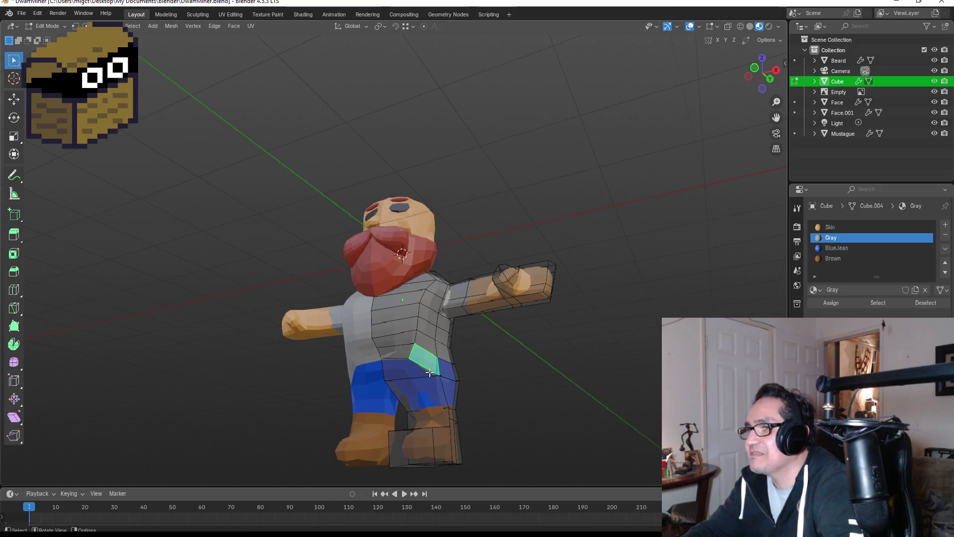
left_click(436, 372)
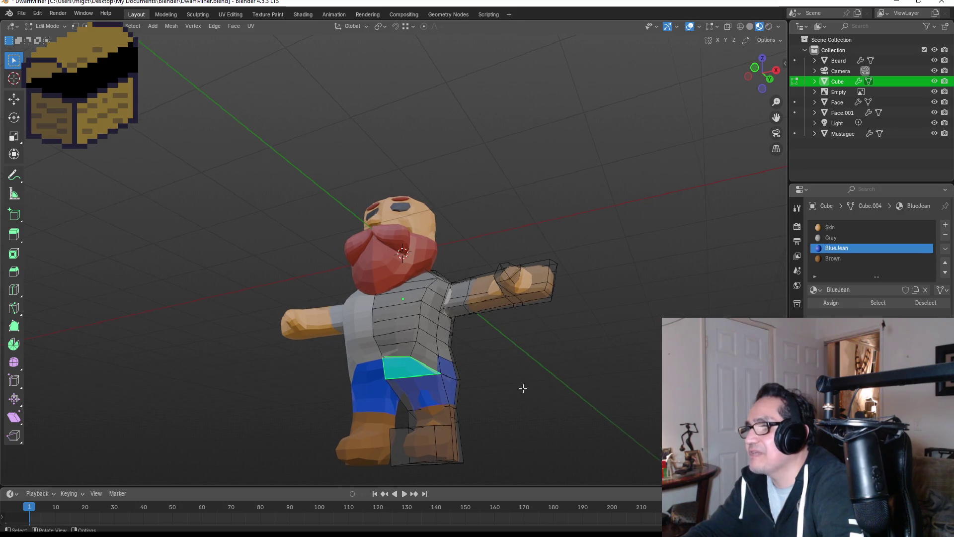
left_click(417, 354)
left_click(400, 355, "shift")
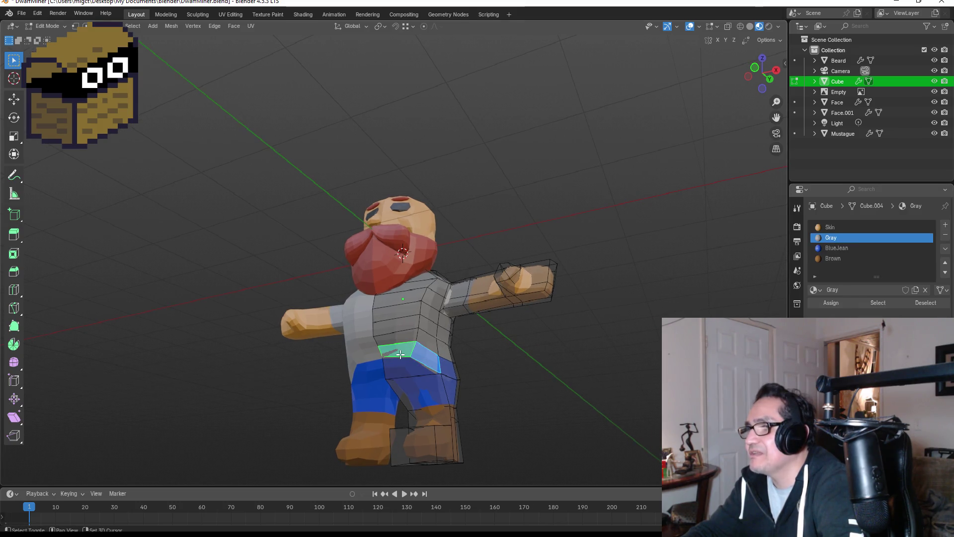
left_click(838, 248)
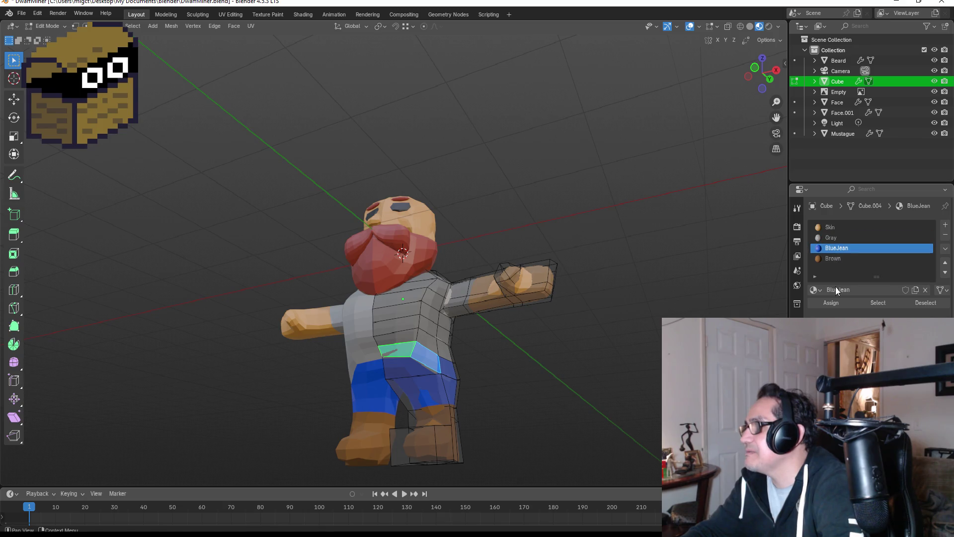
left_click(836, 303)
mouse_move(610, 364)
middle_mouse_down()
mouse_move(494, 360)
mouse_move(503, 367)
mouse_move(439, 376)
mouse_move(399, 370)
mouse_move(439, 368)
mouse_move(443, 383)
mouse_move(344, 383)
middle_mouse_up()
key("Tab")
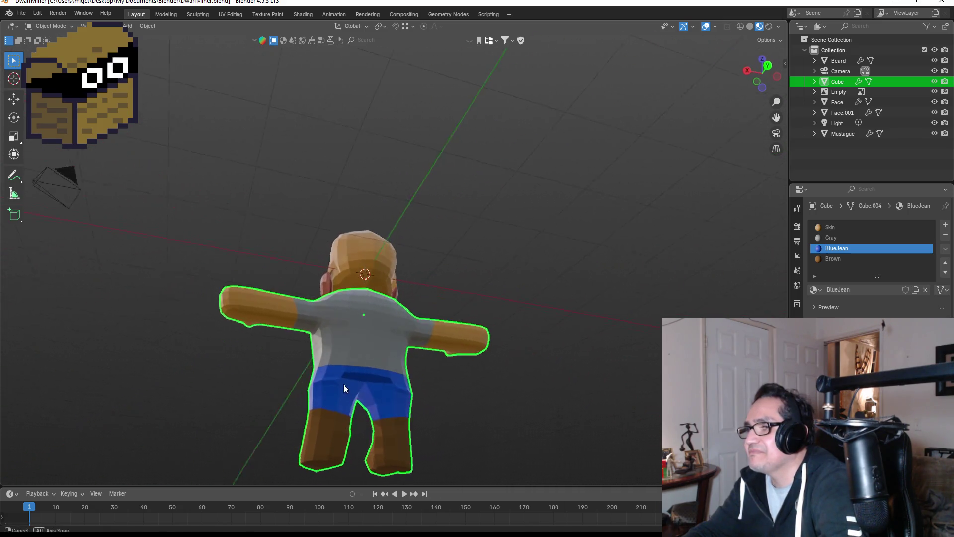
Step: Switch the body mesh to vertex select and trial-move the waist loop, cancelling it
scroll(363, 381, "up", 3)
middle_click_drag(383, 424, 376, 381)
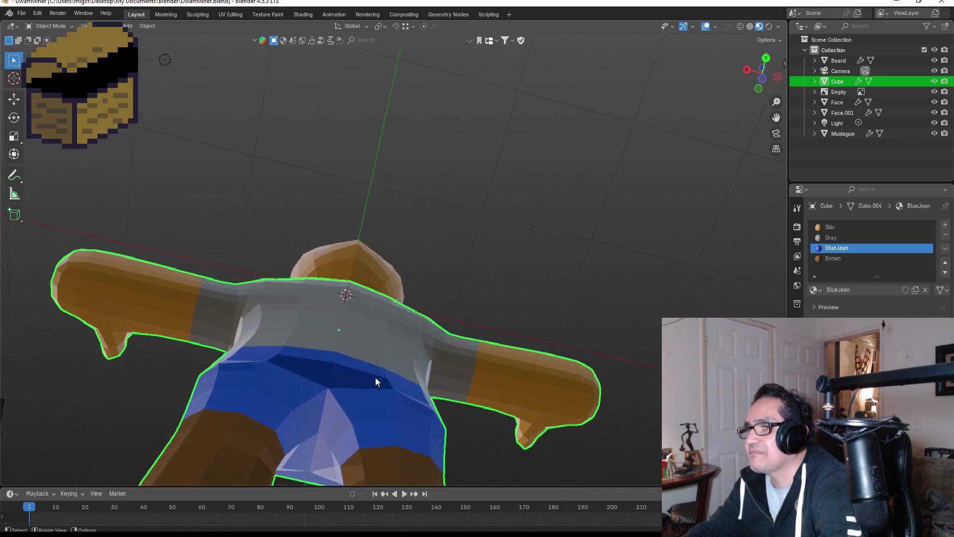
key("Tab")
left_click(319, 368)
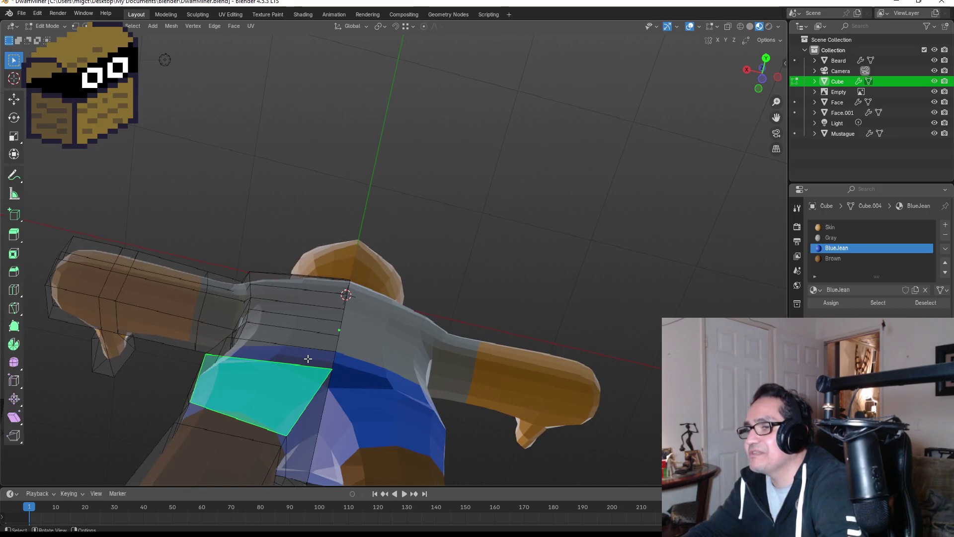
left_click(308, 358, "alt")
middle_click_drag(353, 367, 358, 415)
key("Tab")
key("Tab")
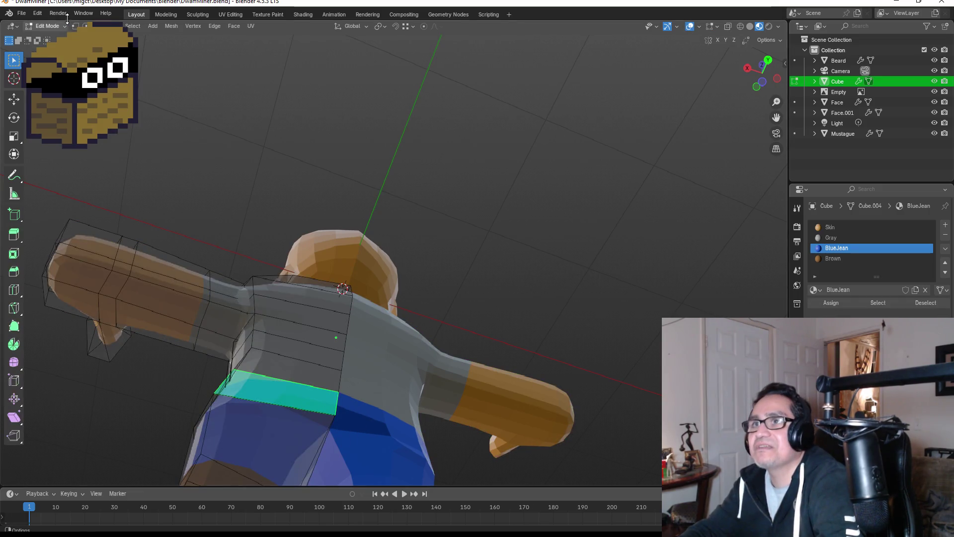
left_click(75, 26)
scroll(332, 365, "down", 3)
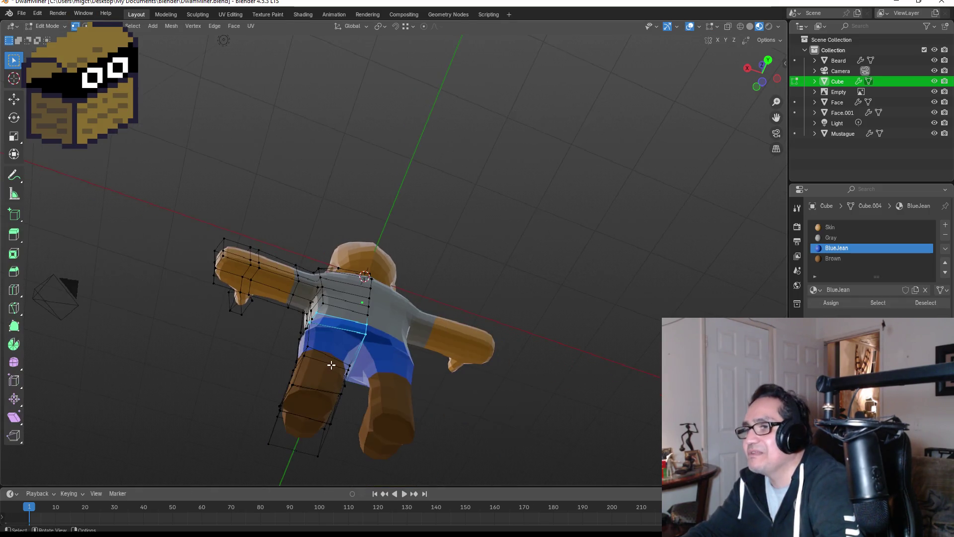
left_click(362, 334, "alt")
key("g")
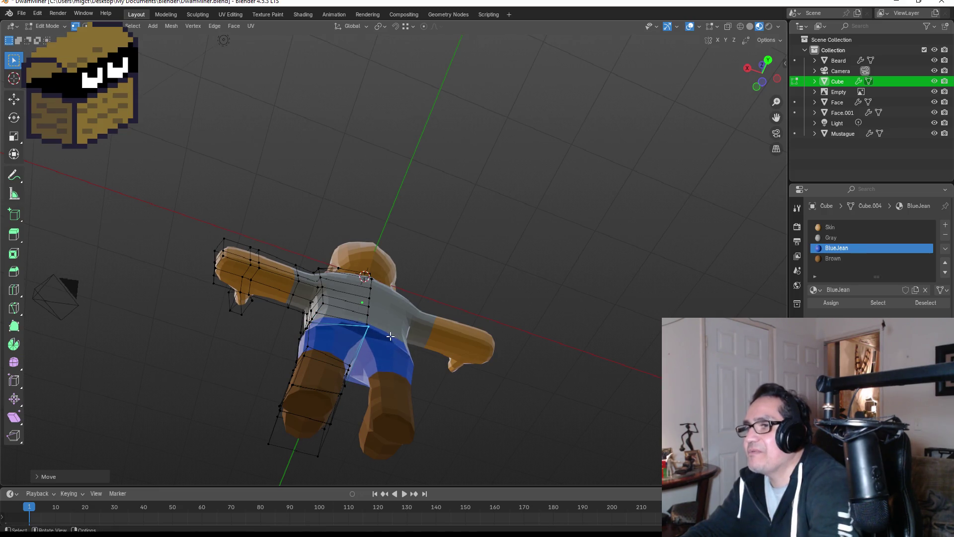
right_click(386, 338)
Step: Box-select the back waist vertices in Right view, shift them slightly outward, and exit Edit Mode
key("KP_1")
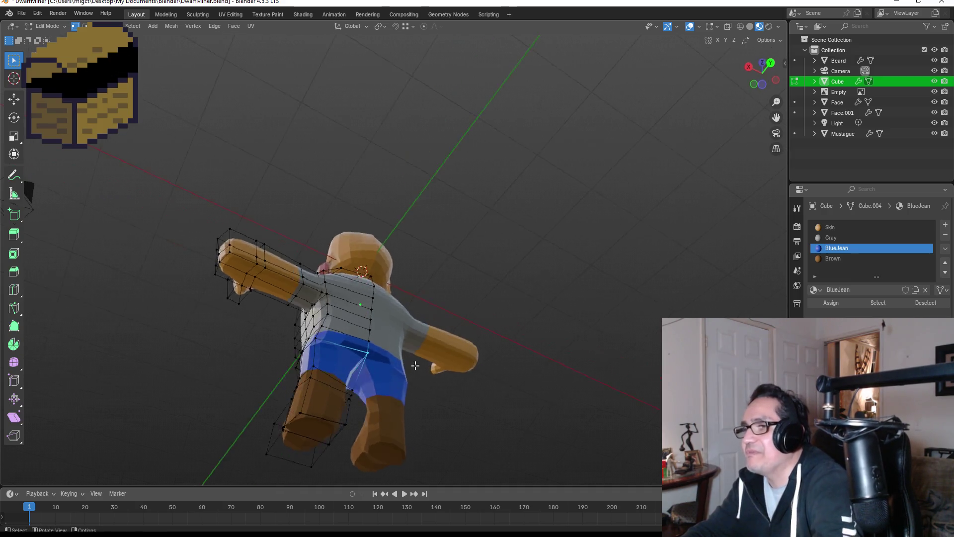
key("KP_3")
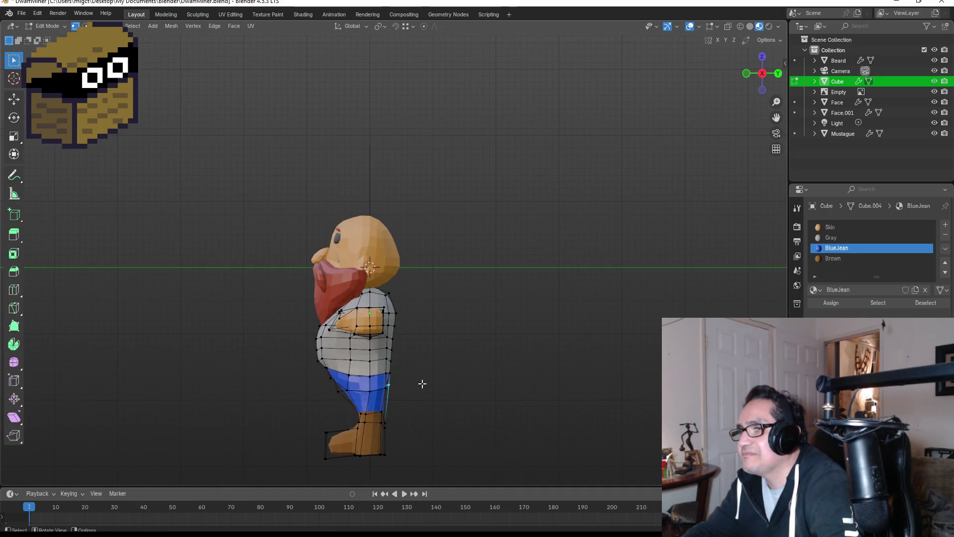
middle_click_drag(446, 386, 392, 368)
left_click_drag(367, 370, 393, 401)
key("KP_3")
key("g")
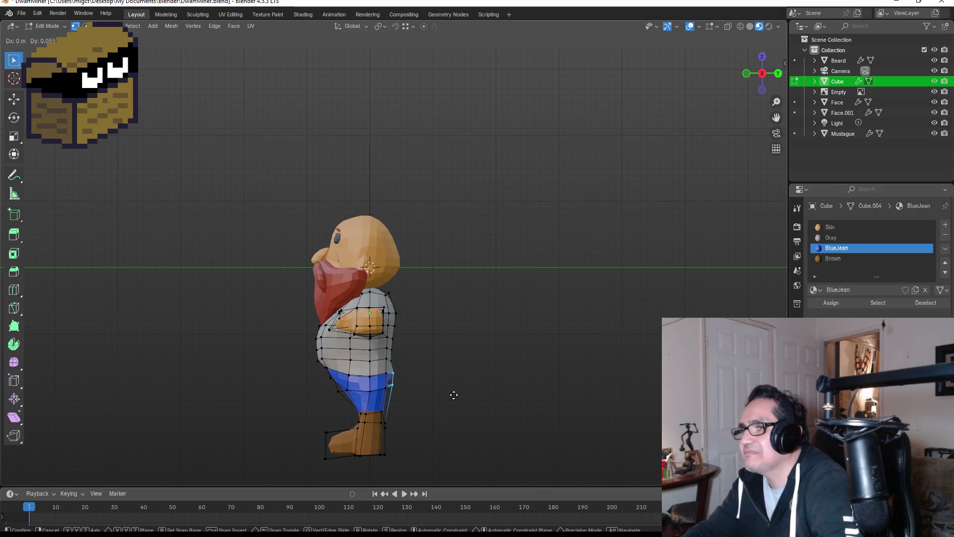
left_click(453, 394)
mouse_move(456, 403)
middle_mouse_down()
mouse_move(413, 390)
mouse_move(423, 393)
middle_mouse_up()
key("KP_1")
key("Tab")
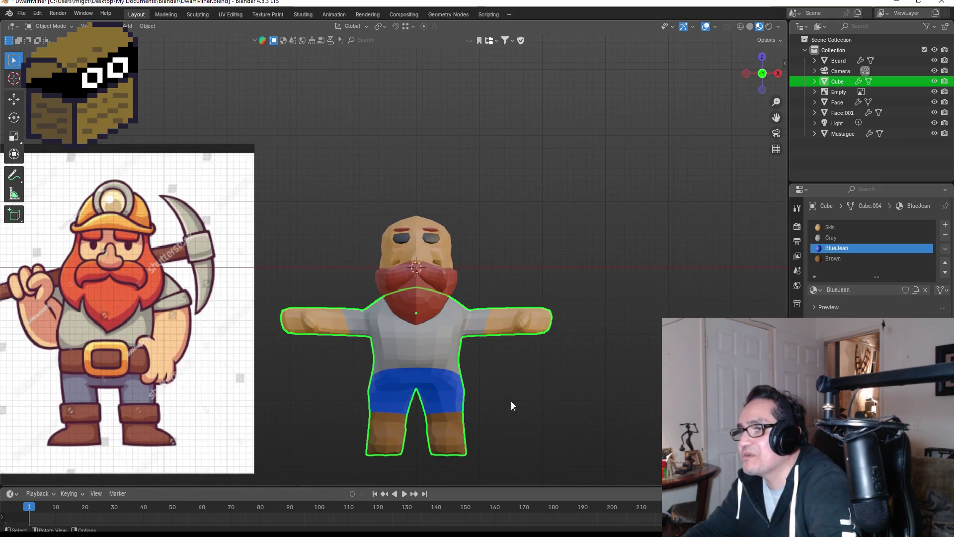
middle_click_drag(551, 399, 530, 391)
key("KP_1")
left_click(553, 392)
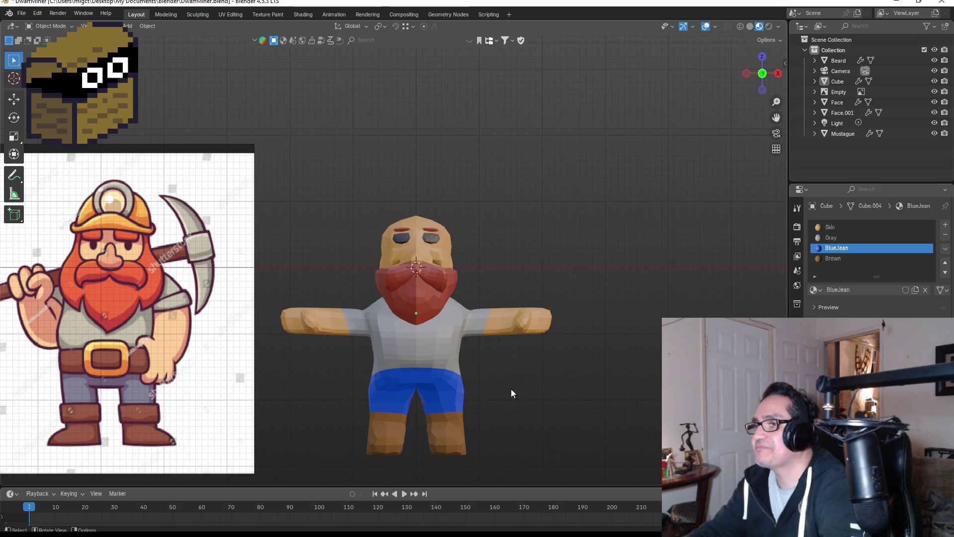
mouse_move(522, 383)
middle_mouse_down()
mouse_move(449, 366)
mouse_move(634, 396)
mouse_move(380, 166)
middle_mouse_up()
scroll(412, 159, "up", 6)
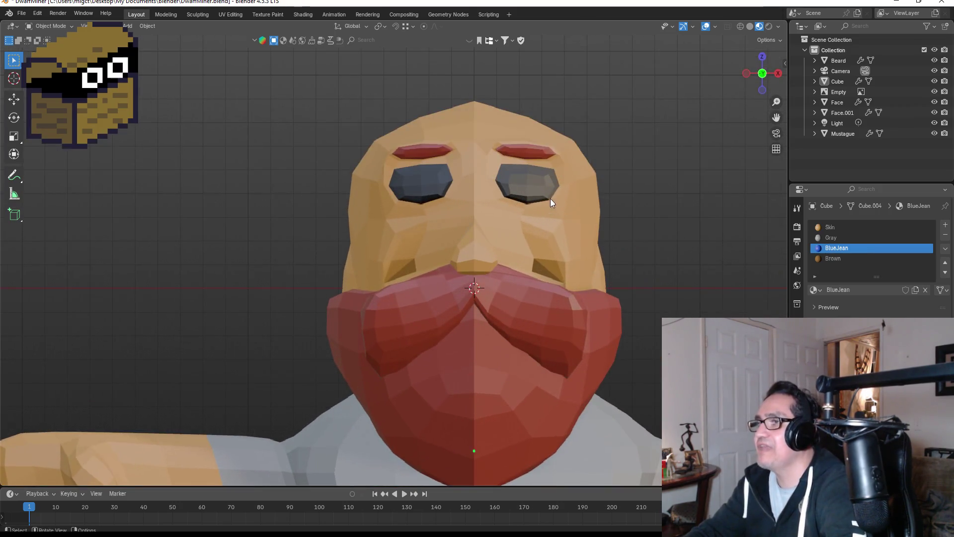
key("Tab")
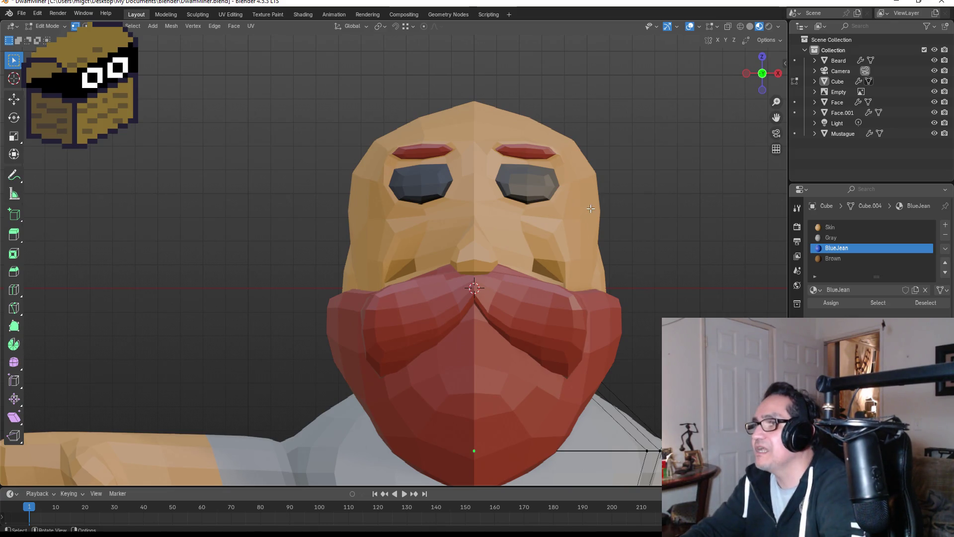
key("Tab")
middle_click_drag(697, 230, 525, 238)
left_click(355, 244)
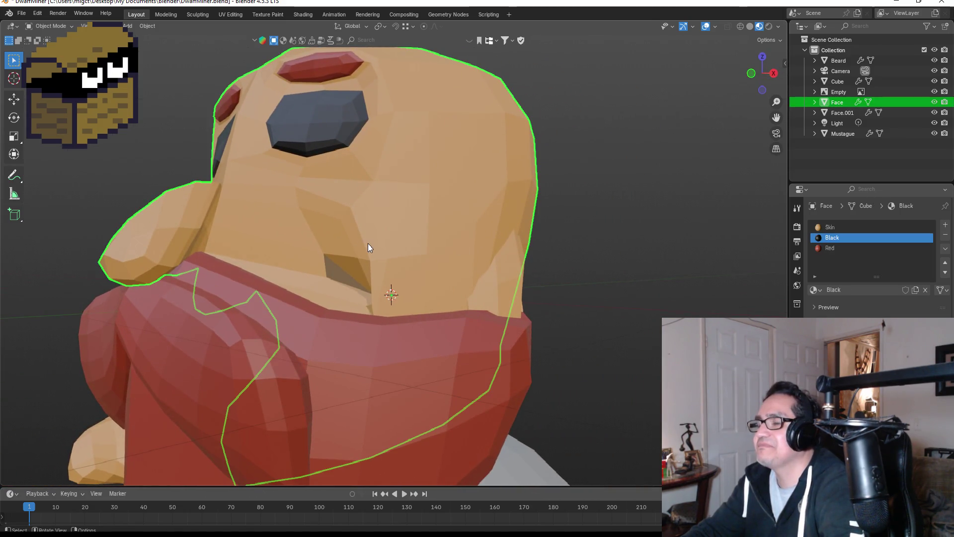
Step: In wireframe view, move the cheek vertex at the edge junction beside the nose
key("Tab")
scroll(403, 284, "up", 3)
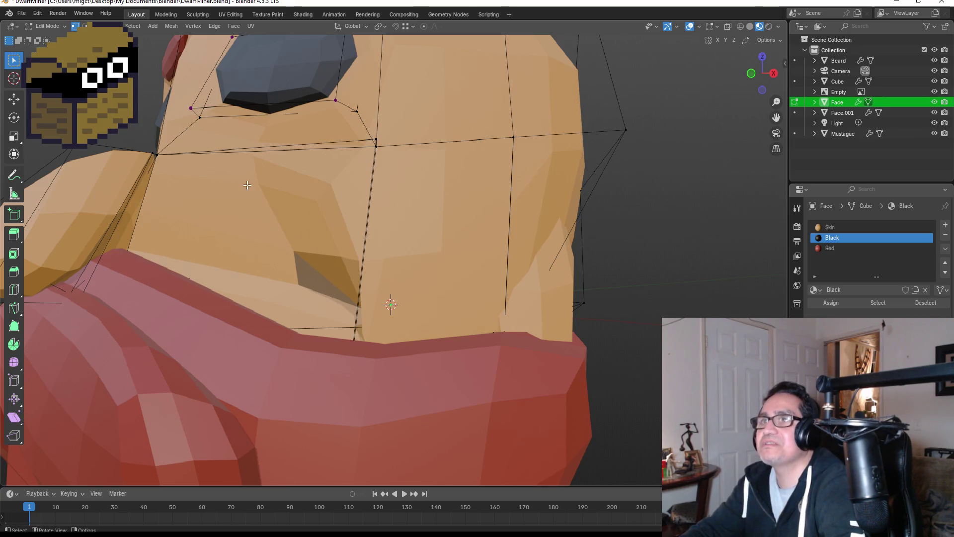
mouse_move(337, 288)
left_mouse_down()
mouse_move(383, 341)
mouse_move(399, 331)
left_mouse_up()
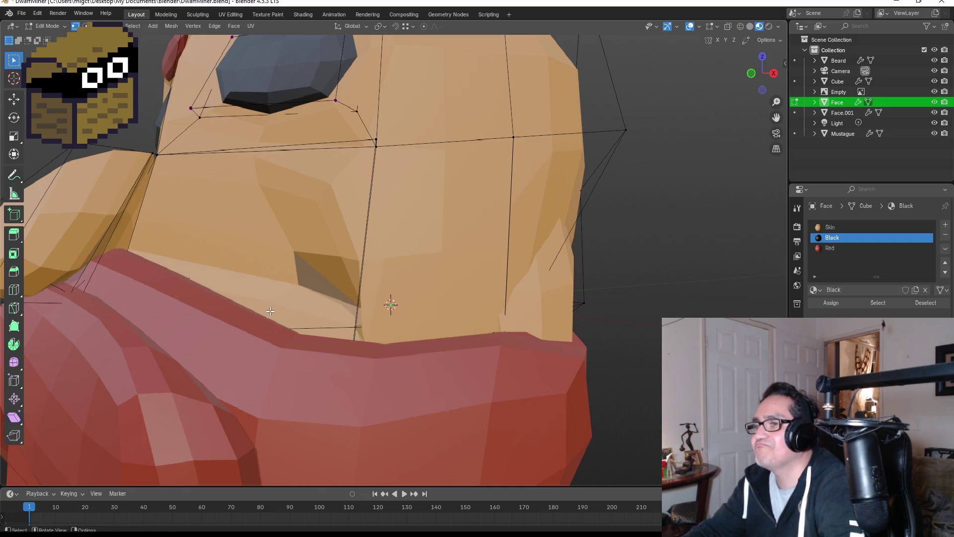
key("KP_3")
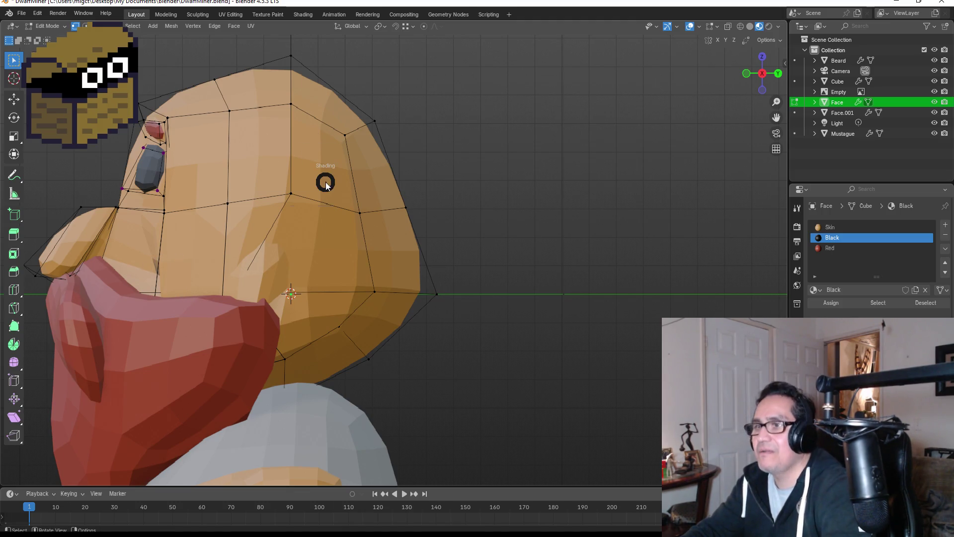
left_click(259, 182)
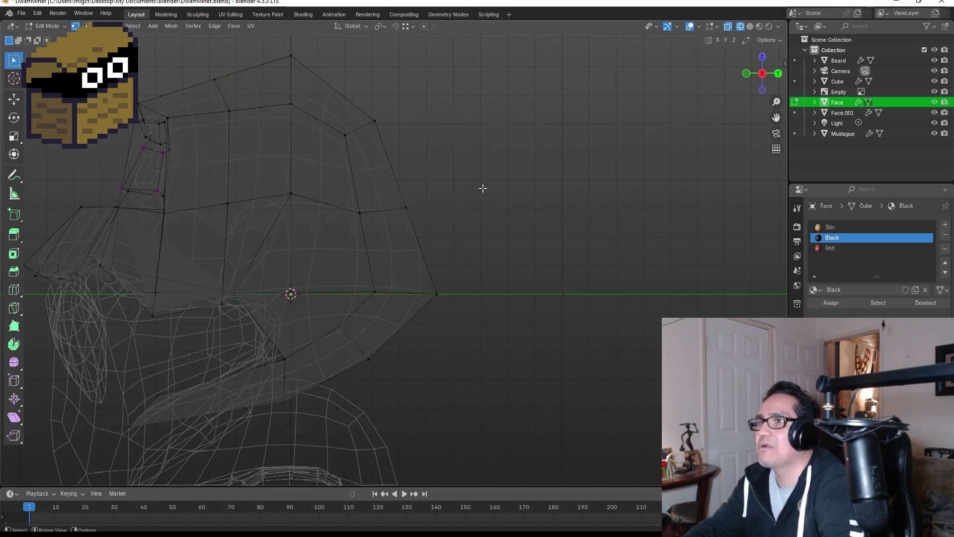
left_click(729, 29)
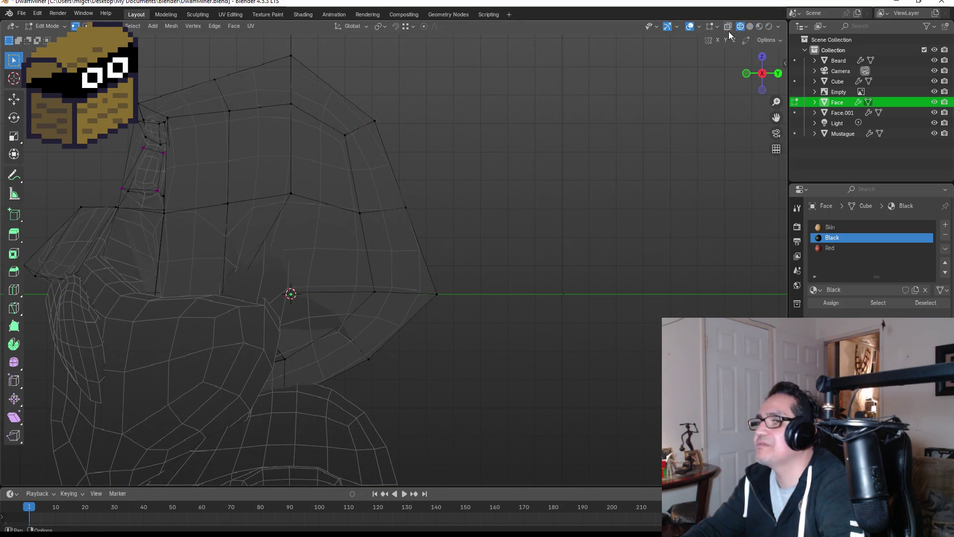
mouse_move(182, 272)
middle_mouse_down()
mouse_move(243, 268)
mouse_move(273, 282)
middle_mouse_up()
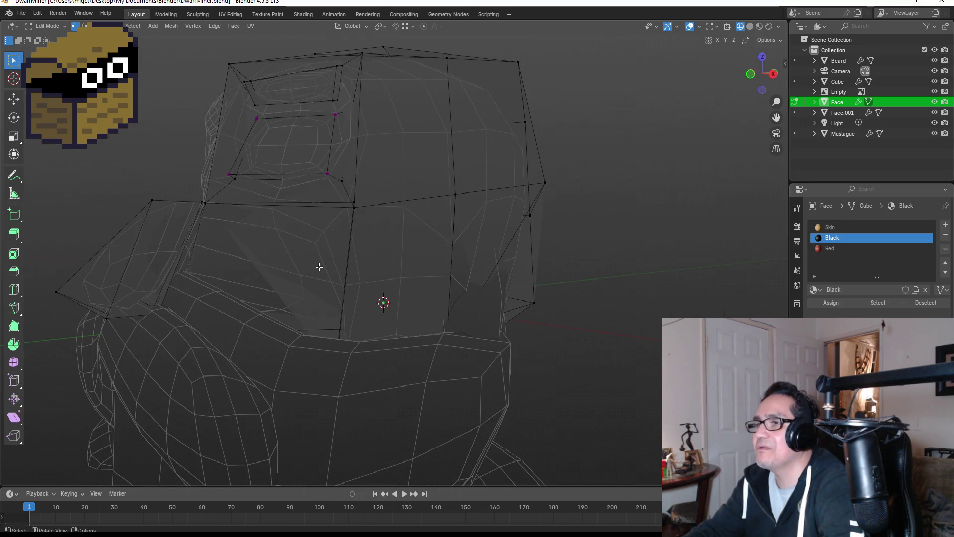
left_click(353, 205)
key("g")
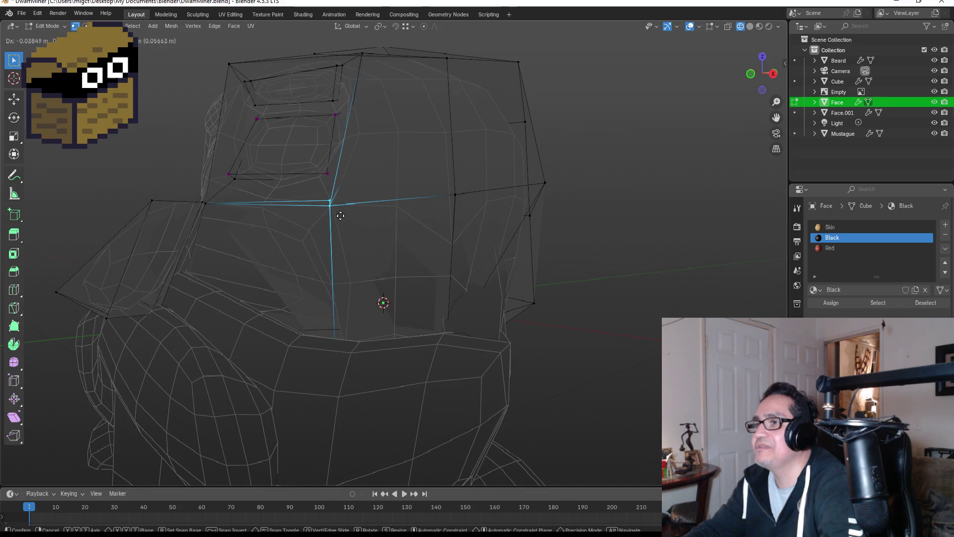
left_click(368, 227)
Step: Merge the two beard-line vertices At Center and drop the result onto the edge below
middle_click_drag(407, 246, 196, 238)
left_click_drag(175, 237, 224, 281)
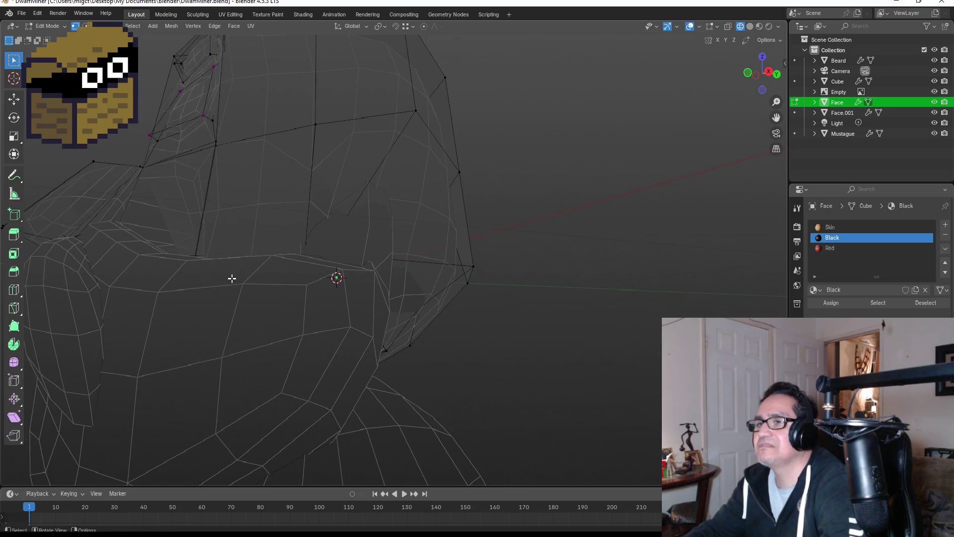
mouse_move(182, 231)
left_mouse_down()
mouse_move(198, 273)
mouse_move(253, 335)
left_mouse_up()
key("g")
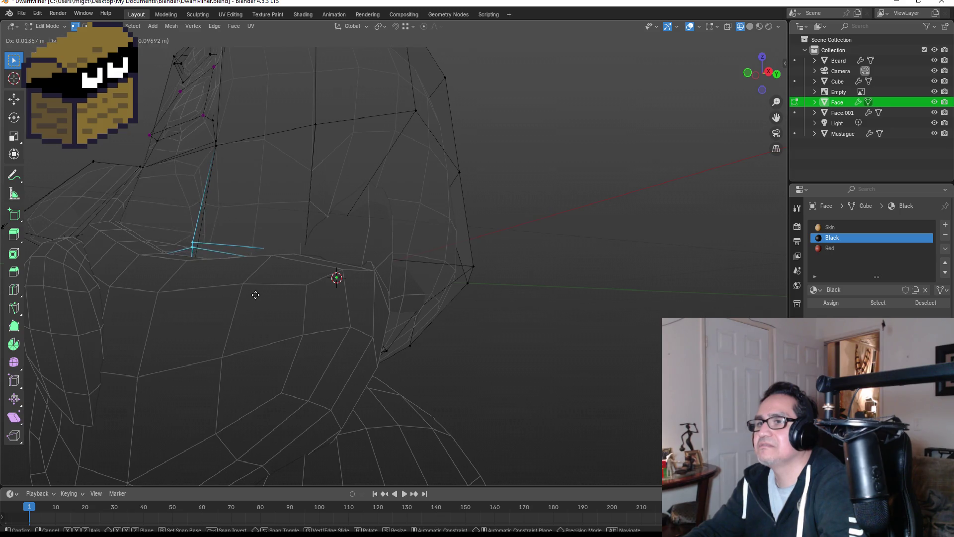
left_click(256, 298)
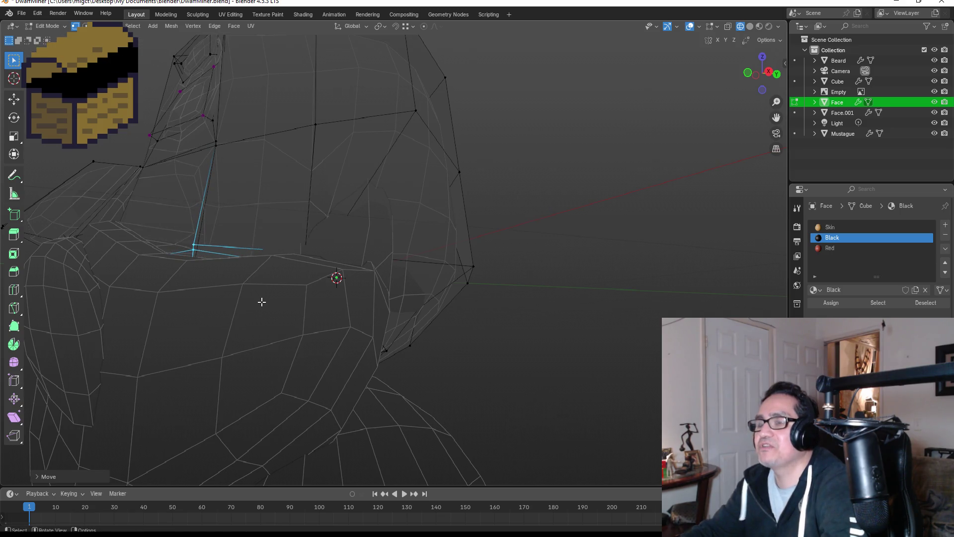
key("m")
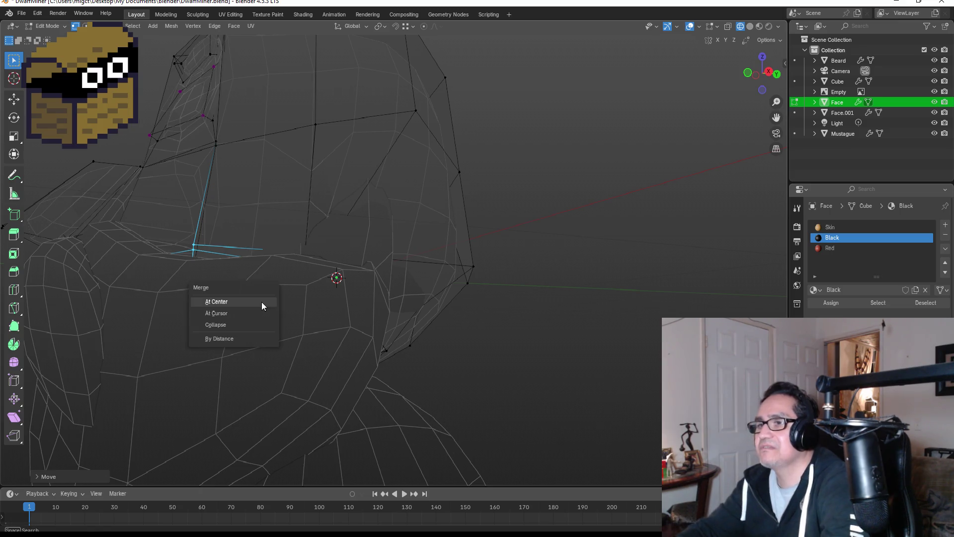
left_click(264, 301)
key("g")
left_click(254, 258)
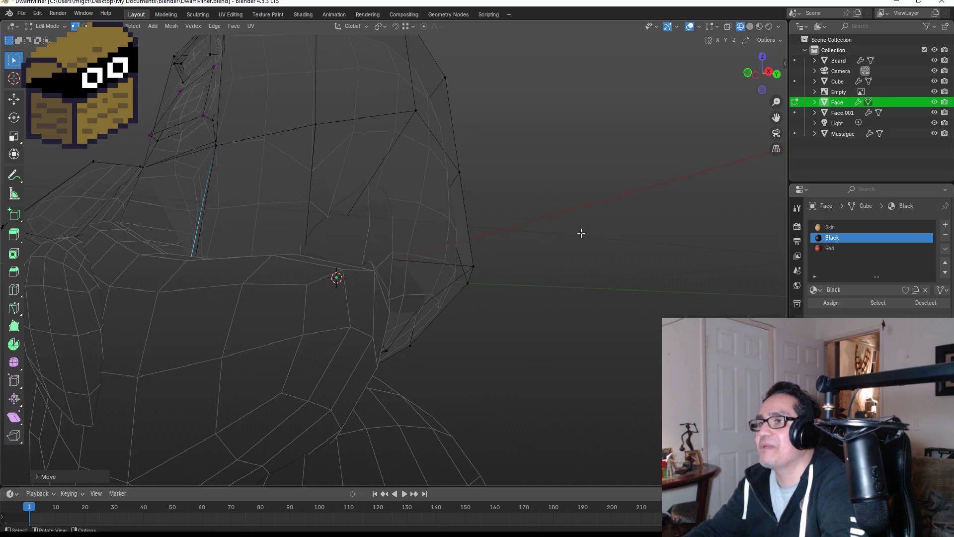
Step: Switch the viewport to Material Preview shading and look at the face from the front
key("Tab")
key("Tab")
key("z")
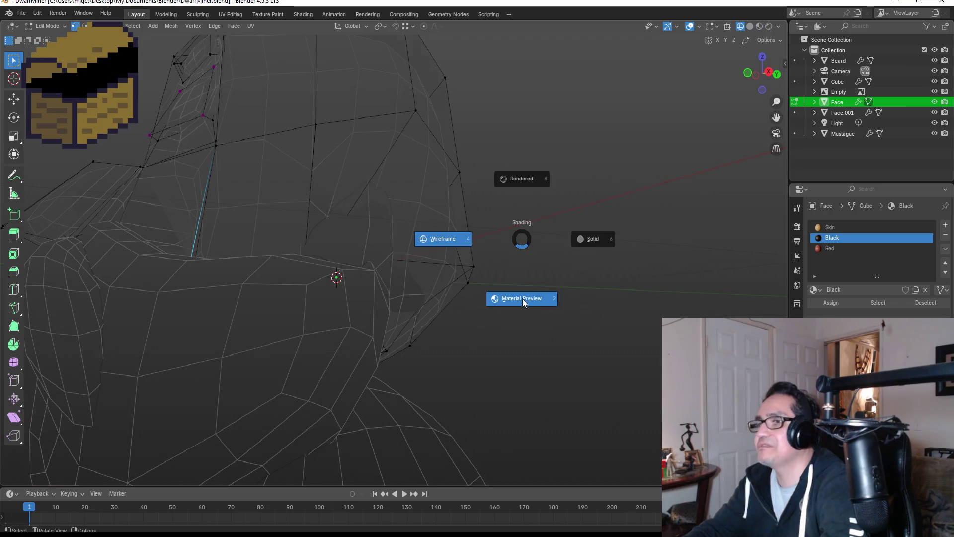
left_click(523, 300)
mouse_move(542, 249)
middle_mouse_down()
mouse_move(601, 253)
mouse_move(530, 253)
mouse_move(354, 282)
middle_mouse_up()
Step: Nudge the selected vertex, try moving the lower mouth edge, cancel, and deselect all
key("g")
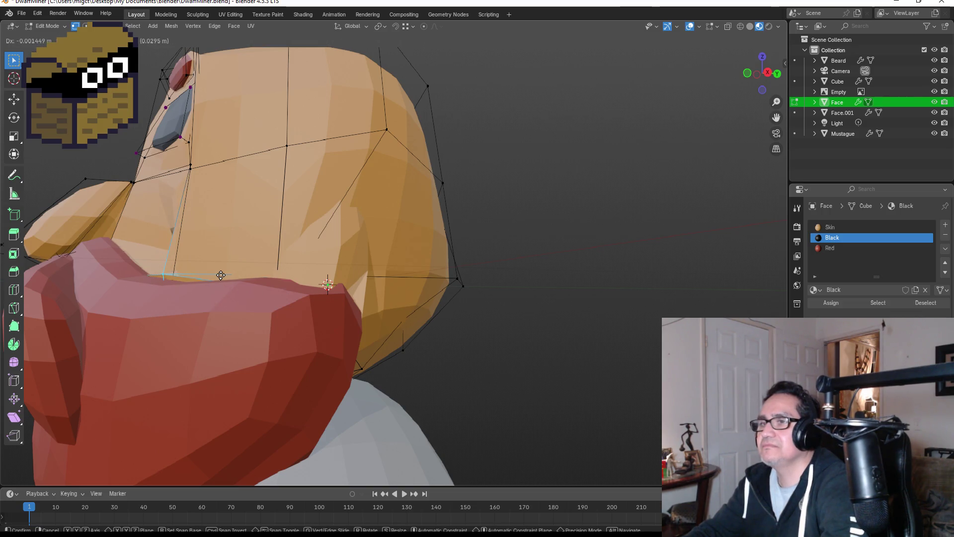
left_click(221, 274)
middle_click_drag(221, 275, 265, 272)
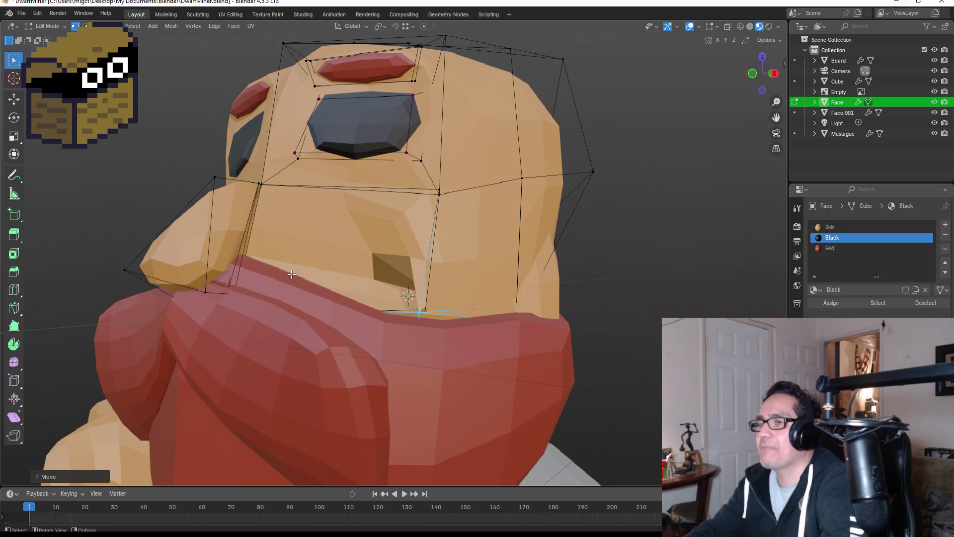
left_click_drag(232, 267, 309, 320)
key("g")
right_click(338, 317)
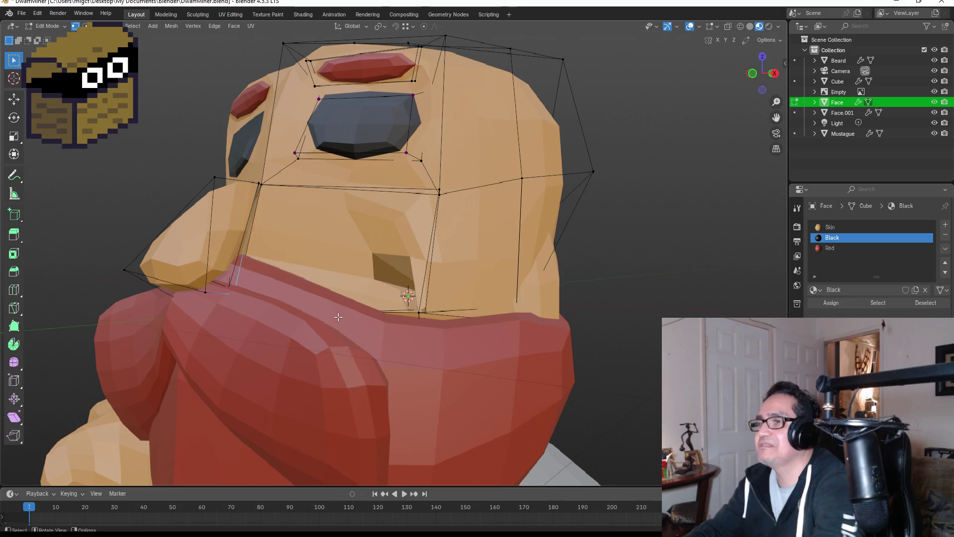
key("alt+a")
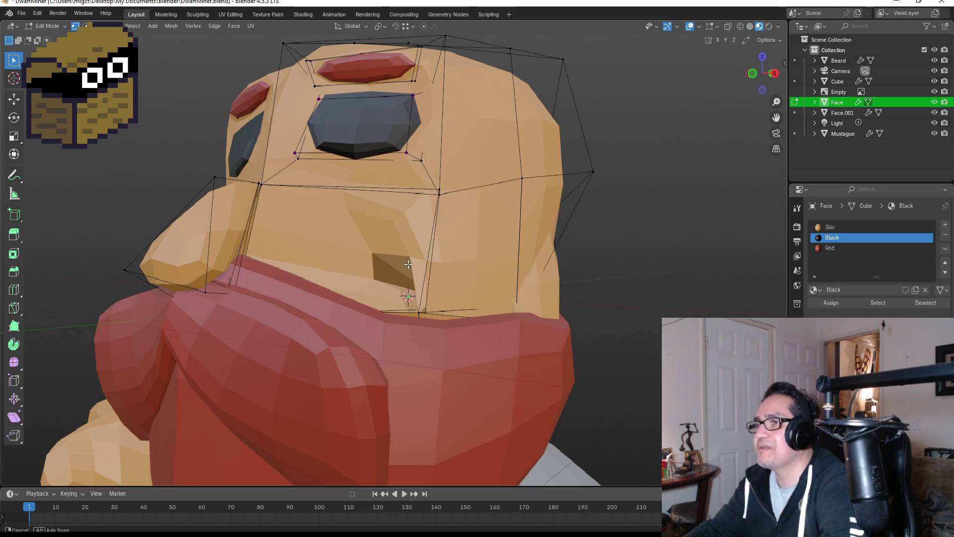
Step: In face select, trial-move the front mouth faces, cancel, and return to Object Mode from front view
middle_click_drag(408, 264, 407, 270)
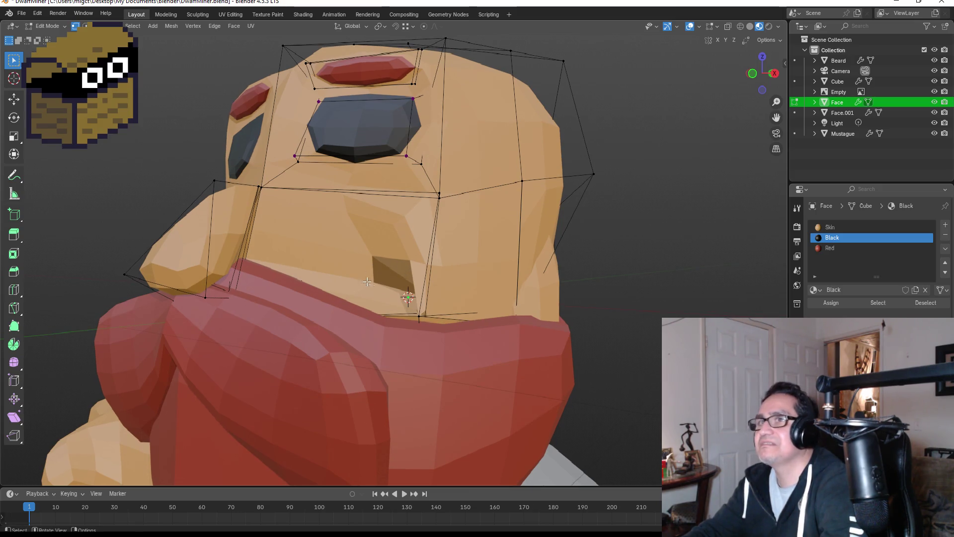
key("3")
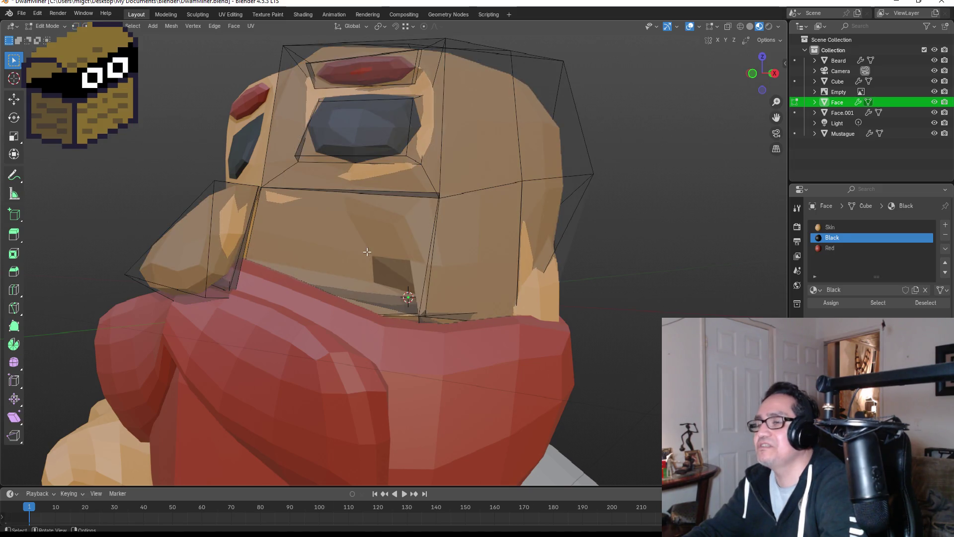
left_click(367, 252)
key("g")
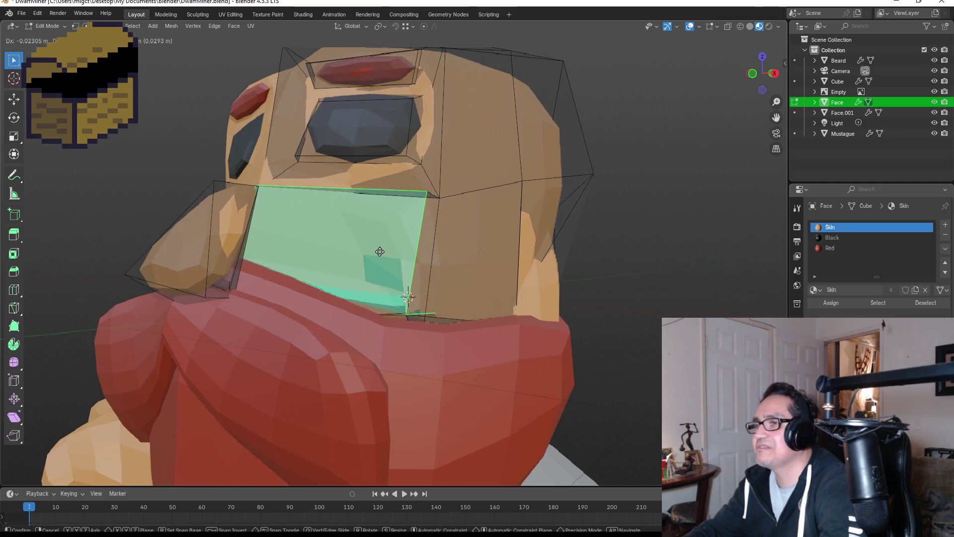
right_click(361, 246)
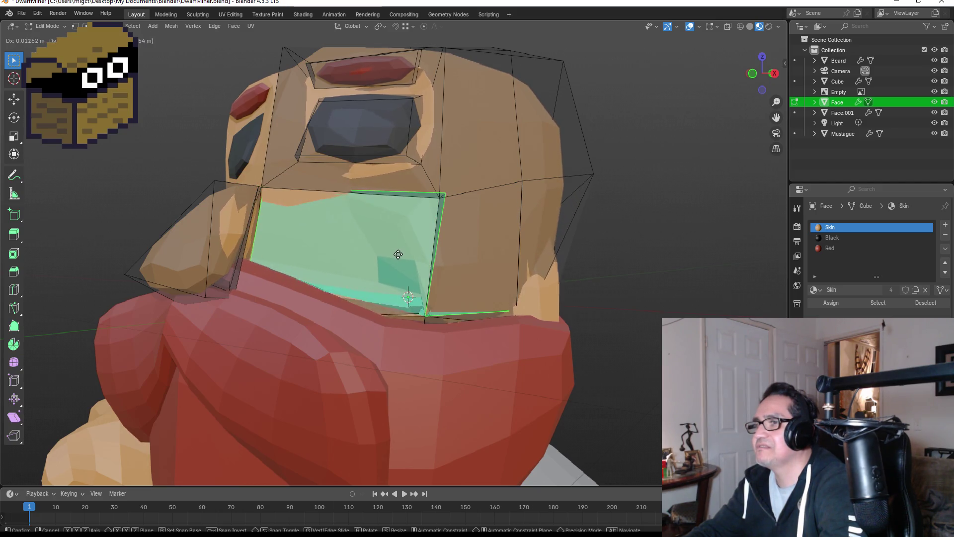
left_click(503, 250)
mouse_move(477, 274)
middle_mouse_down()
mouse_move(467, 272)
mouse_move(477, 269)
middle_mouse_up()
key("ctrl+z")
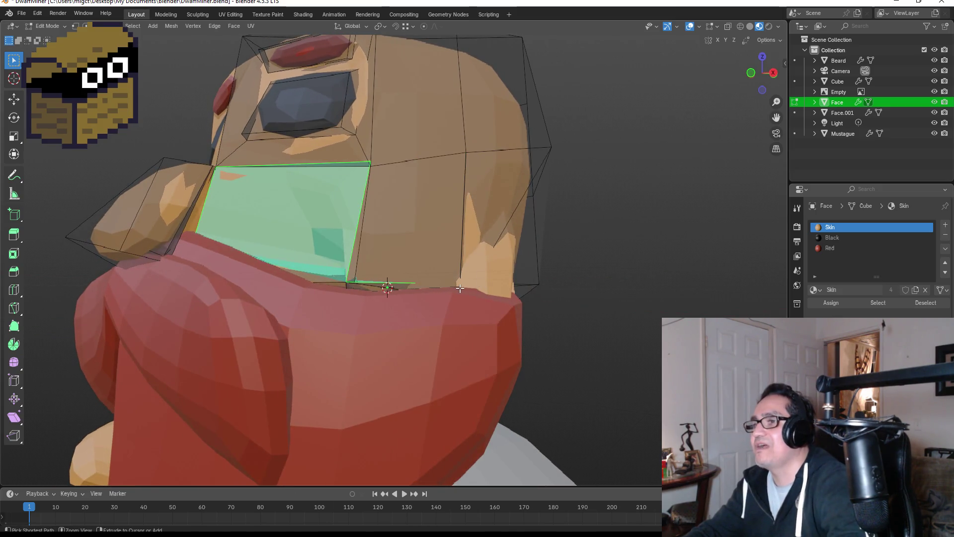
key("KP_1")
key("Tab")
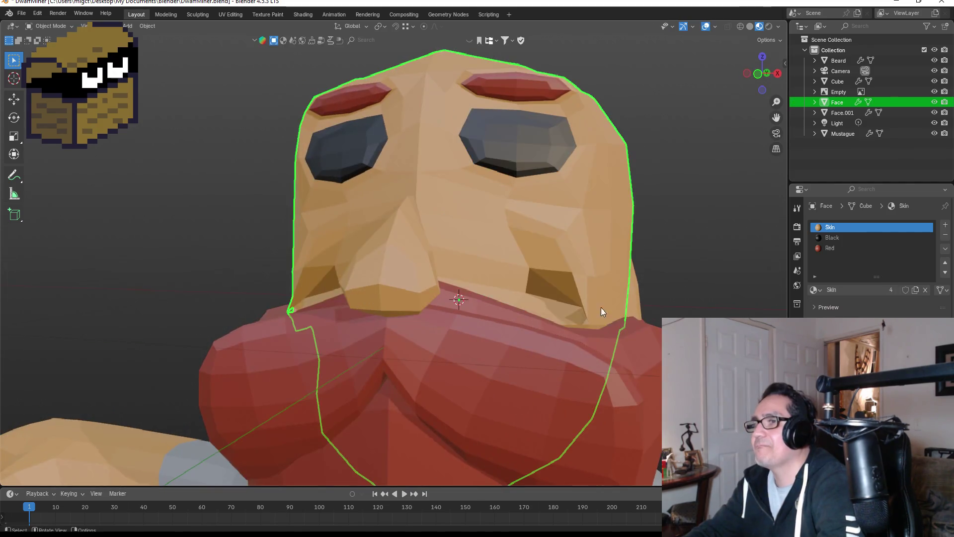
Step: Select the Face.001 side pieces and move their geometry in Edit Mode
middle_click_drag(653, 290, 425, 264)
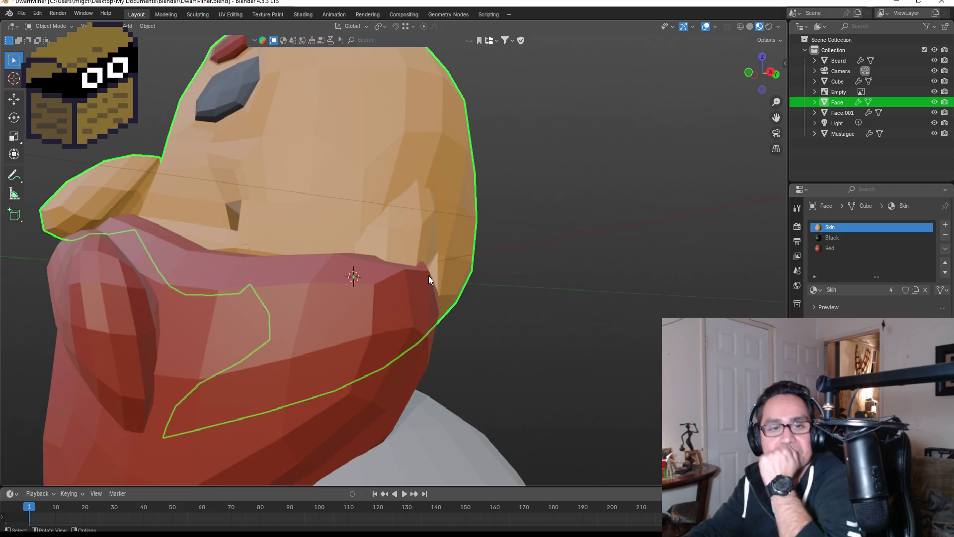
middle_click_drag(438, 273, 417, 273)
left_click(314, 235)
mouse_move(472, 241)
middle_mouse_down()
mouse_move(426, 240)
mouse_move(346, 271)
middle_mouse_up()
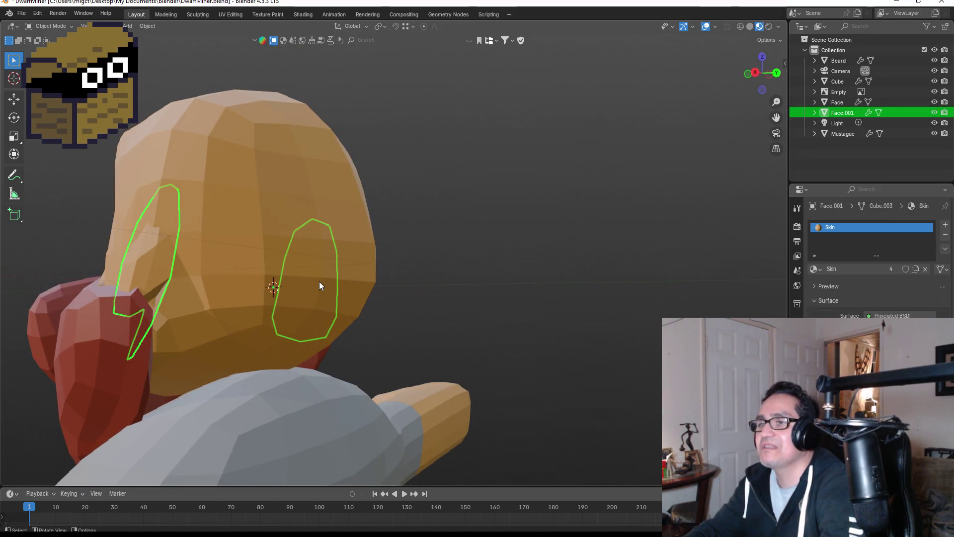
key("Tab")
key("g")
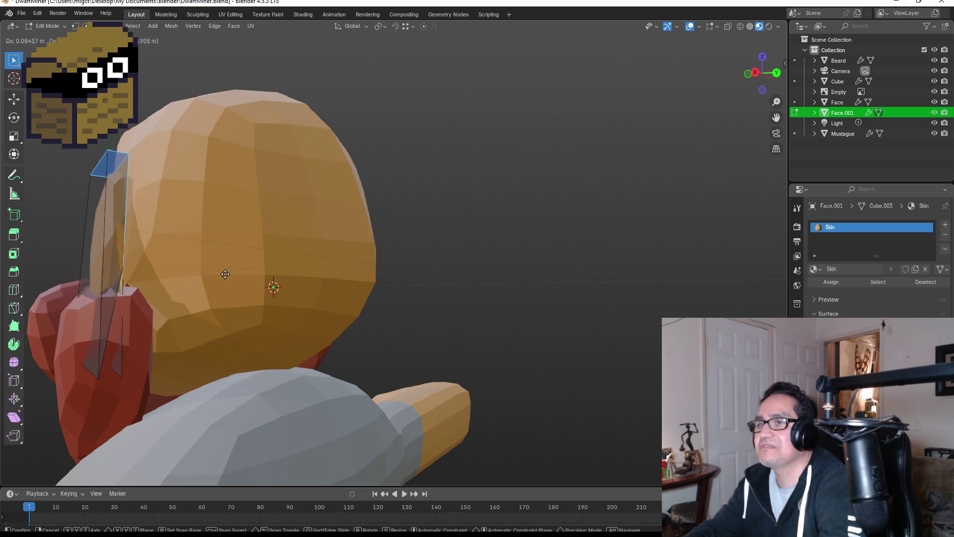
left_click(259, 279)
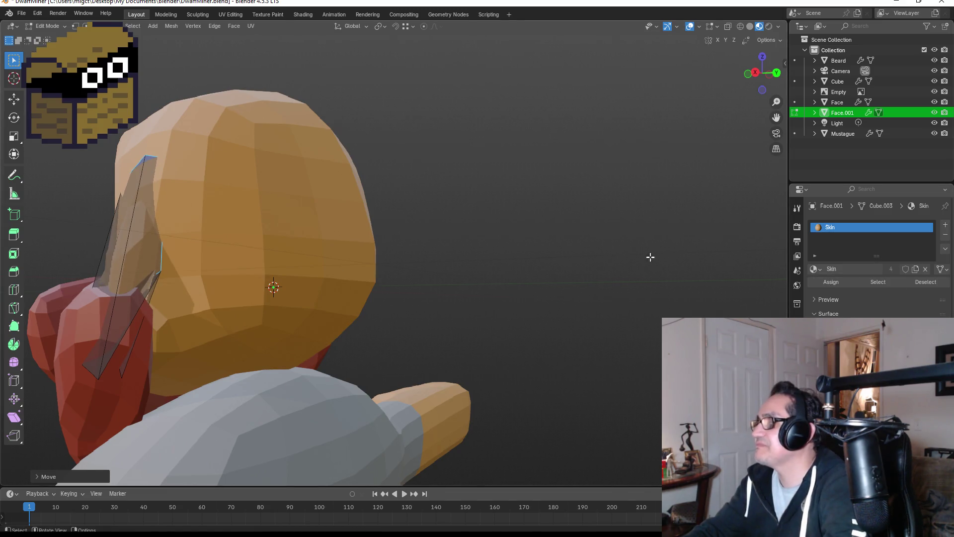
Step: Give Face.001 the Red material and check it from the front in Object Mode
left_click(816, 270)
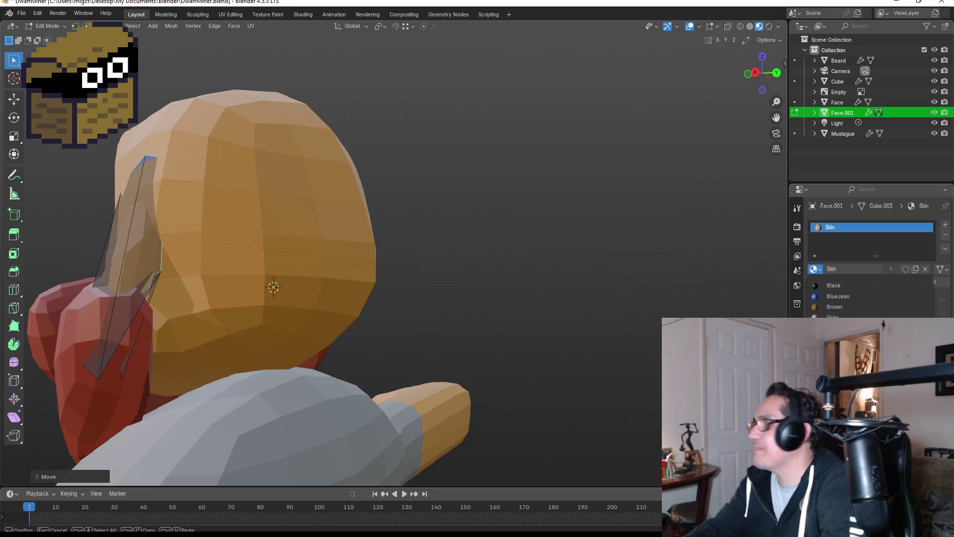
left_click(835, 349)
key("KP_1")
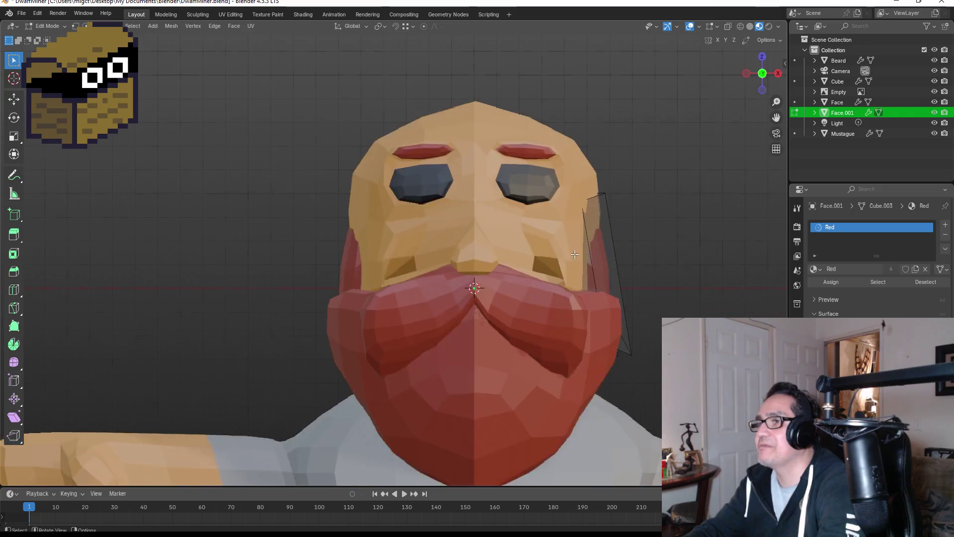
key("Tab")
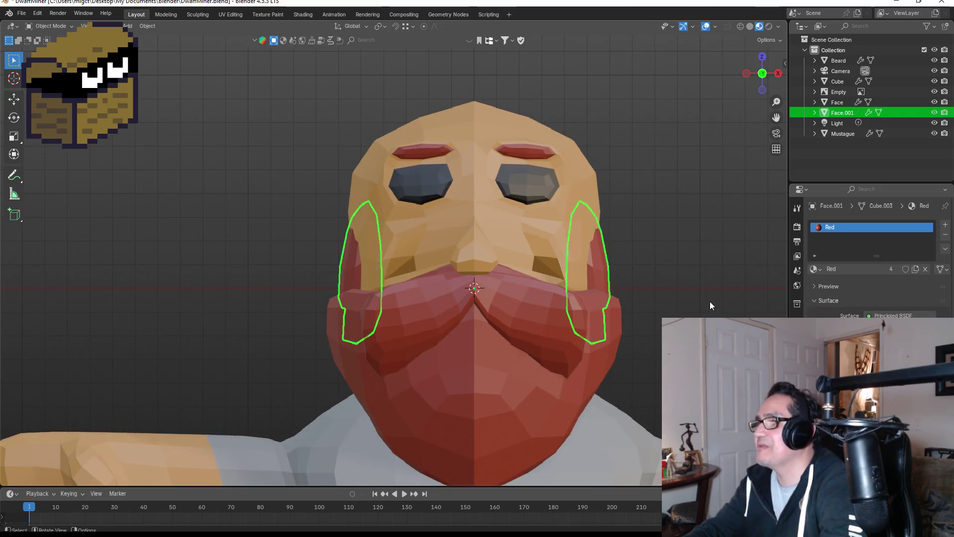
Step: Box-select the stray side panel beside the right cheek and delete it
key("Tab")
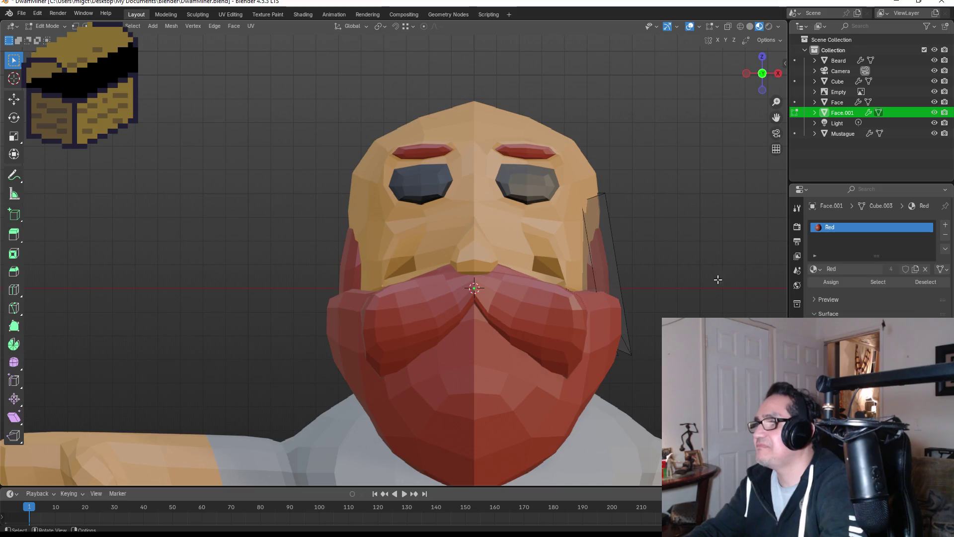
left_click_drag(566, 190, 671, 371)
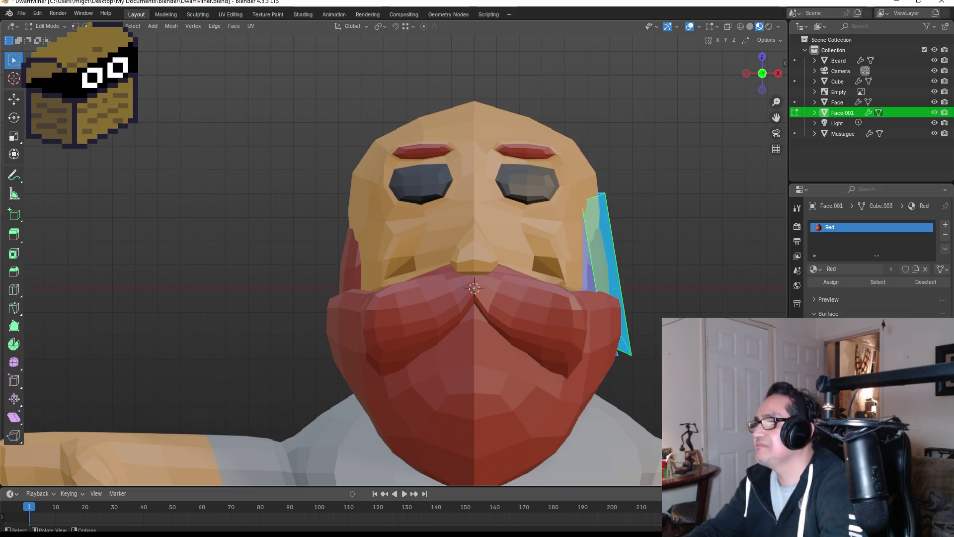
key("g")
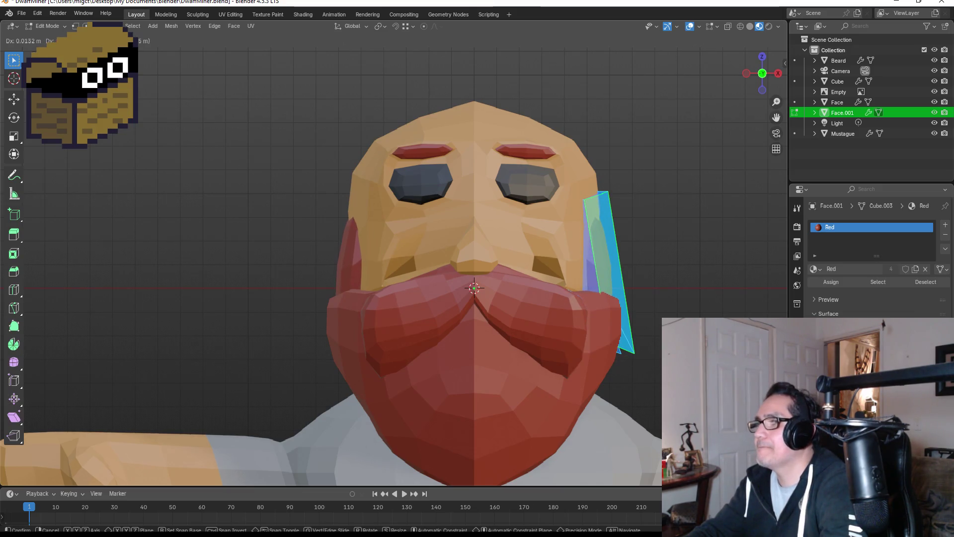
key("Return")
key("x")
key("Tab")
Step: Orbit back to the front of the head and clear the object selection
key("Tab")
mouse_move(686, 298)
middle_mouse_down()
mouse_move(535, 300)
mouse_move(576, 290)
middle_mouse_up()
key("Tab")
left_click(576, 290)
left_click(387, 229)
middle_click_drag(386, 229, 525, 281)
left_click(648, 287)
scroll(648, 294, "down", 4)
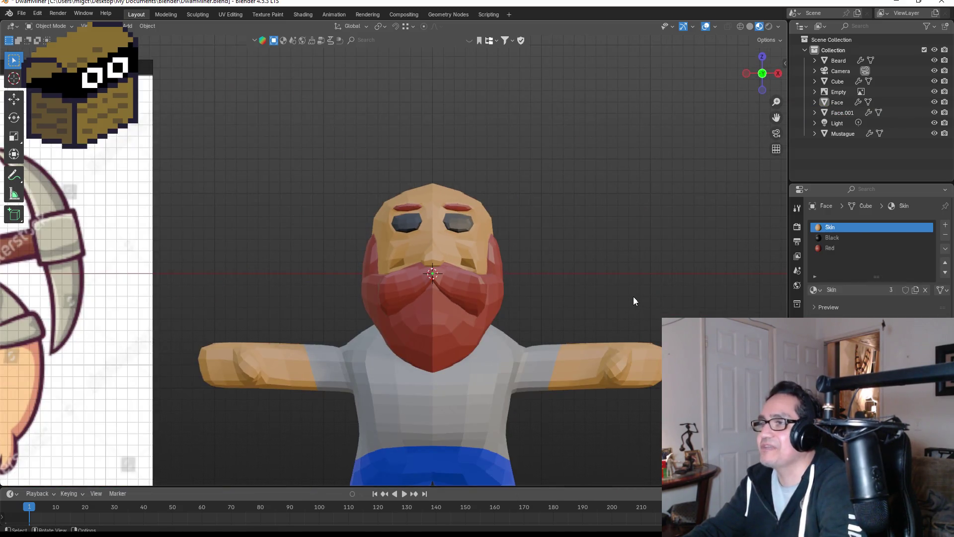
Step: Edit the Face mesh in vertex select with wireframe shading, selecting the lower mouth-edge vertices
scroll(570, 260, "up", 4)
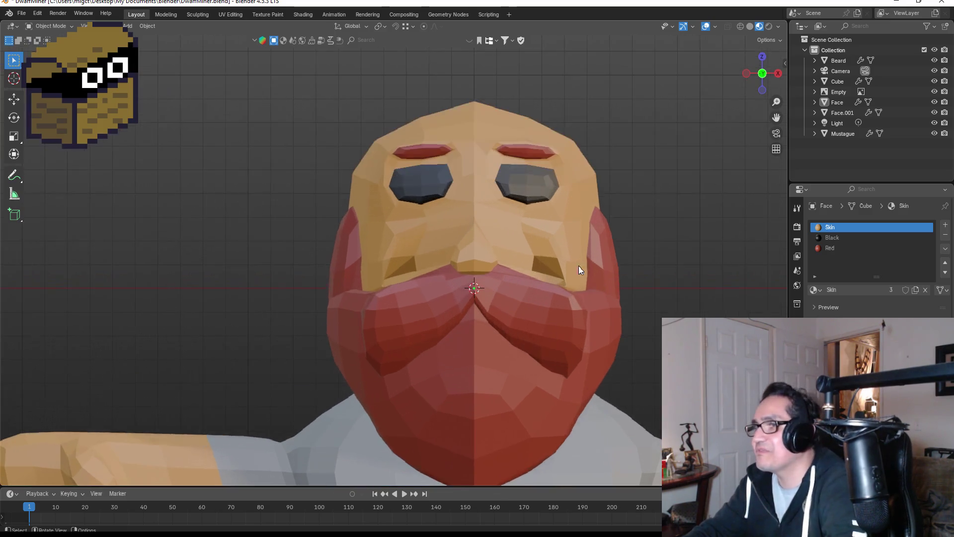
left_click(552, 258)
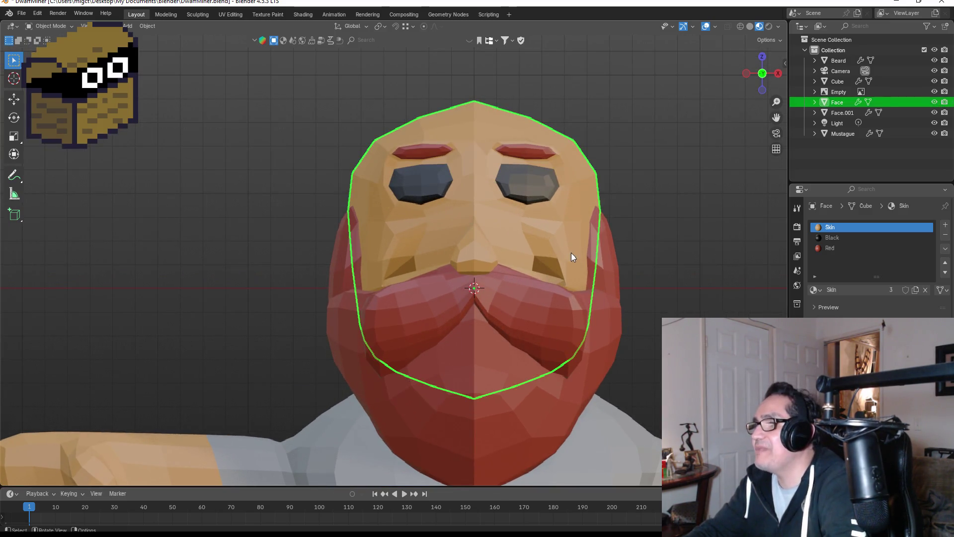
key("Tab")
middle_click_drag(571, 253, 465, 265)
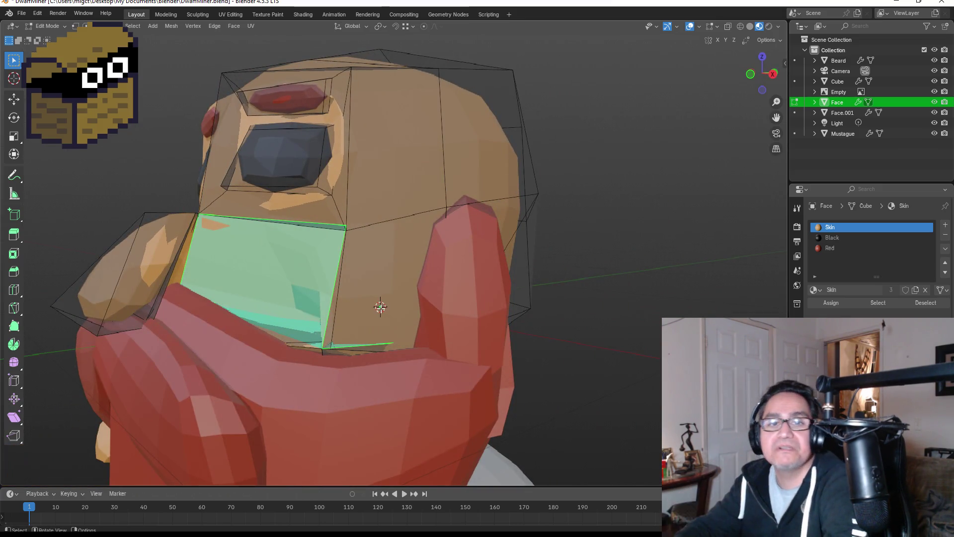
scroll(393, 313, "up", 2)
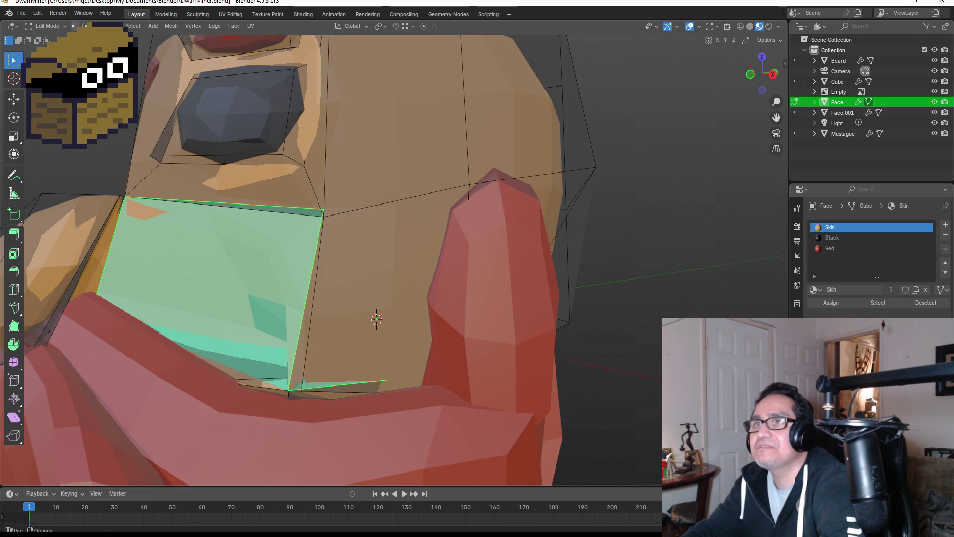
key("1")
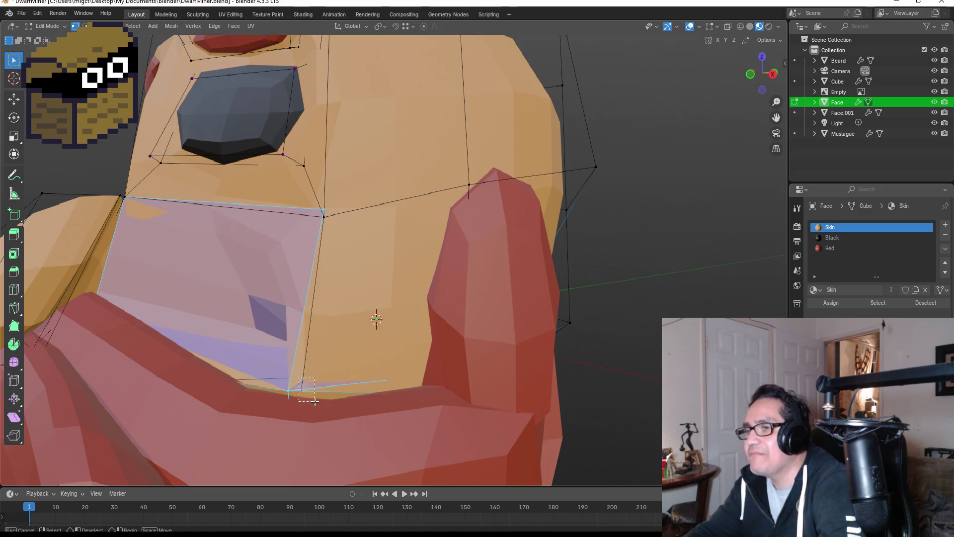
left_click(321, 395)
middle_click_drag(298, 386, 284, 321)
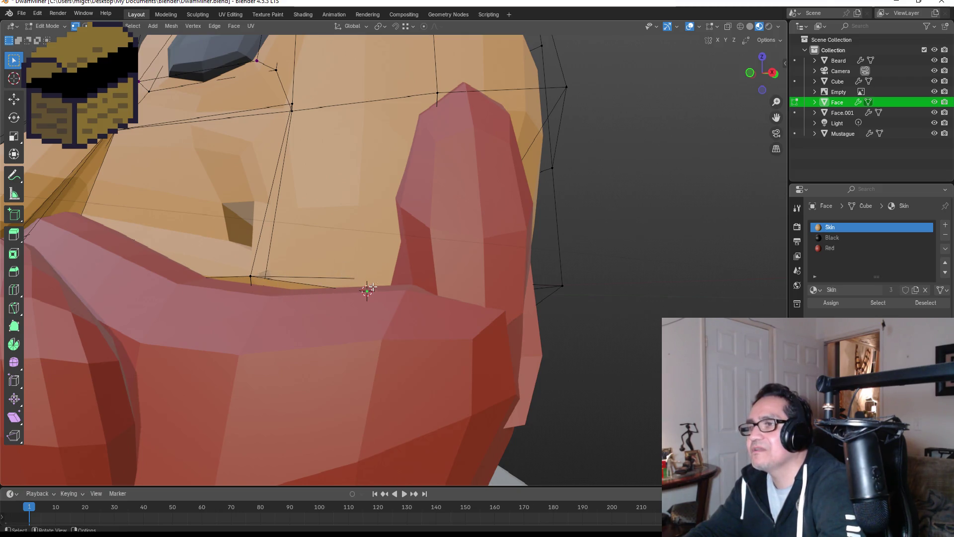
key("z")
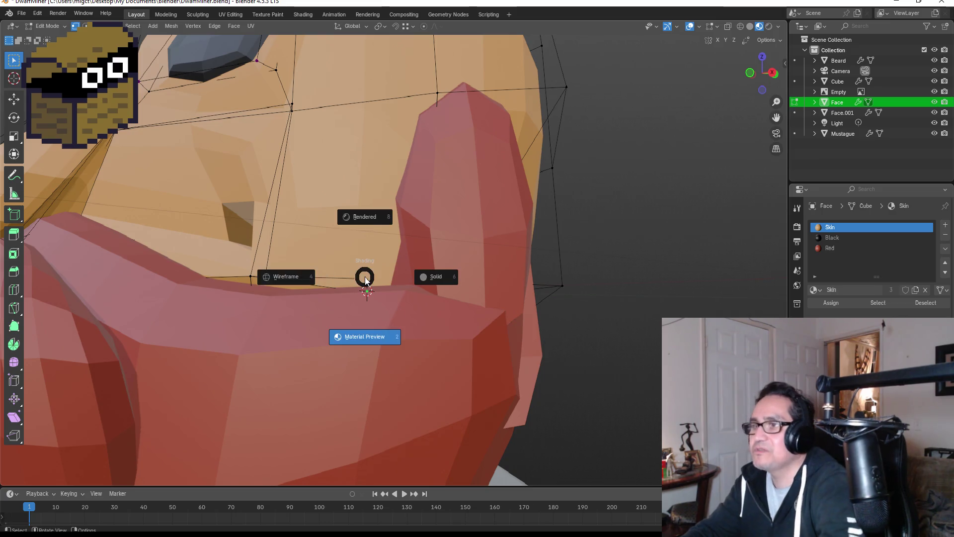
left_click(319, 278)
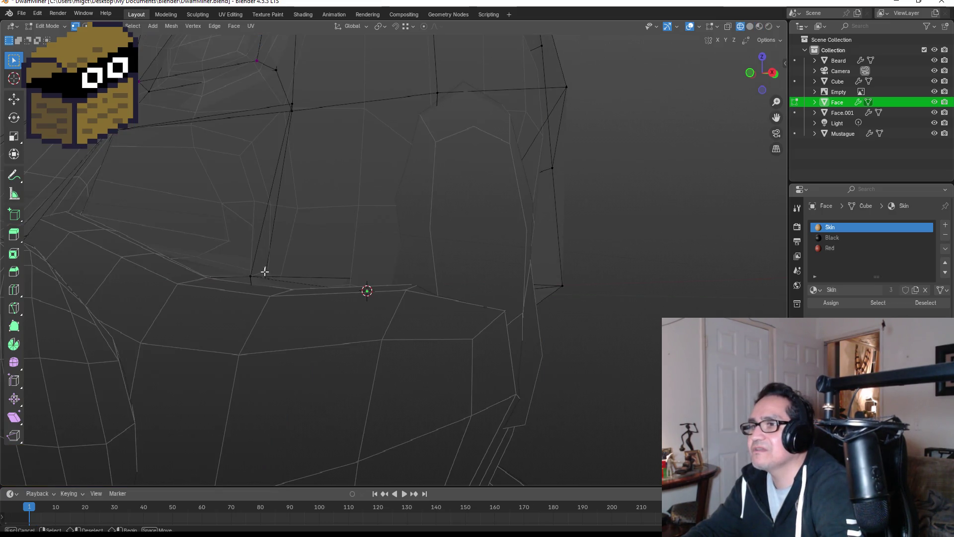
left_click_drag(329, 265, 397, 315)
mouse_move(464, 298)
middle_mouse_down()
mouse_move(424, 288)
mouse_move(503, 300)
middle_mouse_up()
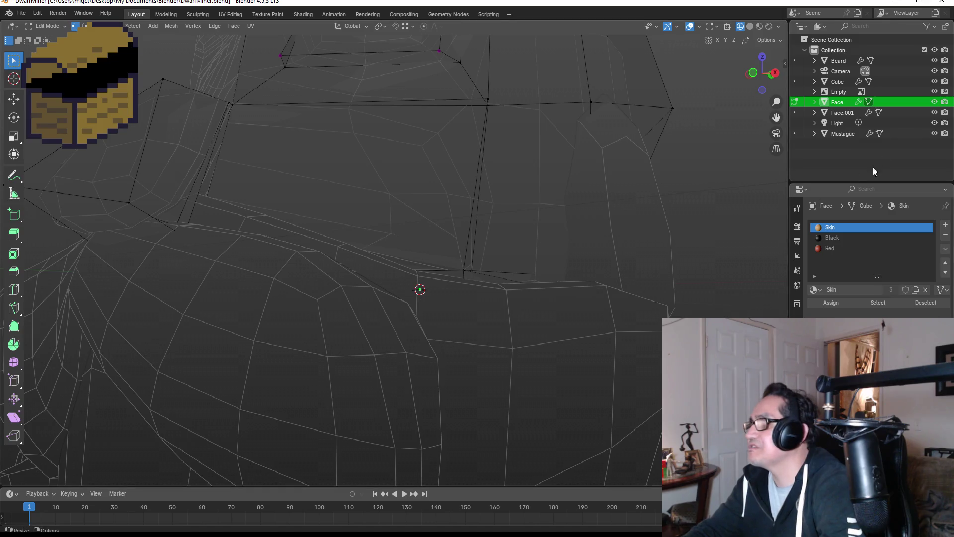
Step: Hide the Beard object in the outliner to reveal the face
left_click(840, 113)
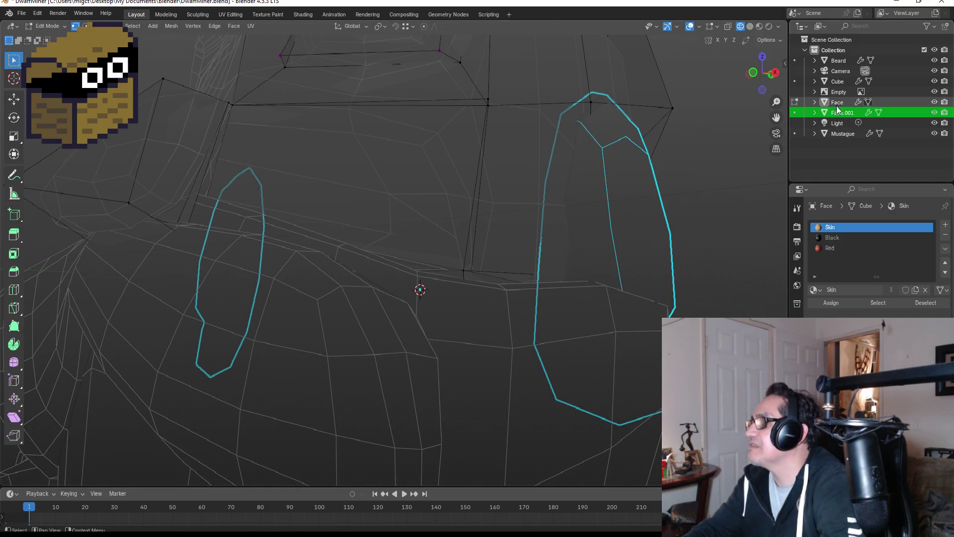
left_click(839, 61)
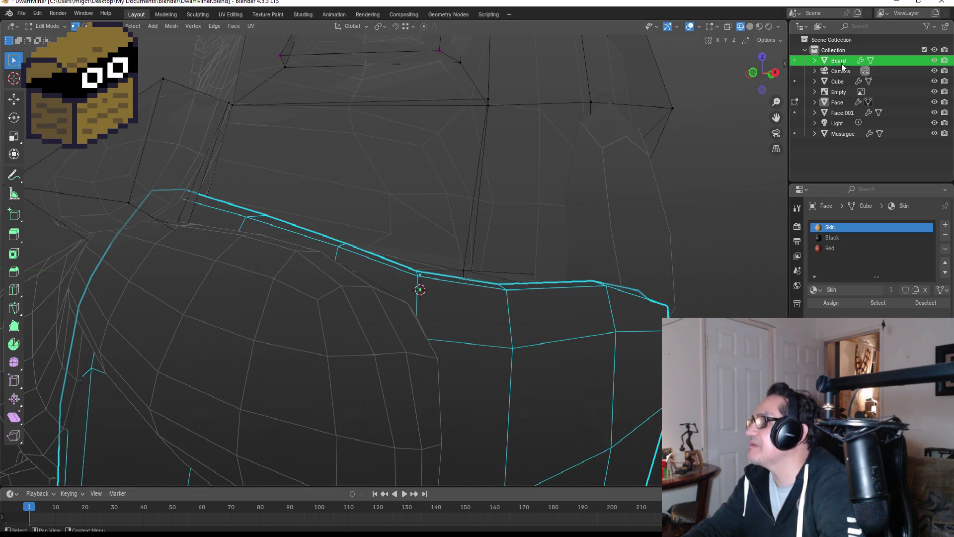
left_click(933, 61)
left_click(499, 280)
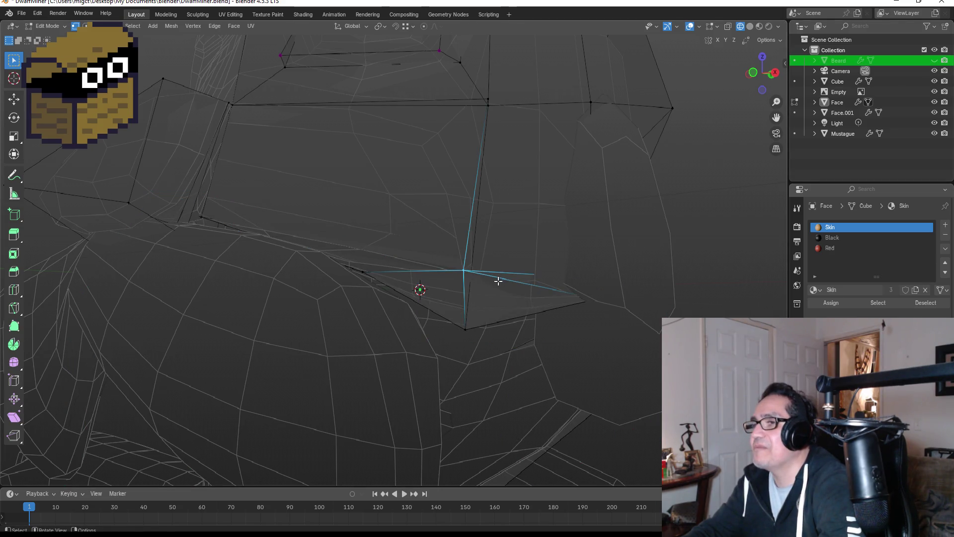
Step: Move a jaw-line vertex slightly to the left, then return to Object Mode
left_click_drag(357, 264, 400, 284)
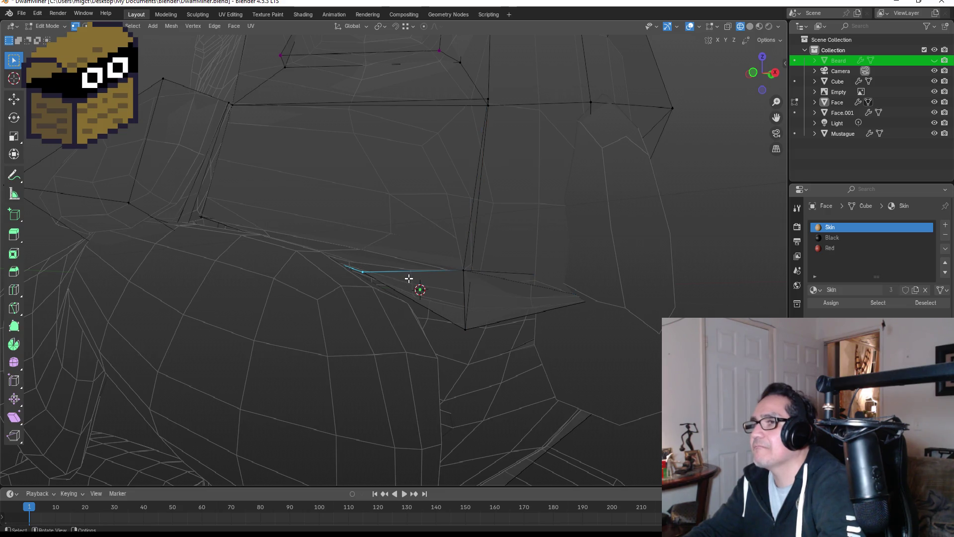
key("g")
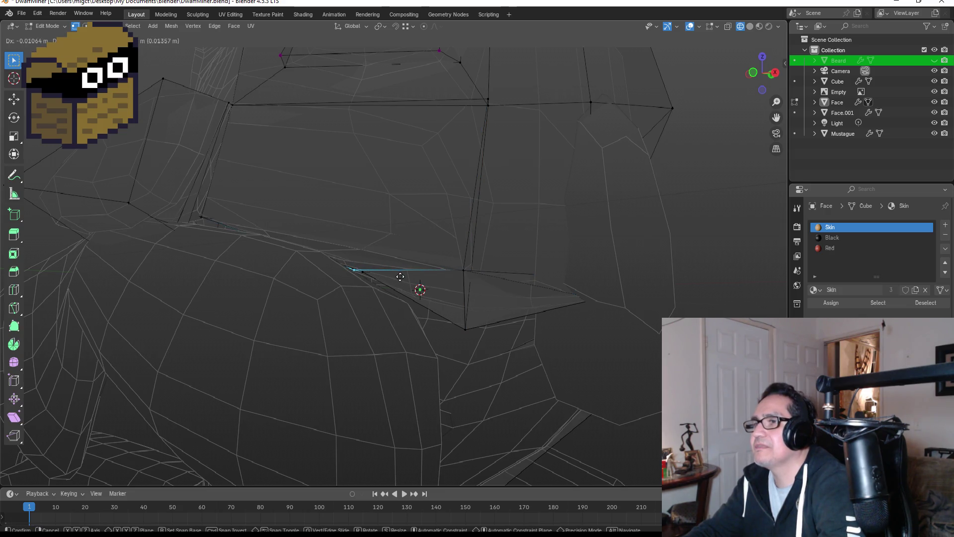
key("Escape")
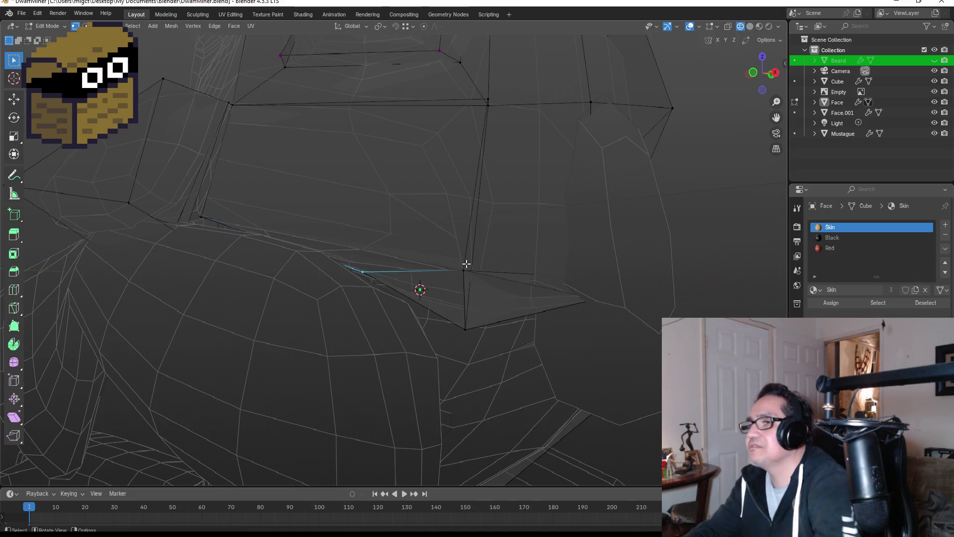
left_click_drag(441, 244, 483, 283)
key("g")
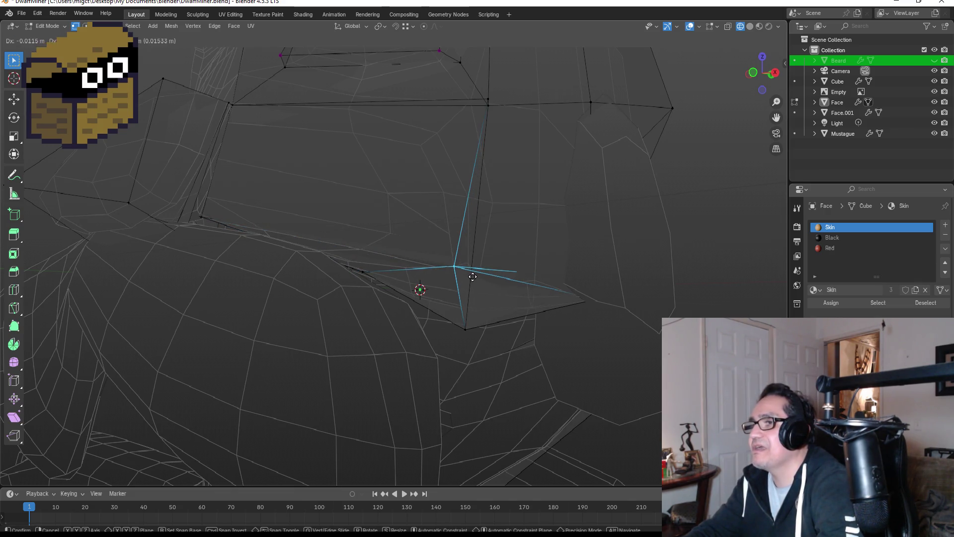
key("Escape")
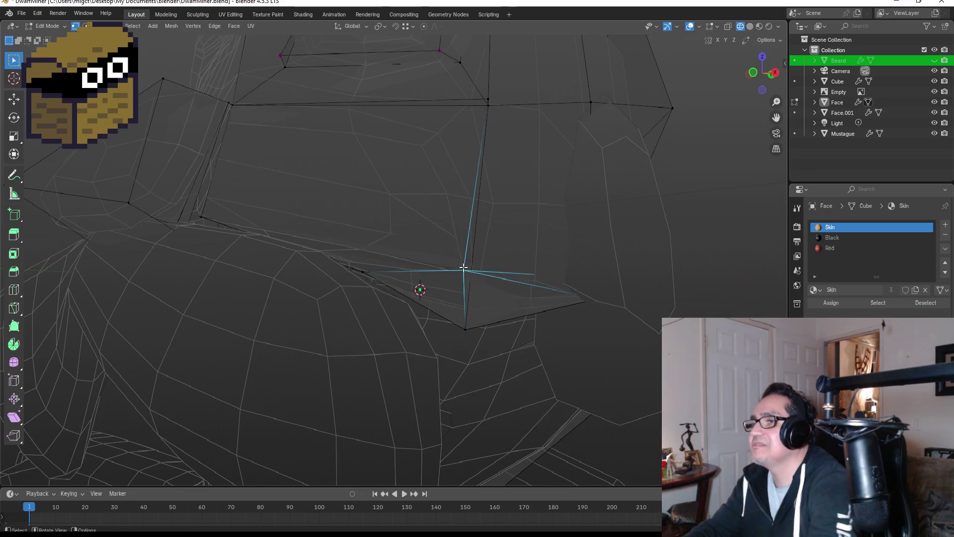
key("g")
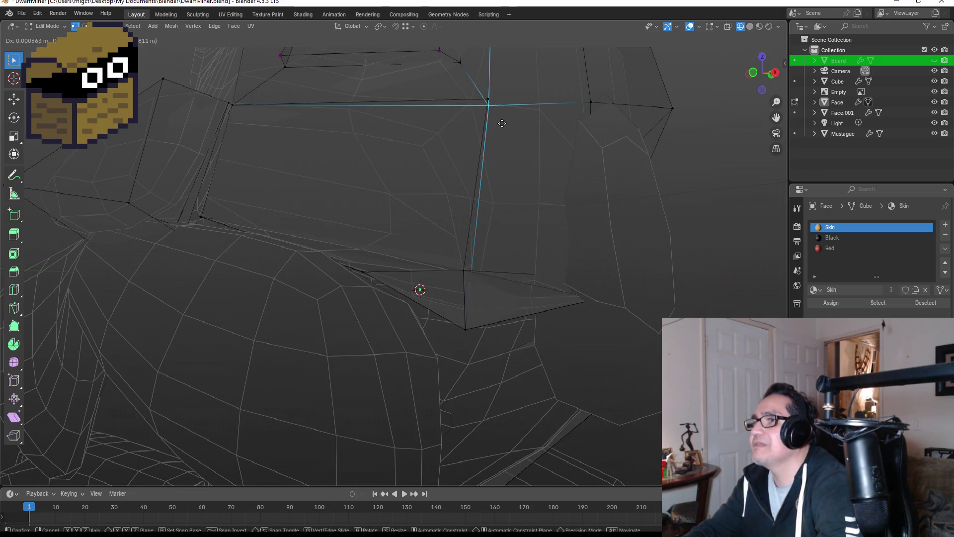
left_click(476, 126)
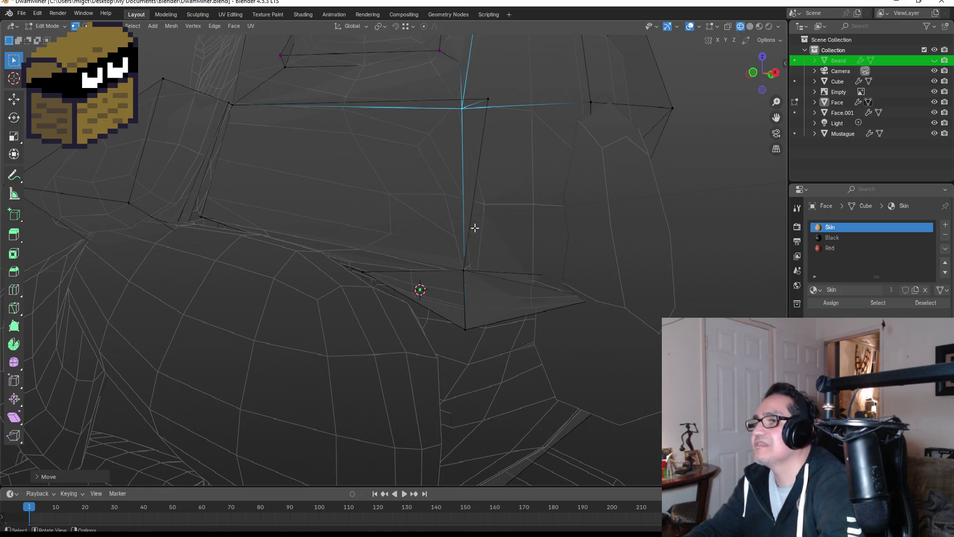
key("ctrl+z")
key("g")
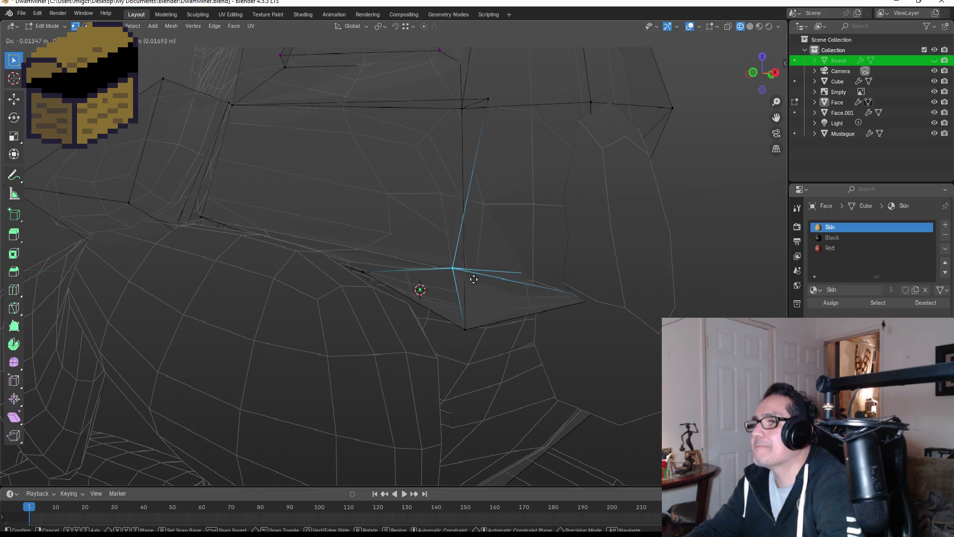
left_click(451, 279)
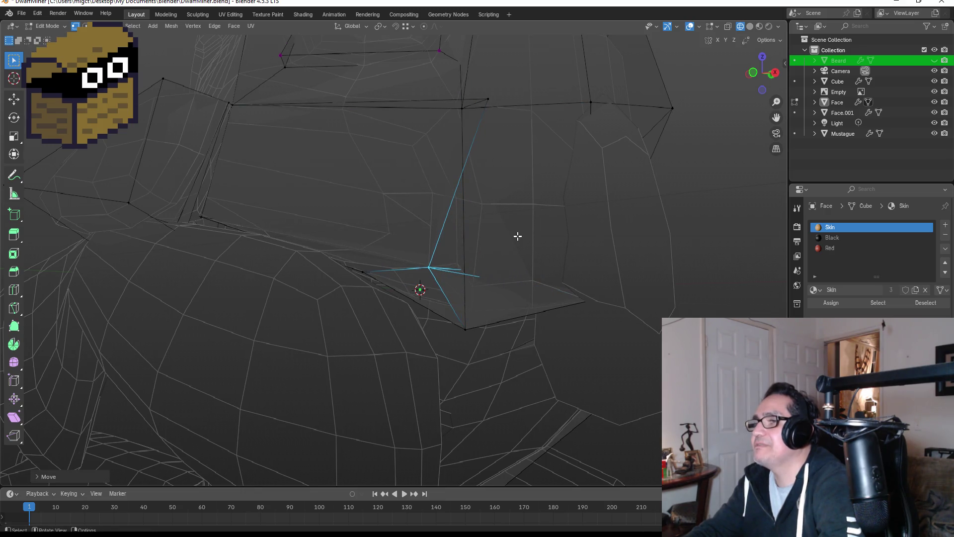
key("Tab")
Step: Switch the viewport to Material Preview and select the Face object
key("z")
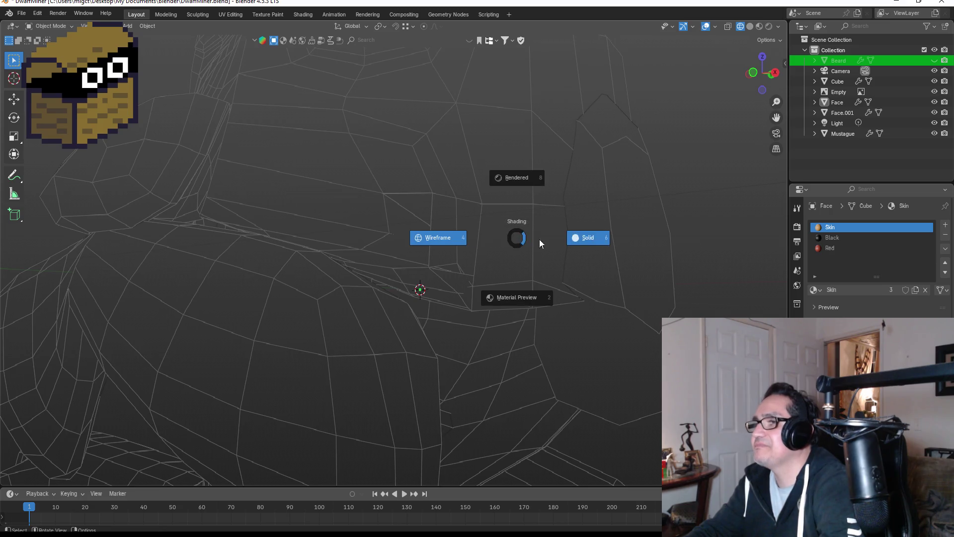
left_click(529, 294)
mouse_move(457, 233)
middle_mouse_down()
mouse_move(507, 230)
mouse_move(568, 249)
mouse_move(534, 242)
mouse_move(529, 270)
middle_mouse_up()
left_click(542, 284)
mouse_move(459, 282)
middle_mouse_down()
mouse_move(422, 266)
mouse_move(481, 273)
mouse_move(384, 277)
middle_mouse_up()
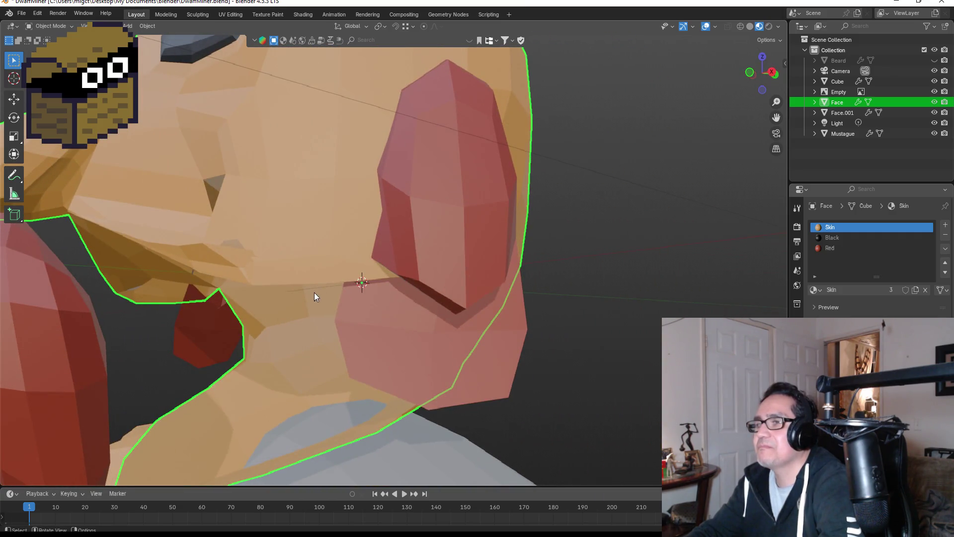
Step: In Edit Mode, snap a mouth-corner vertex onto its neighbour and nudge an upper-face vertex
key("Tab")
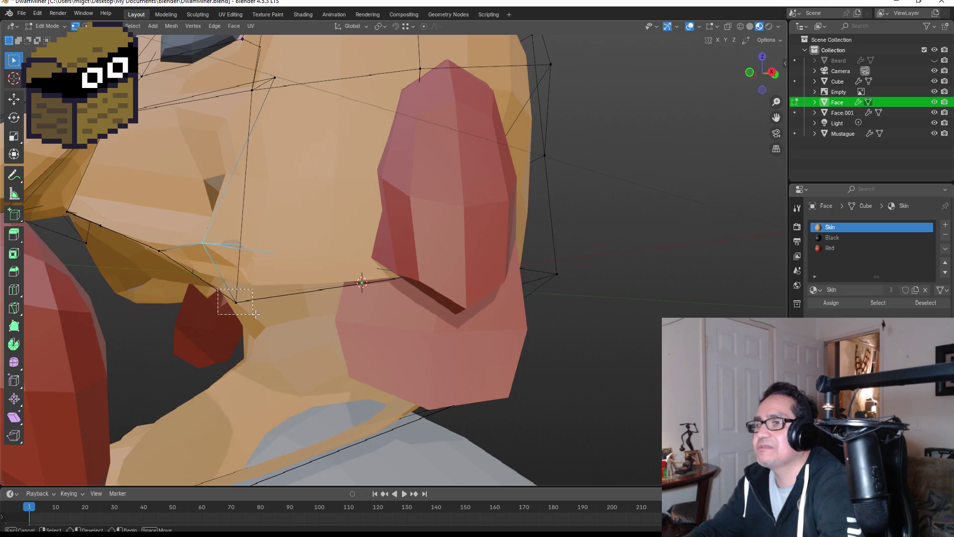
left_click(219, 286)
key("g")
left_click(248, 312)
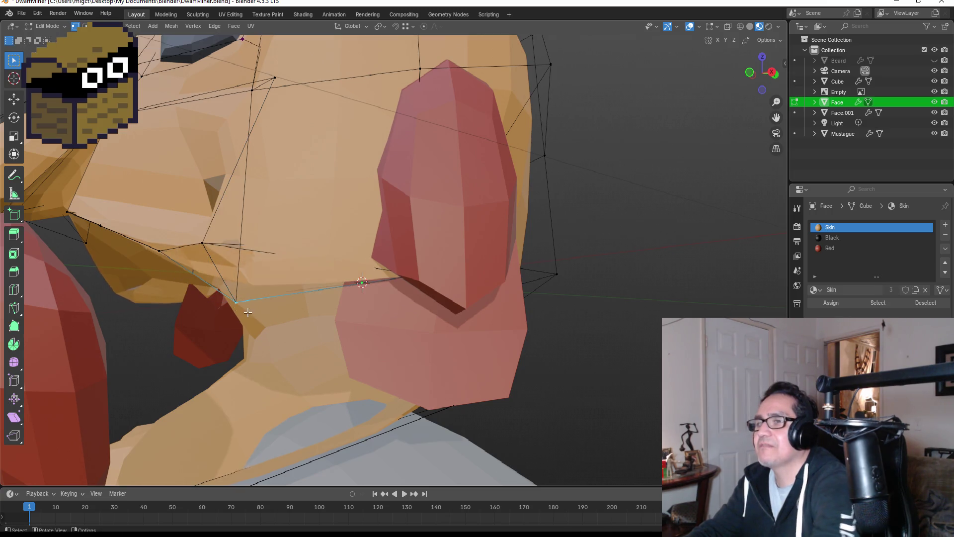
left_click(146, 235)
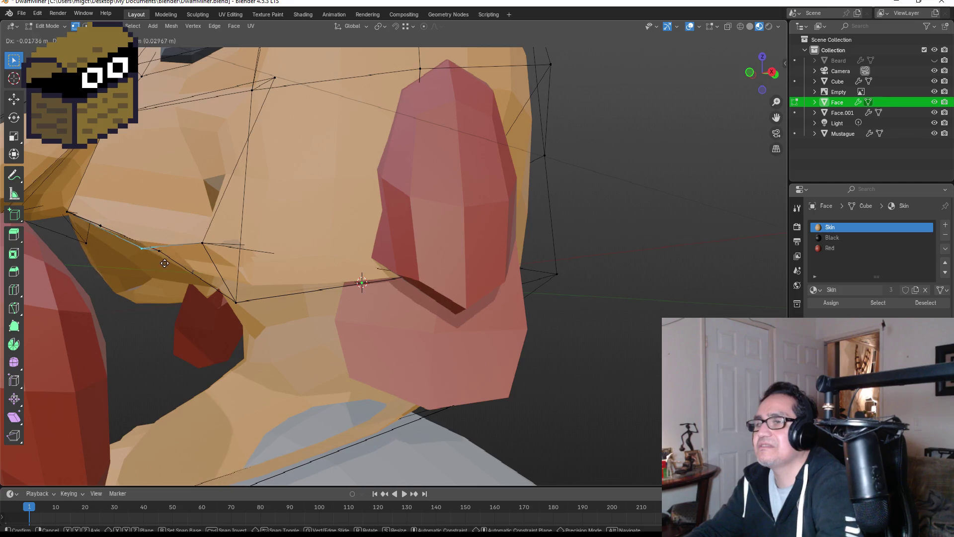
left_click(251, 90)
key("g")
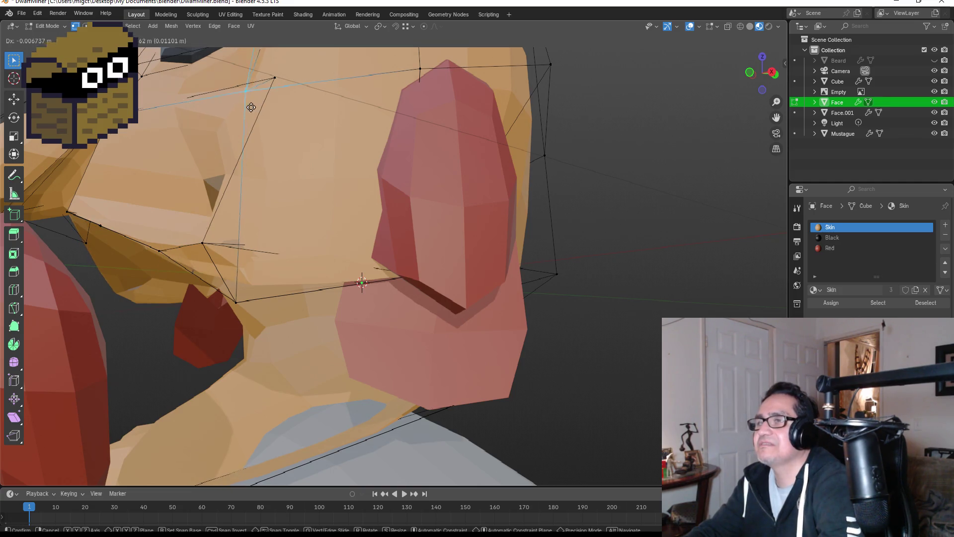
left_click(248, 113)
middle_click_drag(249, 113, 481, 254)
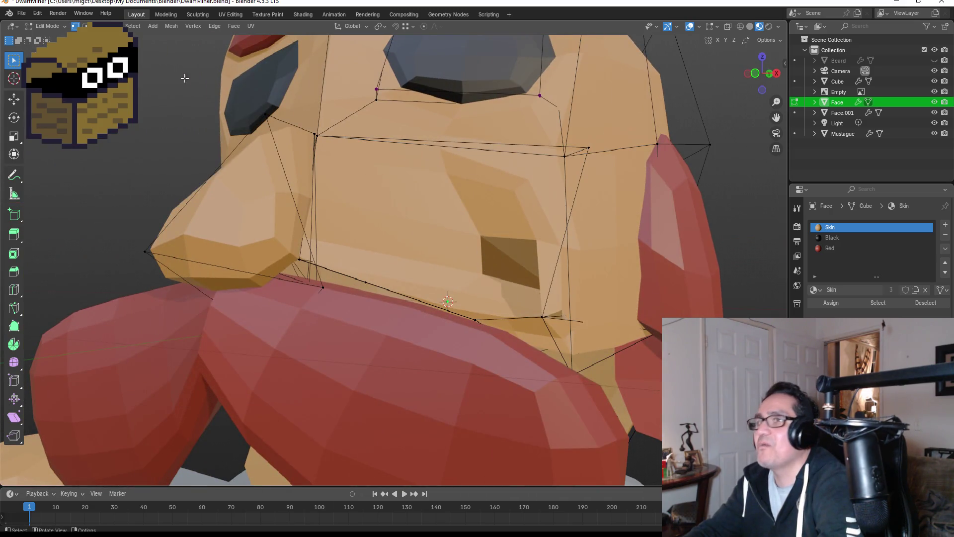
Step: Extrude the large cheek face outward and reposition it from a side view
key("alt+z")
left_click(506, 241)
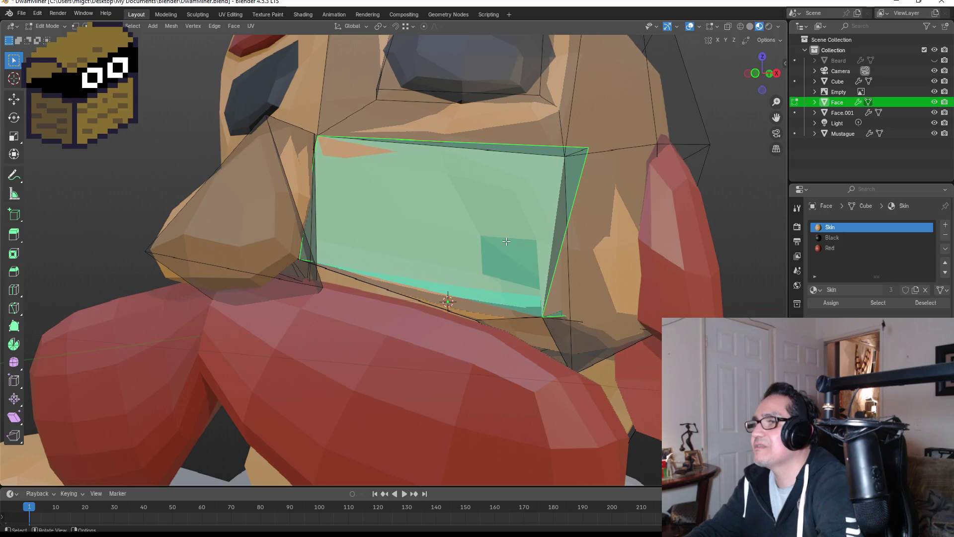
key("e")
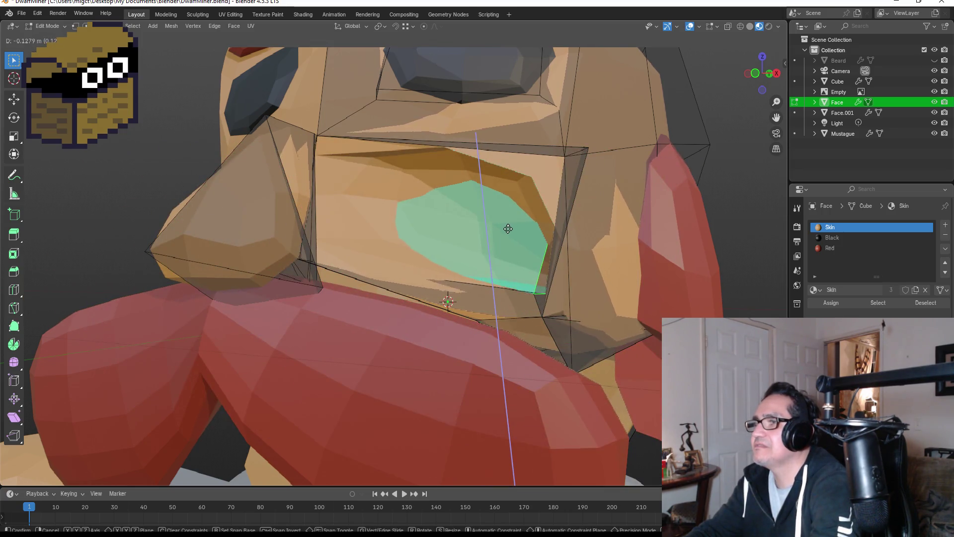
left_click(434, 250)
mouse_move(438, 249)
middle_mouse_down()
mouse_move(515, 242)
mouse_move(519, 261)
middle_mouse_up()
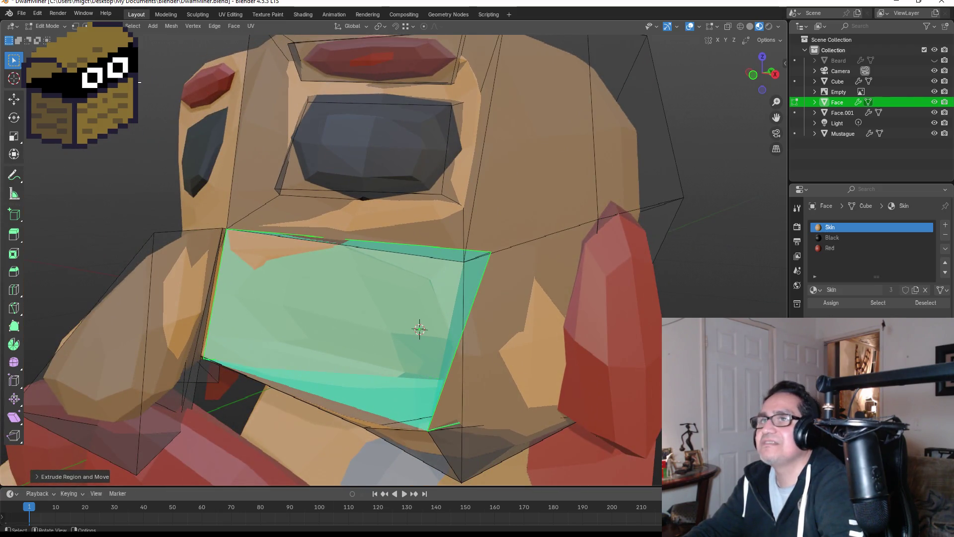
left_click(467, 288, "shift")
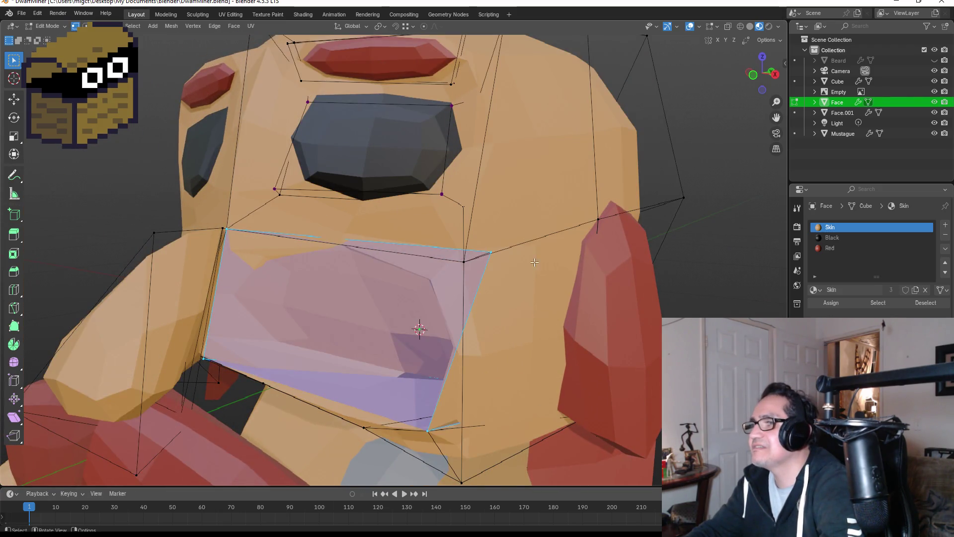
key("KP_3")
key("g")
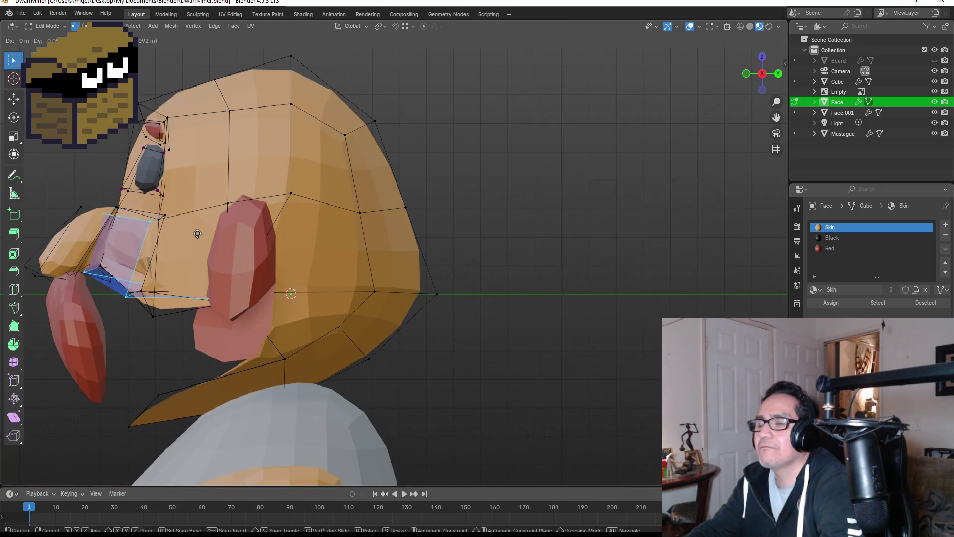
left_click(204, 230)
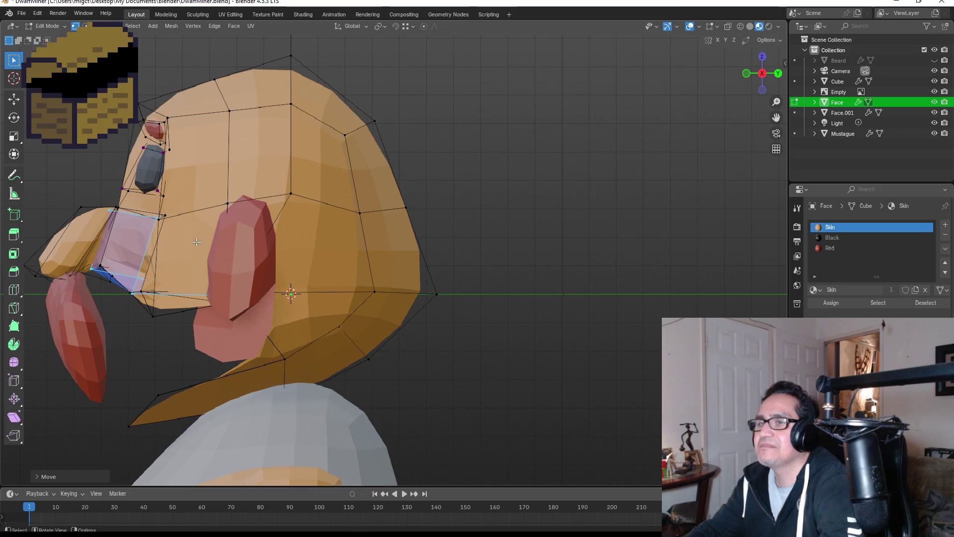
scroll(302, 252, "up", 5)
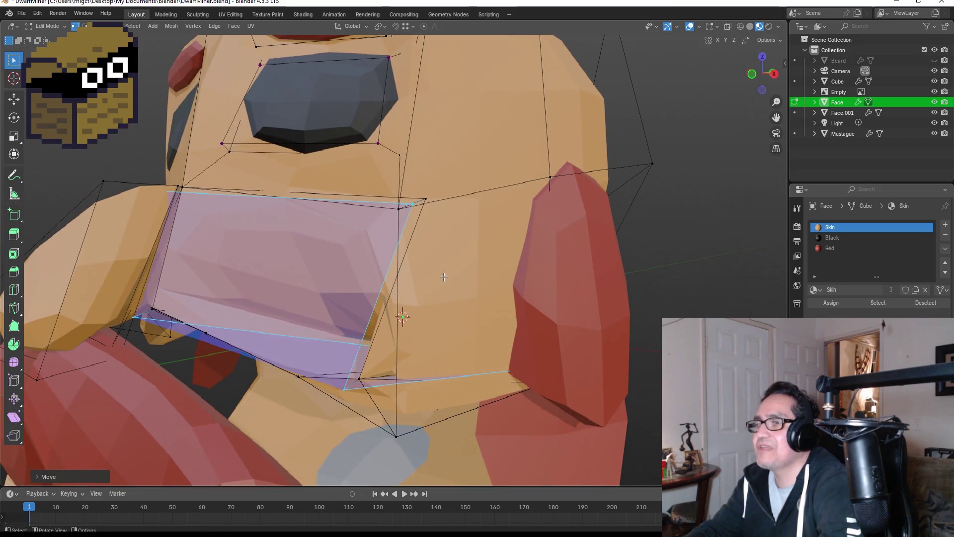
left_click(462, 276)
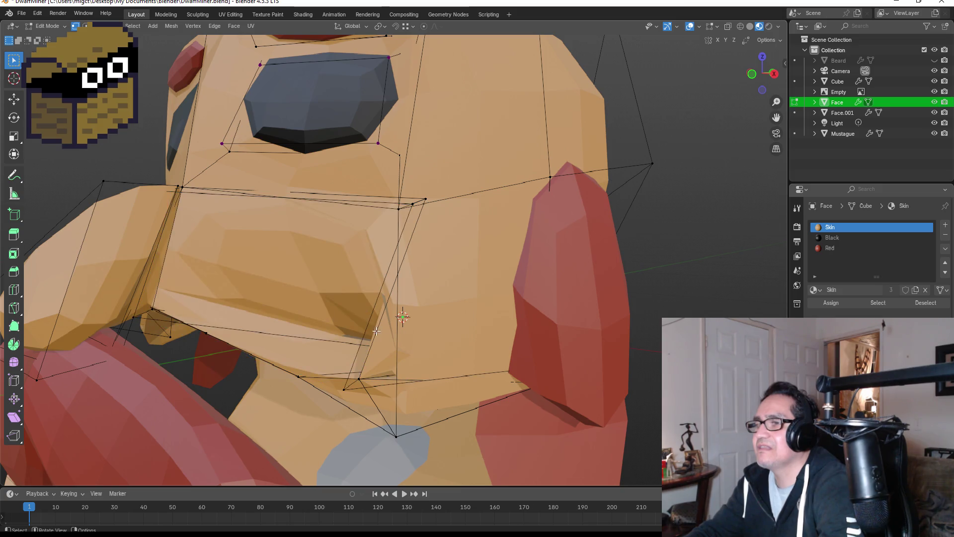
left_click(403, 341, "ctrl")
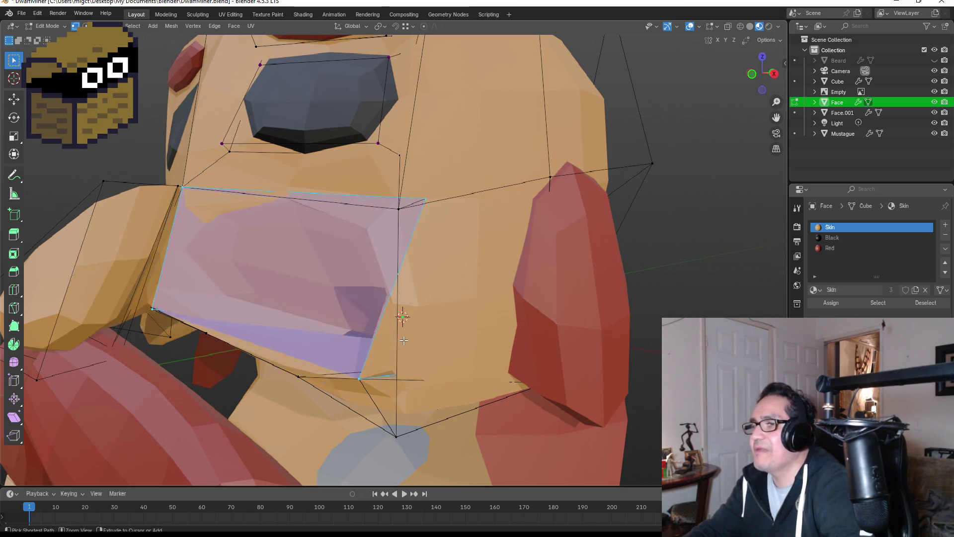
left_click(406, 350)
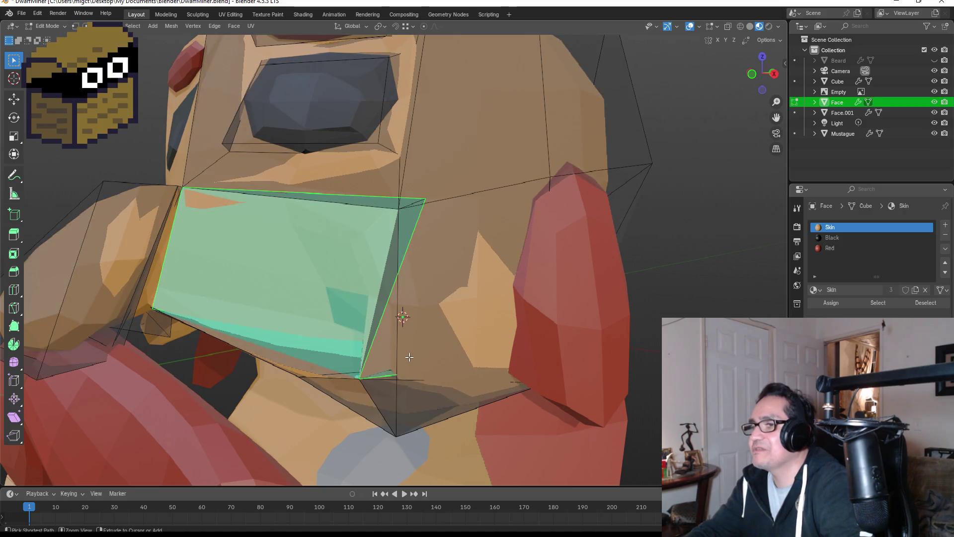
Step: Shift the bottom vertex below the mouth leftward, then return to Object Mode
key("1")
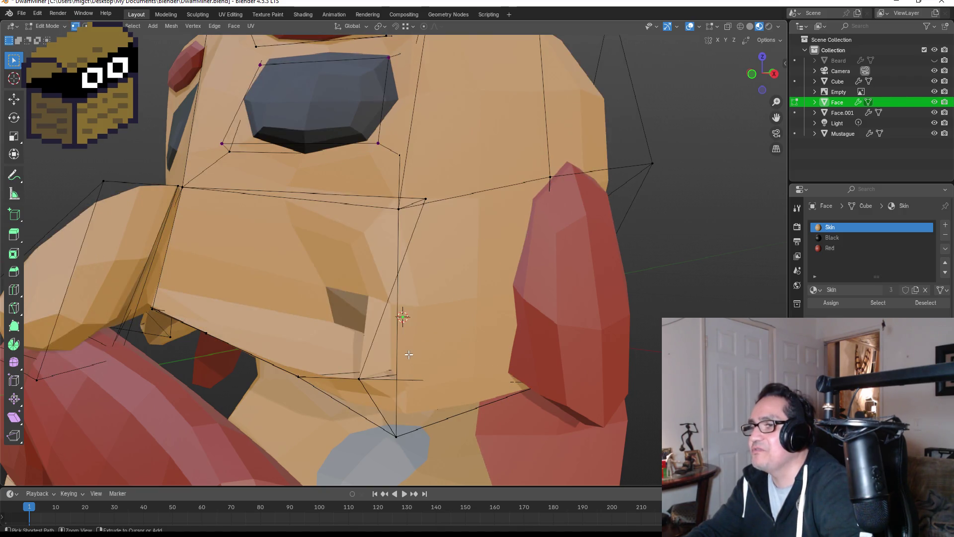
left_click(392, 363)
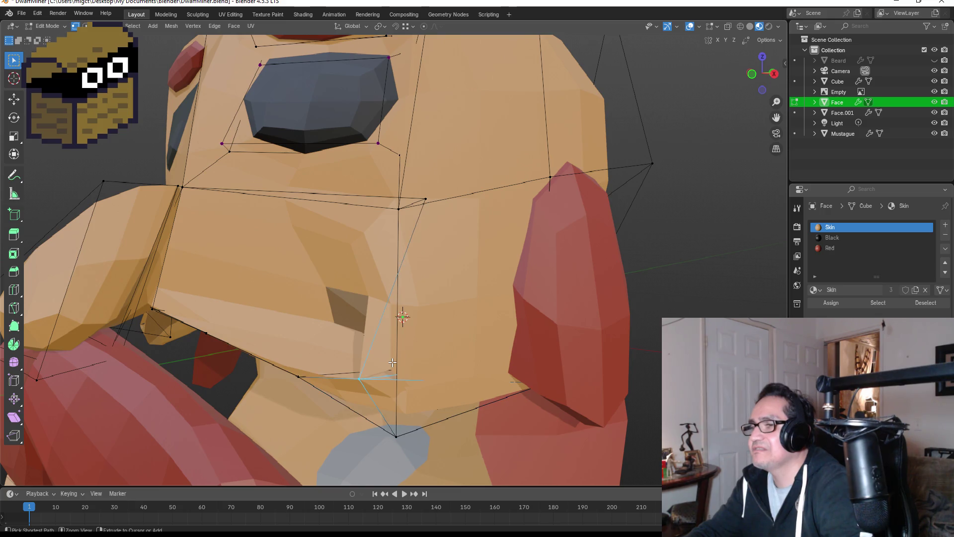
key("Tab")
key("Tab")
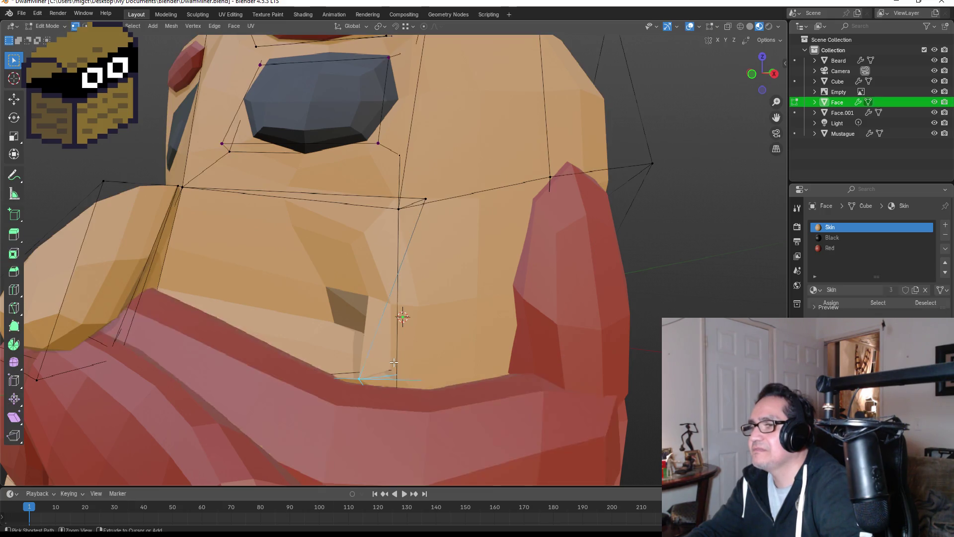
key("g")
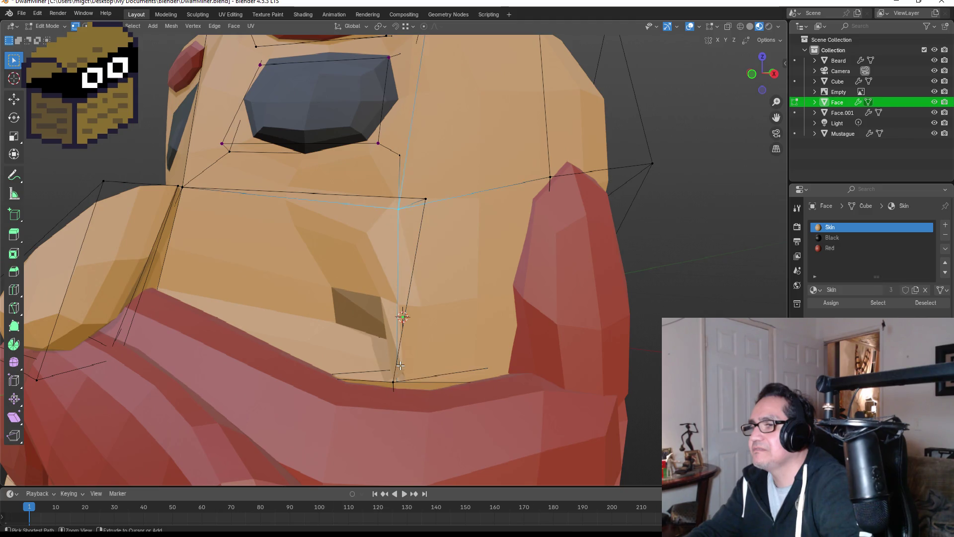
key("b")
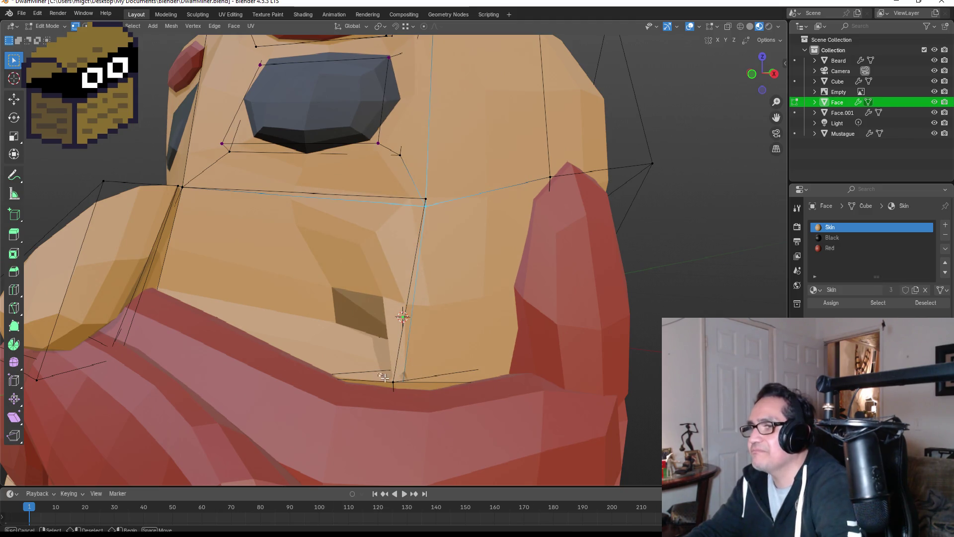
left_click_drag(397, 387, 401, 387)
key("g")
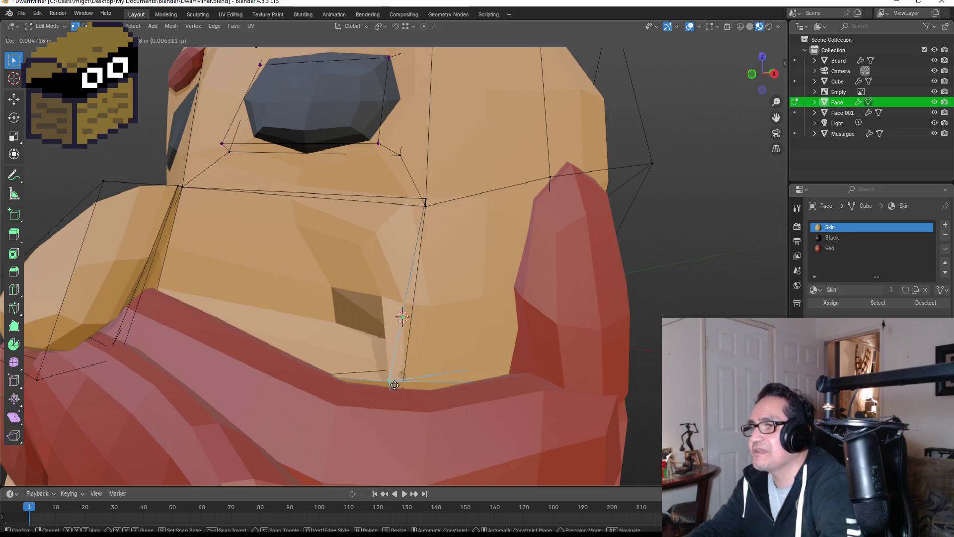
left_click(384, 384)
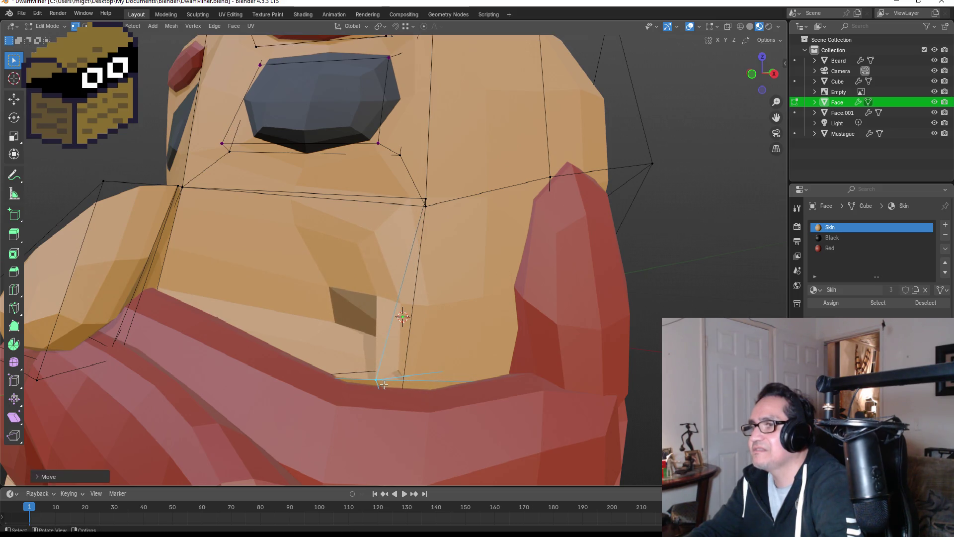
scroll(386, 411, "down", 5)
key("Tab")
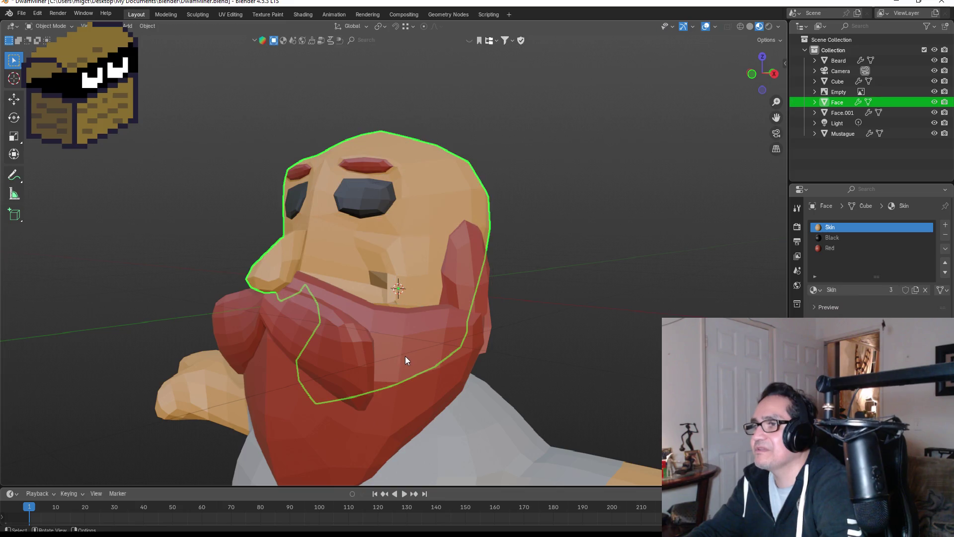
Step: Hide the Beard via its outliner eye icon, then open the Face mesh in Edit Mode
left_click(405, 357)
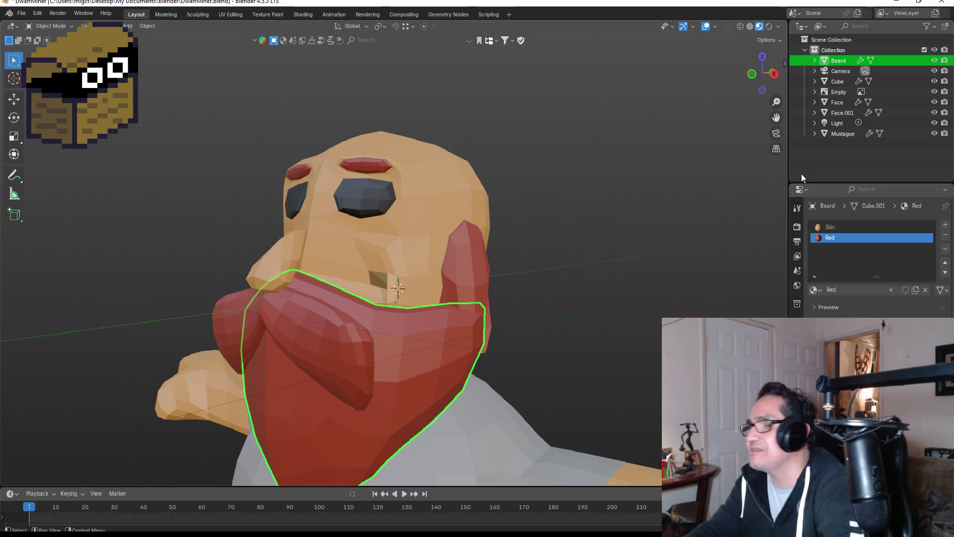
left_click(934, 60)
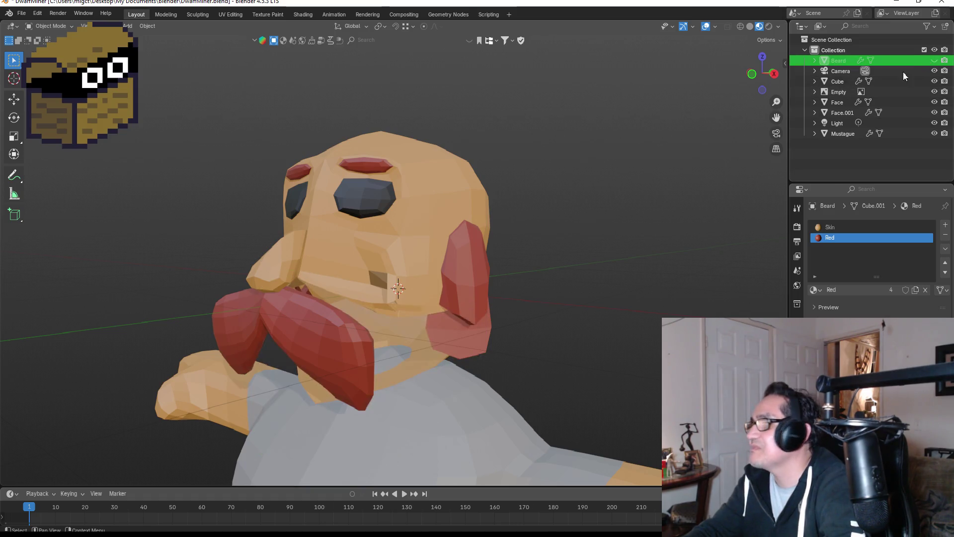
scroll(410, 325, "up", 2)
left_click(349, 272)
key("Tab")
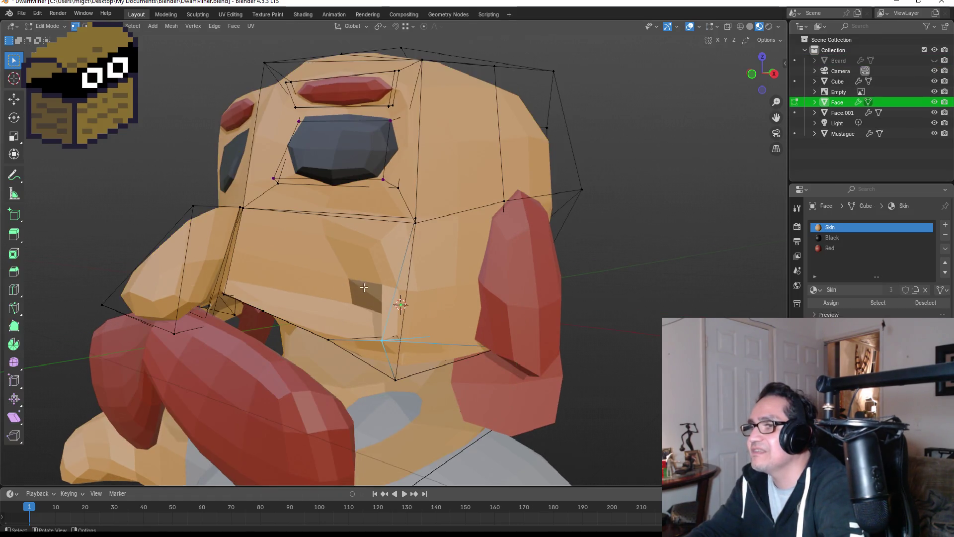
Step: Move the cheek vertex beside the nose in two successive nudges
scroll(448, 378, "up", 5)
middle_click_drag(442, 365, 434, 358)
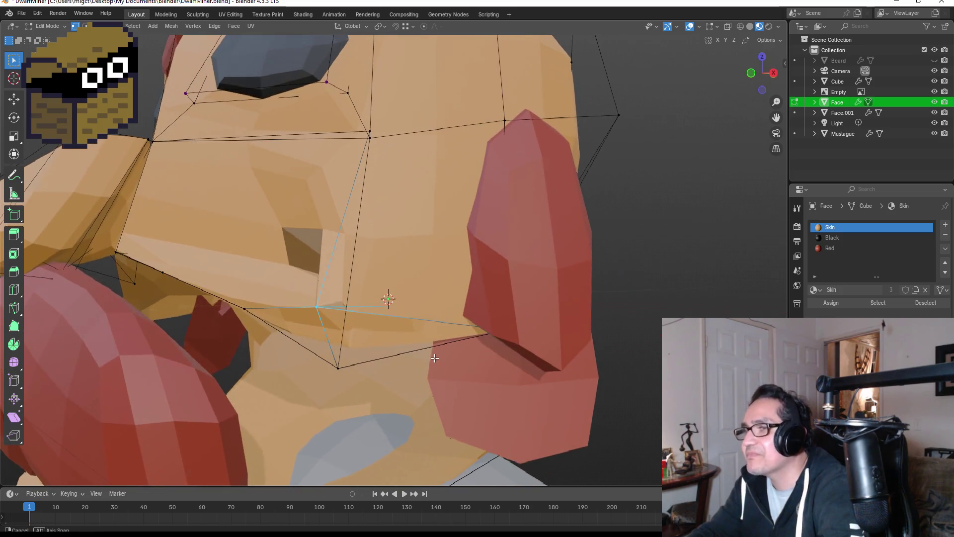
mouse_move(445, 320)
middle_mouse_down()
mouse_move(397, 321)
mouse_move(409, 323)
middle_mouse_up()
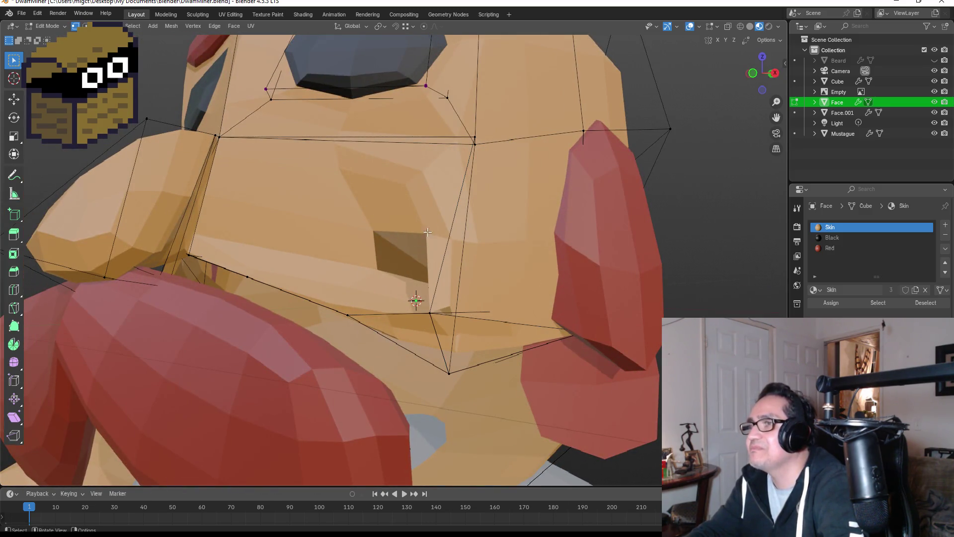
middle_click_drag(497, 149, 452, 171)
key("b")
left_click_drag(341, 273, 345, 286)
key("g")
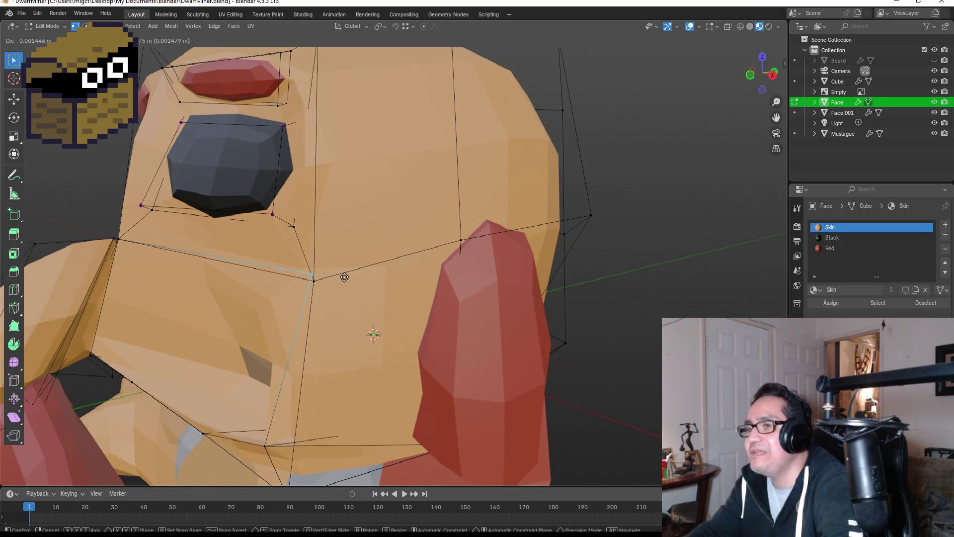
left_click(313, 292)
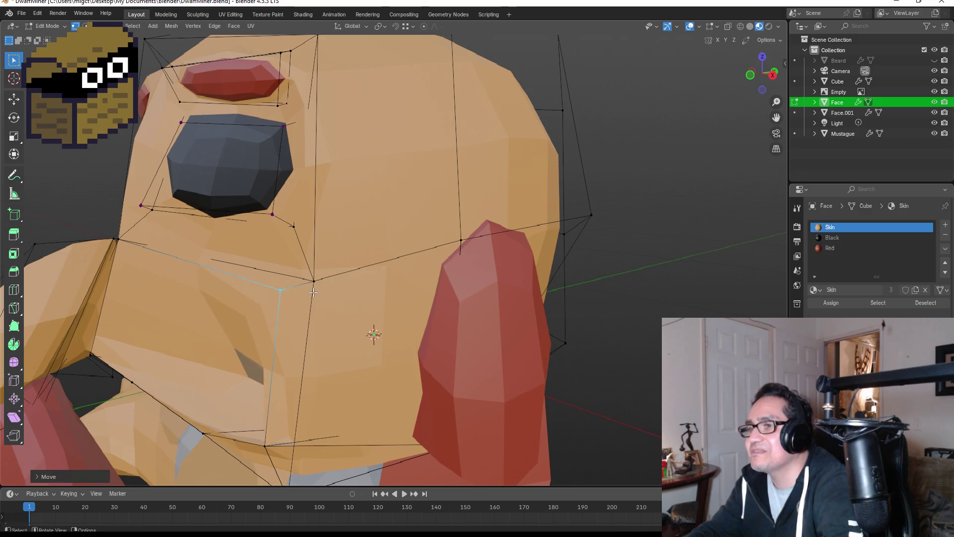
left_click(312, 279)
key("g")
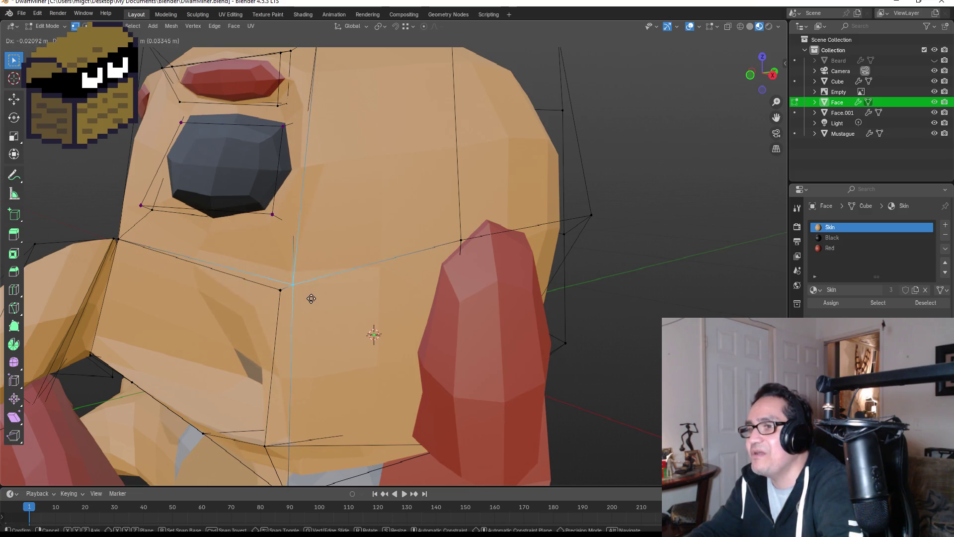
left_click(323, 299)
Step: Reposition the vertex below the far eye, then start dragging a mouth face along Z in X-ray
middle_click_drag(297, 324, 373, 330)
left_click(415, 293)
key("g")
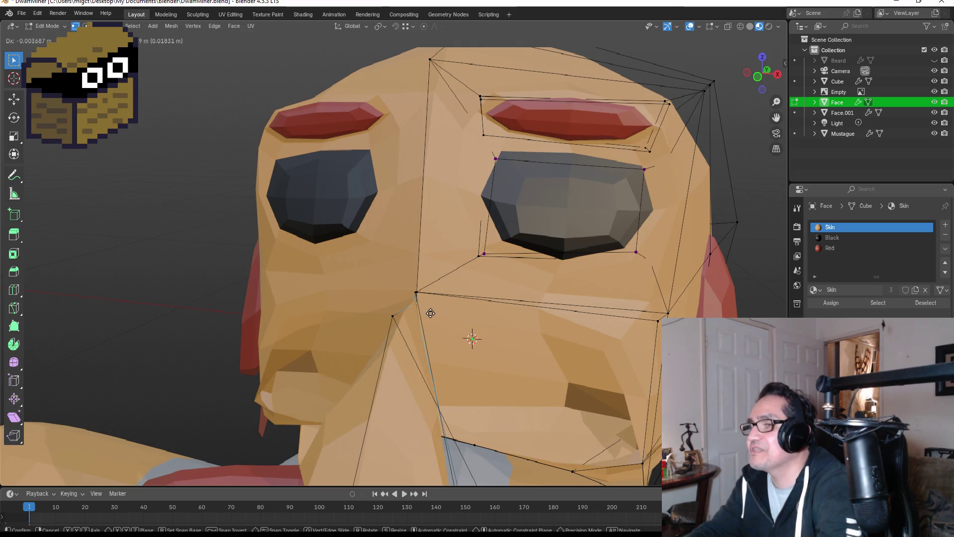
left_click(429, 315)
middle_click_drag(557, 344, 565, 330)
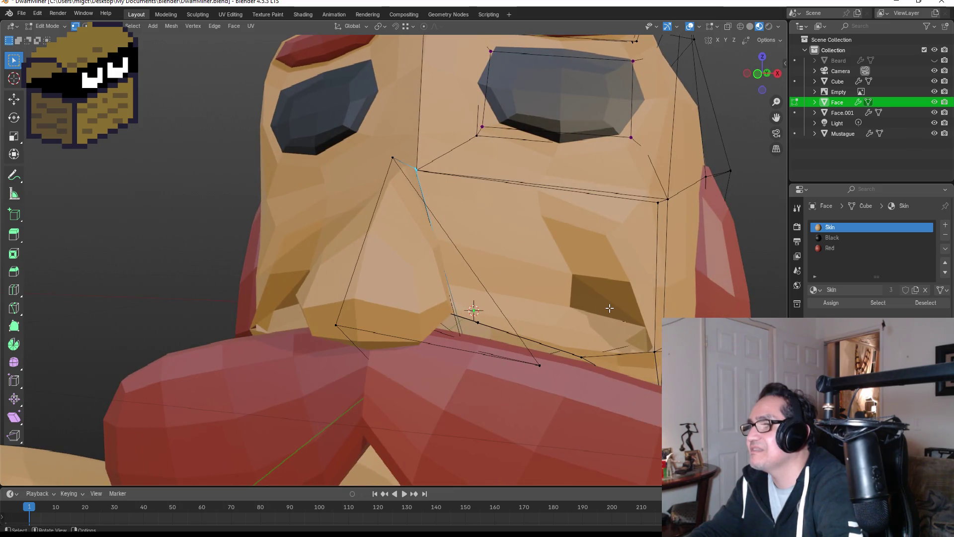
middle_click_drag(623, 298, 600, 297)
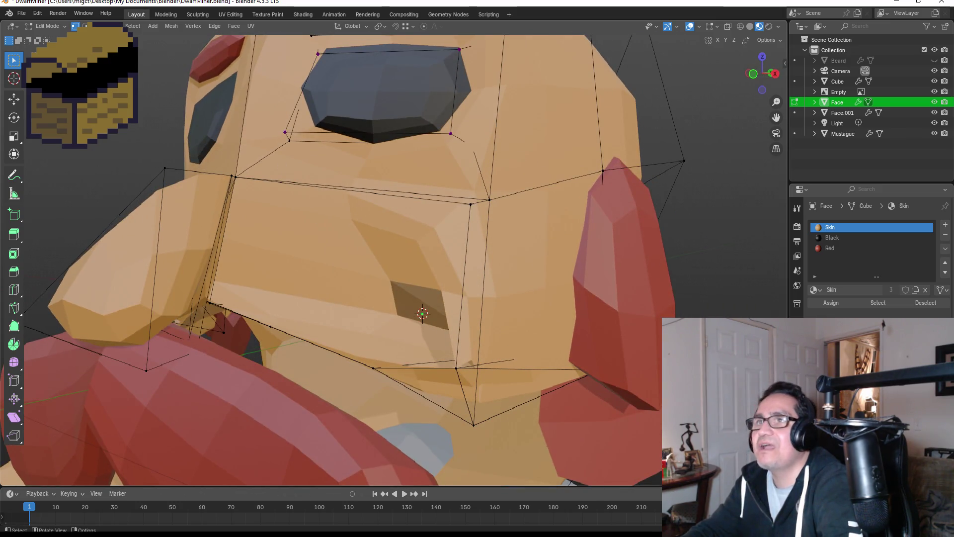
key("alt+z")
left_click(417, 315)
key("g")
key("z")
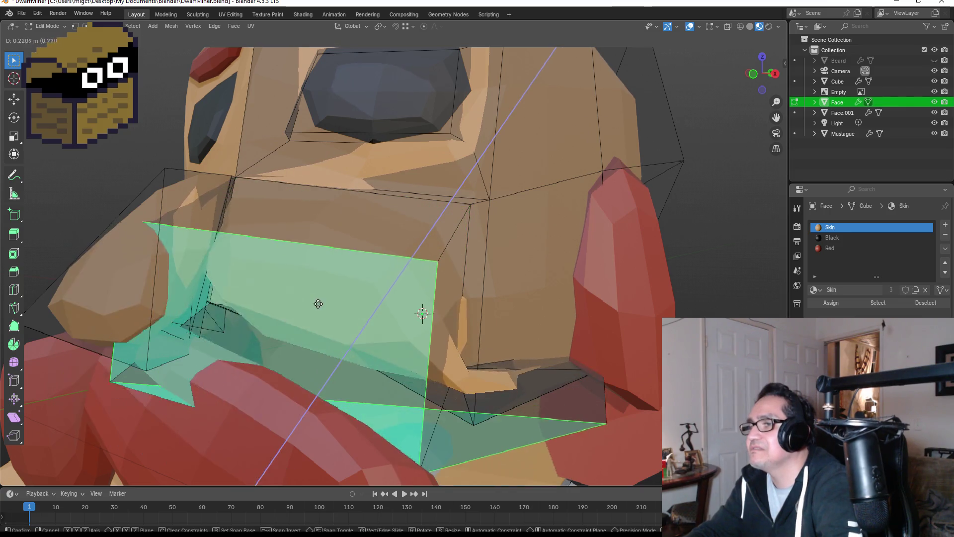
Step: Cancel the face move and start moving the vertex under the mouth leftward in vertex mode
right_click(400, 304)
mouse_move(400, 303)
middle_mouse_down()
mouse_move(448, 293)
mouse_move(469, 258)
middle_mouse_up()
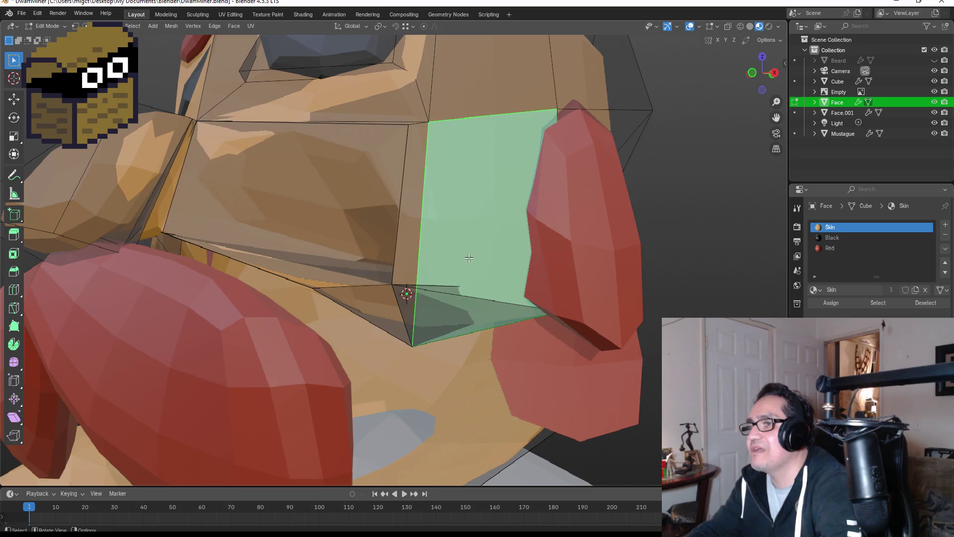
left_click(364, 246)
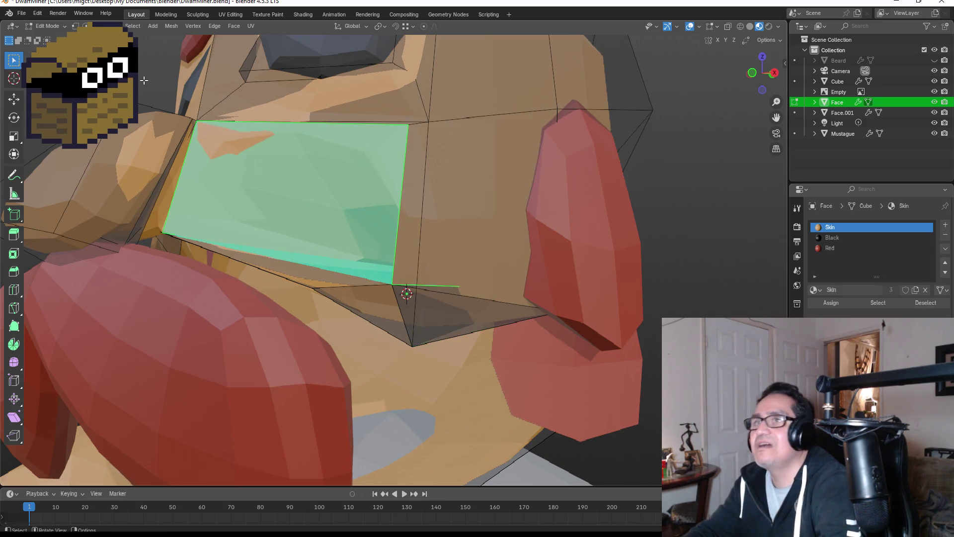
left_click(75, 25)
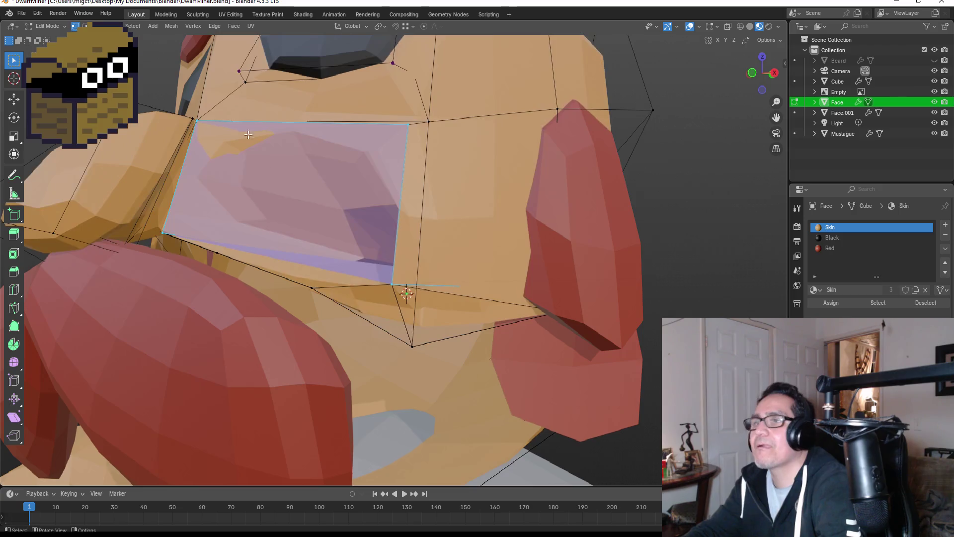
left_click(401, 294)
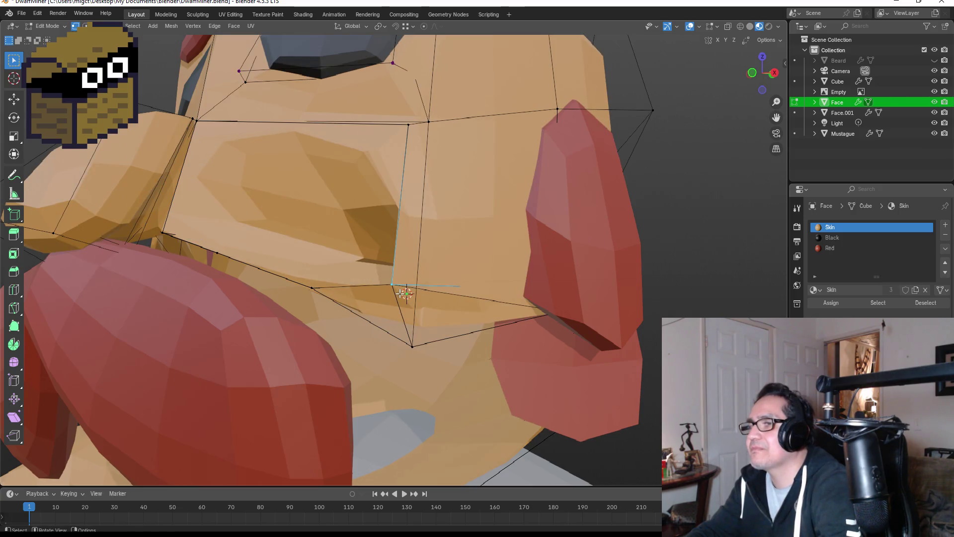
key("g")
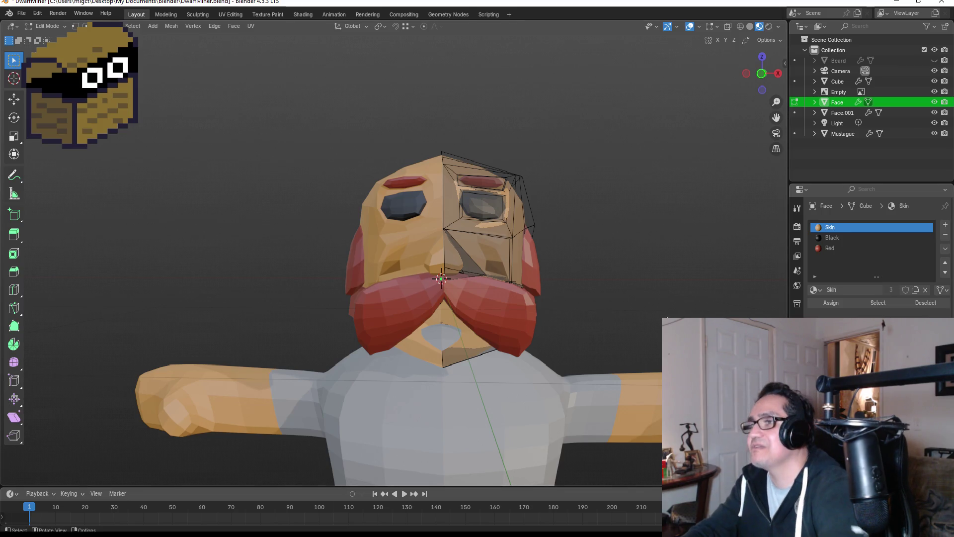
Step: Check the head in Object Mode, then drag a jaw-line vertex down and right in Edit Mode
scroll(624, 267, "up", 3)
key("Tab")
mouse_move(641, 279)
middle_mouse_down()
mouse_move(693, 284)
mouse_move(633, 289)
middle_mouse_up()
scroll(454, 298, "up", 3)
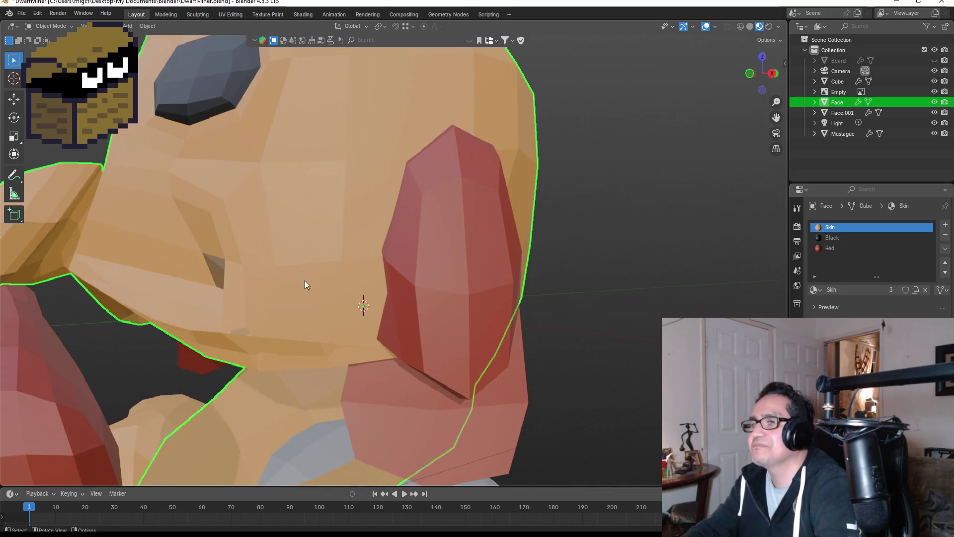
key("Tab")
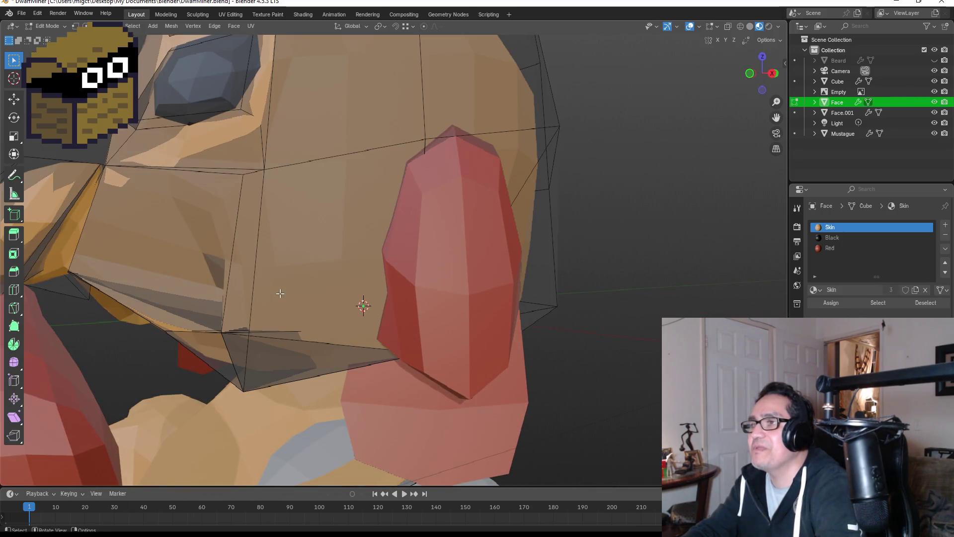
middle_click_drag(280, 294, 298, 301)
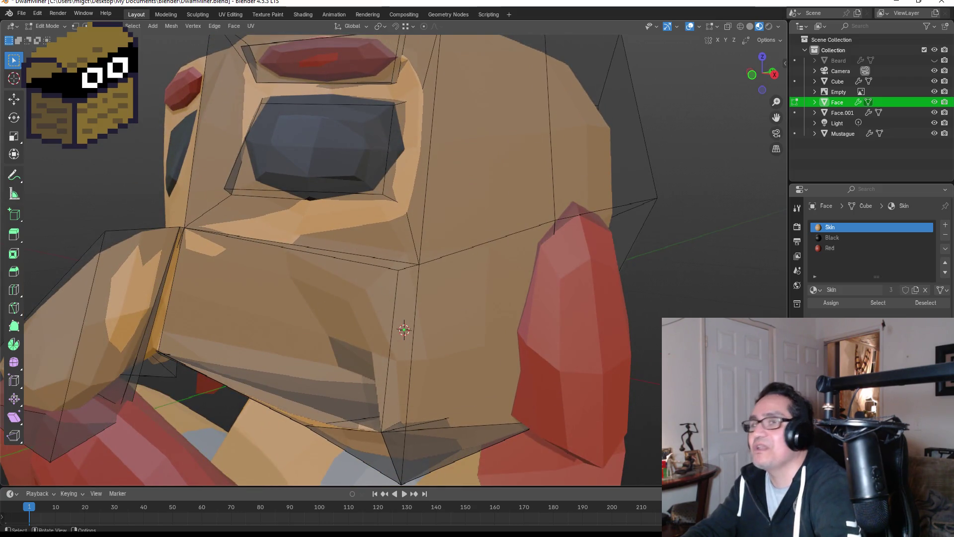
key("1")
key("alt+z")
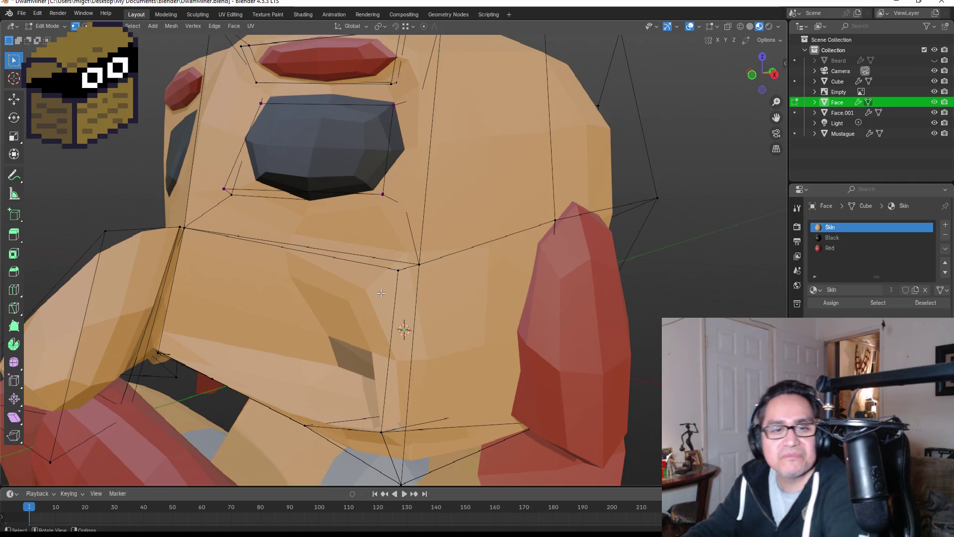
mouse_move(364, 395)
middle_mouse_down()
mouse_move(413, 278)
mouse_move(373, 395)
middle_mouse_up()
mouse_move(281, 367)
left_mouse_down()
mouse_move(303, 400)
mouse_move(265, 377)
mouse_move(285, 379)
left_mouse_up()
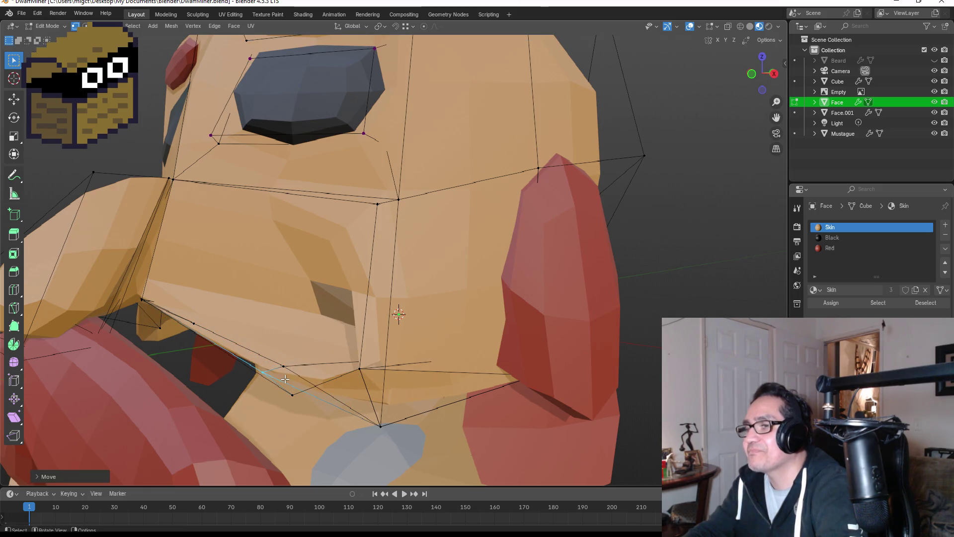
middle_click_drag(362, 396, 358, 386)
mouse_move(403, 354)
middle_mouse_down()
mouse_move(347, 345)
mouse_move(411, 357)
middle_mouse_up()
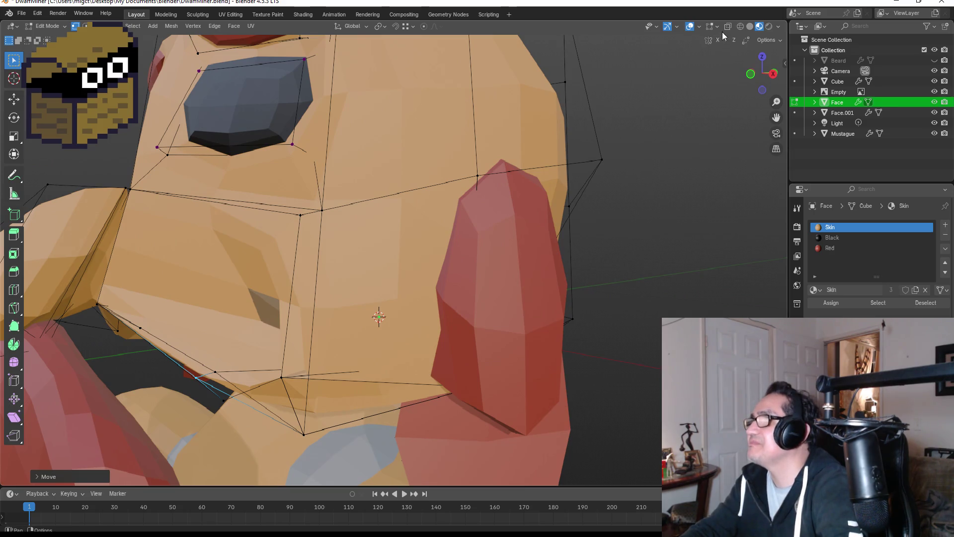
Step: In Wireframe with X-ray, box-select a mouth-area vertex and move it further left
left_click(740, 27)
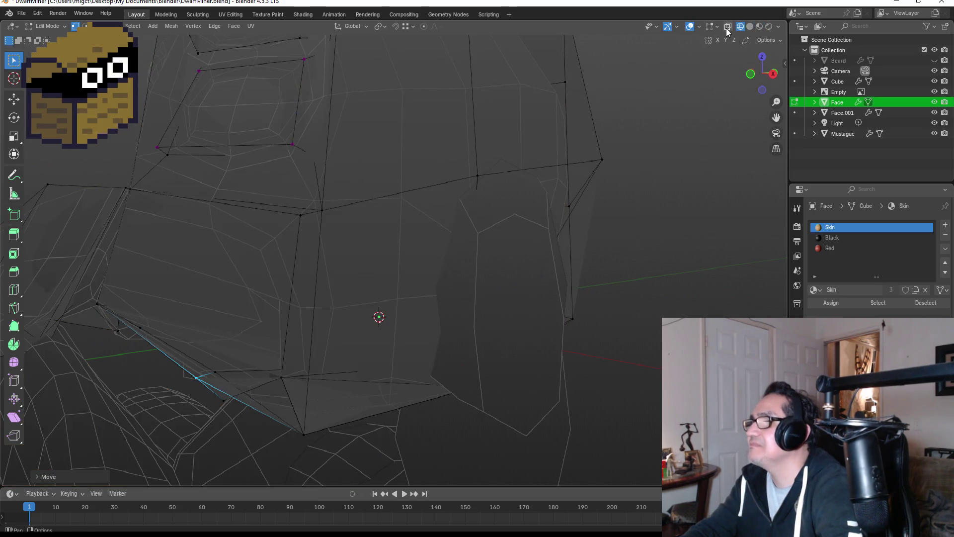
left_click(728, 27)
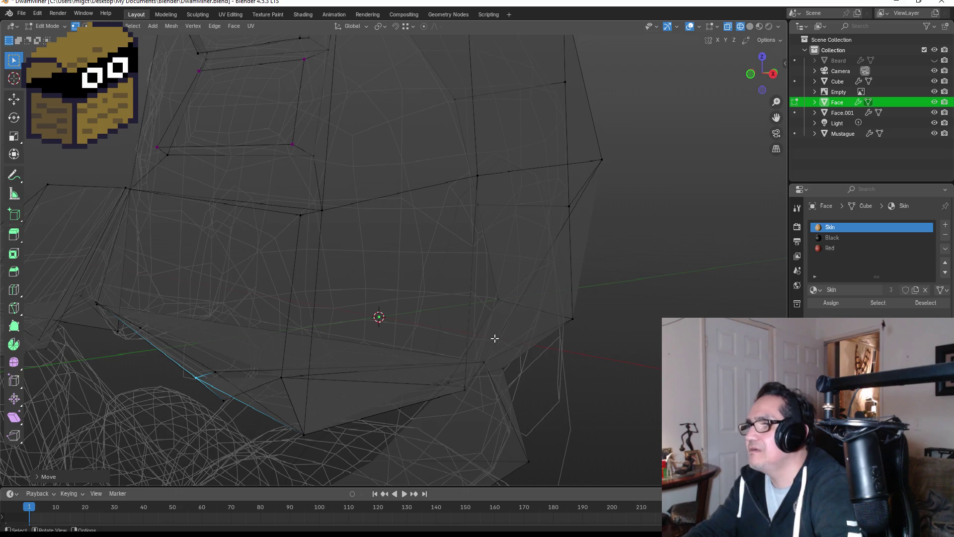
left_click_drag(488, 360, 502, 375)
key("g")
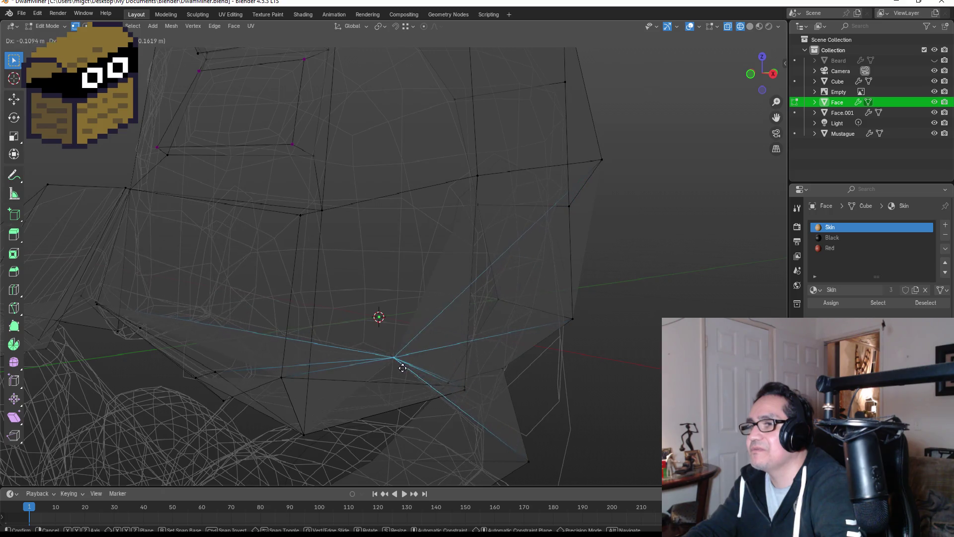
left_click(313, 367)
Step: Return the viewport to Material Preview and view the head from the front
key("z")
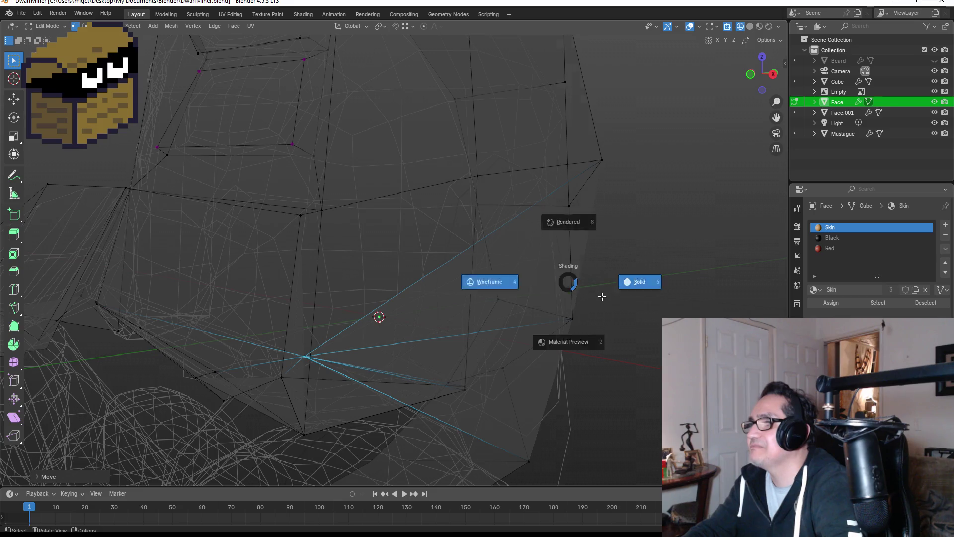
left_click(601, 296)
key("z")
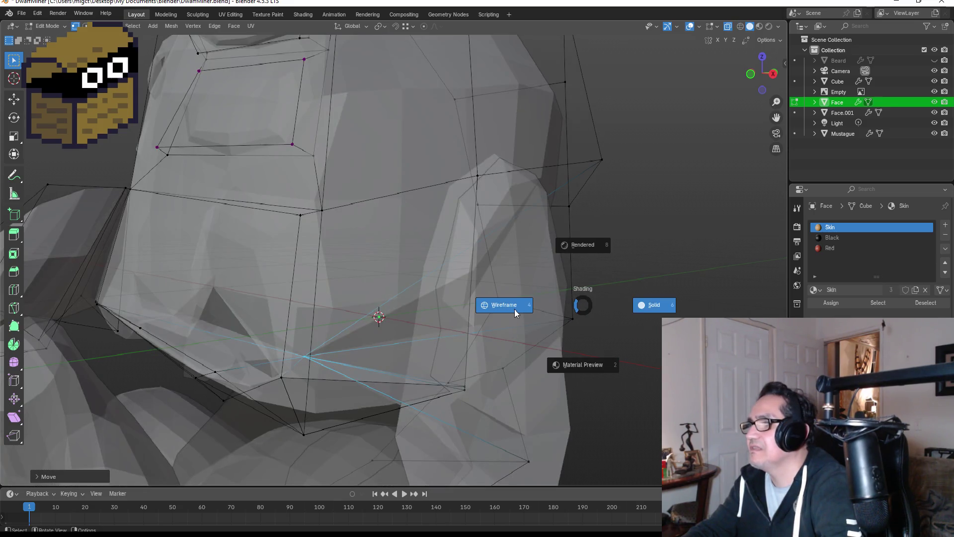
left_click(574, 367)
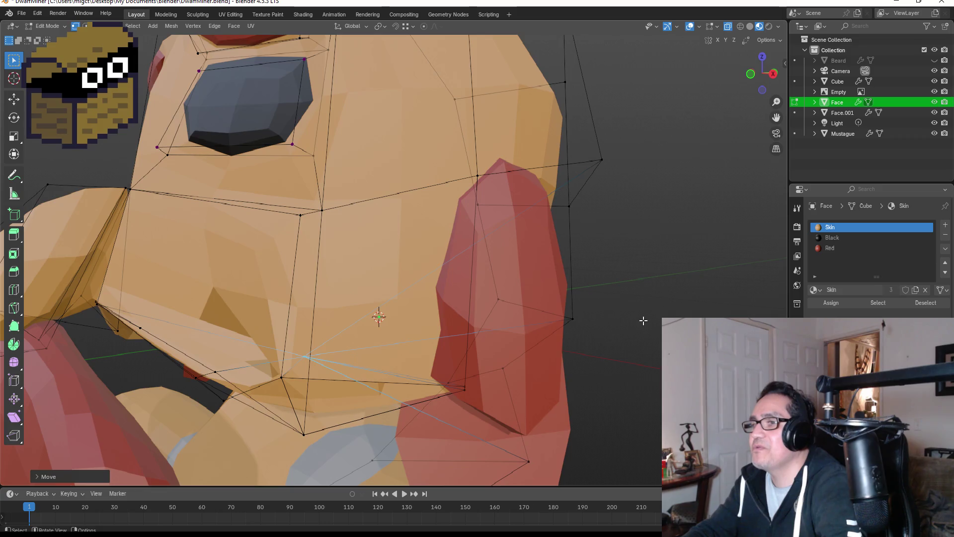
key("KP_1")
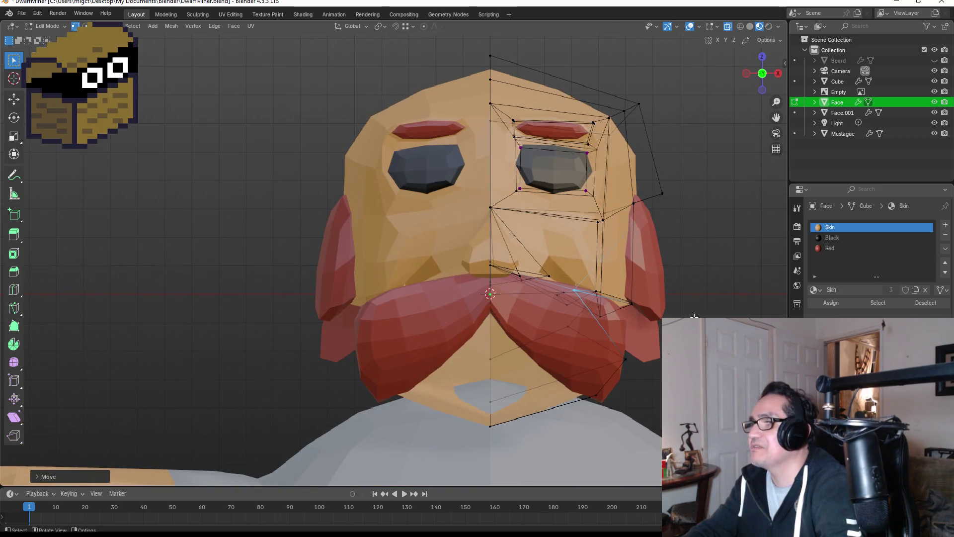
Step: Unhide the Beard, inspect the bearded face in Object Mode, then reopen Face for editing
left_click(845, 113)
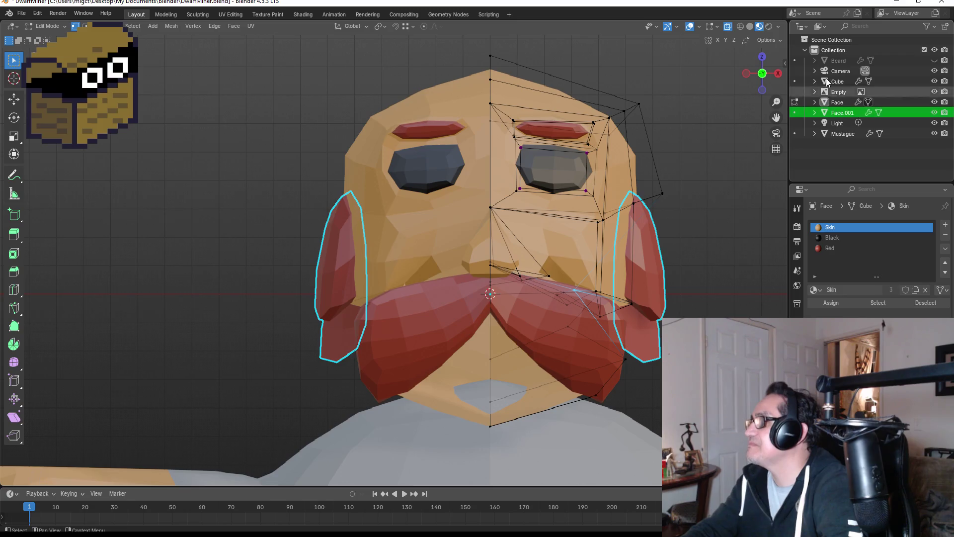
left_click(833, 62)
left_click(934, 61)
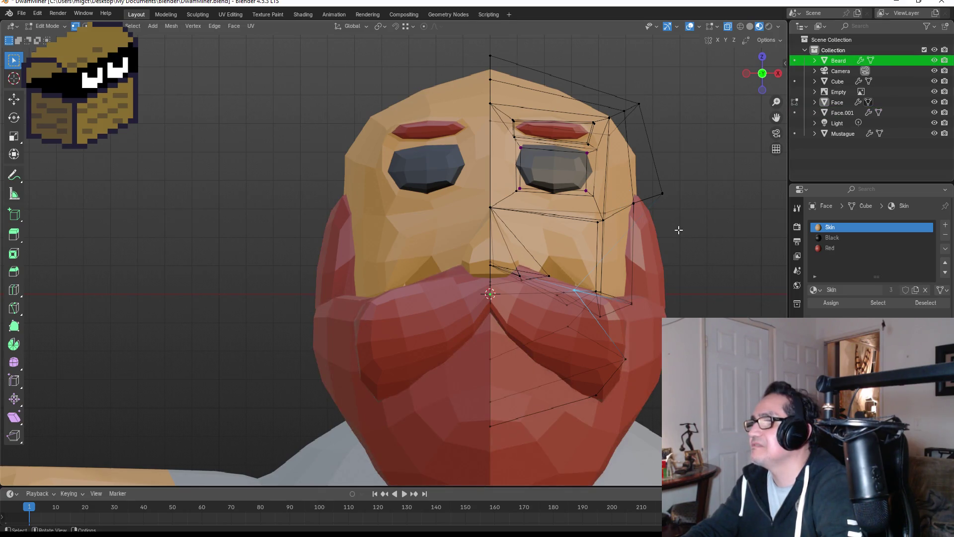
key("Tab")
scroll(736, 235, "up", 5)
mouse_move(719, 238)
middle_mouse_down()
mouse_move(655, 246)
mouse_move(692, 237)
mouse_move(755, 249)
mouse_move(672, 261)
middle_mouse_up()
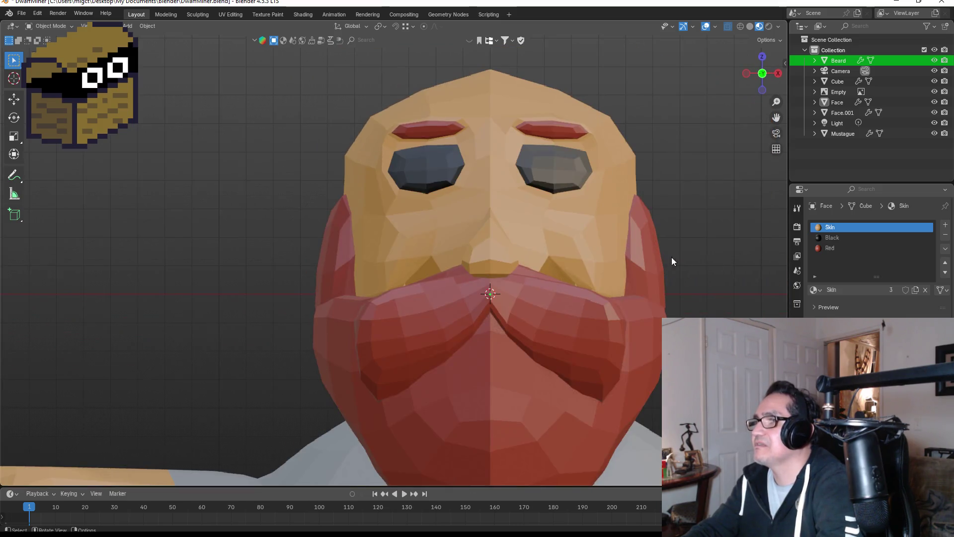
left_click(575, 164)
key("Tab")
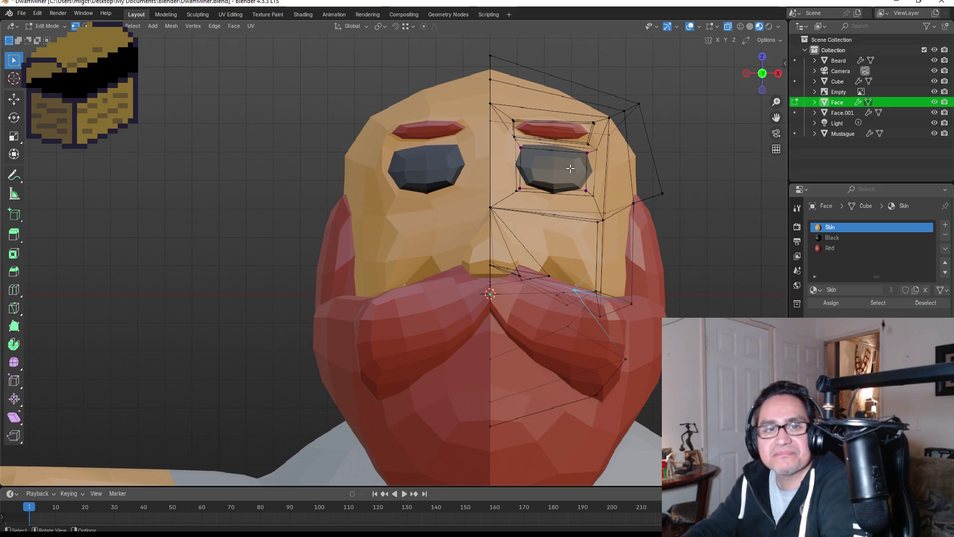
Step: Inset the front face of the right eye in face select mode, then return to vertex select
left_click(562, 164)
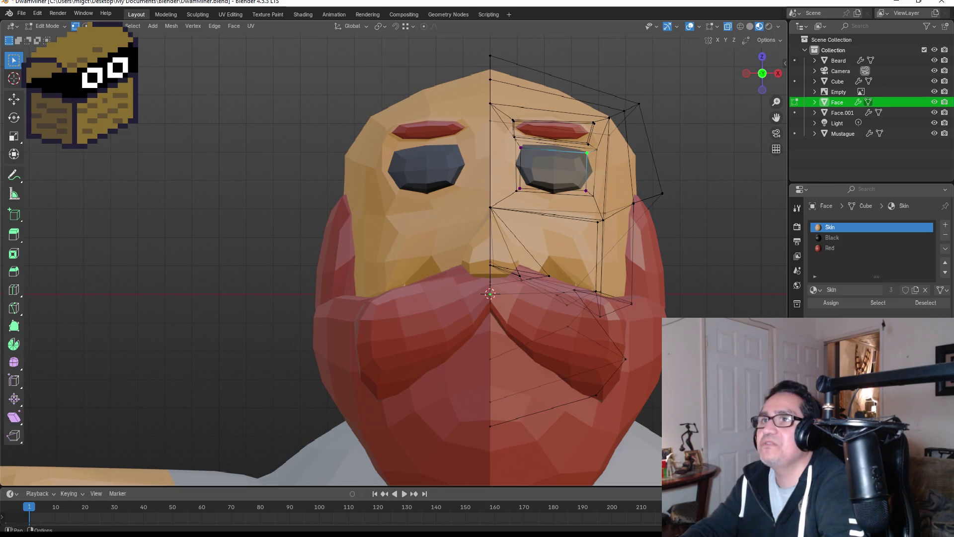
key("3")
left_click(560, 169)
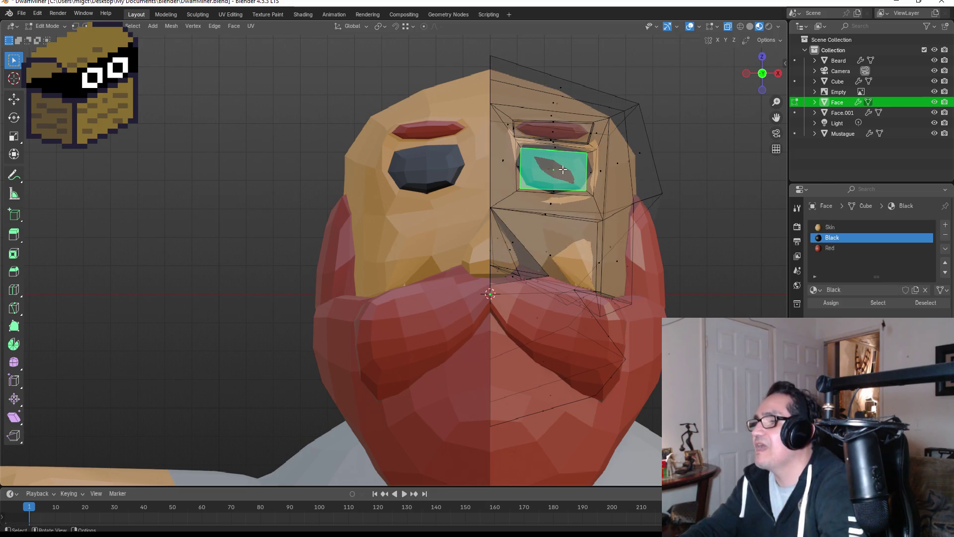
key("i")
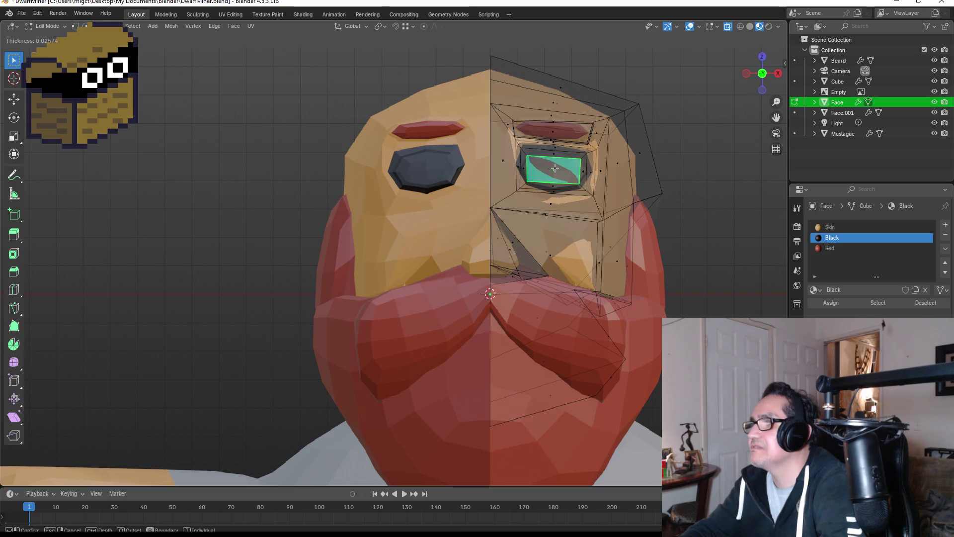
left_click(555, 169)
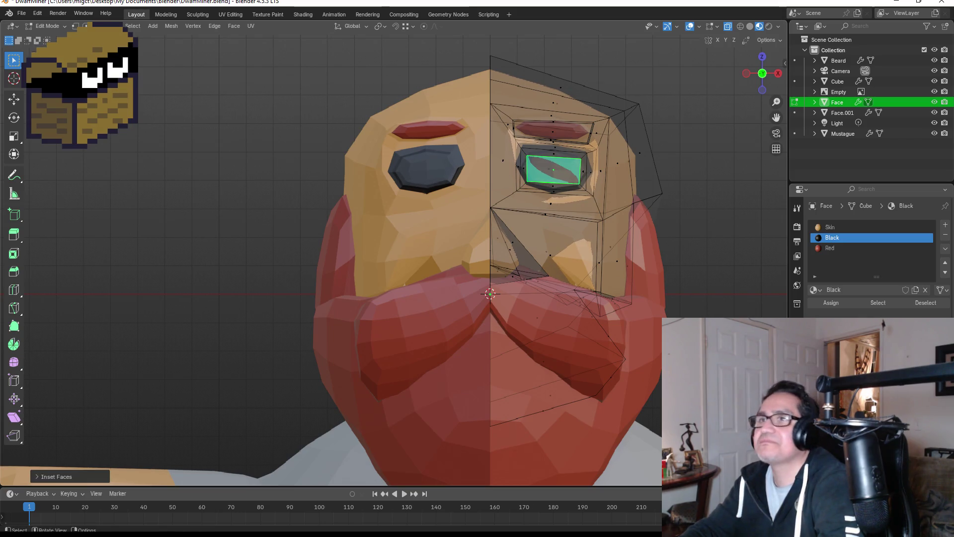
key("1")
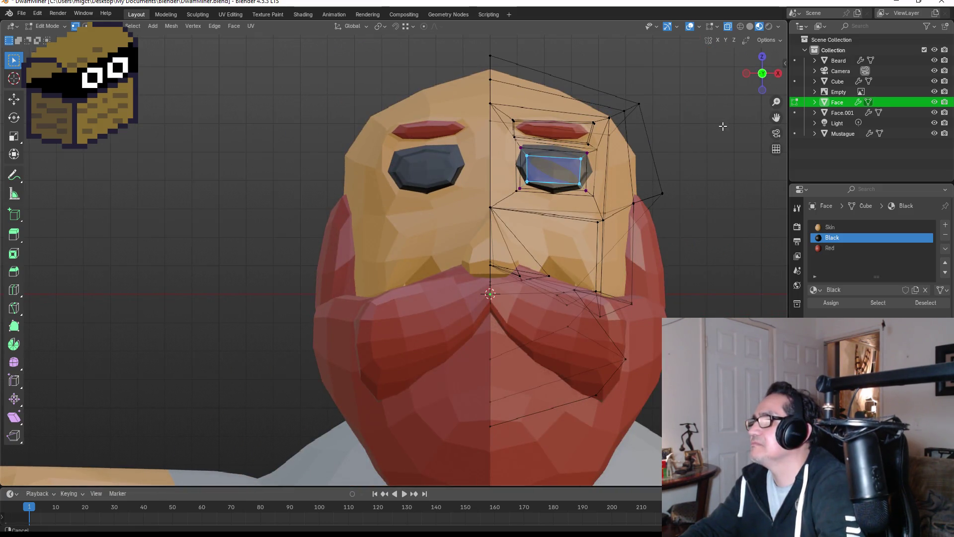
Step: Zoom in and scale the inset inner eye face down
scroll(420, 281, "up", 5)
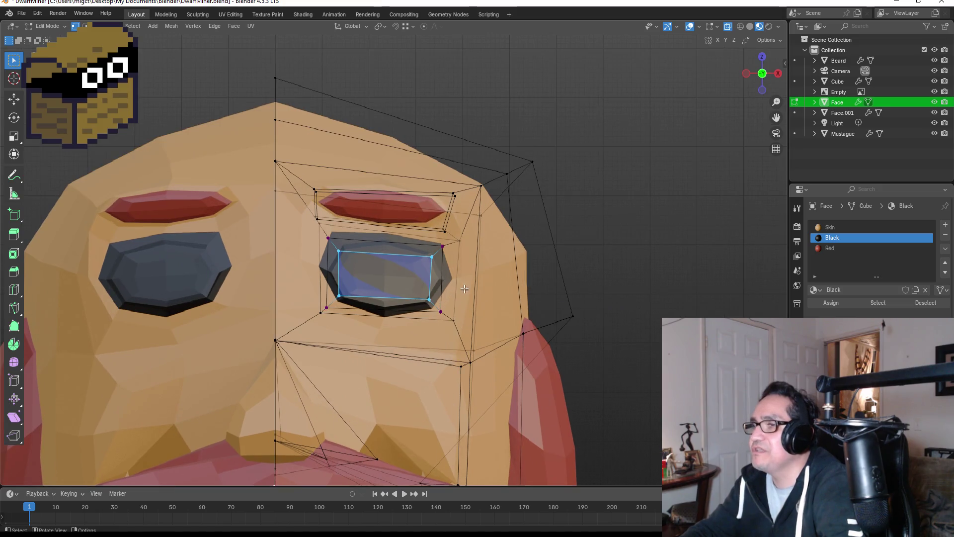
scroll(428, 277, "up", 2)
key("s")
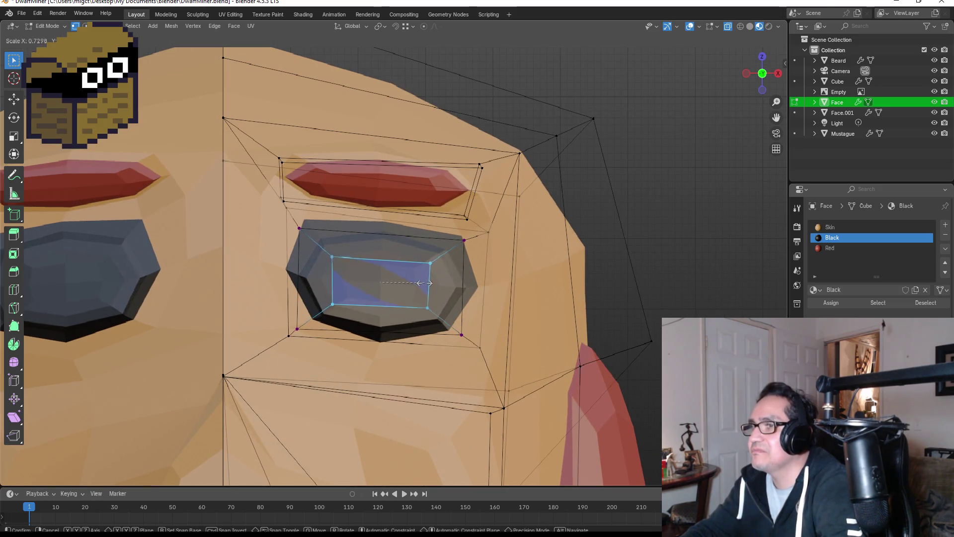
left_click(371, 275)
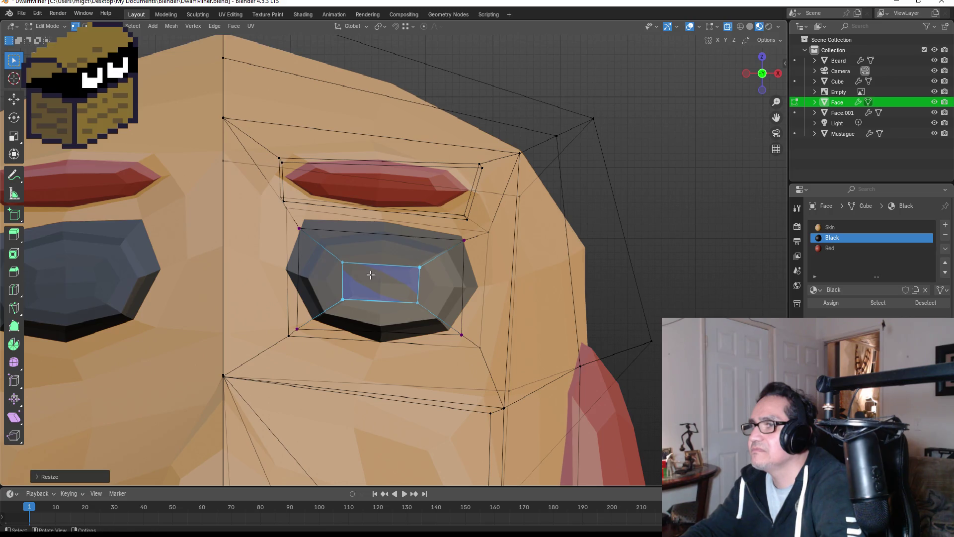
Step: Reshape the inner eye by moving its corner vertices, then check it in Object Mode
left_click(343, 261)
key("g")
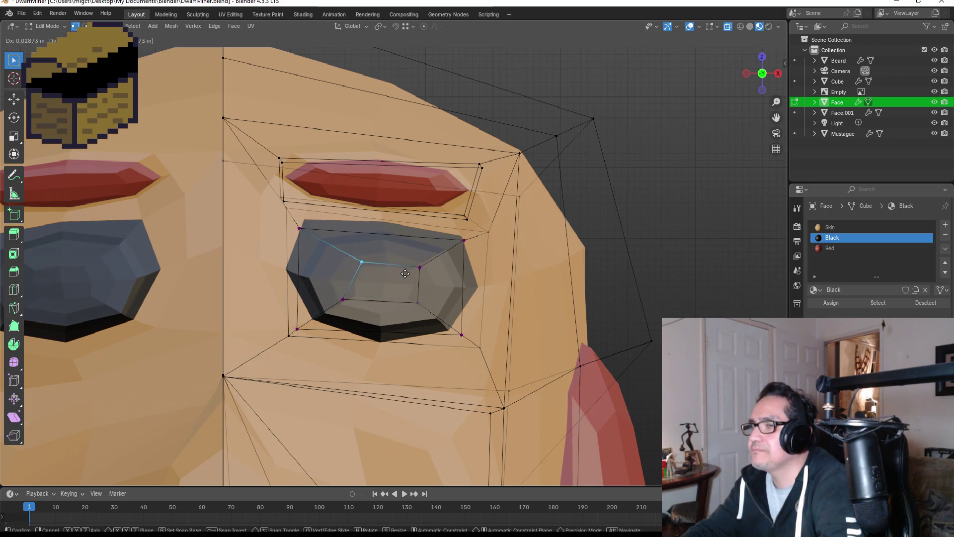
left_click(409, 276)
left_click(342, 300)
key("g")
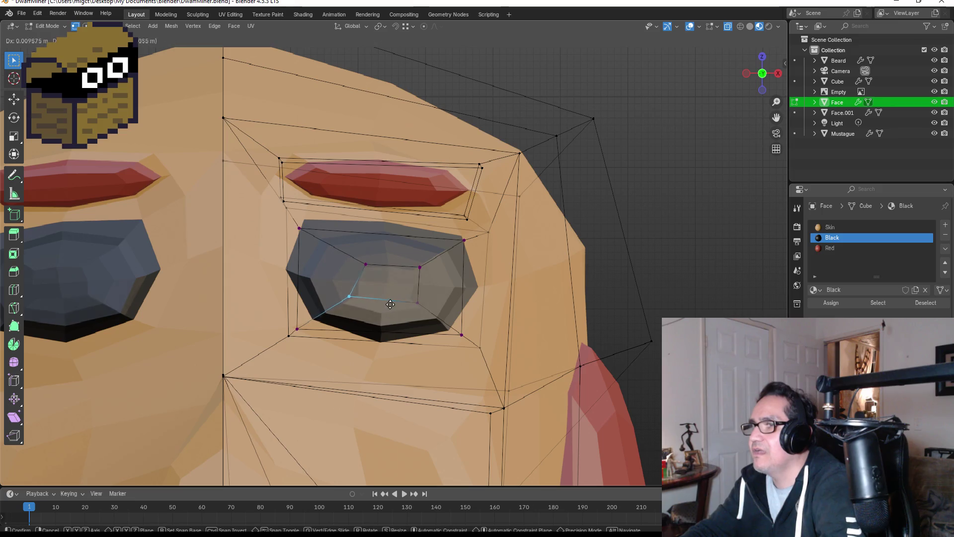
left_click(405, 304)
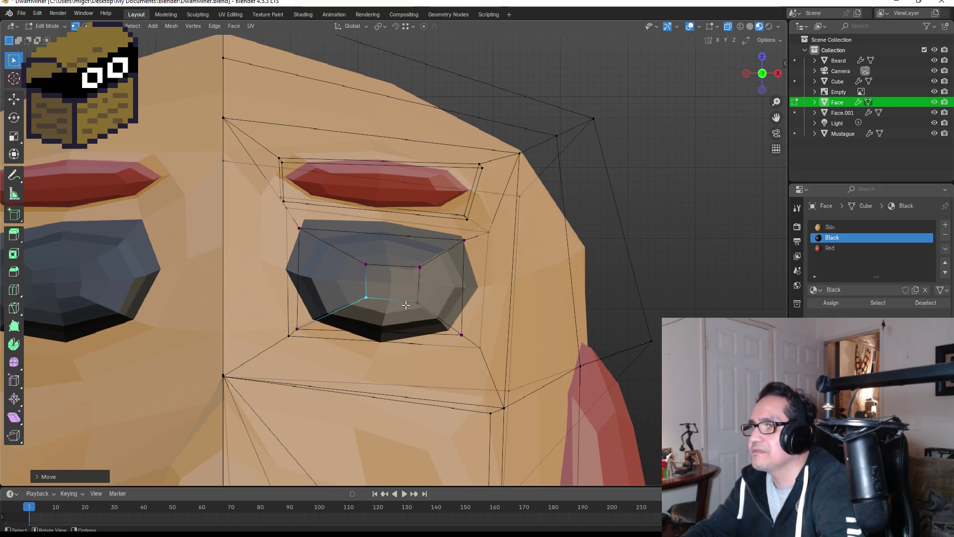
left_click(438, 313)
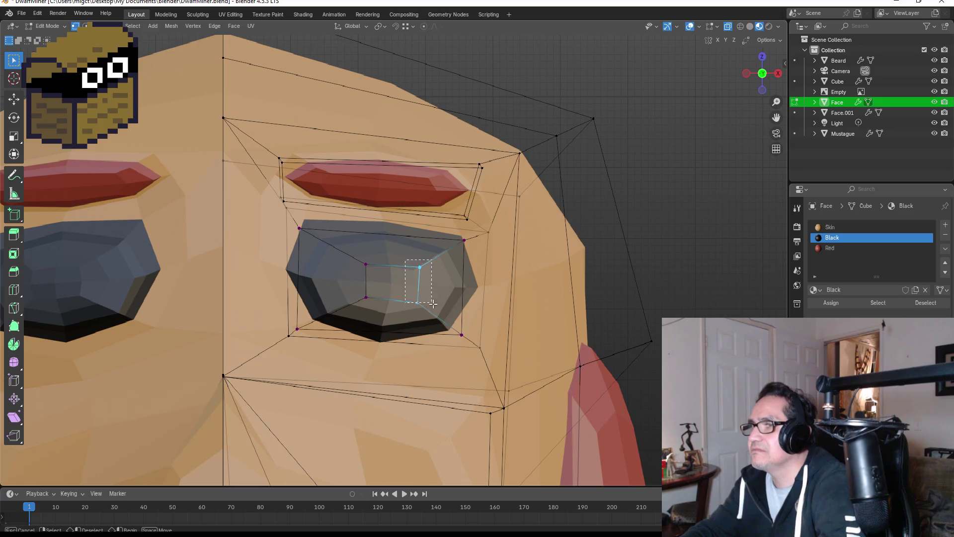
key("g")
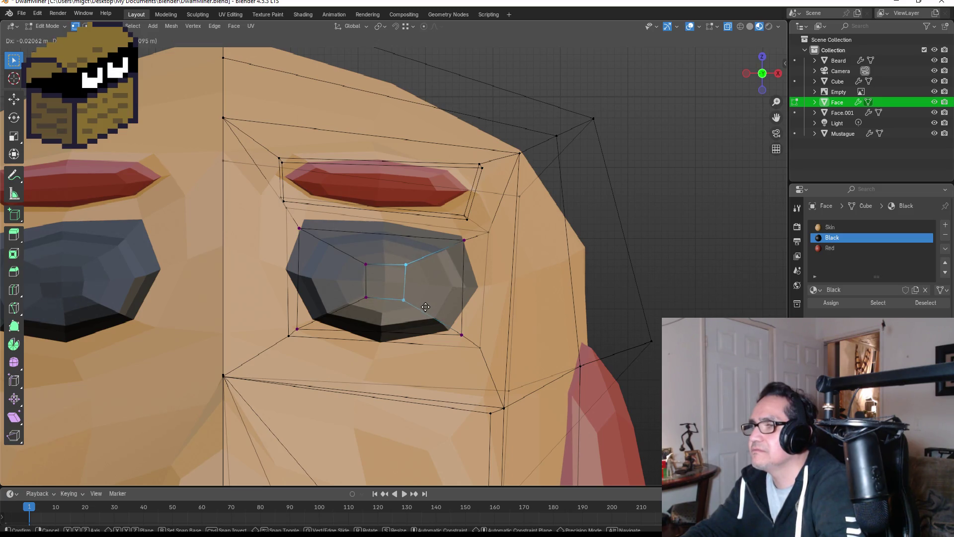
left_click(425, 307)
key("Tab")
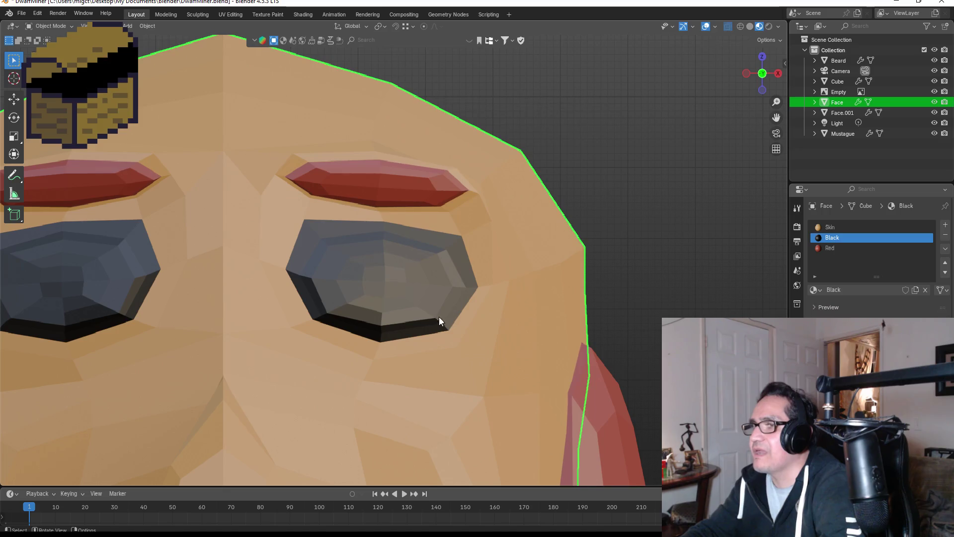
key("Tab")
scroll(395, 287, "down", 2)
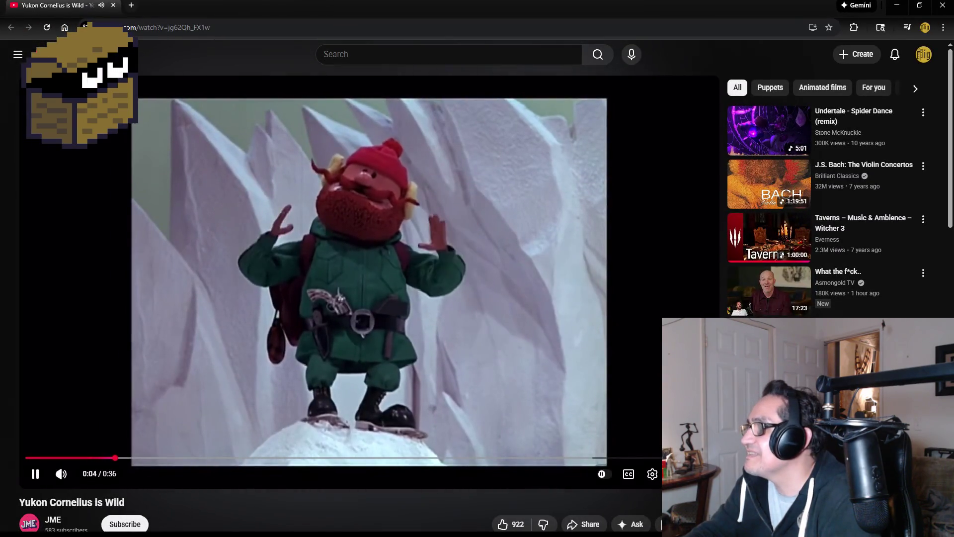
Step: Play the 'Yukon Cornelius is Wild' YouTube clip in full screen
double_click(434, 431)
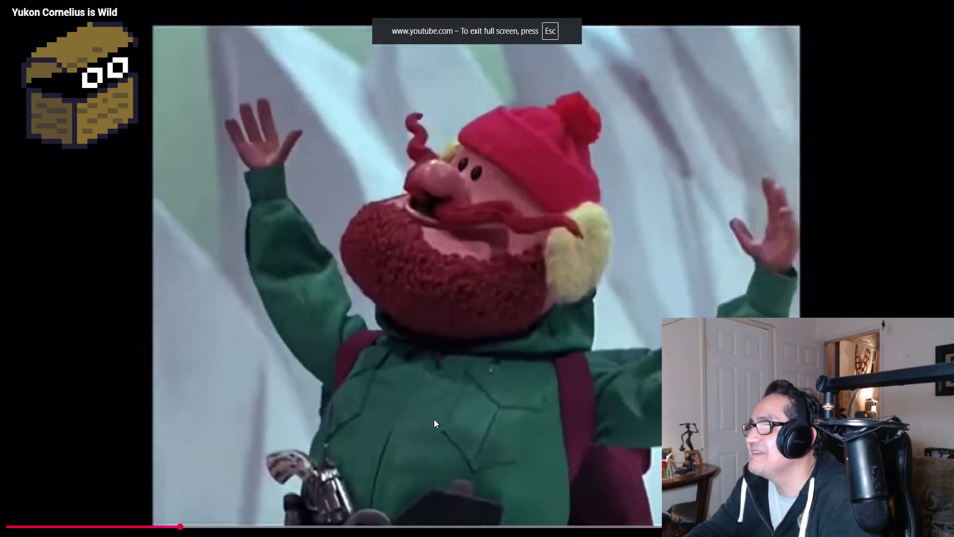
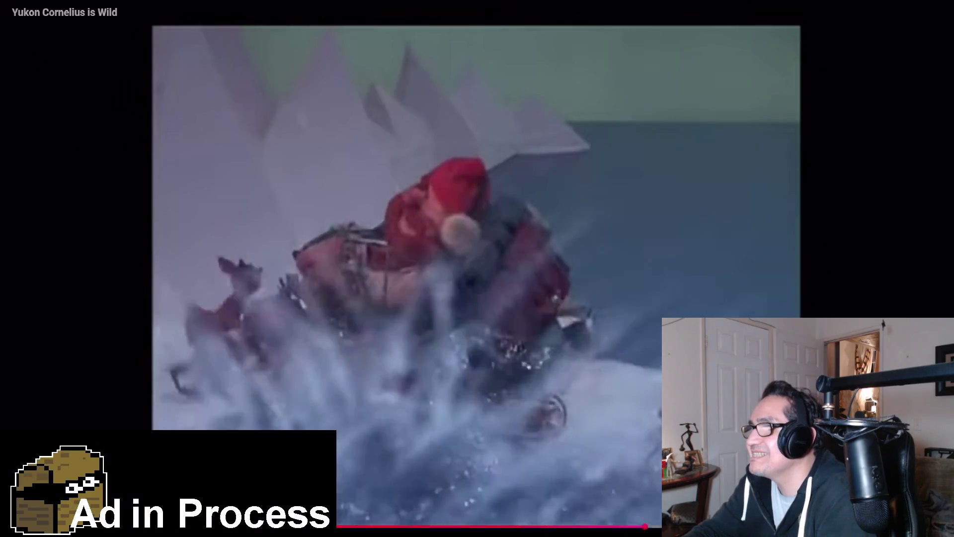
Step: Pause the 'Yukon Cornelius is Wild' video, exit fullscreen, and close the browser window
left_click(574, 372)
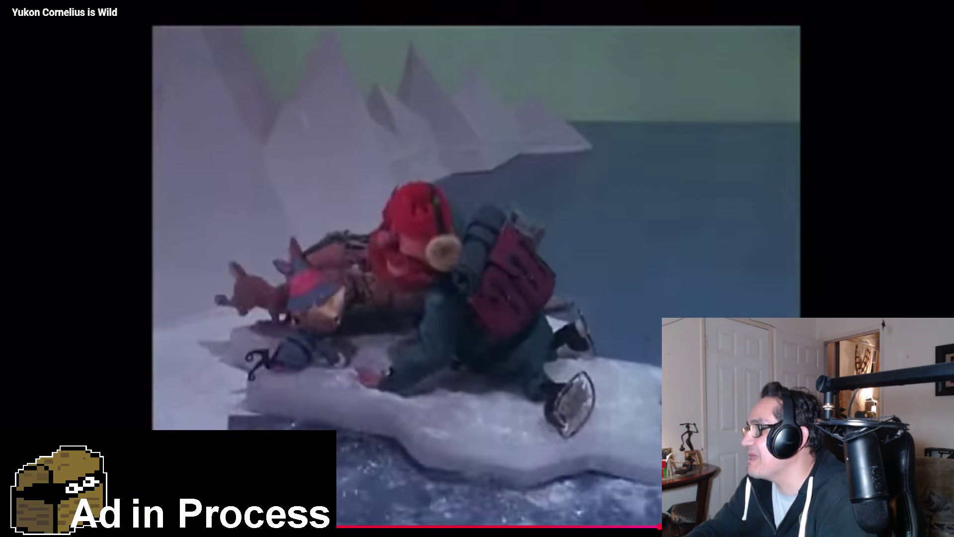
key("Escape")
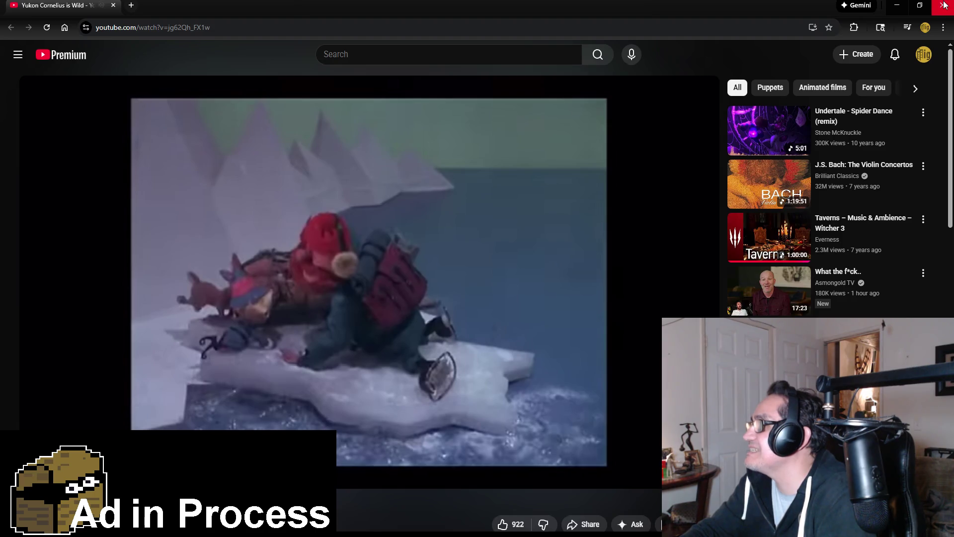
left_click(945, 5)
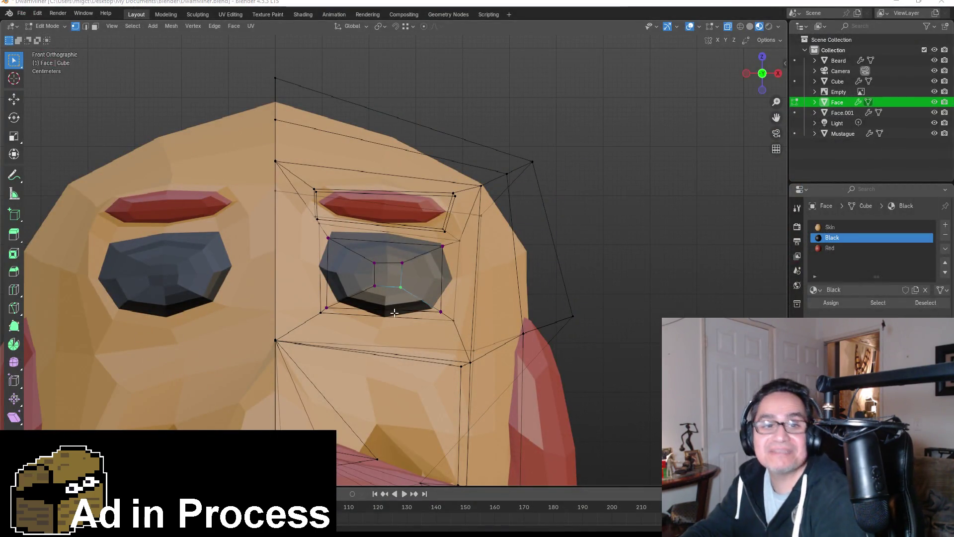
Step: Pull the lower-left and lower-right nose vertices inward to narrow the nose base
scroll(351, 292, "up", 2)
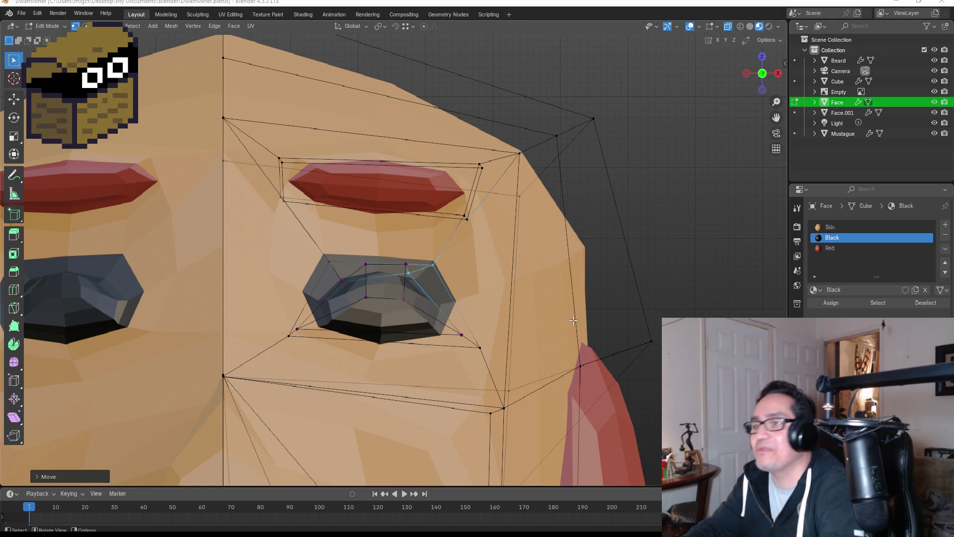
left_click(289, 336)
key("g")
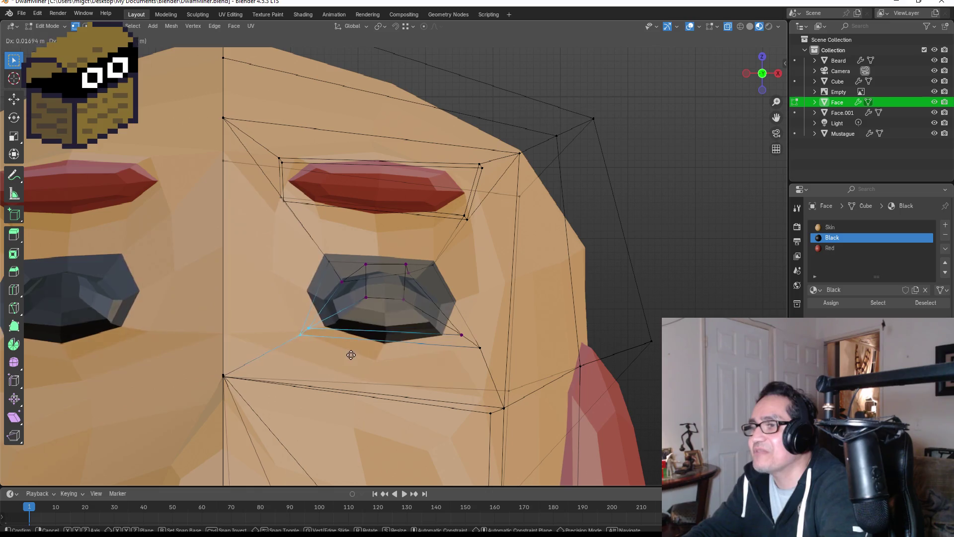
left_click(379, 345)
left_click(461, 332)
key("g")
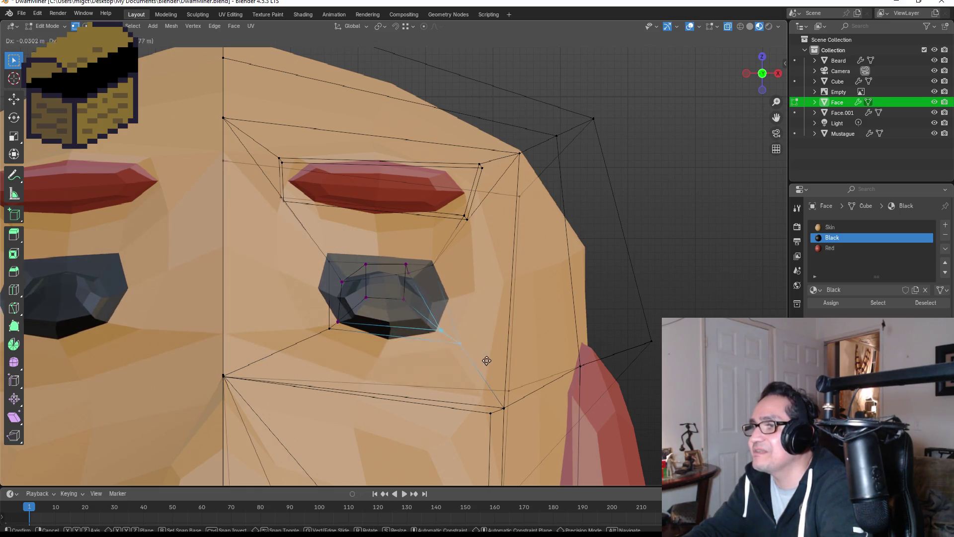
left_click(476, 350)
scroll(513, 341, "down", 5)
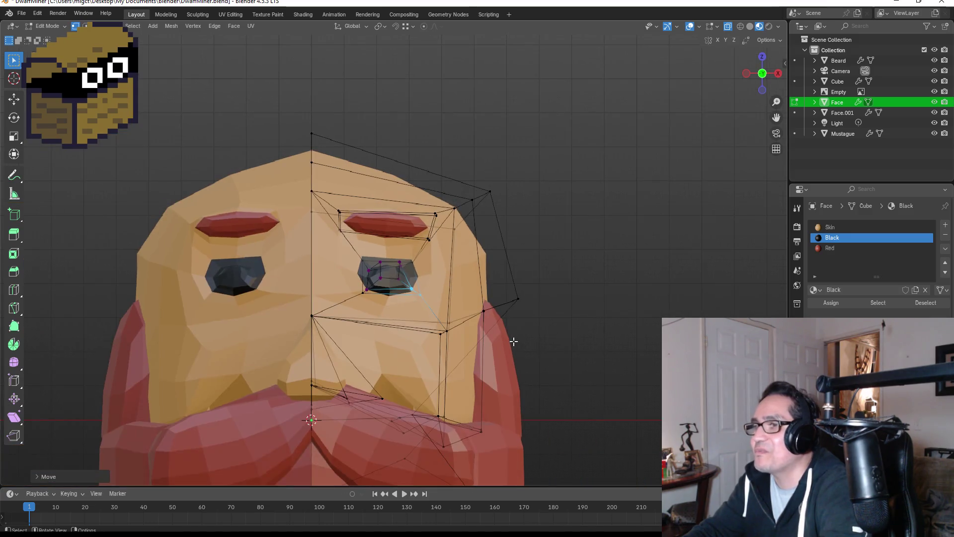
Step: Check the dwarf in Object Mode front view, then reselect the Face mesh and re-enter Edit Mode
key("Tab")
left_click(549, 316)
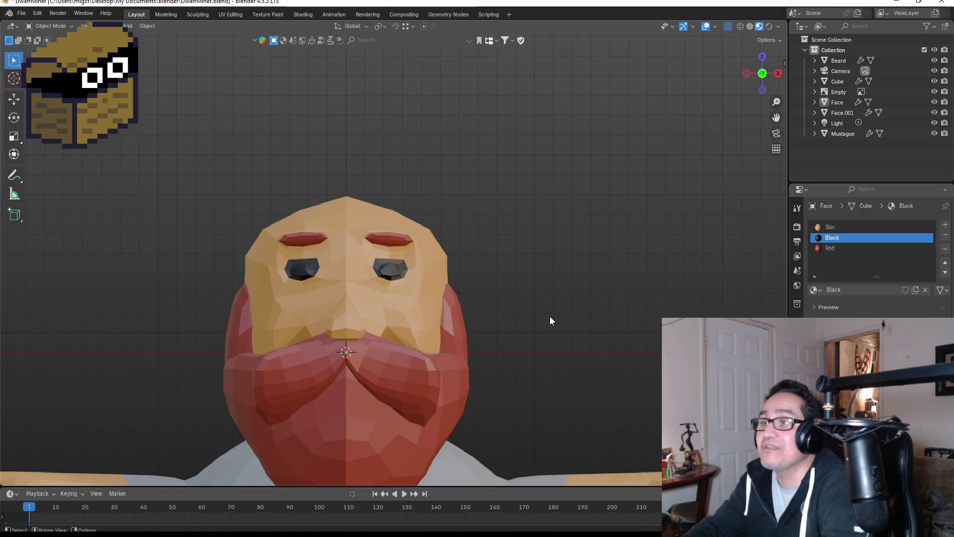
scroll(550, 316, "down", 3)
scroll(514, 313, "down", 3)
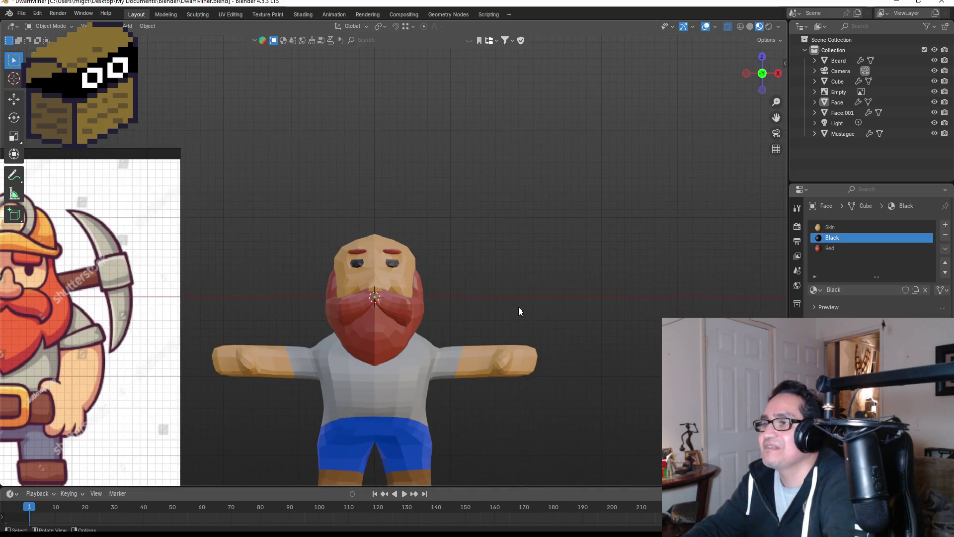
middle_click_drag(524, 303, 472, 300)
key("KP_1")
scroll(488, 333, "down", 3)
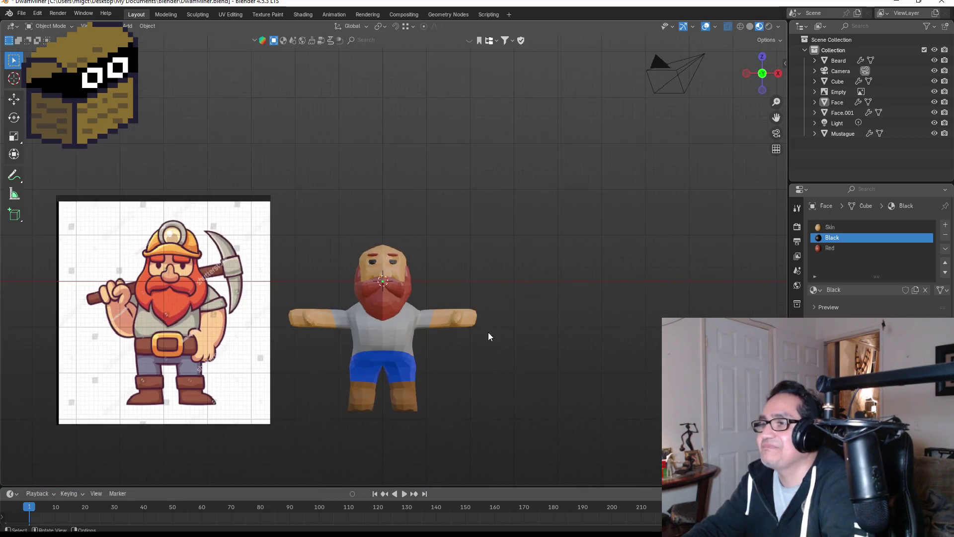
scroll(370, 189, "up", 4)
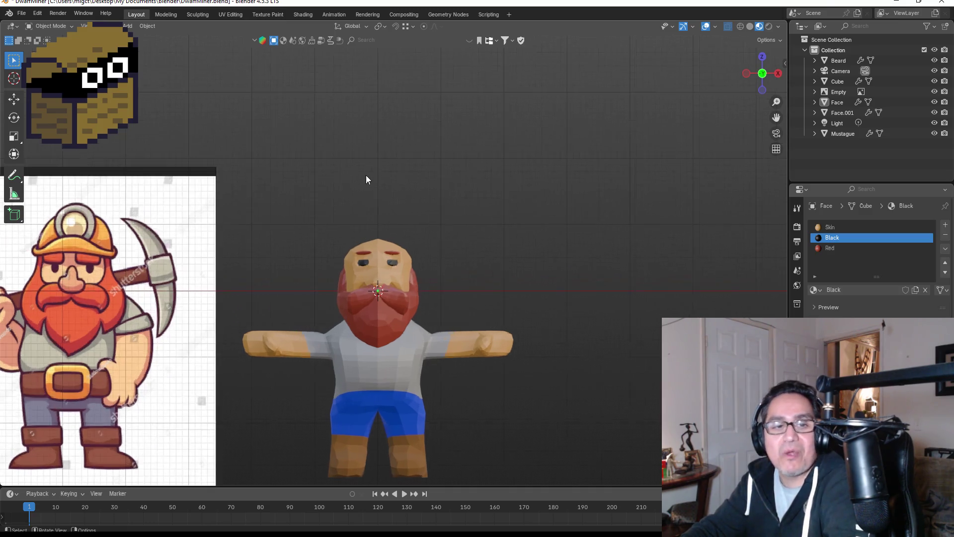
left_click(378, 236)
scroll(392, 235, "up", 4)
key("Tab")
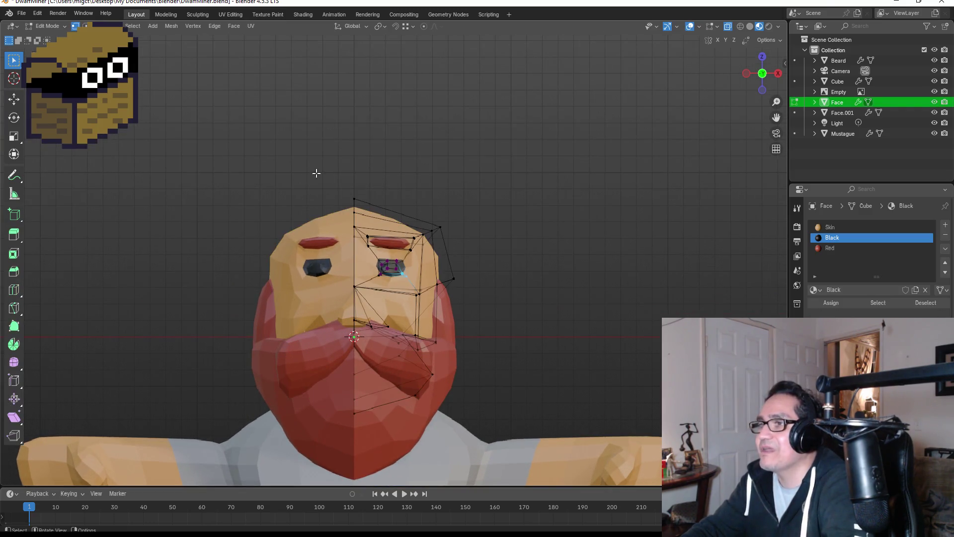
Step: In face select mode, select the front-top and top faces of the head
mouse_move(473, 177)
middle_mouse_down()
mouse_move(437, 215)
mouse_move(306, 293)
middle_mouse_up()
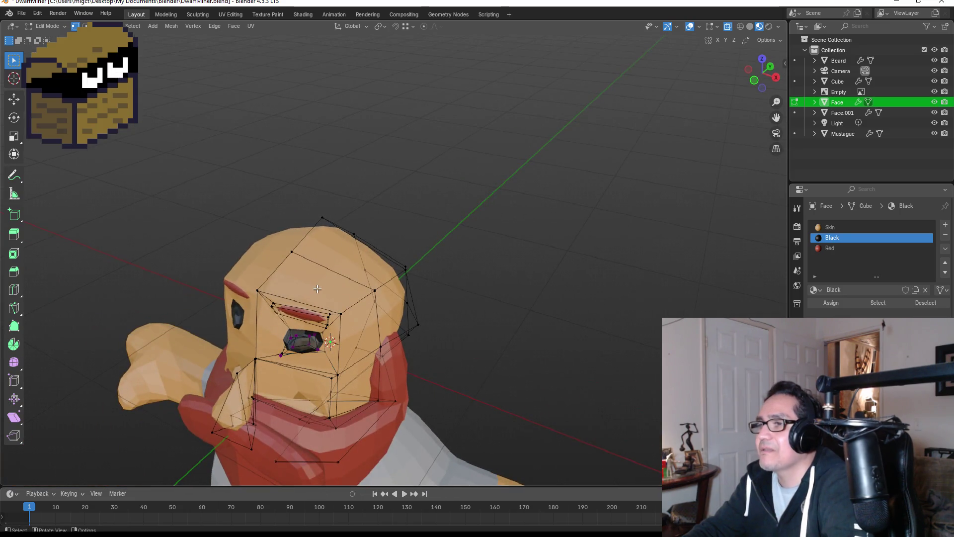
key("3")
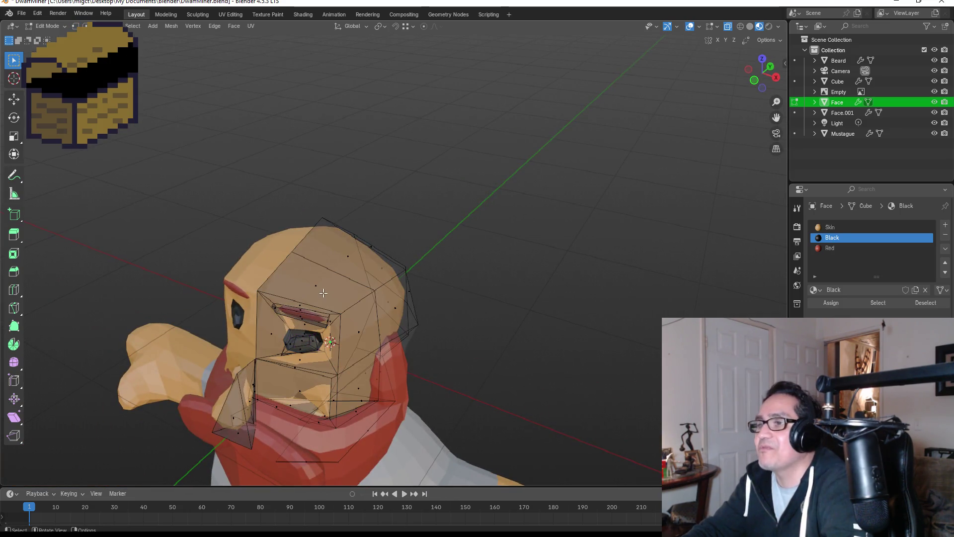
left_click(316, 283)
left_click(405, 287, "shift")
mouse_move(405, 287)
middle_mouse_down()
mouse_move(396, 240)
mouse_move(430, 235)
mouse_move(363, 282)
mouse_move(300, 251)
middle_mouse_up()
mouse_move(350, 219)
middle_mouse_down()
mouse_move(402, 225)
mouse_move(283, 268)
middle_mouse_up()
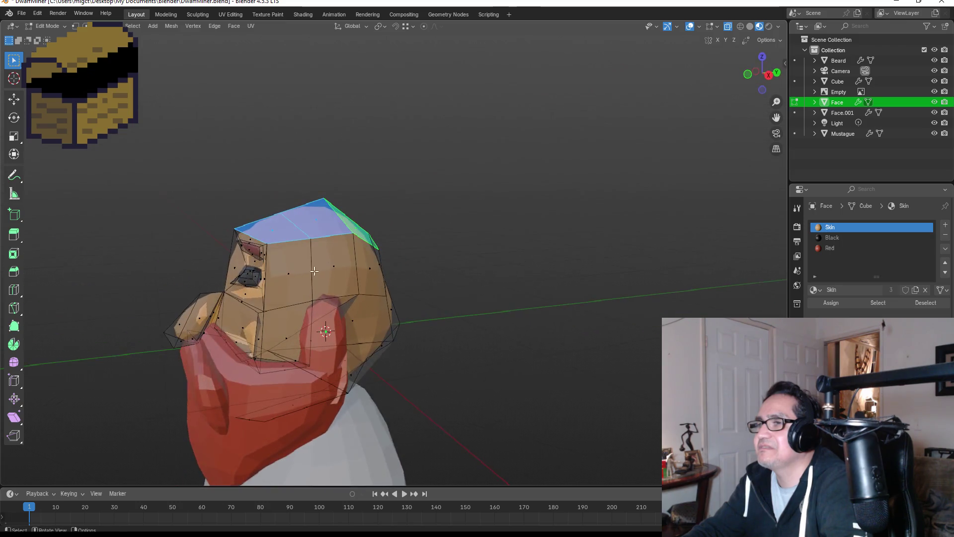
Step: Add the side and upper rear head faces, then show the front view in wireframe
left_click(285, 269, "shift")
left_click(338, 268, "shift")
left_click(362, 267, "shift")
mouse_move(407, 264)
middle_mouse_down()
mouse_move(375, 262)
mouse_move(439, 243)
mouse_move(541, 243)
mouse_move(531, 248)
middle_mouse_up()
left_click(375, 262, "shift")
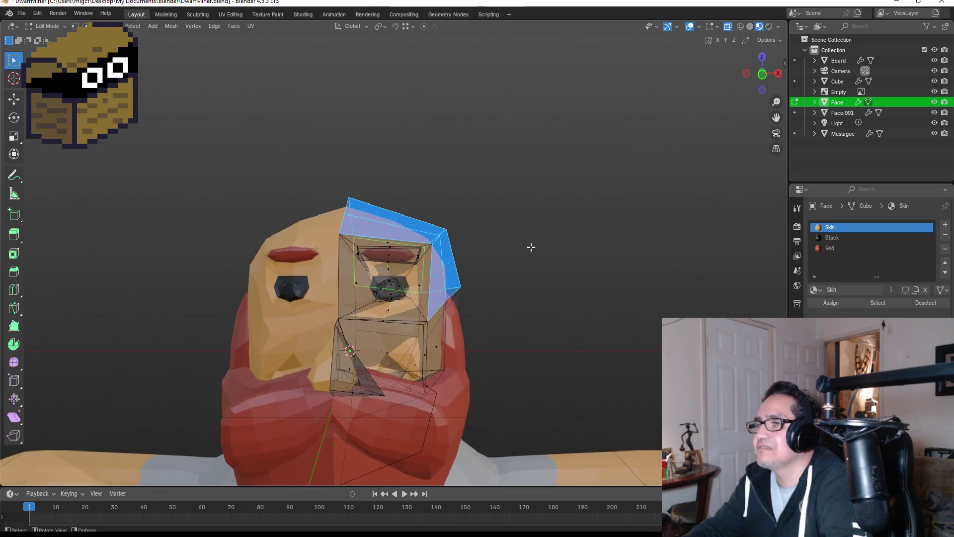
left_click(348, 286, "shift")
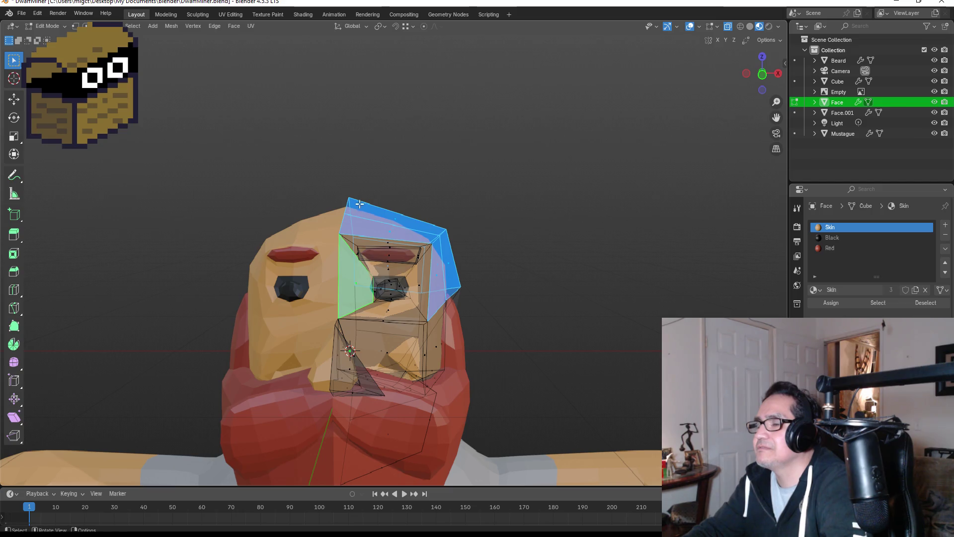
key("KP_1")
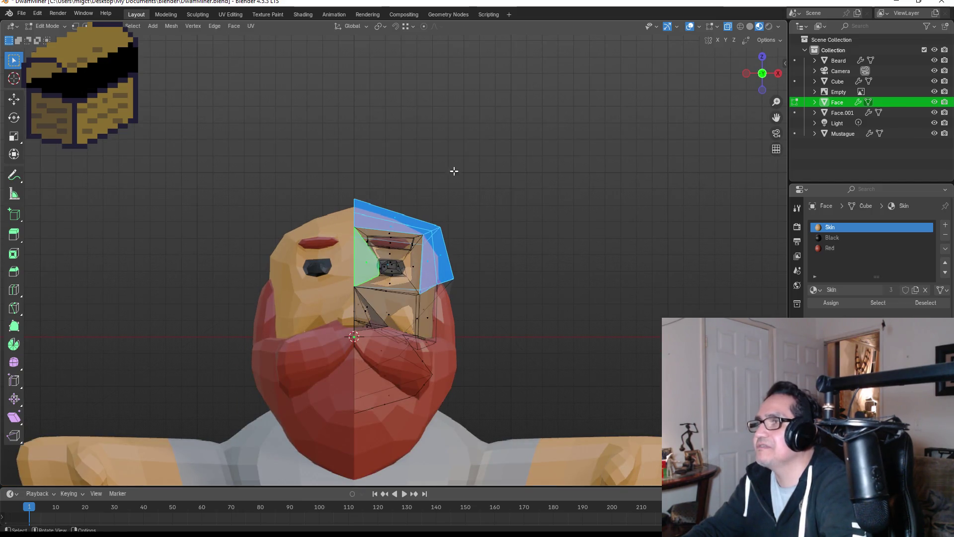
left_click(739, 31)
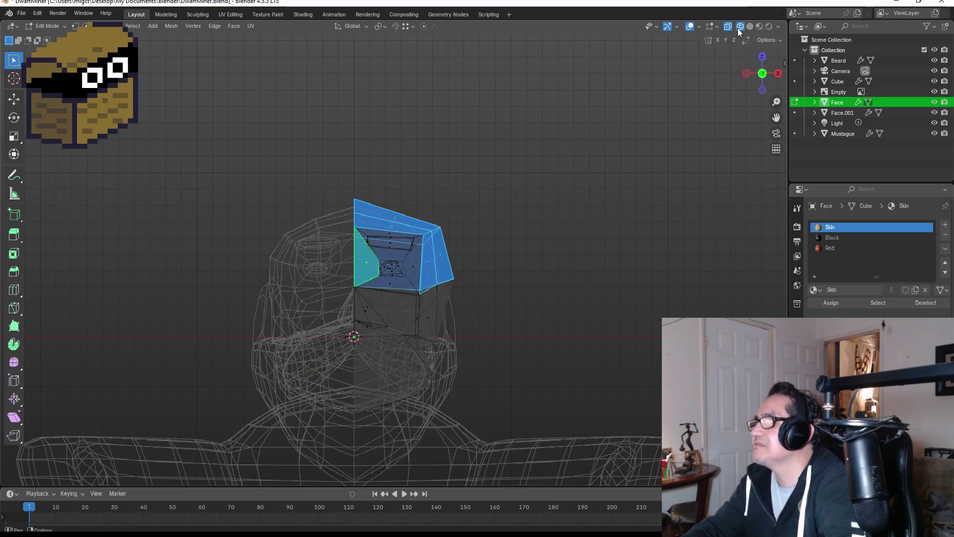
Step: Add the eye-socket faces, duplicate the selection in place, and separate it into a new object
left_click_drag(366, 175, 493, 279)
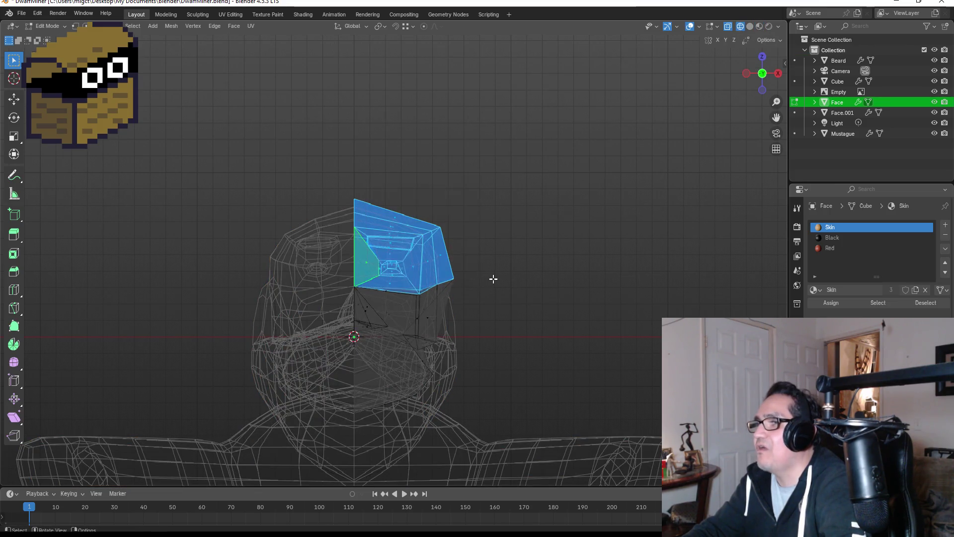
mouse_move(508, 271)
middle_mouse_down()
mouse_move(490, 258)
mouse_move(454, 270)
middle_mouse_up()
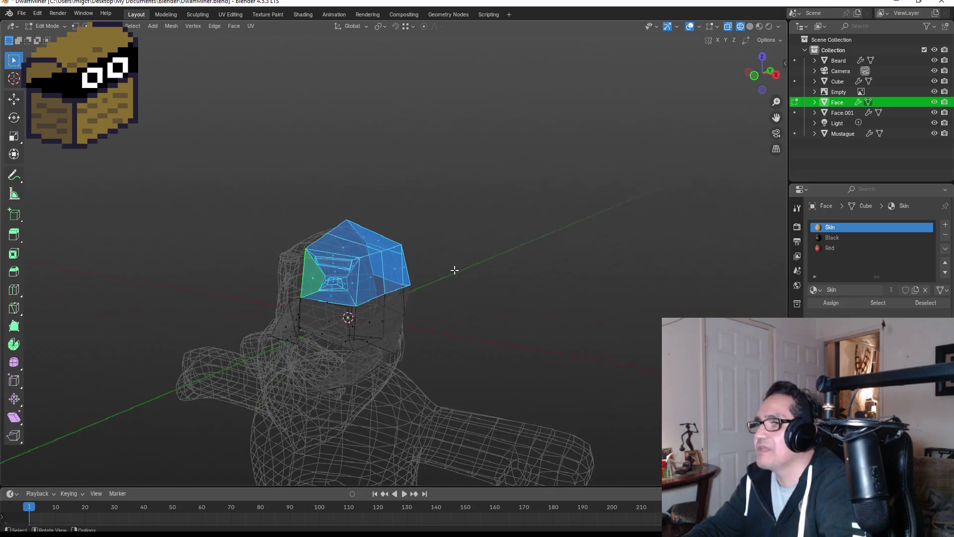
key("KP_1")
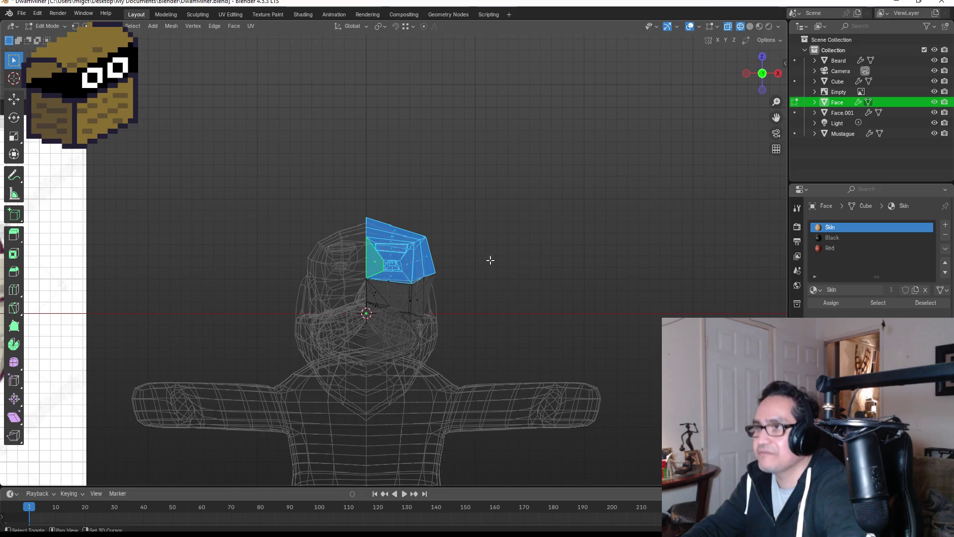
key("g")
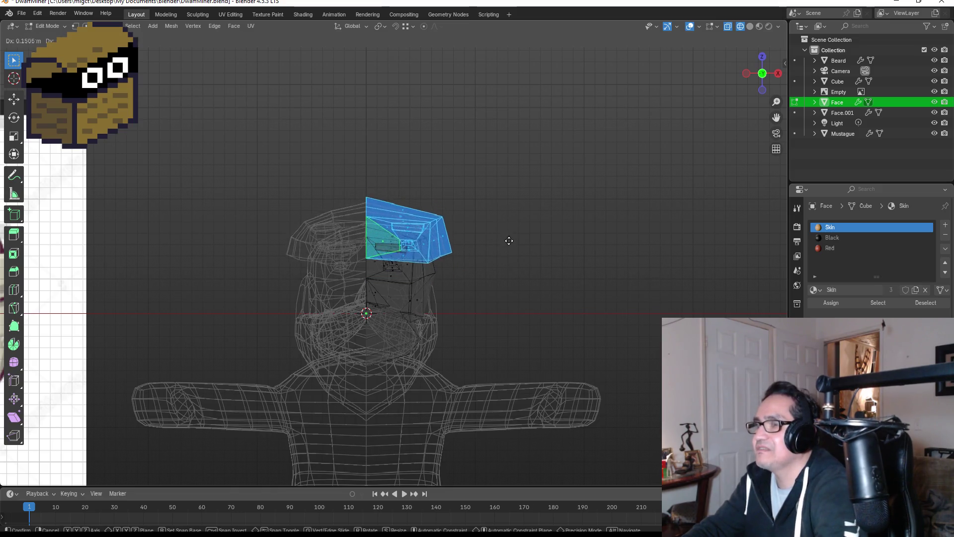
right_click(509, 240)
key("p")
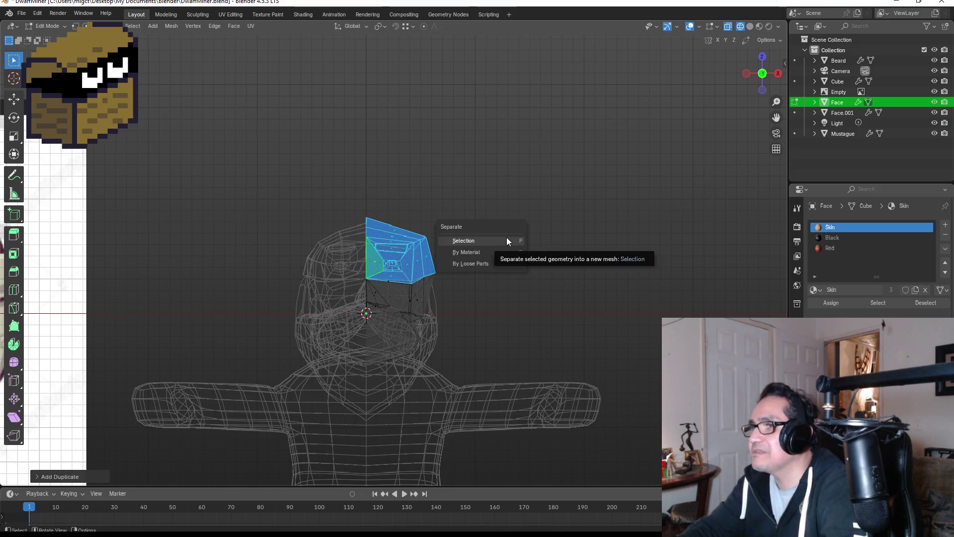
left_click(506, 241)
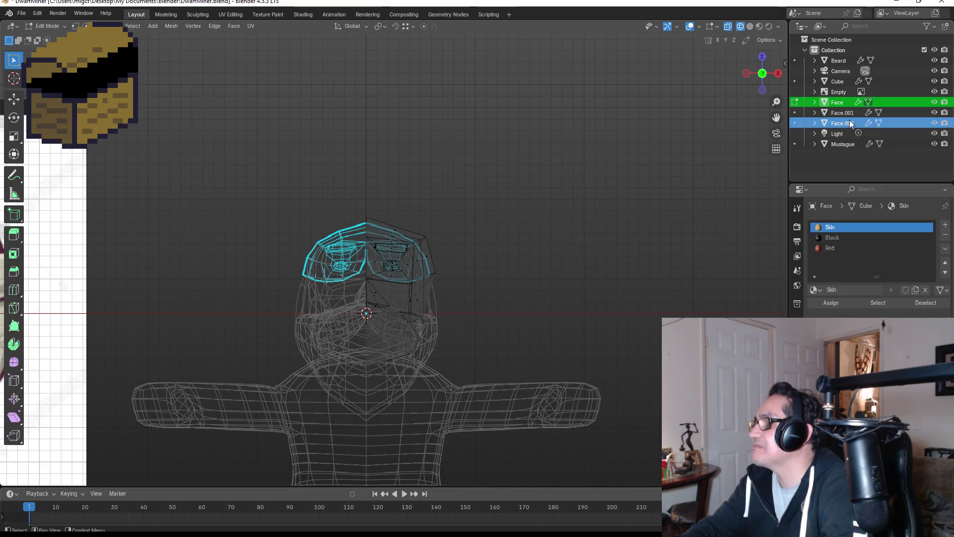
Step: Rename the new Face.002 object to HardHat
left_click(840, 123)
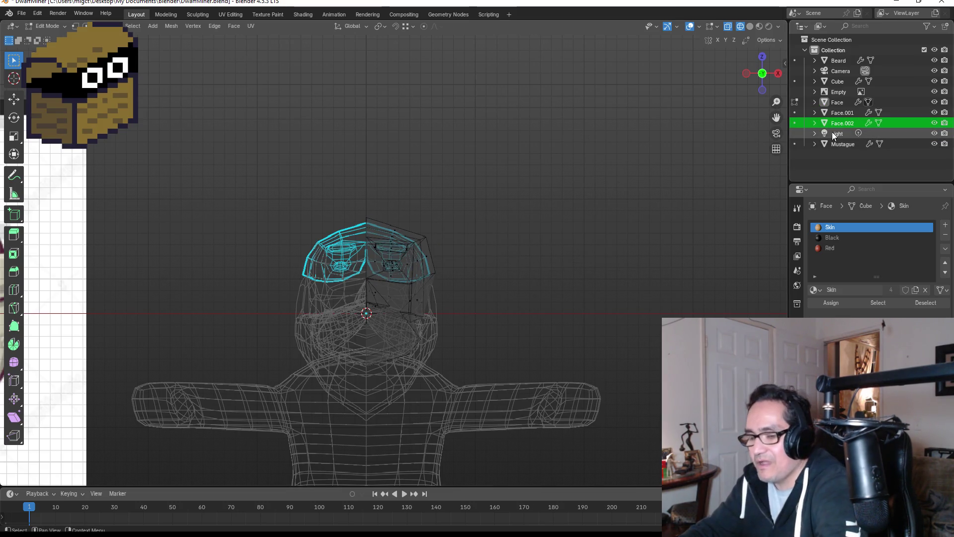
key("F2")
type("HardH")
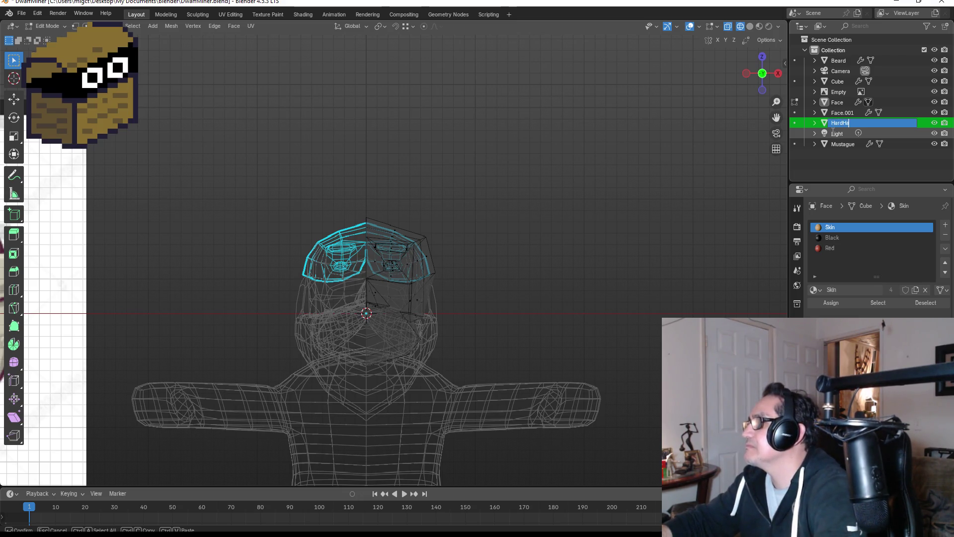
type("t")
key("Return")
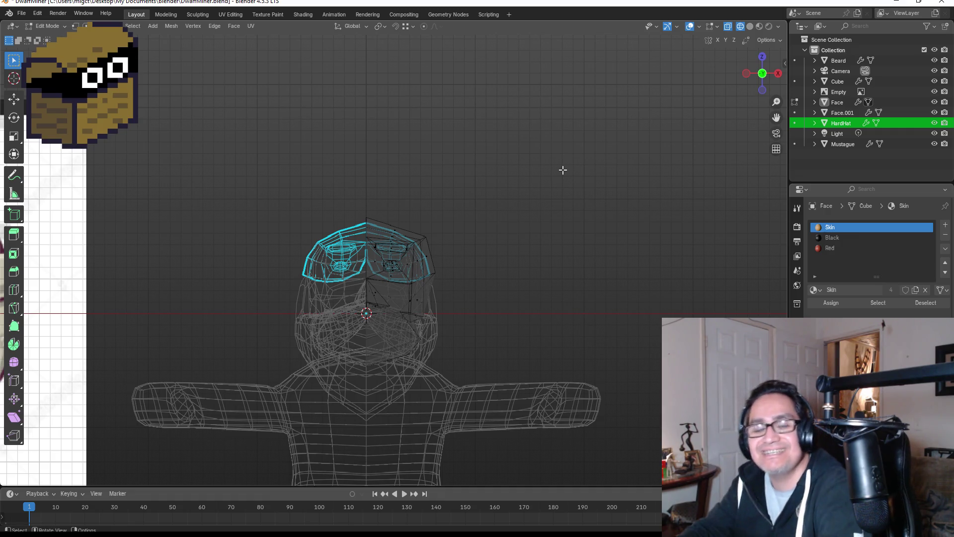
Step: Move the HardHat object up above the dwarf's head
scroll(369, 264, "up", 3)
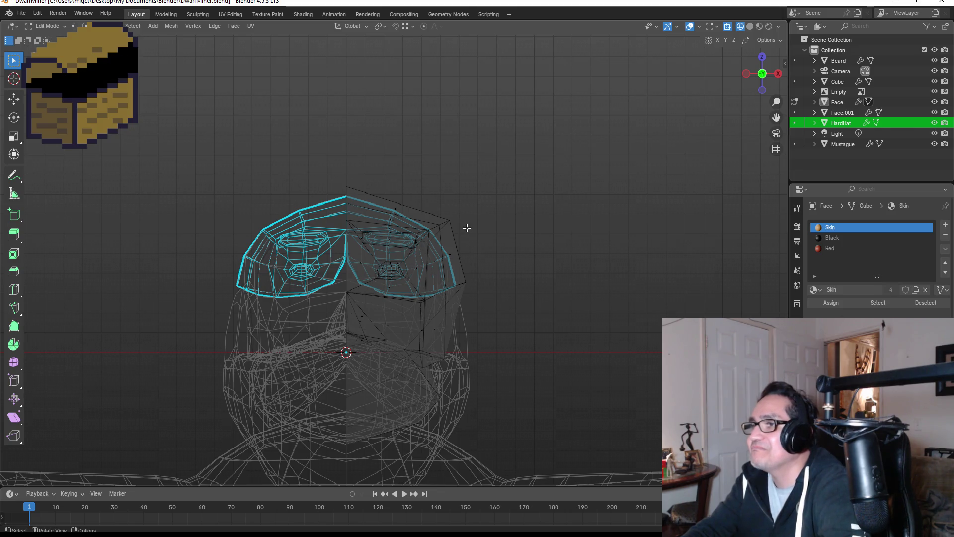
mouse_move(352, 174)
left_mouse_down()
mouse_move(479, 277)
mouse_move(506, 279)
left_mouse_up()
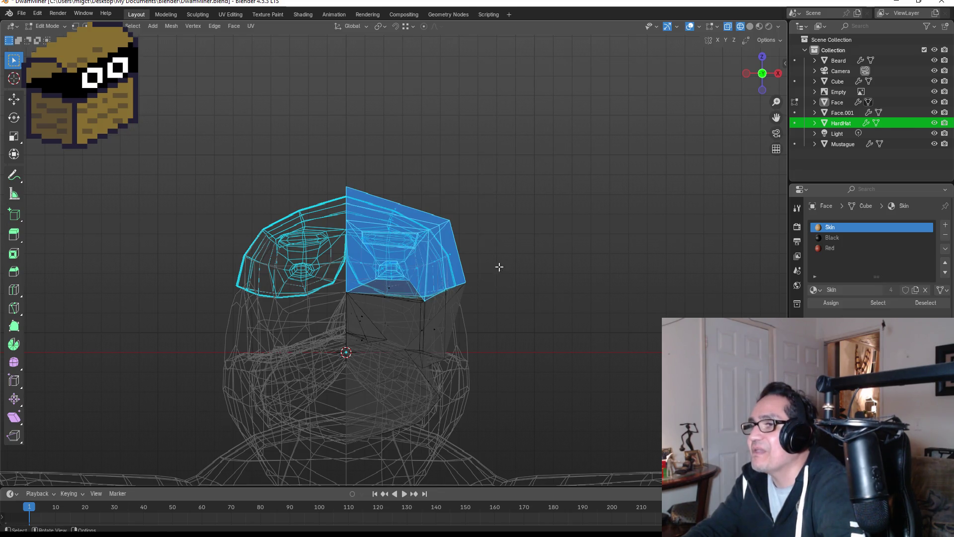
key("g")
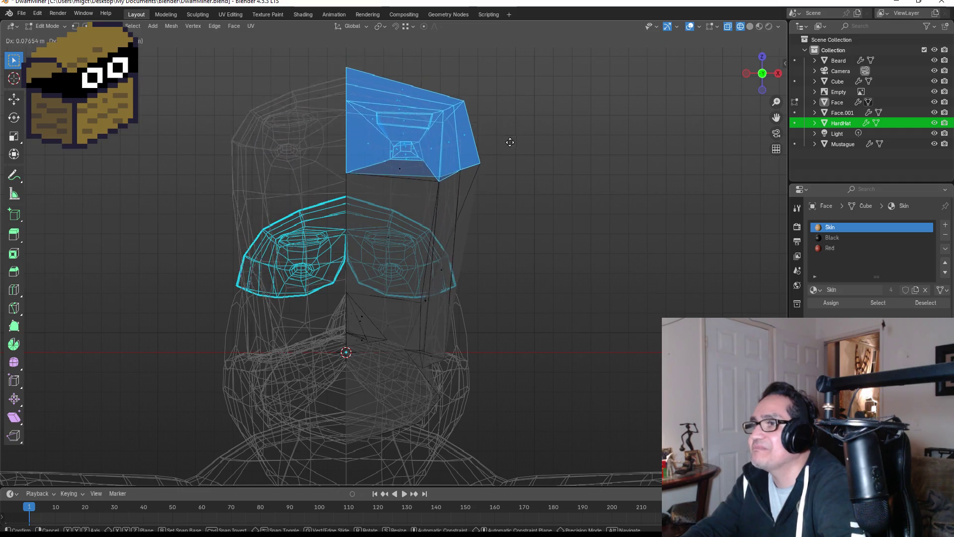
key("Escape")
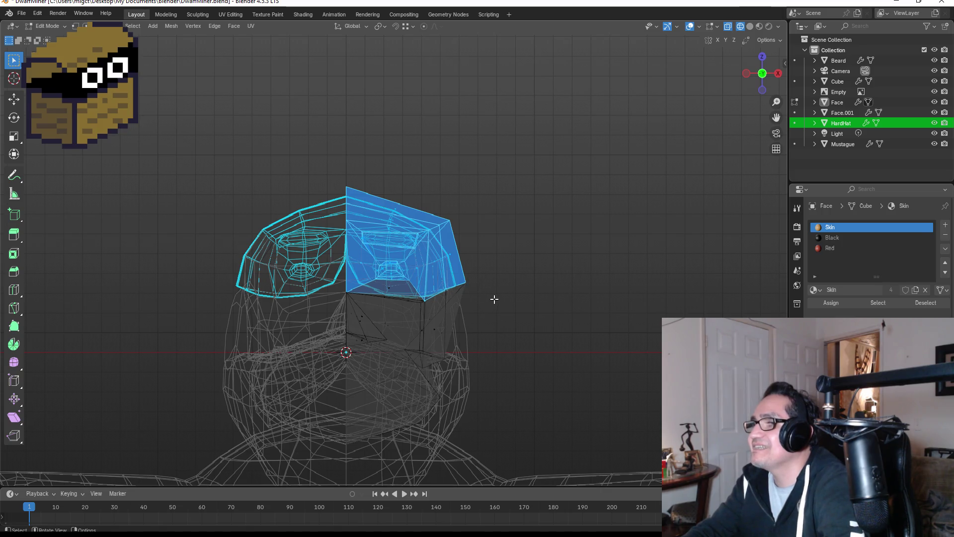
key("Tab")
key("g")
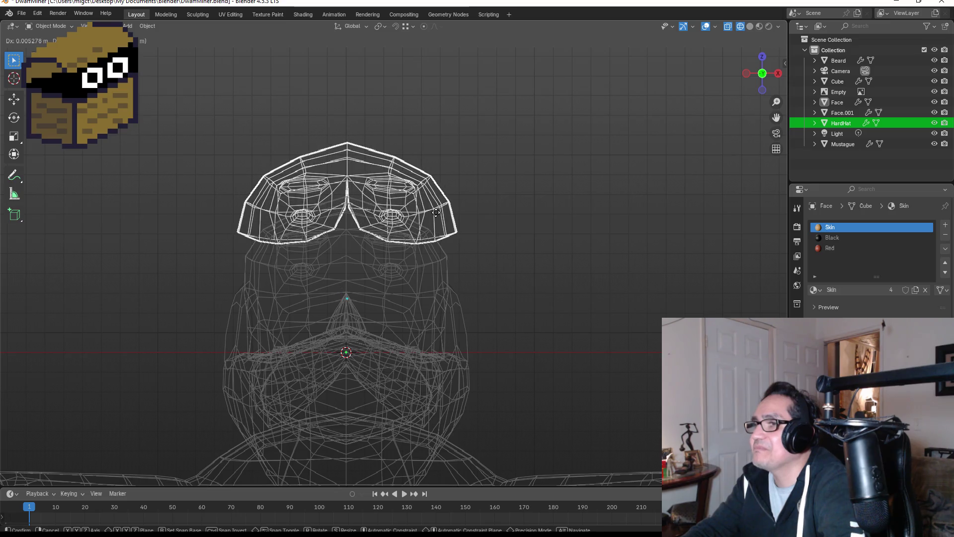
left_click(436, 213)
key("Tab")
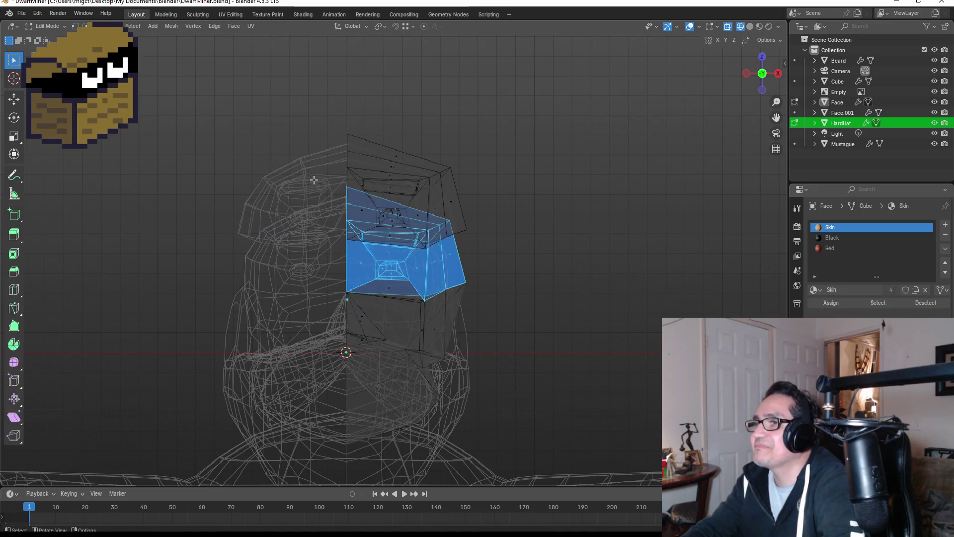
key("Tab")
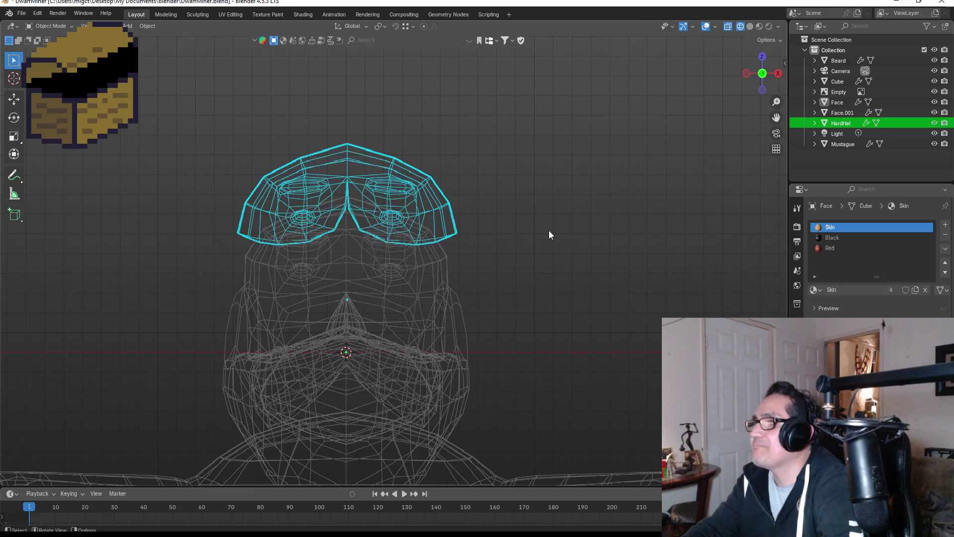
Step: Delete the HardHat's lower front faces, leaving an arched shell over the head
left_click(406, 172)
key("Tab")
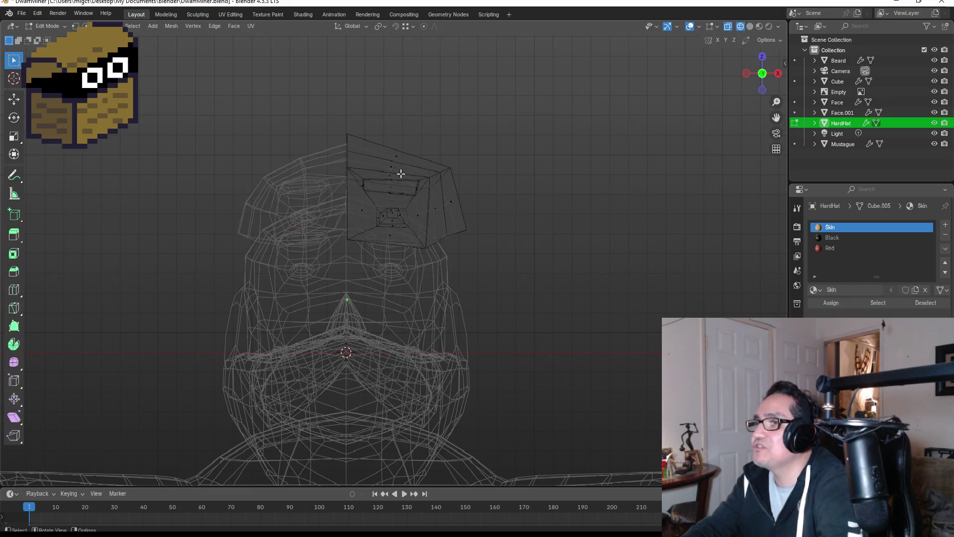
scroll(367, 156, "up", 2)
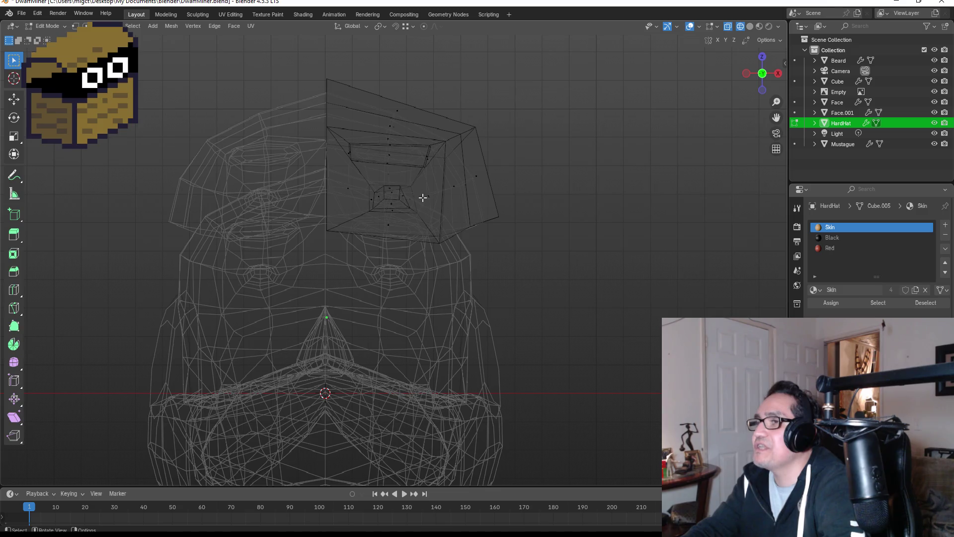
mouse_move(417, 158)
middle_mouse_down()
mouse_move(311, 196)
mouse_move(420, 173)
mouse_move(411, 174)
mouse_move(425, 190)
mouse_move(377, 182)
middle_mouse_up()
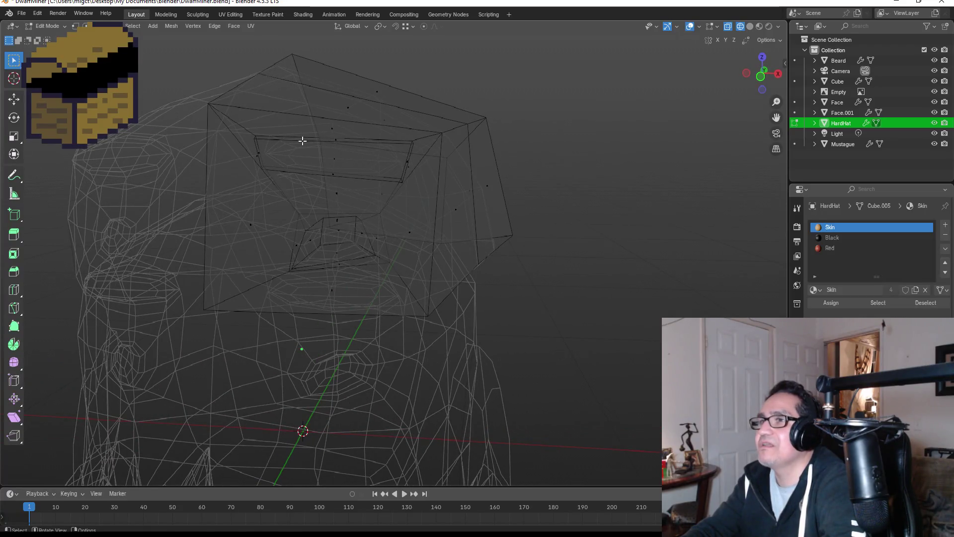
mouse_move(222, 129)
left_mouse_down()
mouse_move(345, 207)
mouse_move(415, 269)
mouse_move(418, 289)
left_mouse_up()
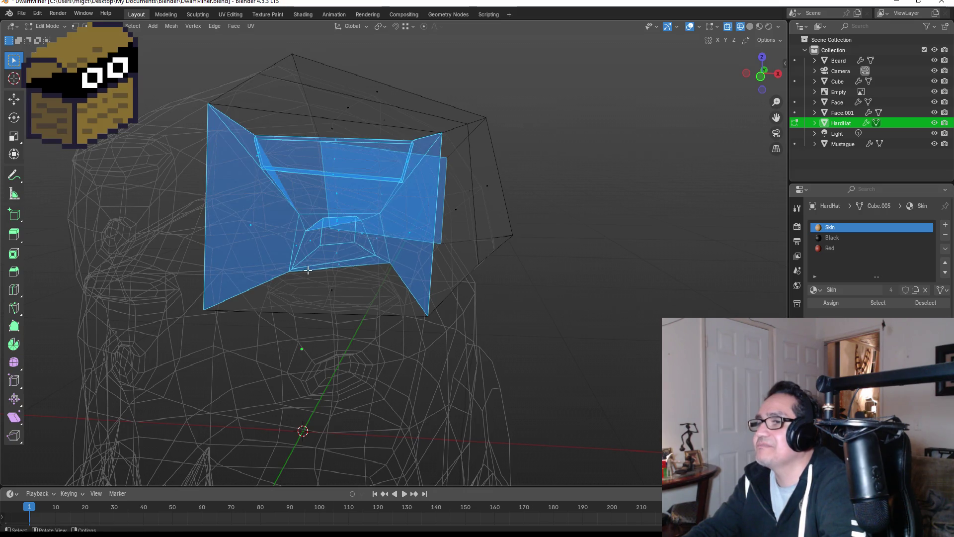
left_click(329, 284, "shift")
left_click(398, 300, "shift")
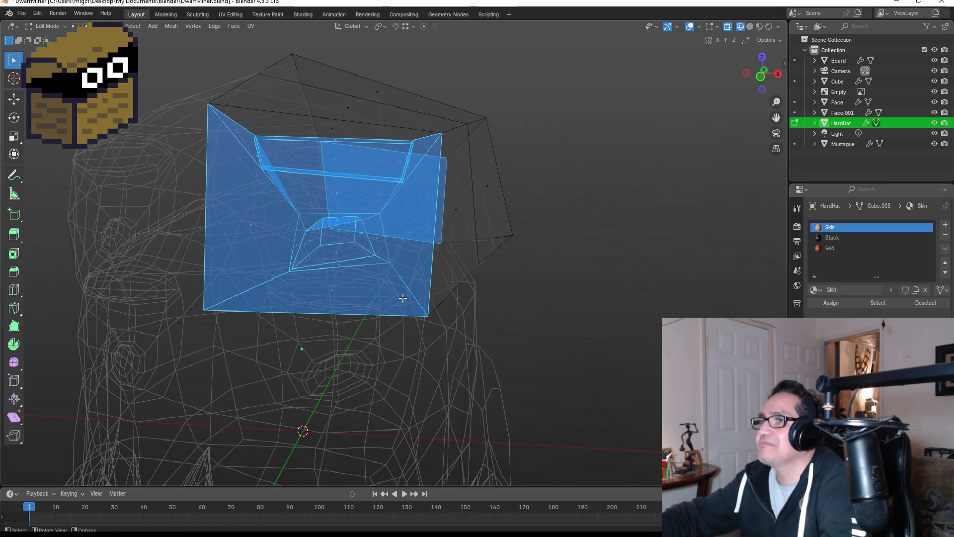
key("x")
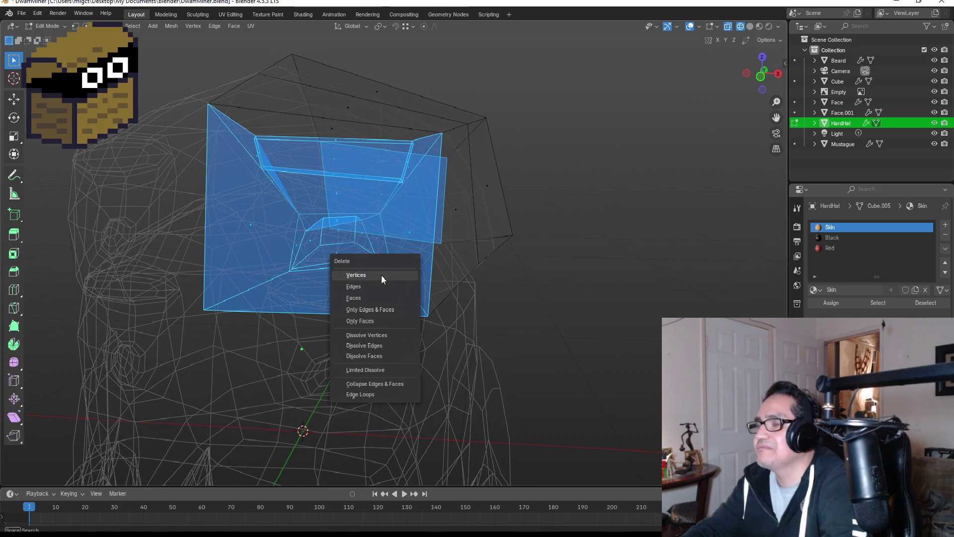
left_click(374, 297)
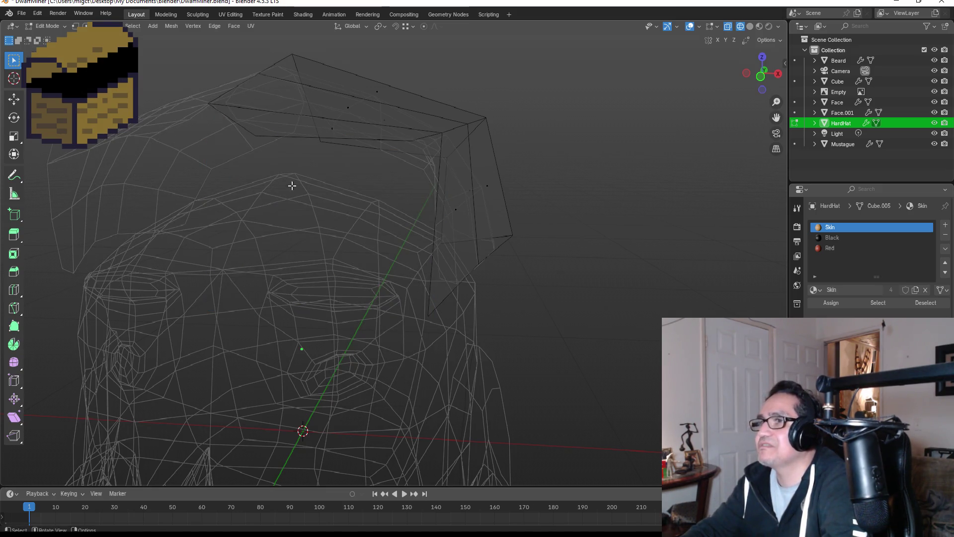
mouse_move(450, 147)
middle_mouse_down()
mouse_move(523, 147)
mouse_move(471, 149)
mouse_move(458, 164)
middle_mouse_up()
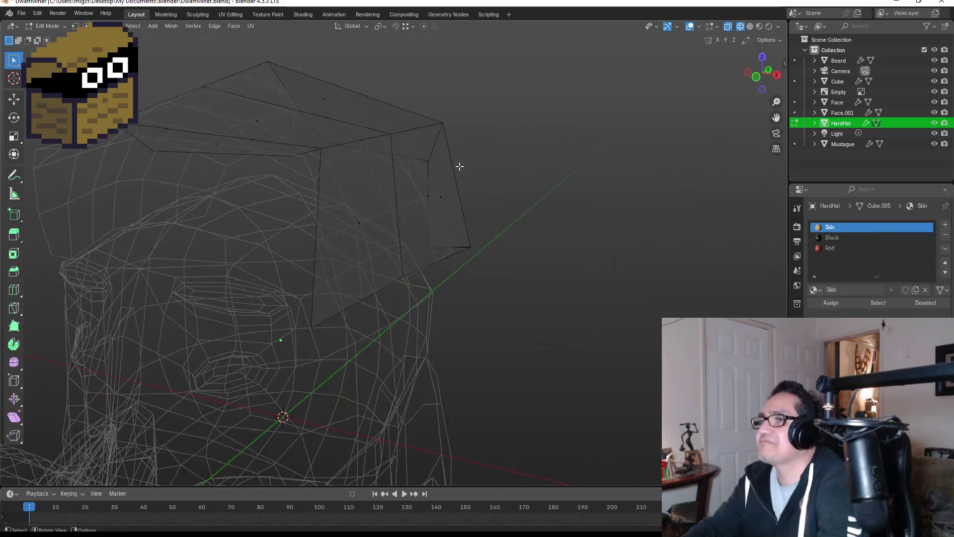
key("Tab")
middle_click_drag(436, 207, 483, 189)
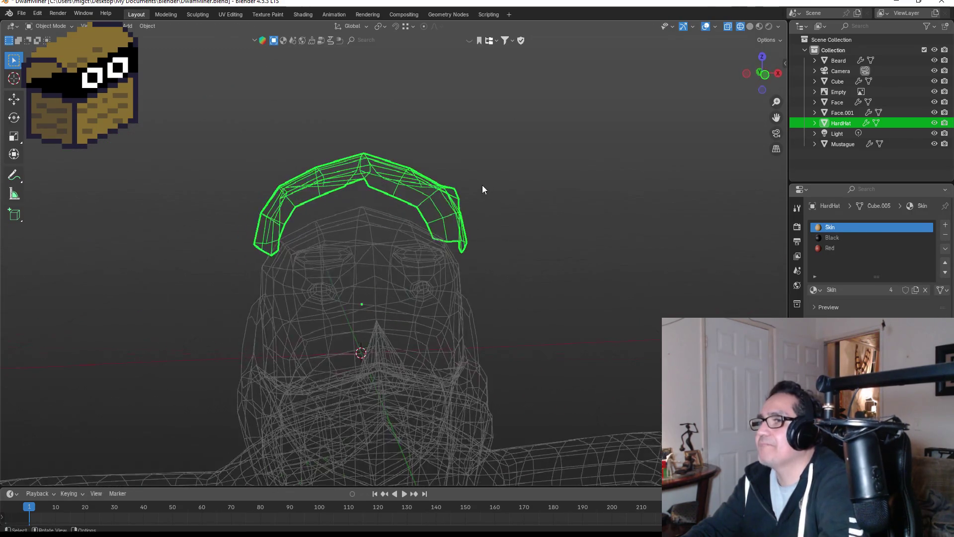
Step: Raise the HardHat along Z, display its Subdivision modifier settings, and enter Edit Mode
key("g")
key("z")
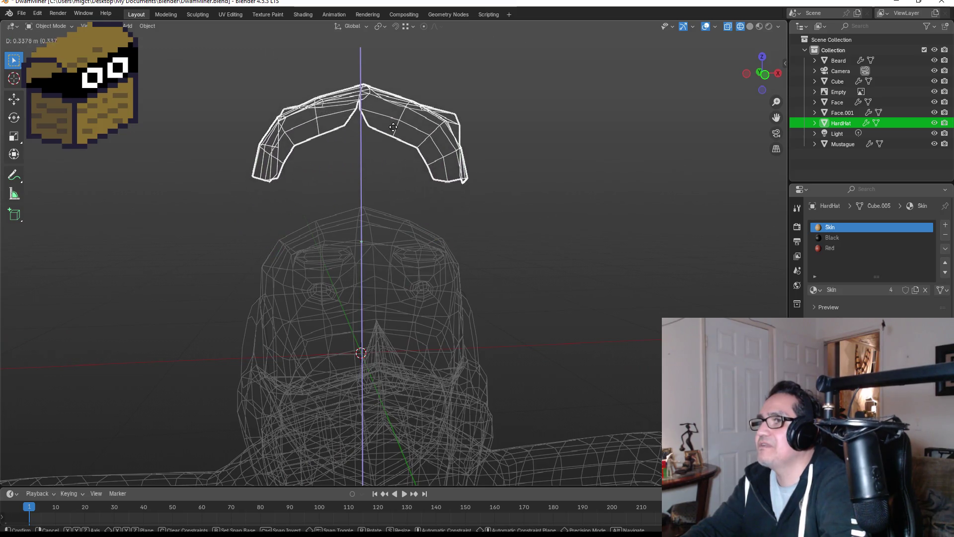
left_click(517, 156)
middle_click_drag(517, 156, 476, 171)
key("KP_1")
mouse_move(533, 116)
middle_mouse_down()
mouse_move(544, 121)
mouse_move(536, 145)
middle_mouse_up()
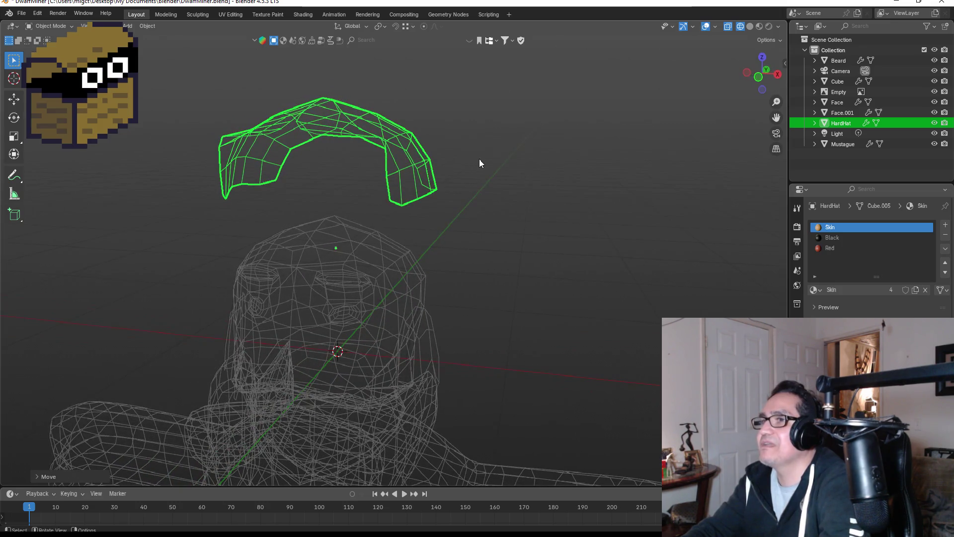
key("KP_1")
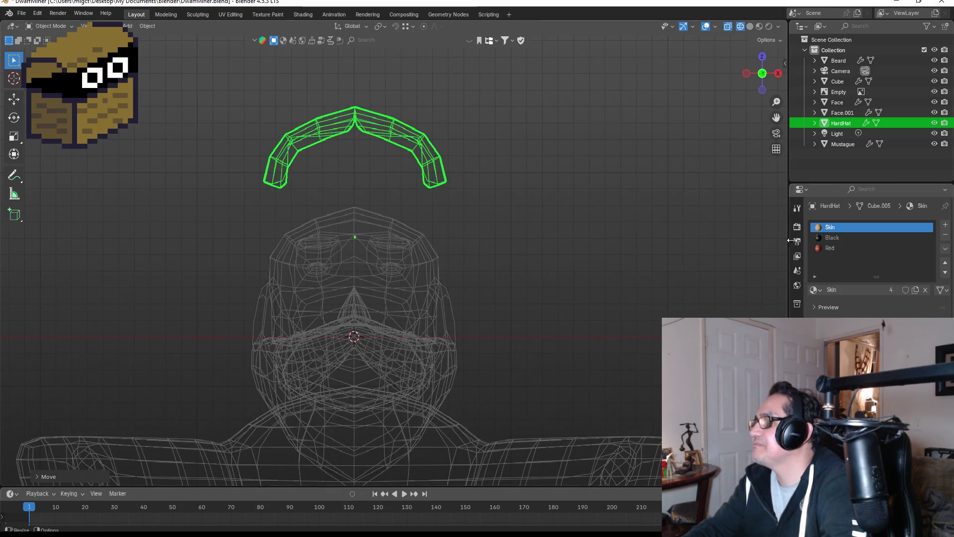
left_click(797, 334)
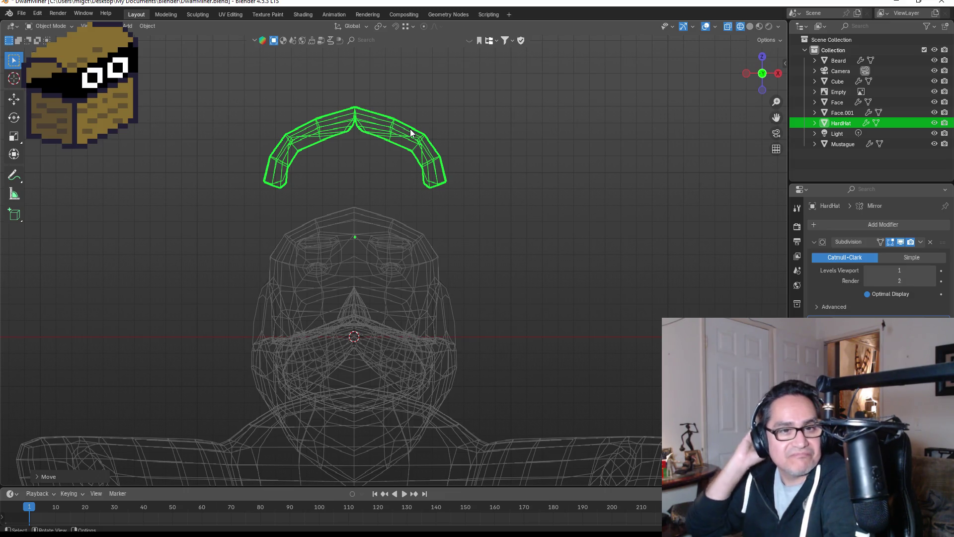
key("Tab")
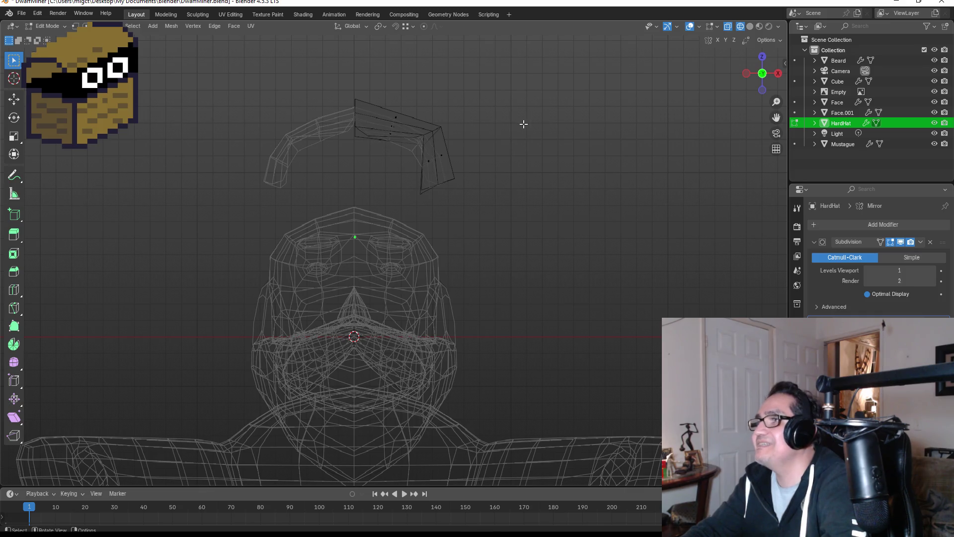
Step: Shift the hat's lower front vertex along the X axis
mouse_move(482, 124)
middle_mouse_down()
mouse_move(457, 347)
mouse_move(373, 372)
mouse_move(399, 267)
mouse_move(384, 256)
mouse_move(335, 283)
mouse_move(387, 150)
mouse_move(368, 179)
middle_mouse_up()
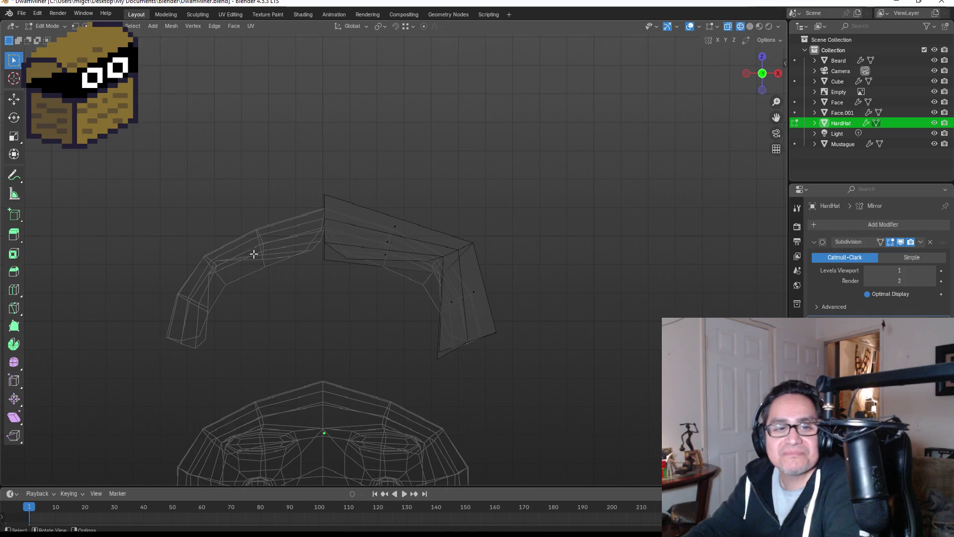
scroll(309, 249, "up", 1)
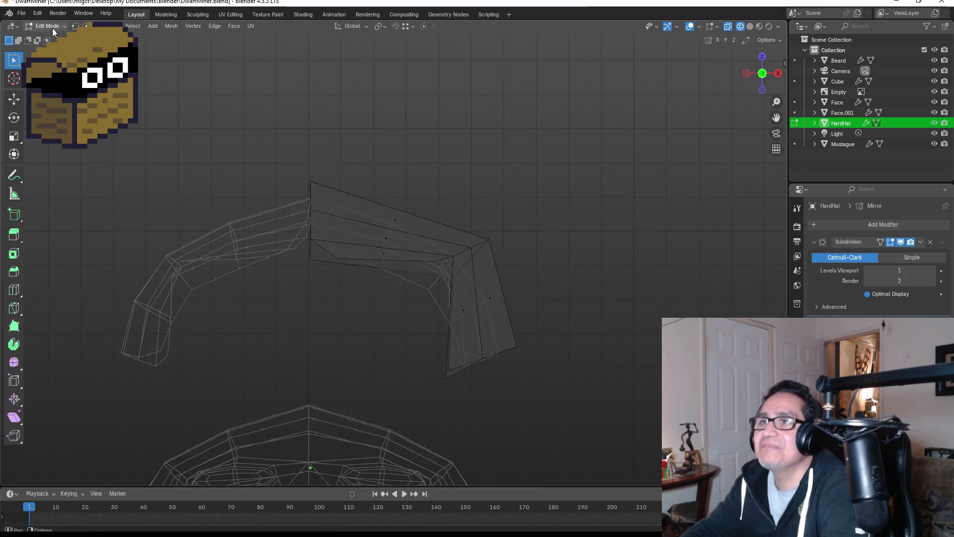
left_click_drag(300, 226, 326, 273)
key("g")
key("x")
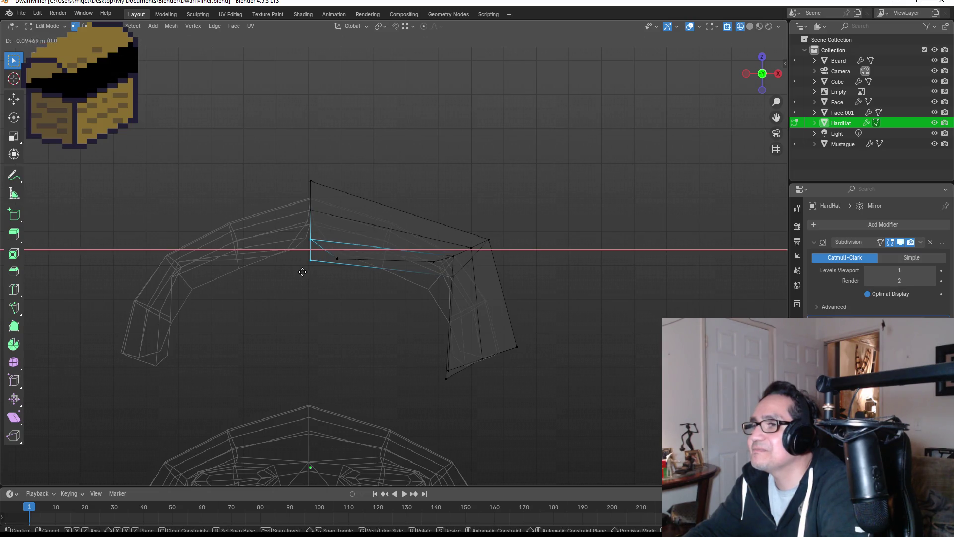
key("Escape")
left_click(331, 257)
key("g")
key("x")
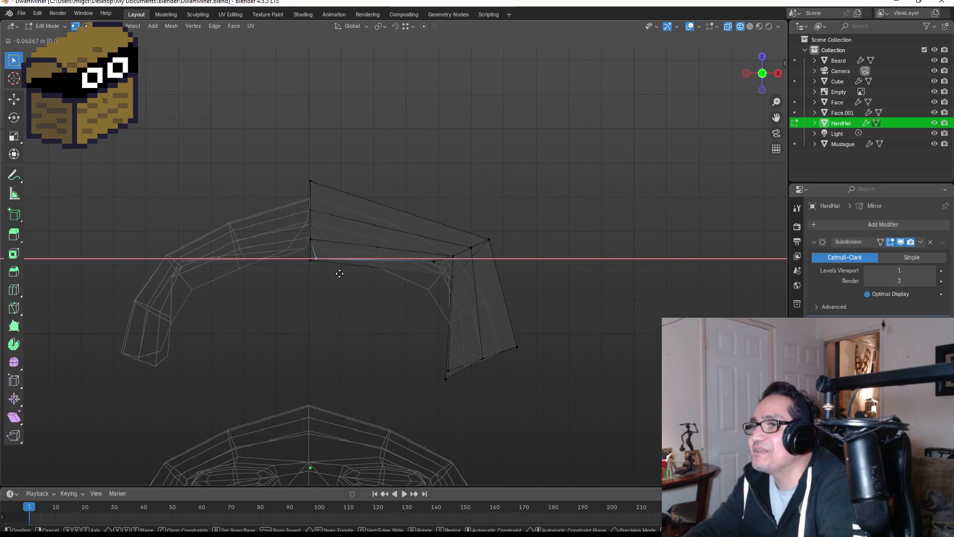
left_click(314, 270)
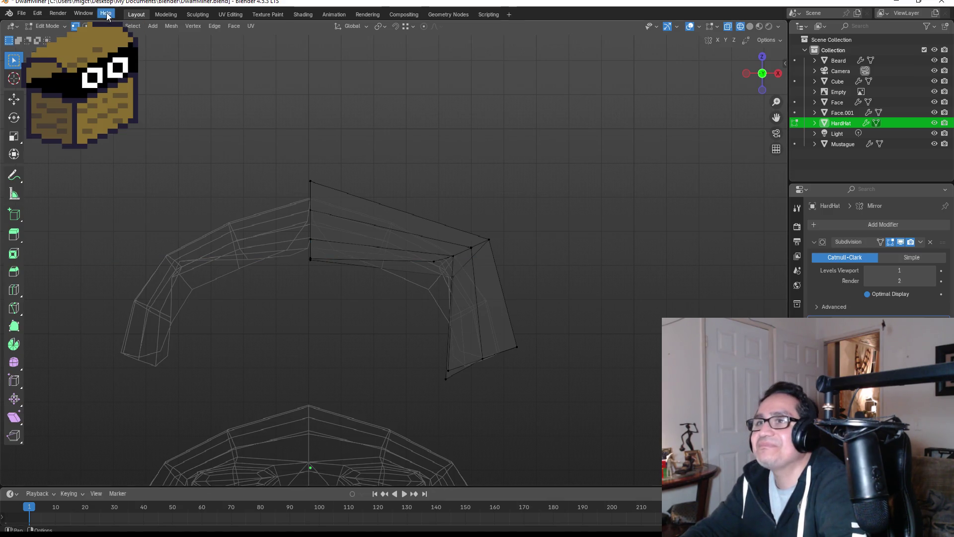
Step: Delete a front-left face from the hat mesh in face select mode
key("3")
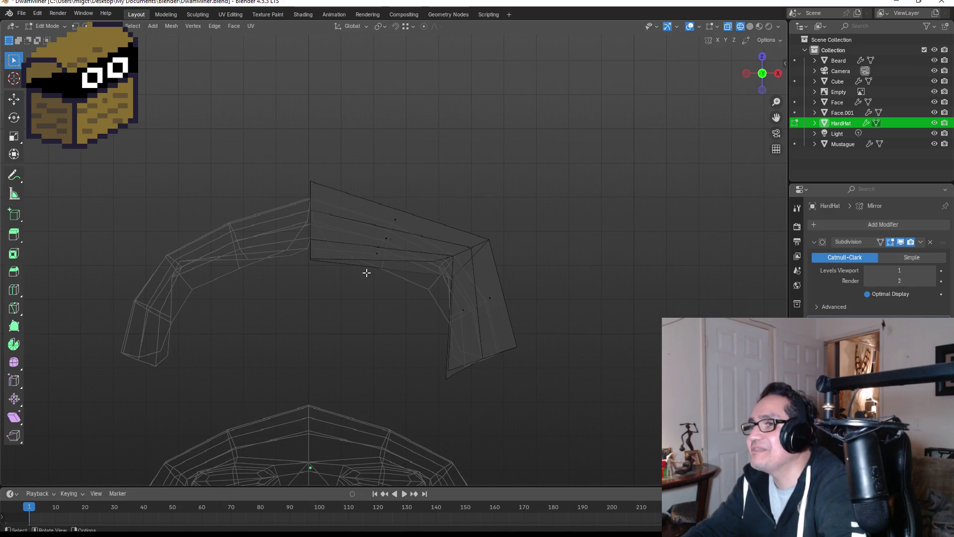
mouse_move(444, 241)
middle_mouse_down()
mouse_move(230, 240)
mouse_move(249, 246)
mouse_move(363, 366)
middle_mouse_up()
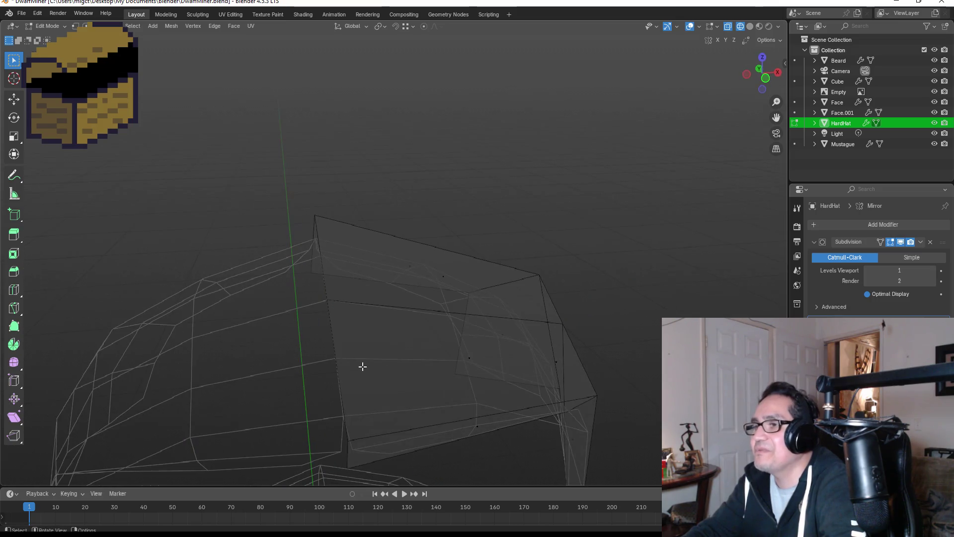
mouse_move(444, 407)
middle_mouse_down()
mouse_move(445, 341)
mouse_move(357, 298)
mouse_move(381, 322)
middle_mouse_up()
mouse_move(330, 217)
middle_mouse_down()
mouse_move(507, 258)
mouse_move(410, 296)
middle_mouse_up()
left_click(326, 215)
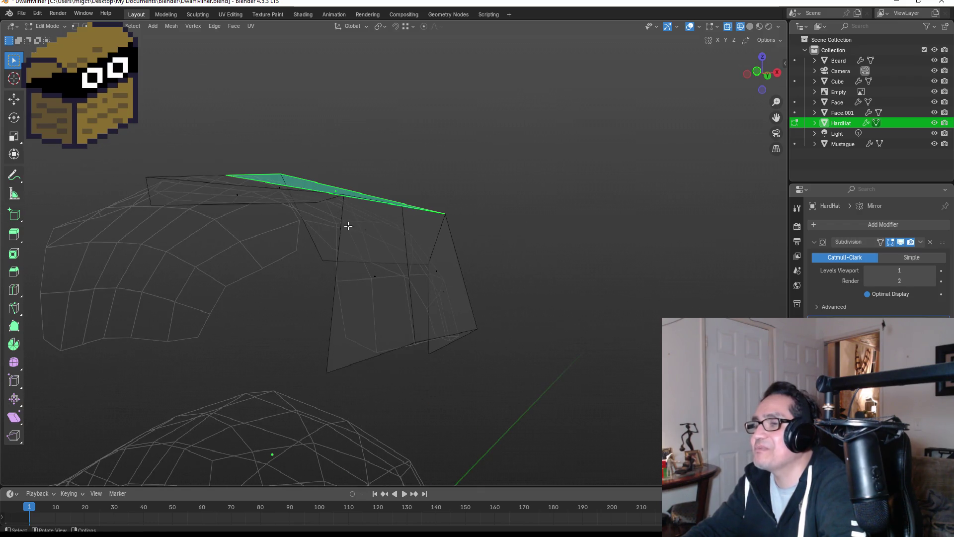
middle_click_drag(347, 222, 304, 249)
left_click(267, 234)
left_click(224, 241)
key("x")
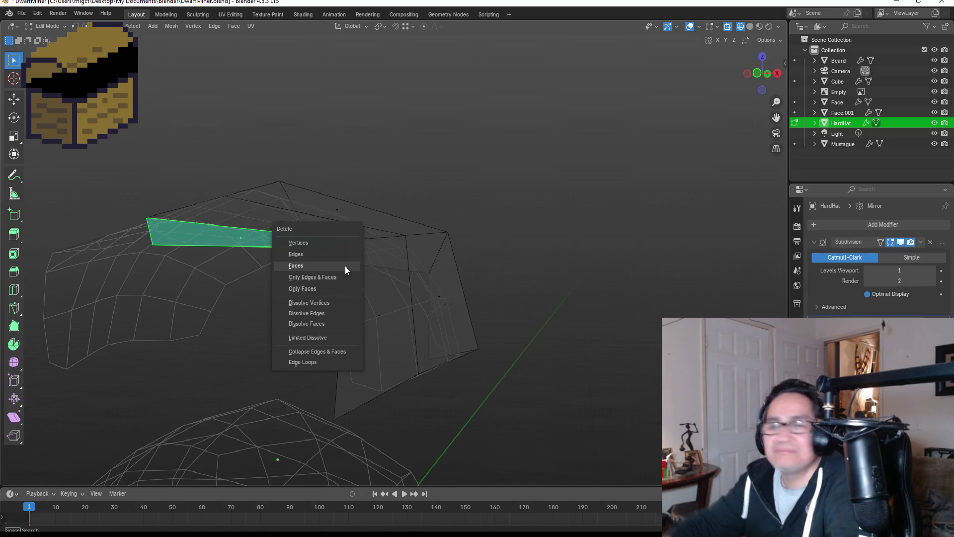
left_click(320, 268)
key("KP_1")
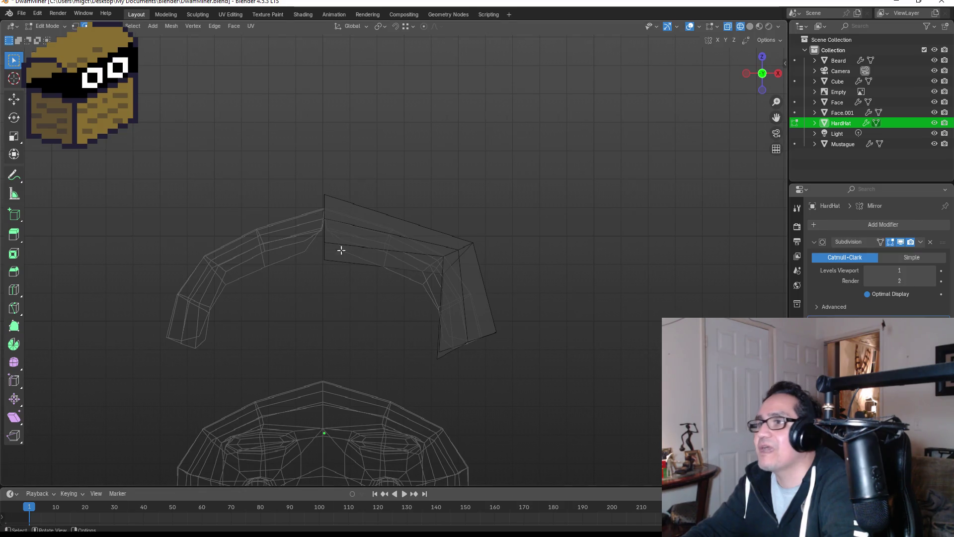
Step: Fill a new face between the brim edge and top edge, then preview the mirrored hat
left_click(441, 298, "shift")
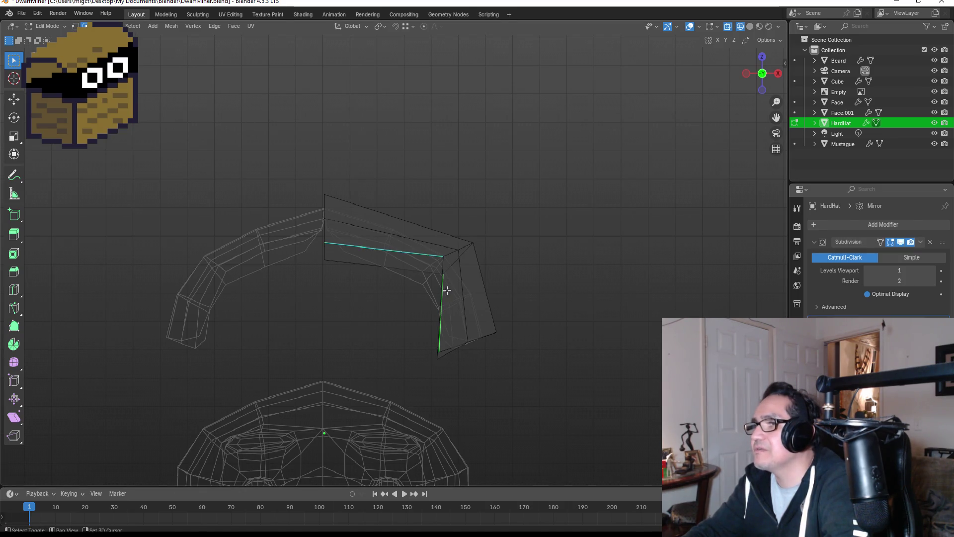
mouse_move(433, 311)
middle_mouse_down()
mouse_move(493, 265)
mouse_move(325, 282)
middle_mouse_up()
left_click(285, 236, "shift")
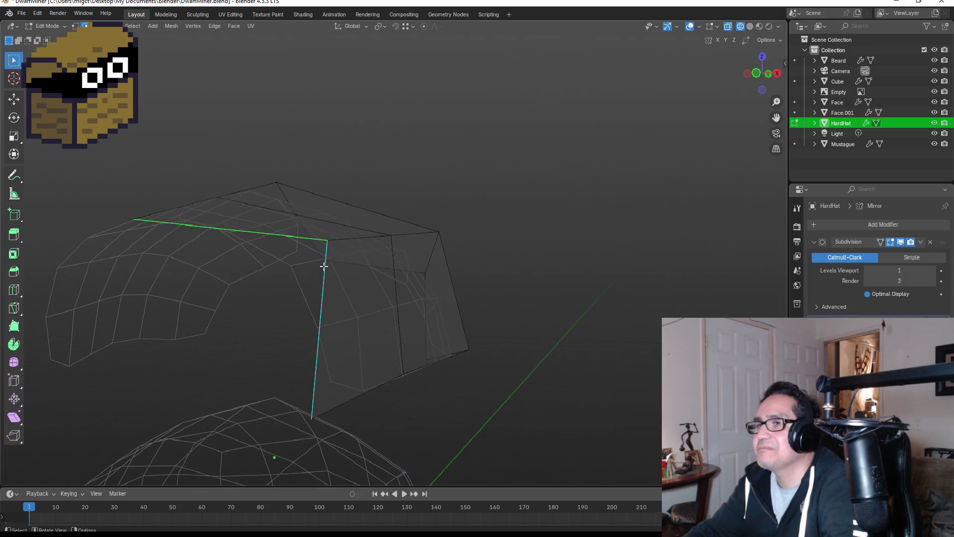
key("f")
middle_click_drag(307, 292, 334, 282)
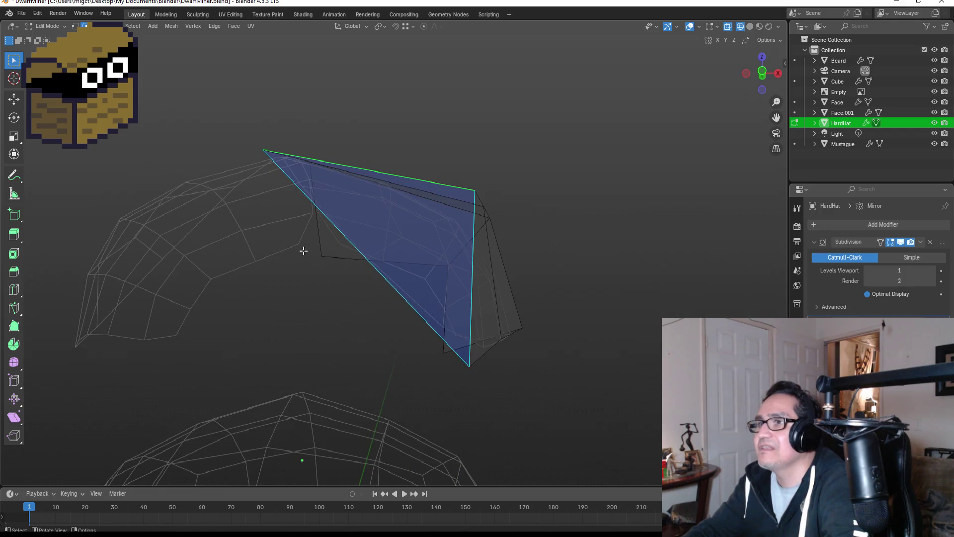
key("Tab")
key("Tab")
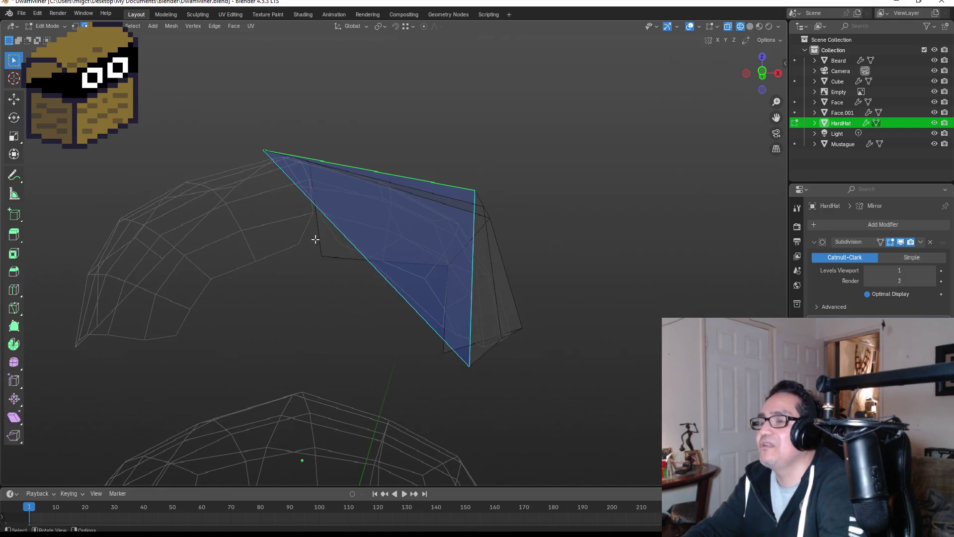
key("KP_1")
key("Tab")
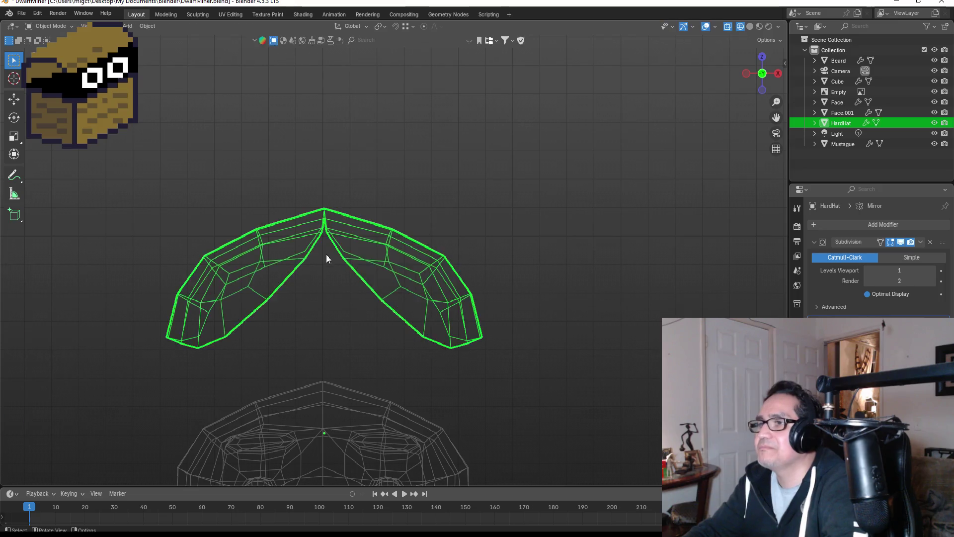
key("Tab")
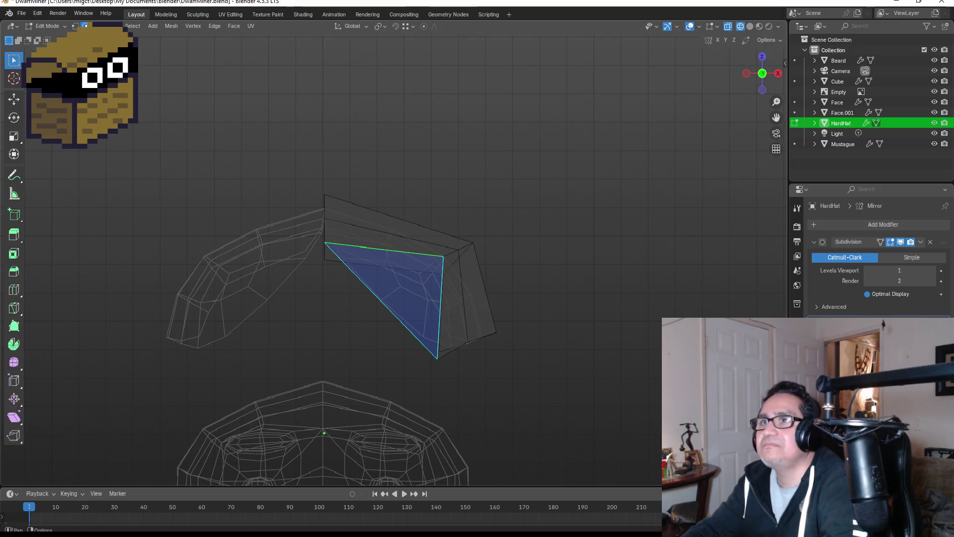
Step: Lower the inner centre vertex along Z so the mirrored halves nearly meet
left_click(75, 27)
left_click(324, 242)
key("g")
key("z")
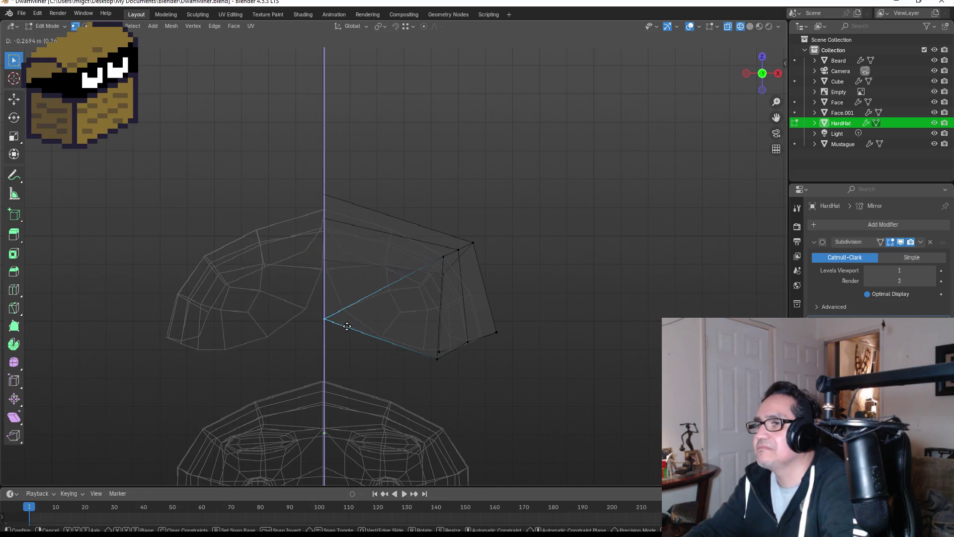
left_click(344, 354)
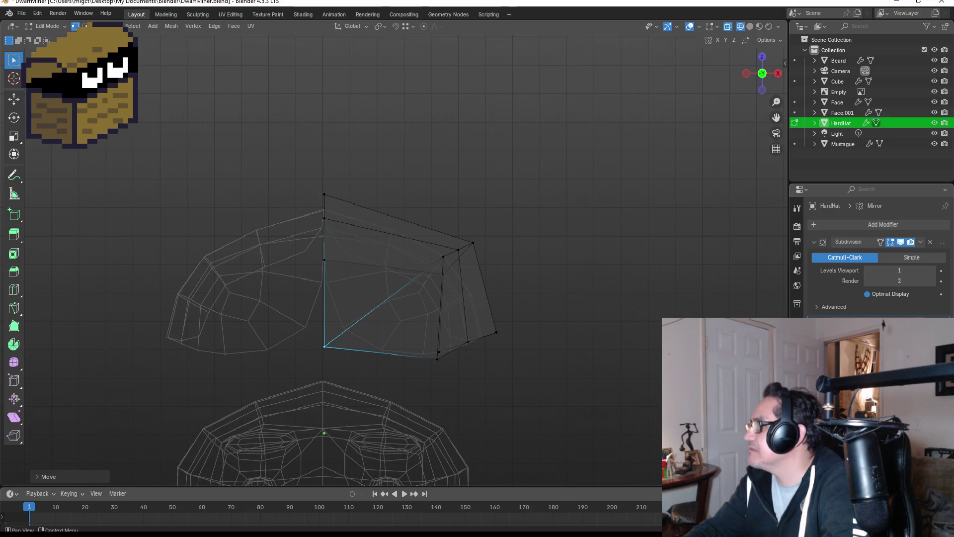
key("Tab")
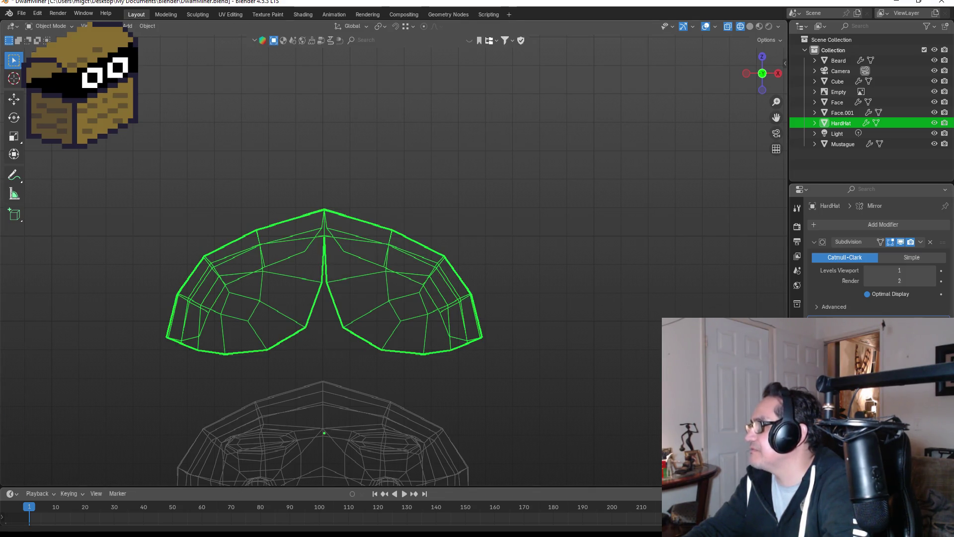
Step: Apply the HardHat's Mirror modifier and inspect it from front and right views
key("ctrl+a")
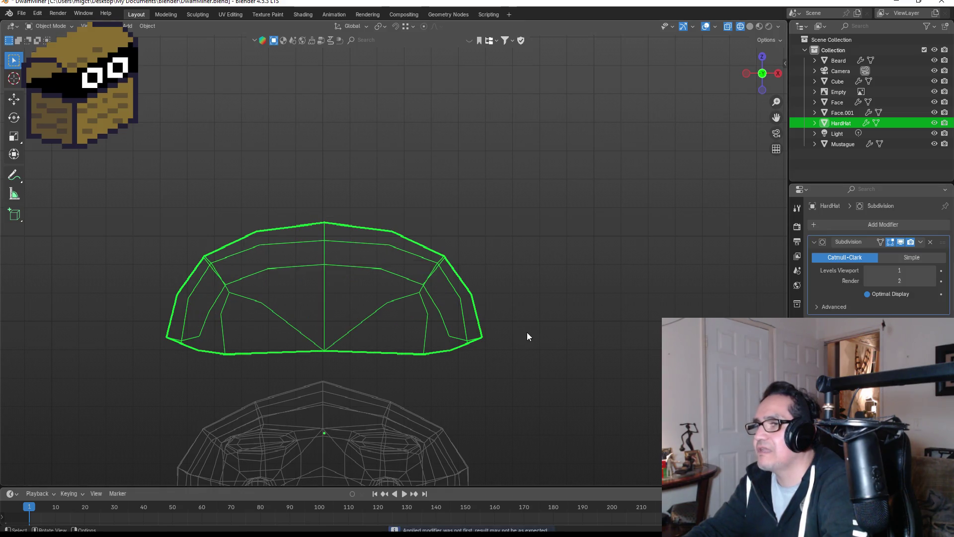
mouse_move(541, 321)
middle_mouse_down()
mouse_move(543, 289)
mouse_move(496, 288)
middle_mouse_up()
key("KP_1")
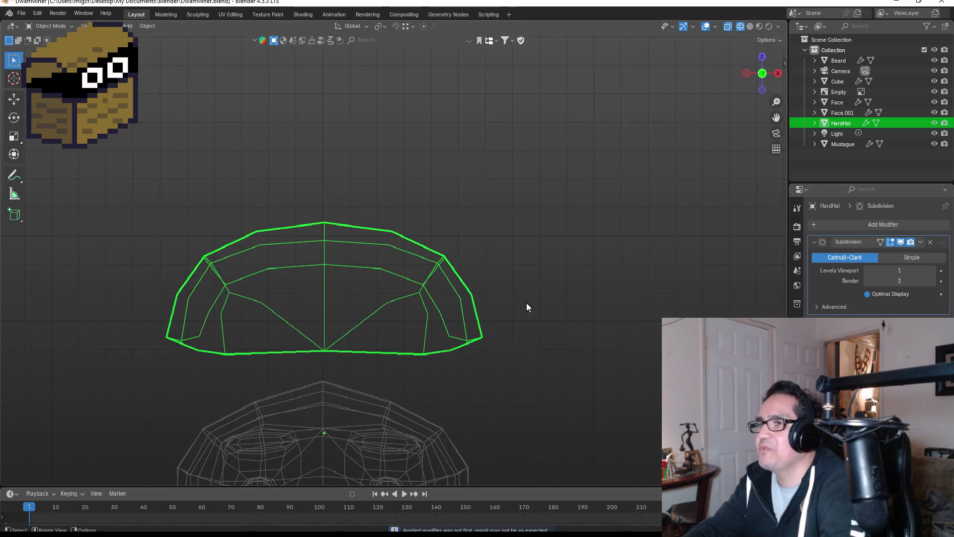
mouse_move(577, 304)
middle_mouse_down()
mouse_move(419, 300)
mouse_move(449, 301)
middle_mouse_up()
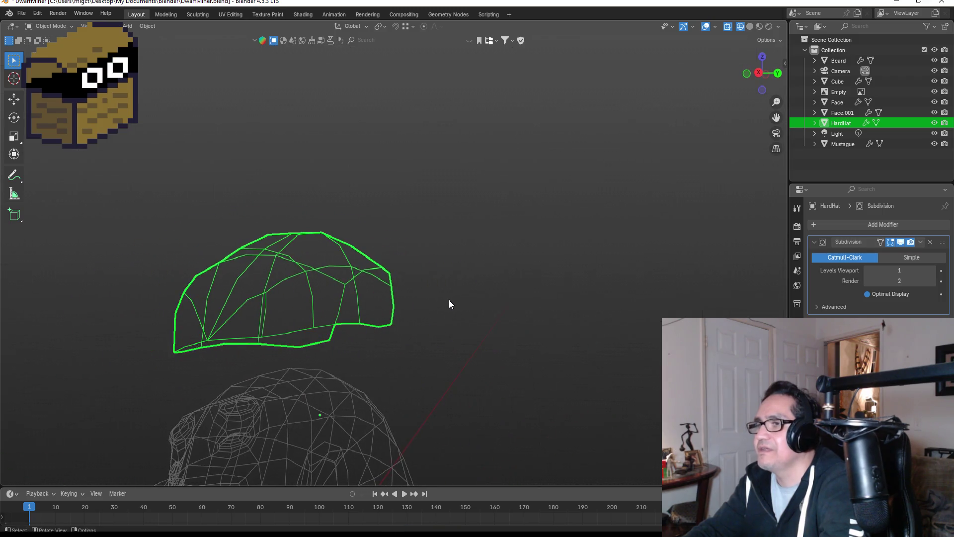
key("KP_3")
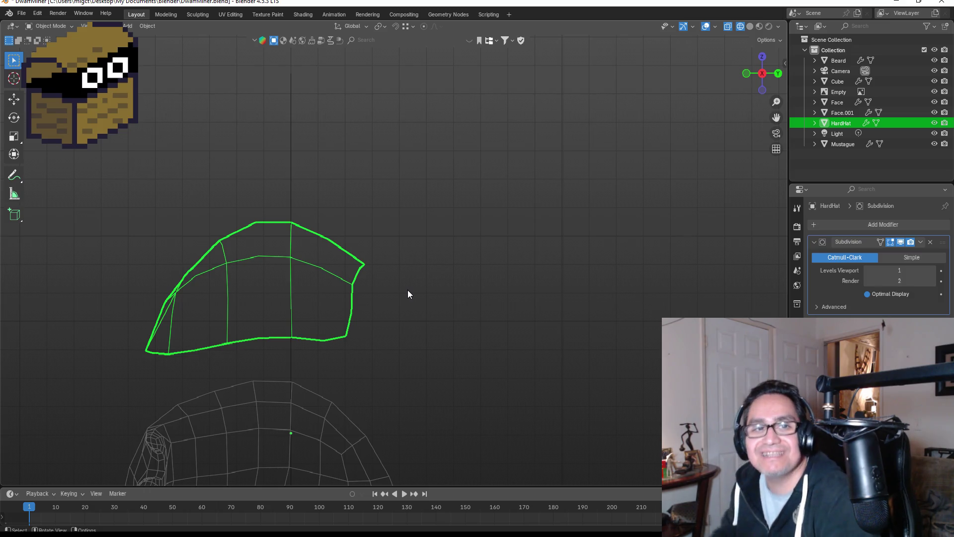
Step: Fill a face between the left and right vertical front edges to close the opening
key("Tab")
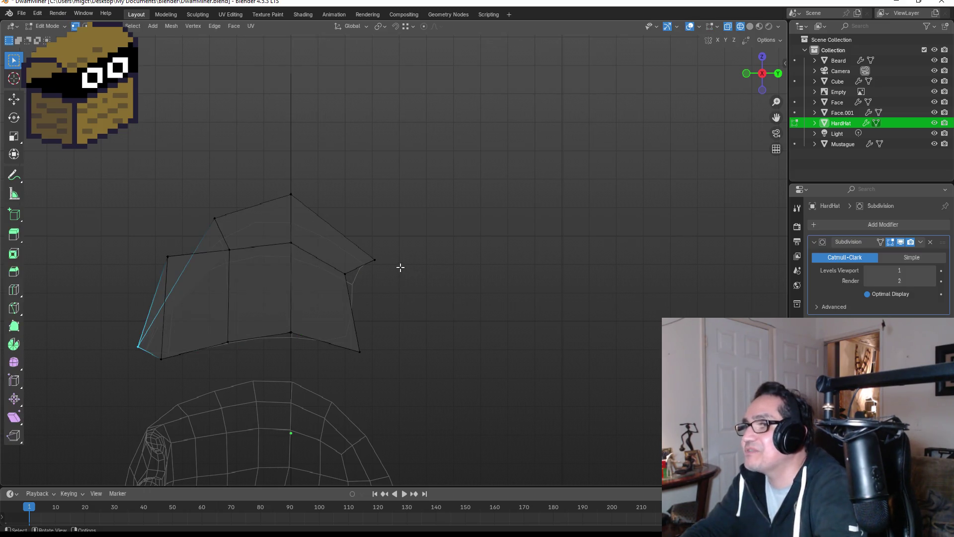
middle_click_drag(466, 255, 357, 250)
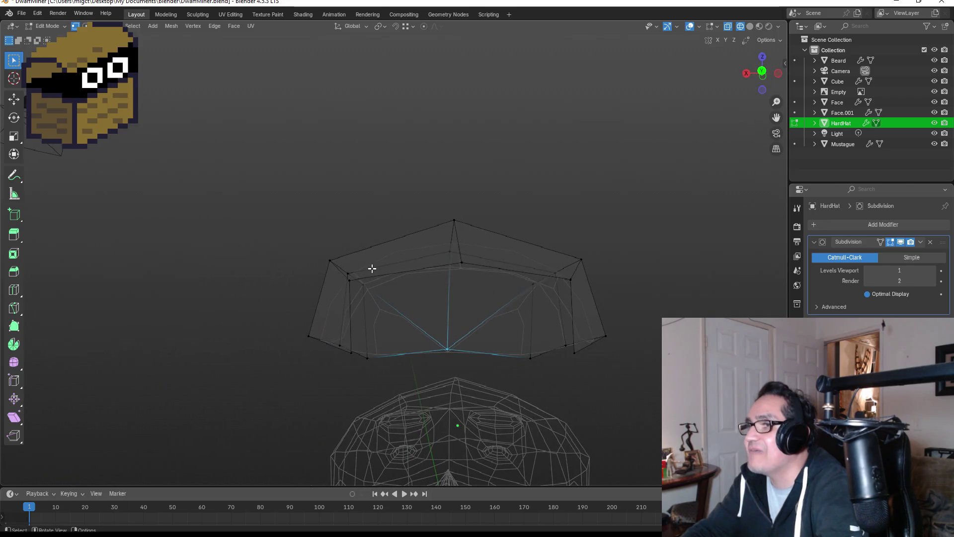
mouse_move(494, 260)
middle_mouse_down()
mouse_move(520, 261)
mouse_move(374, 269)
middle_mouse_up()
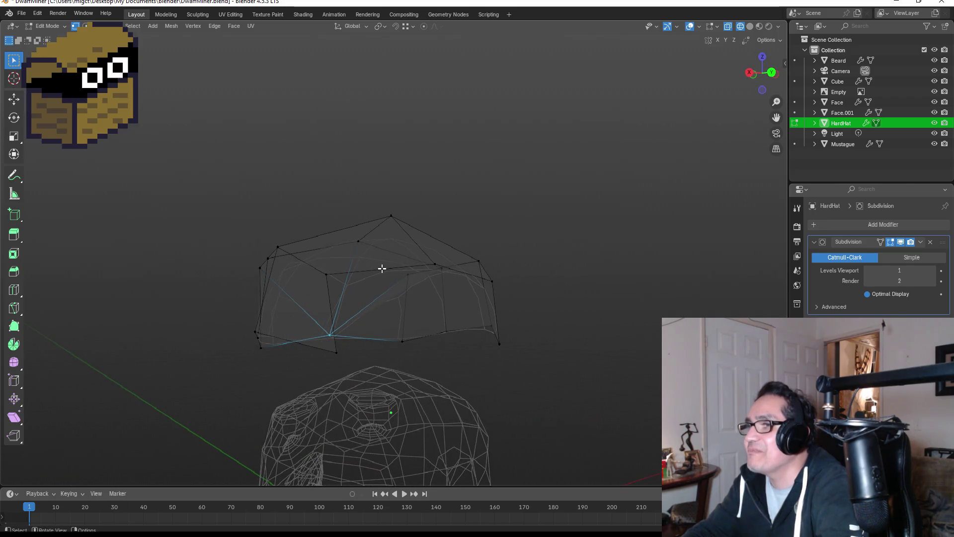
key("2")
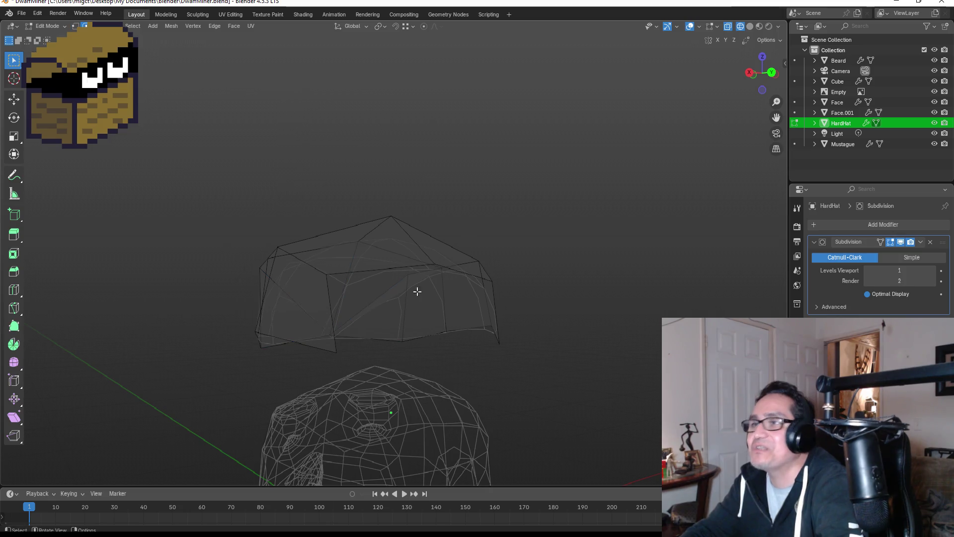
left_click(330, 311, "shift")
middle_click_drag(448, 300, 473, 283)
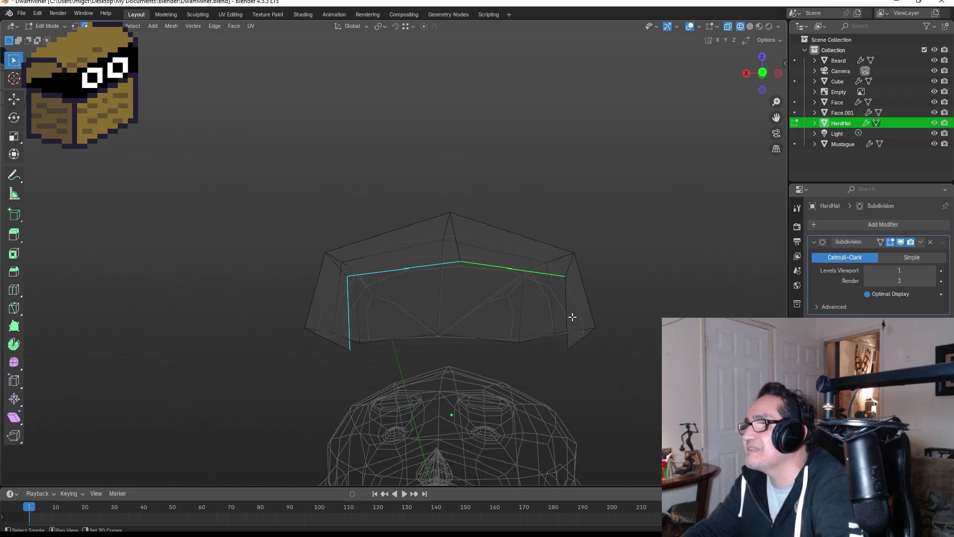
left_click(570, 296, "shift")
key("f")
mouse_move(684, 315)
middle_mouse_down()
mouse_move(640, 320)
mouse_move(528, 305)
mouse_move(556, 308)
mouse_move(541, 312)
middle_mouse_up()
key("Tab")
Step: Lower the HardHat along Z so it rests on the dwarf's head
key("KP_1")
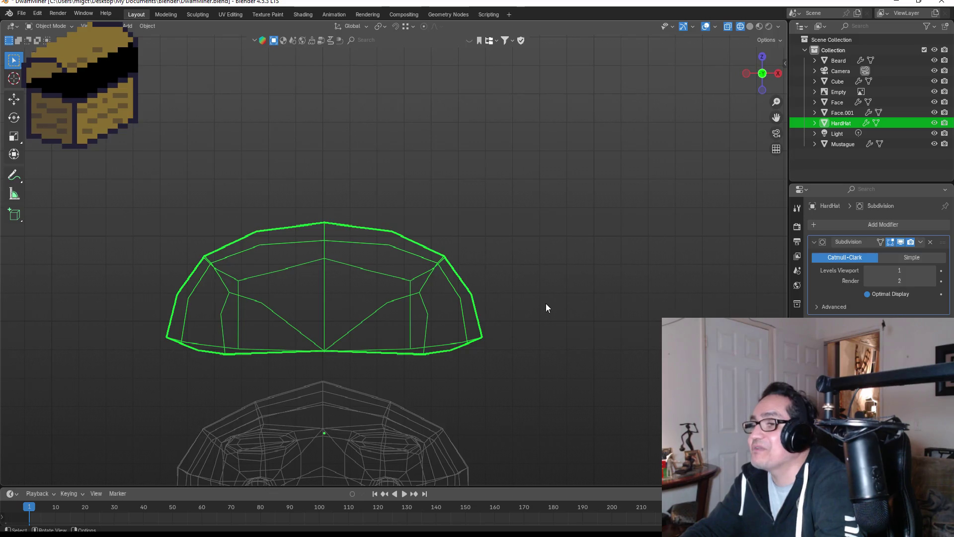
key("KP_3")
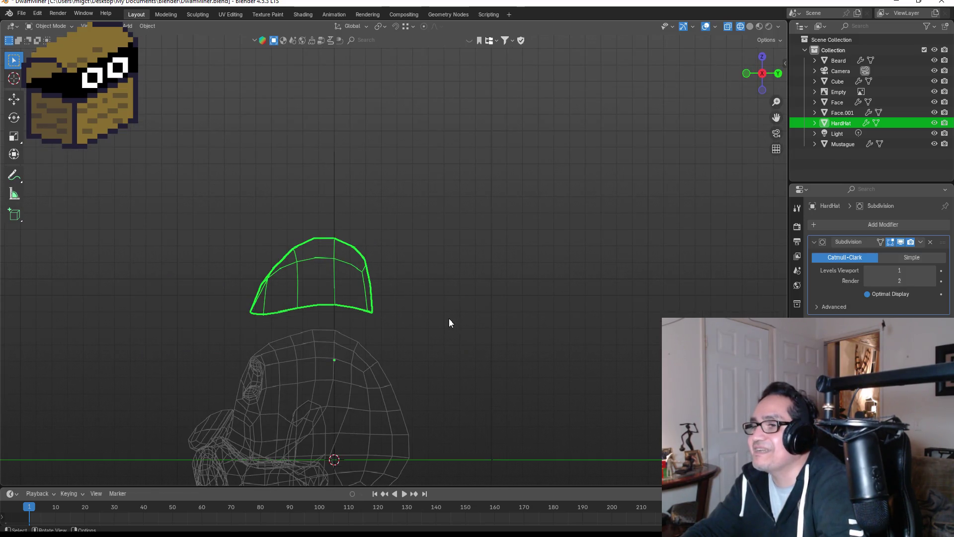
key("g")
key("z")
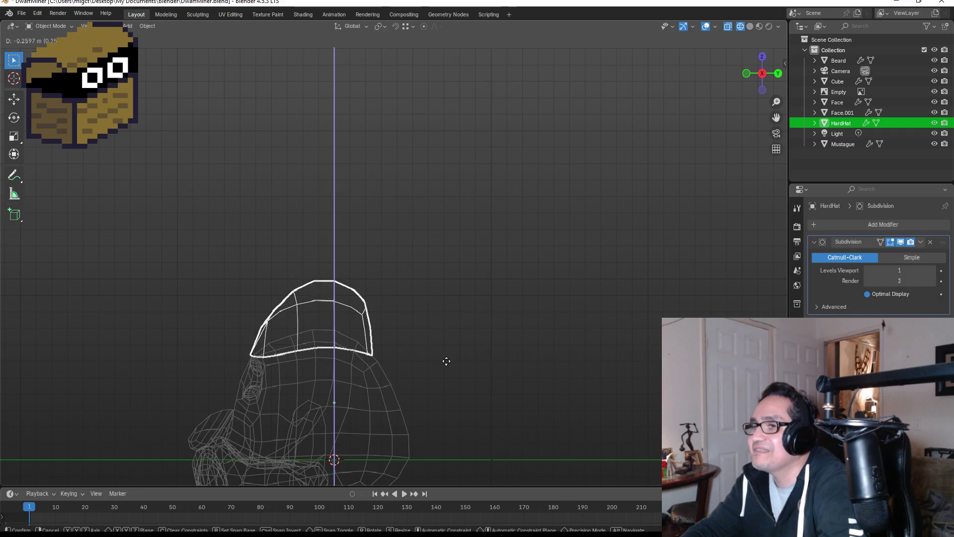
left_click(446, 371)
mouse_move(447, 371)
middle_mouse_down()
mouse_move(457, 358)
mouse_move(429, 350)
mouse_move(476, 344)
middle_mouse_up()
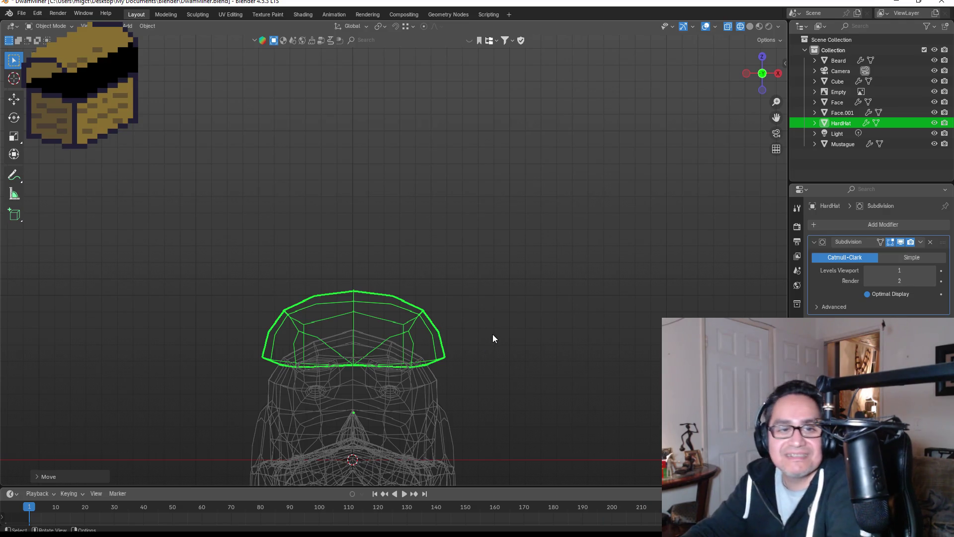
key("Tab")
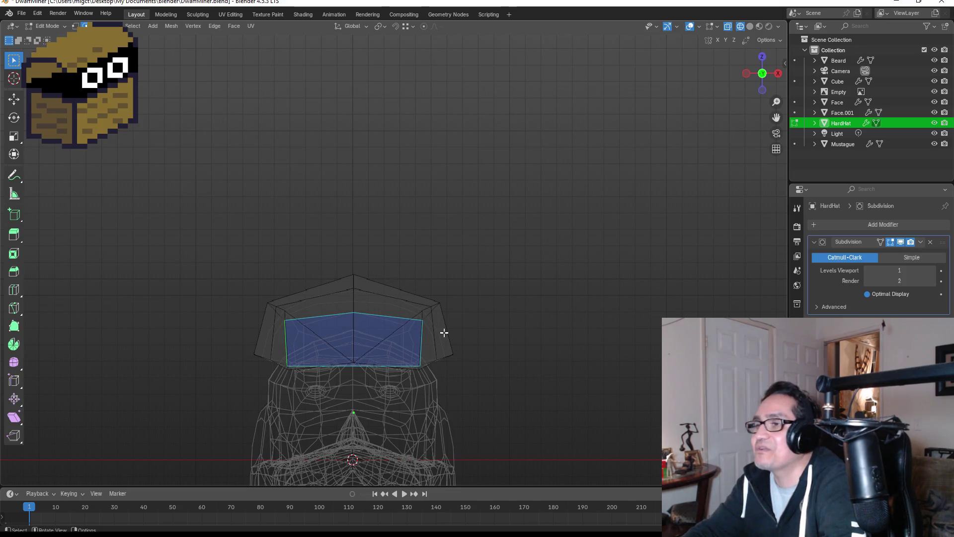
Step: Grow all of the hard hat's geometry outward to give it a thicker outer layer
key("a")
key("s")
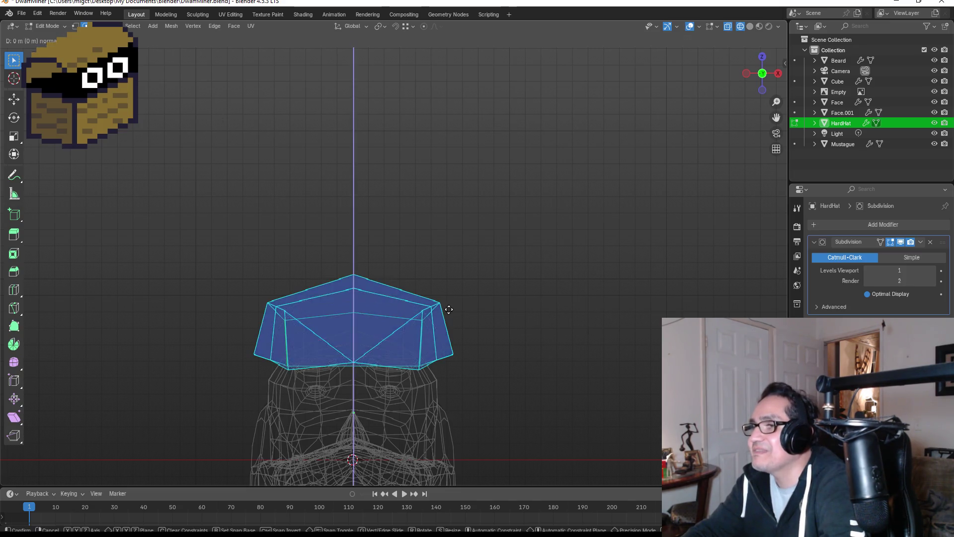
left_click(460, 300)
mouse_move(498, 315)
middle_mouse_down()
mouse_move(496, 301)
mouse_move(464, 297)
middle_mouse_up()
key("KP_1")
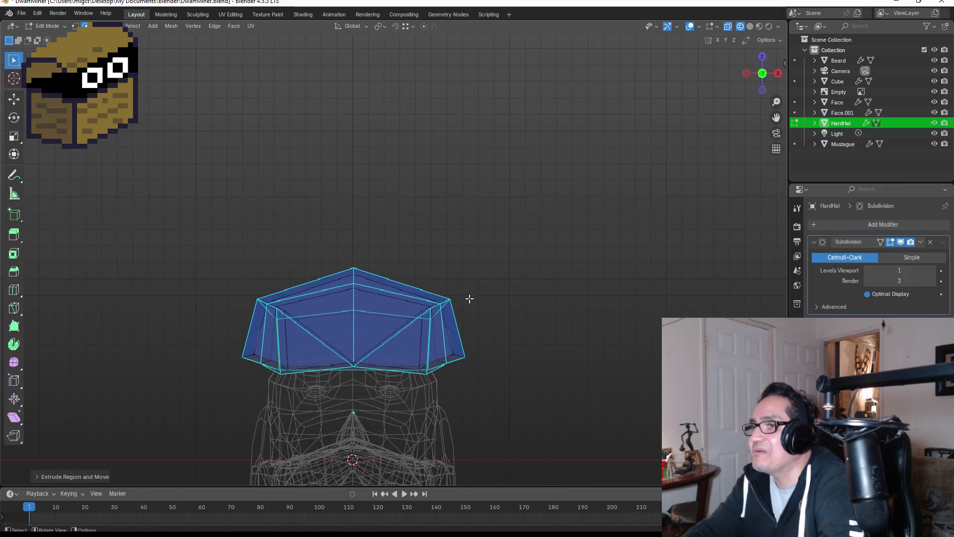
key("Tab")
Step: Raise the hard hat slightly along Z above the dwarf's head
key("g")
key("z")
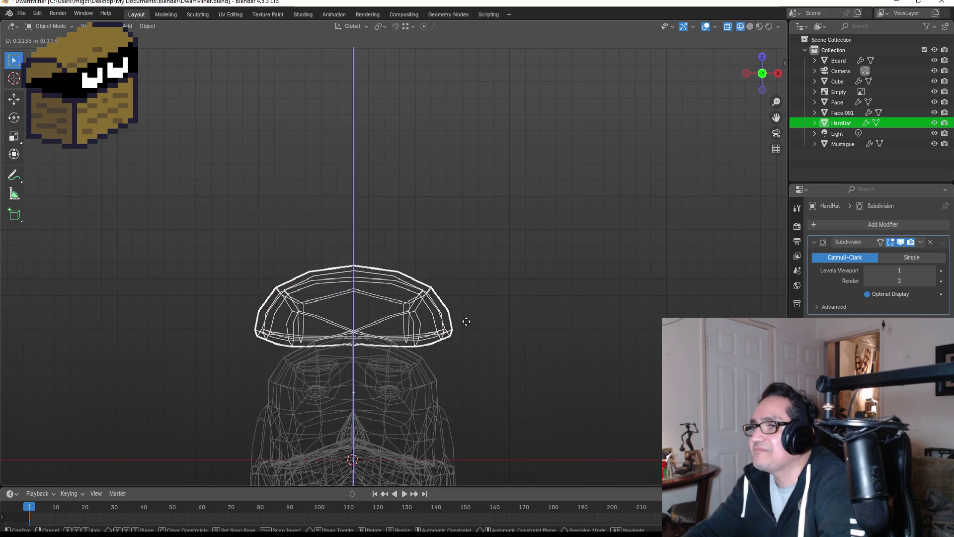
left_click(471, 330)
middle_click_drag(511, 347, 527, 338)
key("KP_1")
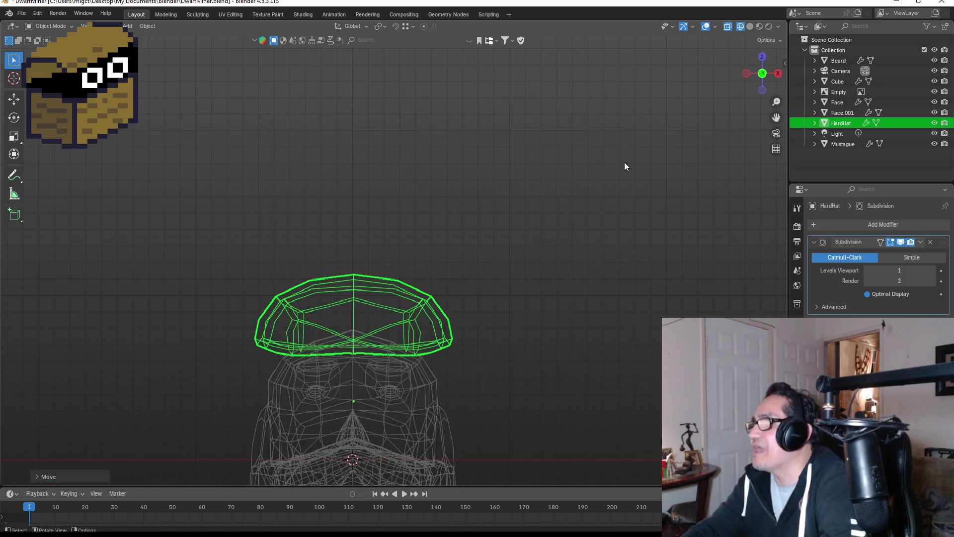
Step: Switch the viewport to Material Preview shading and view the dwarf from the side
key("z")
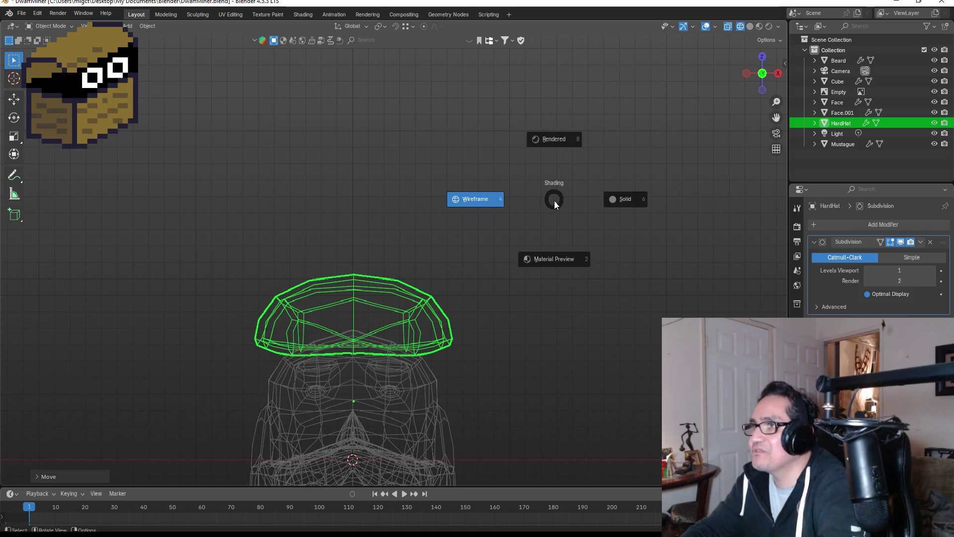
left_click(621, 203)
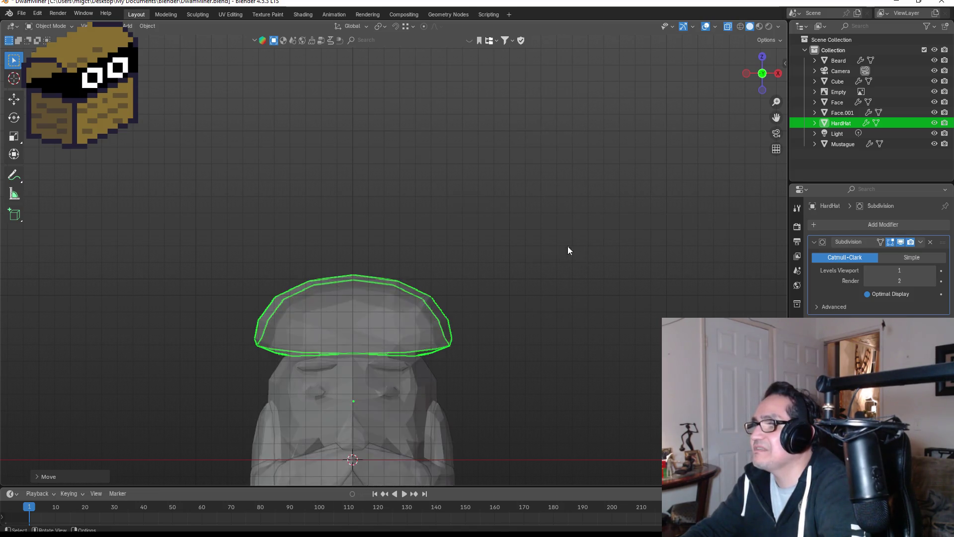
key("z")
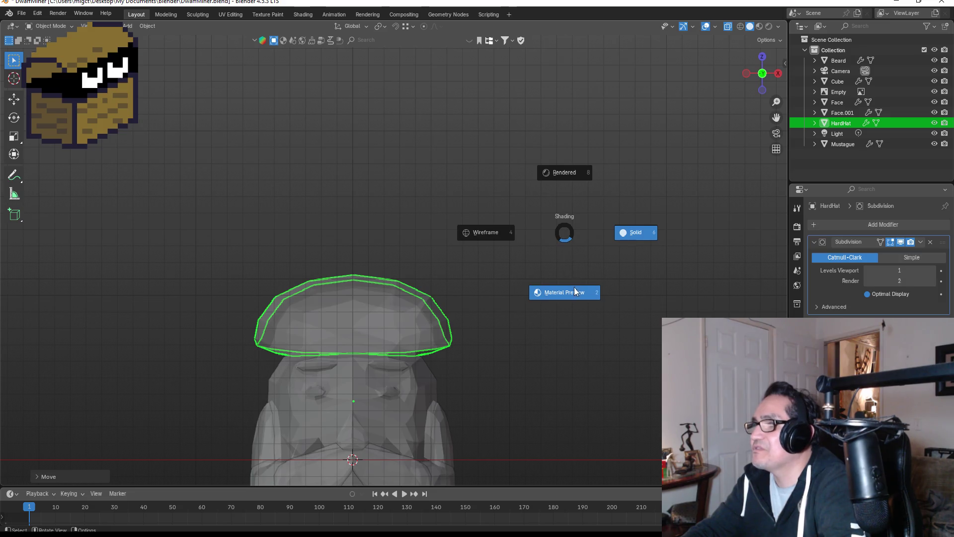
left_click(574, 291)
scroll(438, 311, "down", 2)
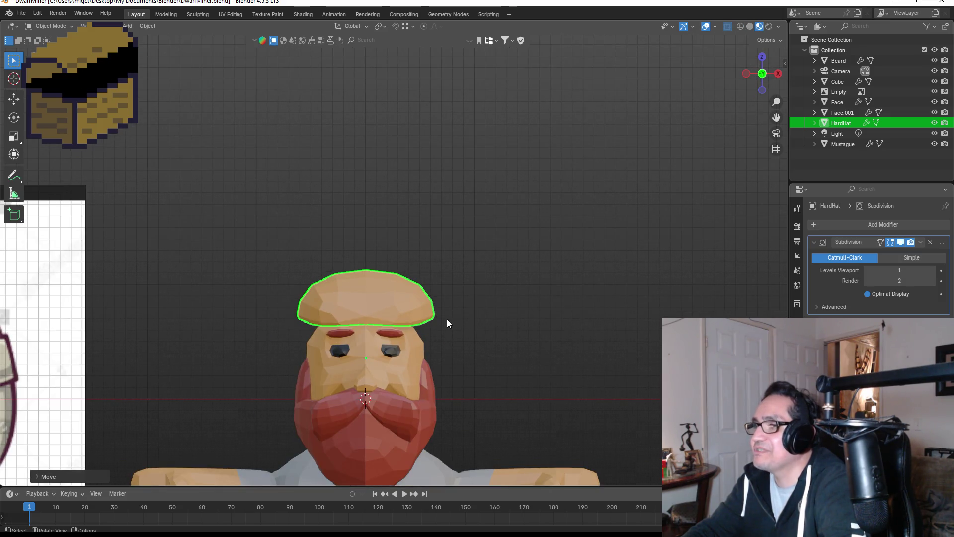
mouse_move(490, 308)
middle_mouse_down()
mouse_move(407, 287)
mouse_move(347, 291)
mouse_move(388, 312)
middle_mouse_up()
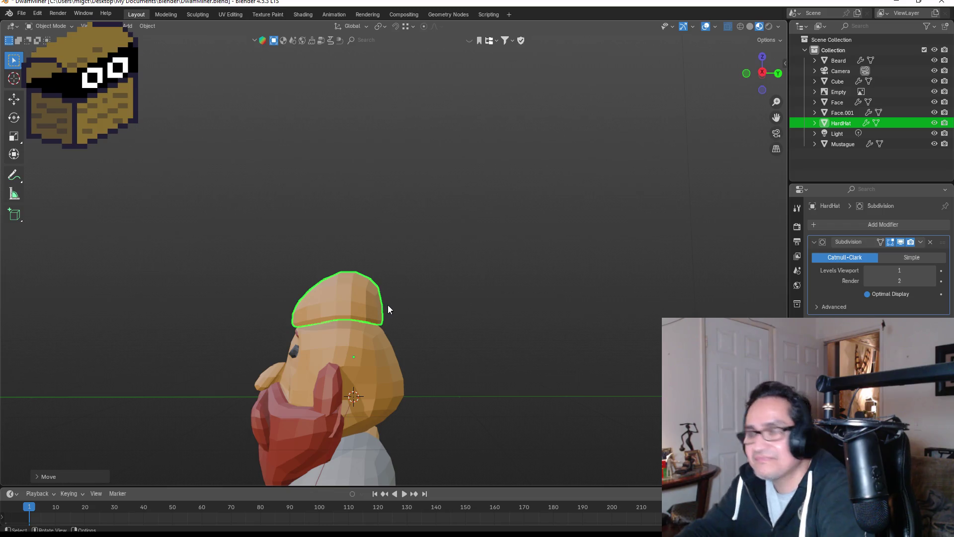
scroll(427, 322, "up", 2)
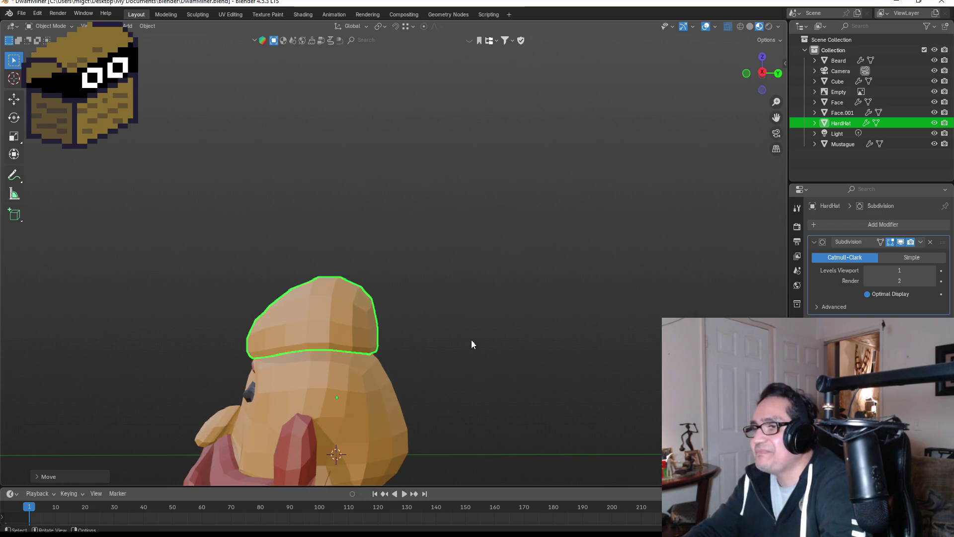
Step: Push the hard hat's right-side faces outward to widen its dome
key("Tab")
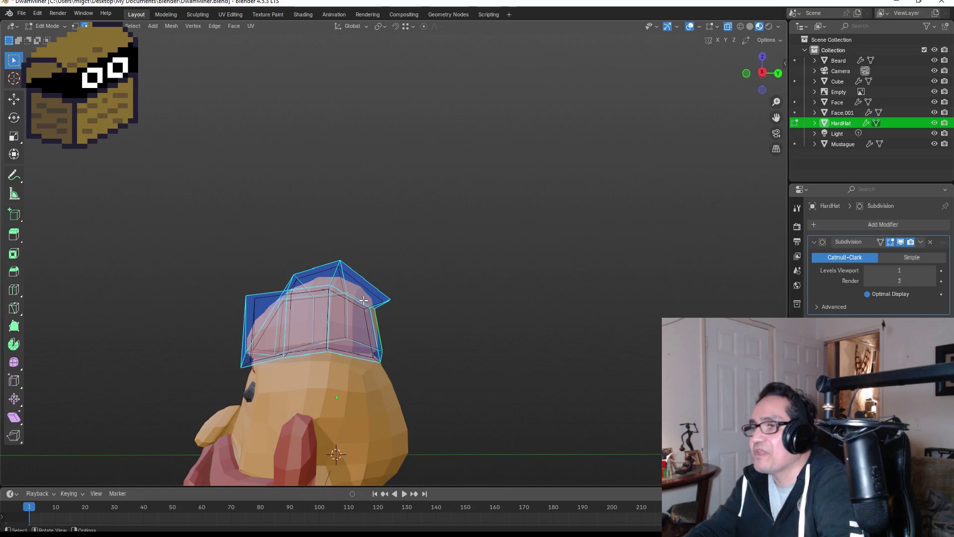
left_click(464, 322)
left_click_drag(362, 289, 425, 373)
key("g")
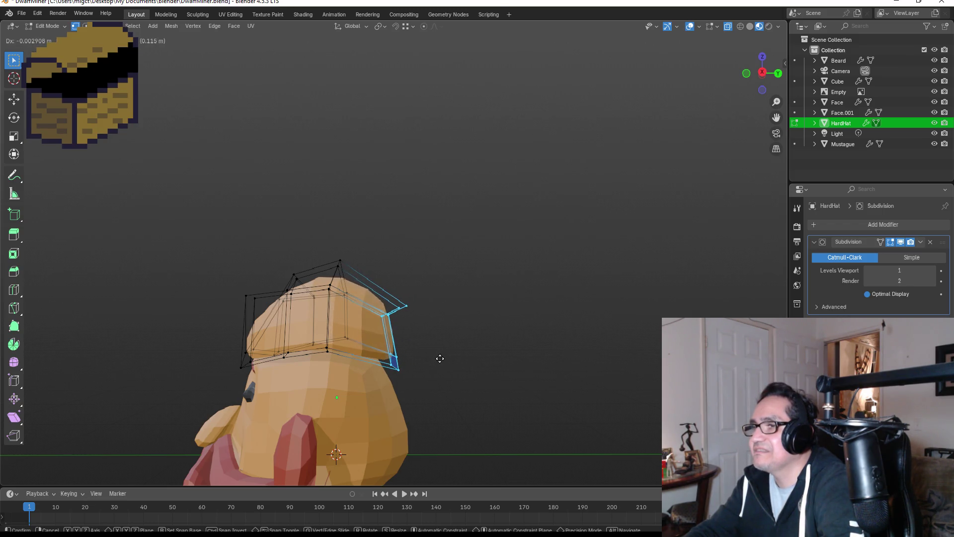
left_click(439, 358)
key("Tab")
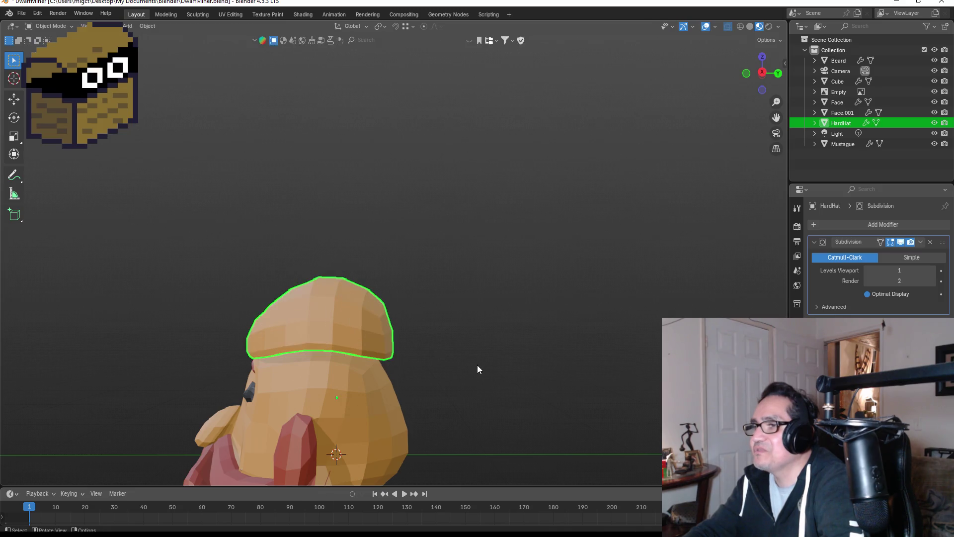
Step: Nudge the hat's right-side faces slightly higher and check it from several angles
middle_click_drag(433, 361, 580, 356)
key("Tab")
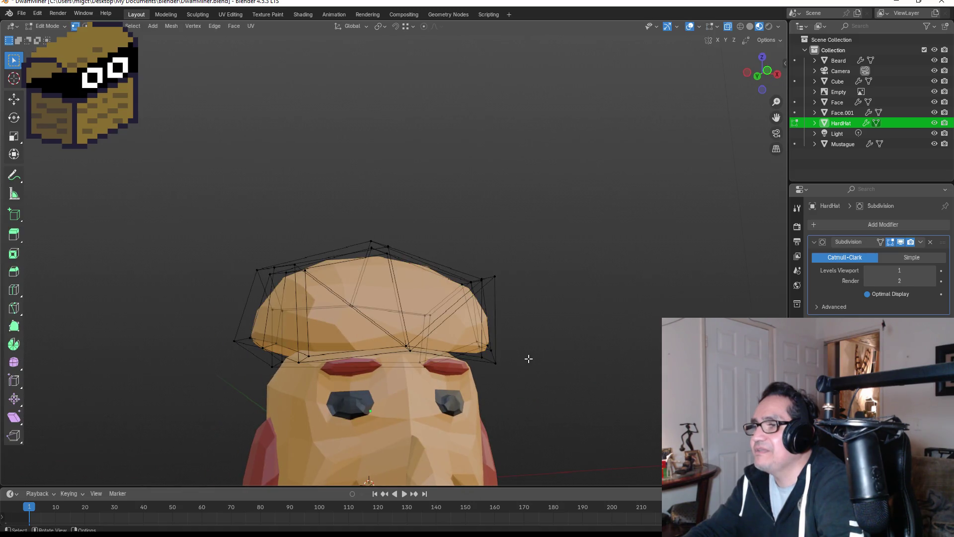
key("KP_1")
left_click_drag(411, 271, 492, 376)
key("g")
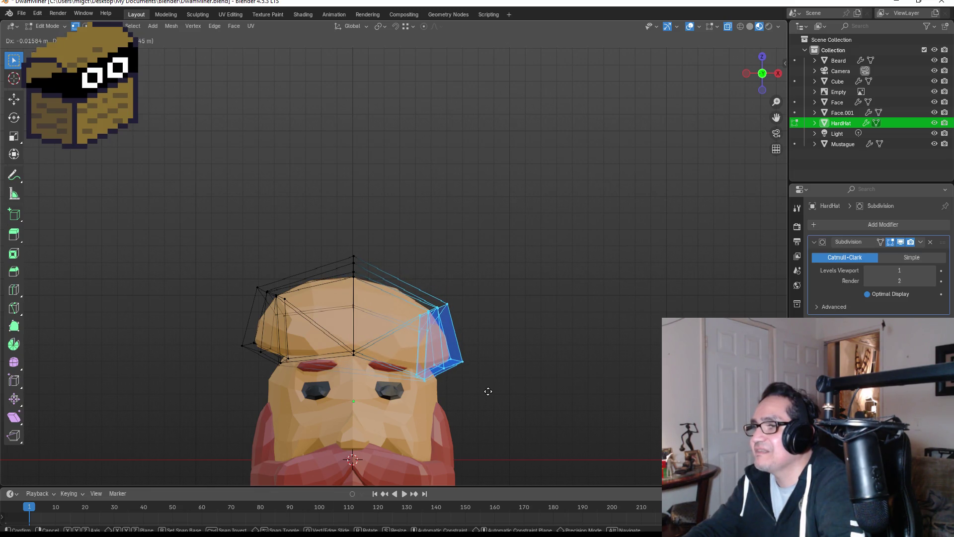
left_click(491, 375)
key("Tab")
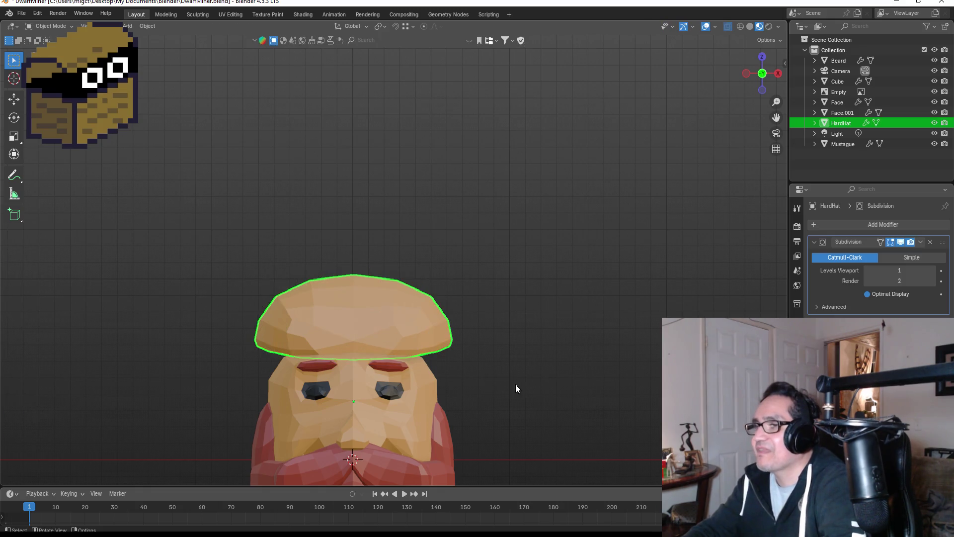
middle_click_drag(509, 368, 603, 354)
key("KP_1")
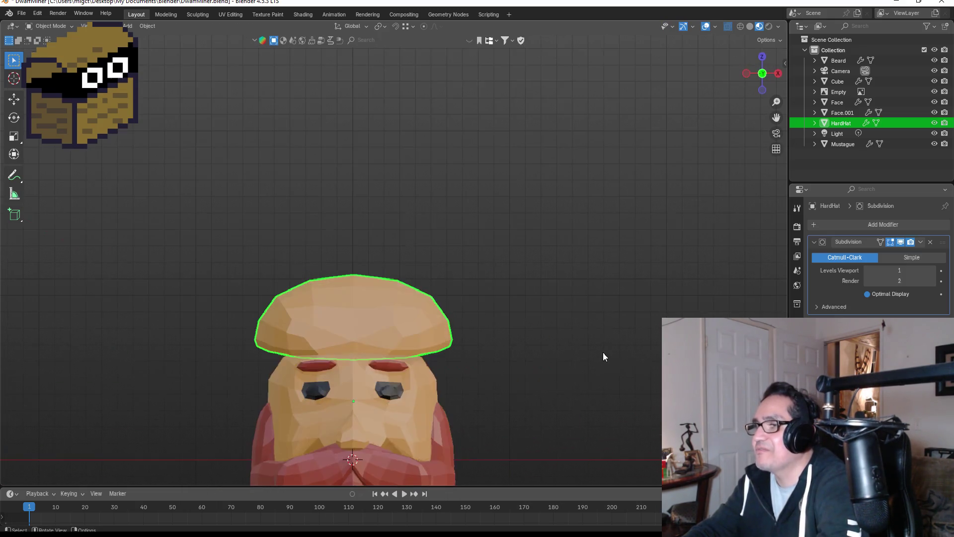
middle_click_drag(539, 356, 627, 350)
key("KP_1")
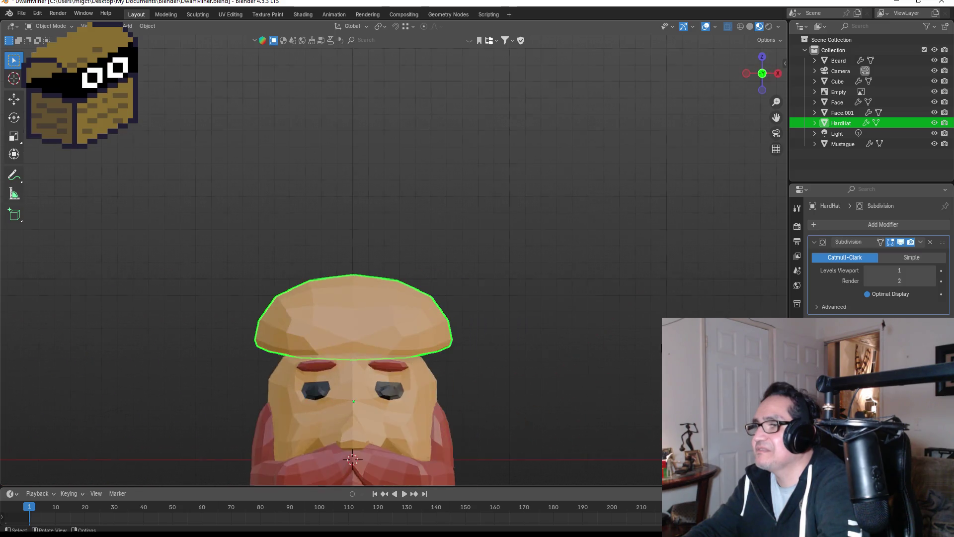
Step: Lower the whole hard hat along Z so it sits lower on the head
key("Tab")
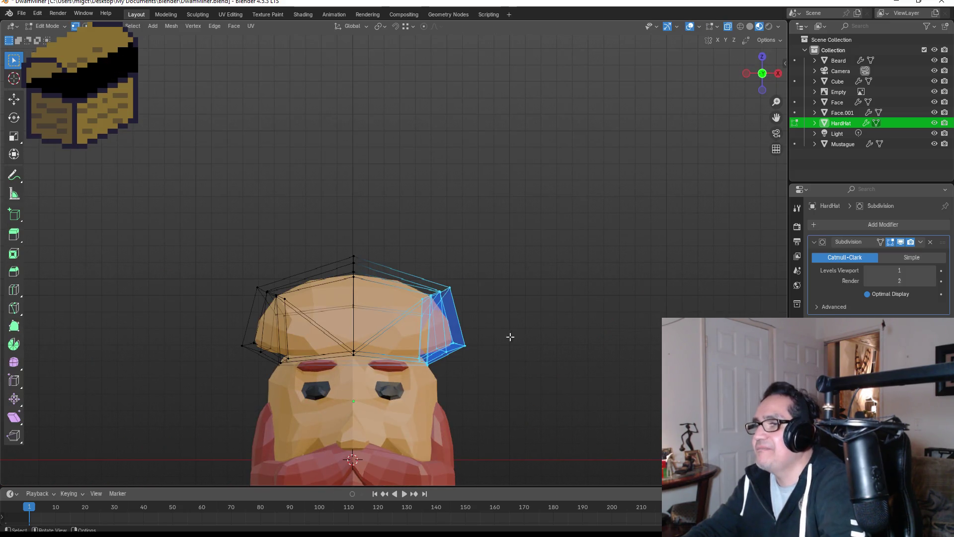
key("Tab")
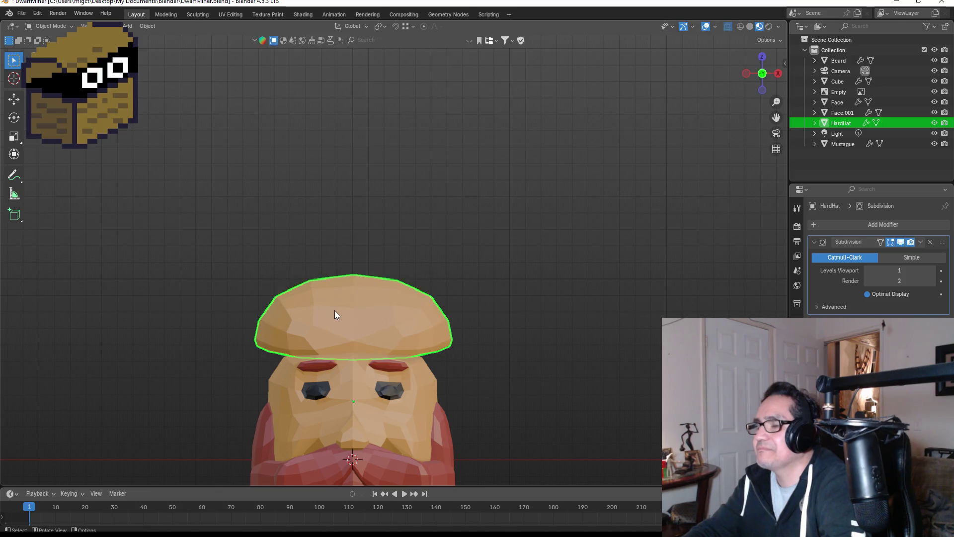
key("g")
key("z")
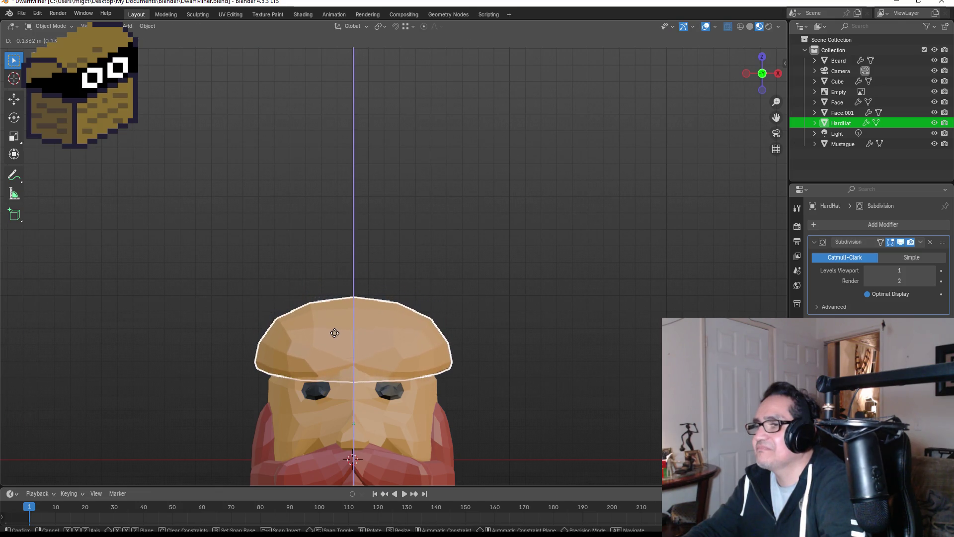
left_click(334, 333)
mouse_move(378, 329)
middle_mouse_down()
mouse_move(475, 316)
mouse_move(475, 305)
mouse_move(470, 321)
middle_mouse_up()
key("KP_1")
Step: Raise the hat's front-centre bottom vertex along Z
key("Tab")
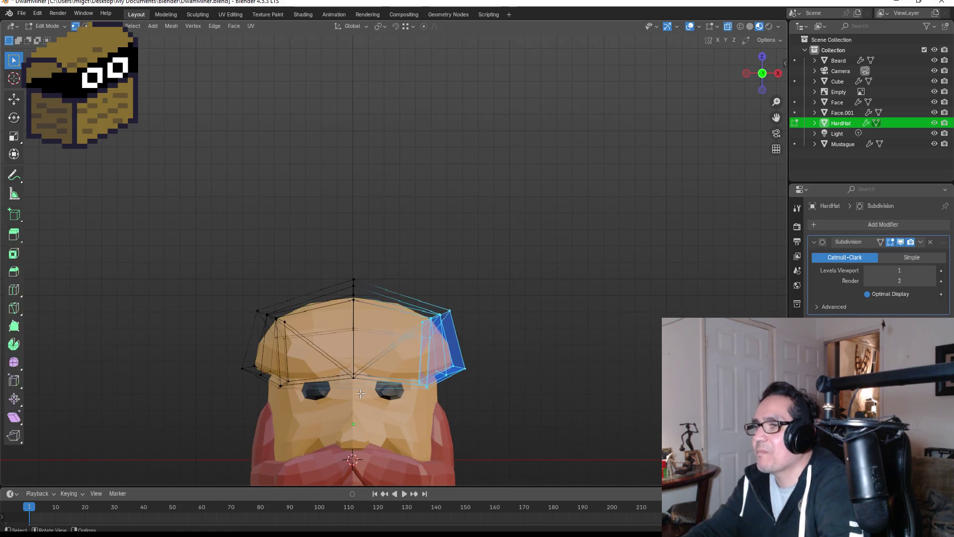
left_click(369, 388)
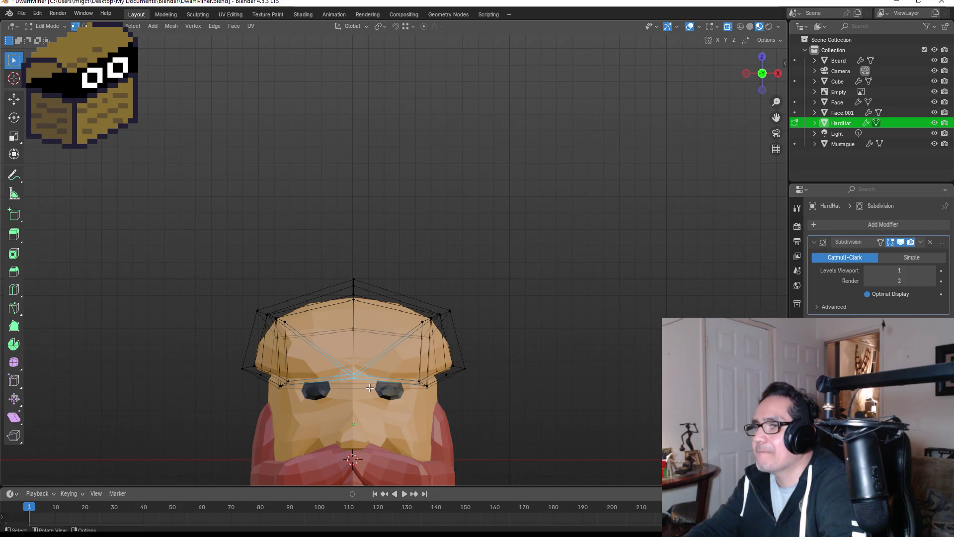
key("z")
left_click(370, 392)
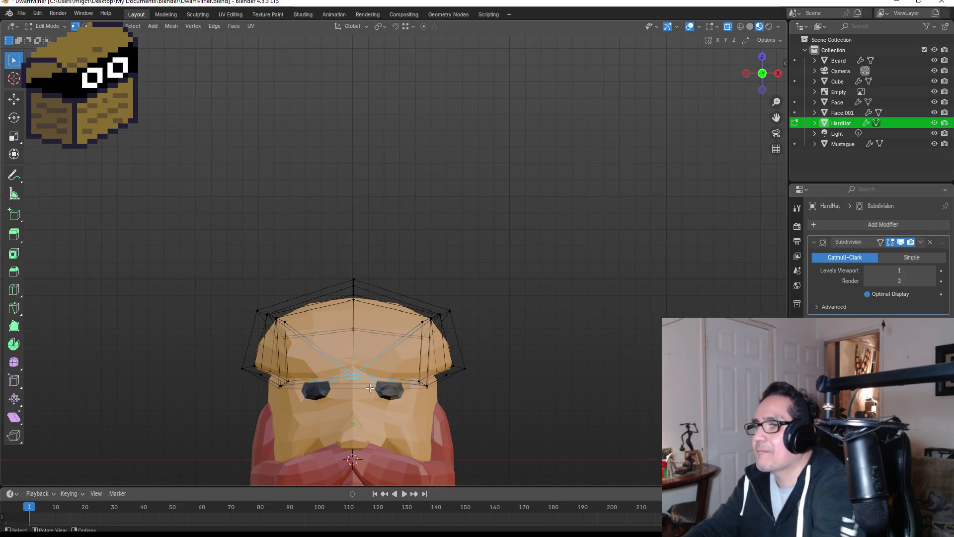
key("g")
key("z")
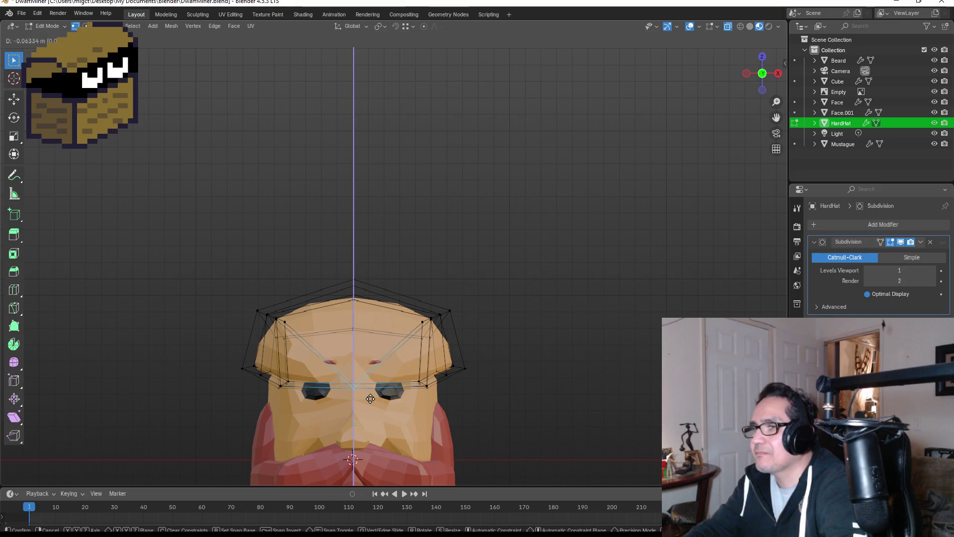
left_click(368, 377)
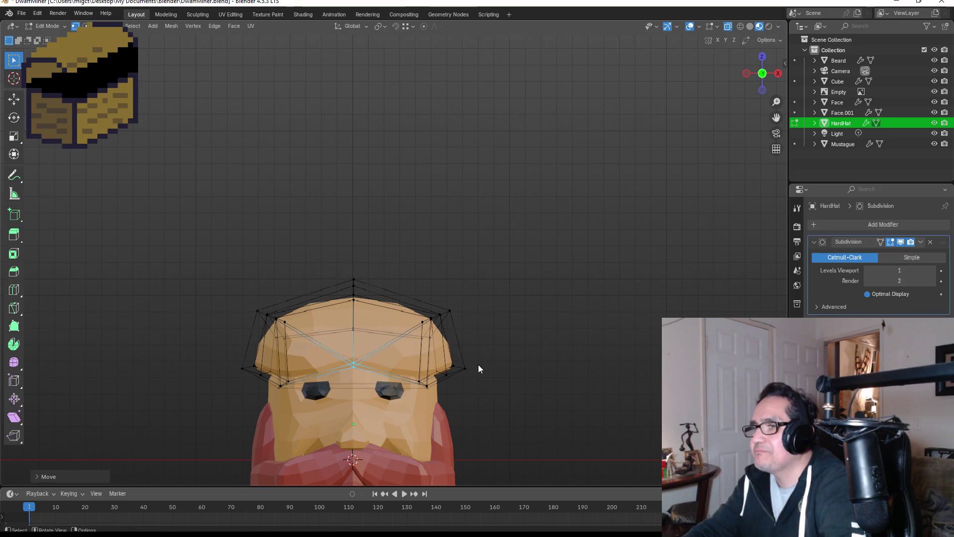
key("Tab")
key("g")
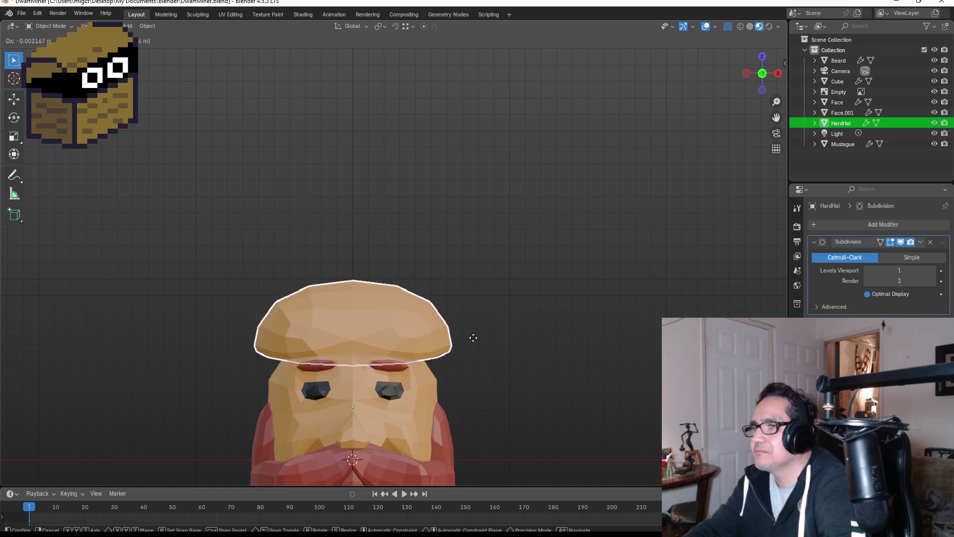
right_click(473, 339)
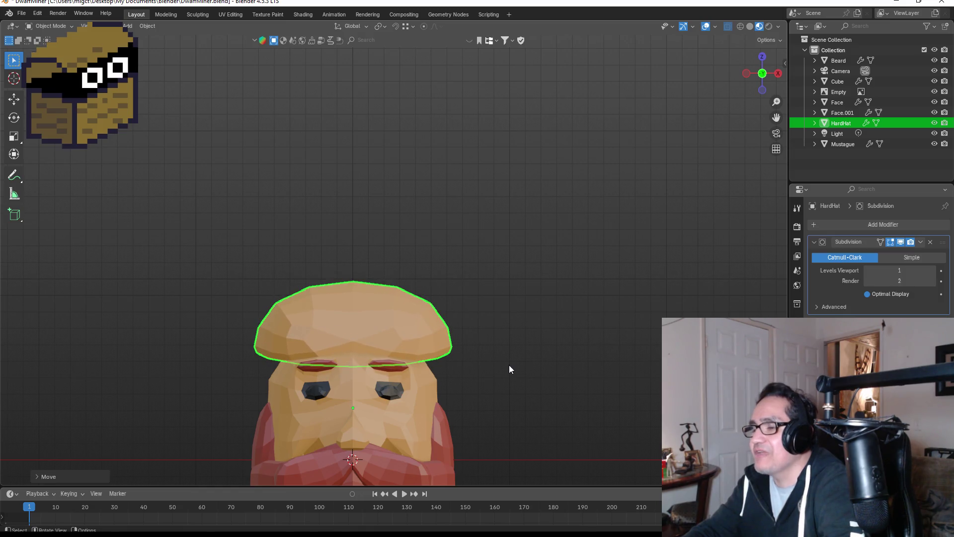
Step: Flare the right brim outward and undo the left-brim tweak to keep both brims even
key("Tab")
mouse_move(424, 336)
left_mouse_down()
mouse_move(474, 383)
mouse_move(503, 393)
left_mouse_up()
key("g")
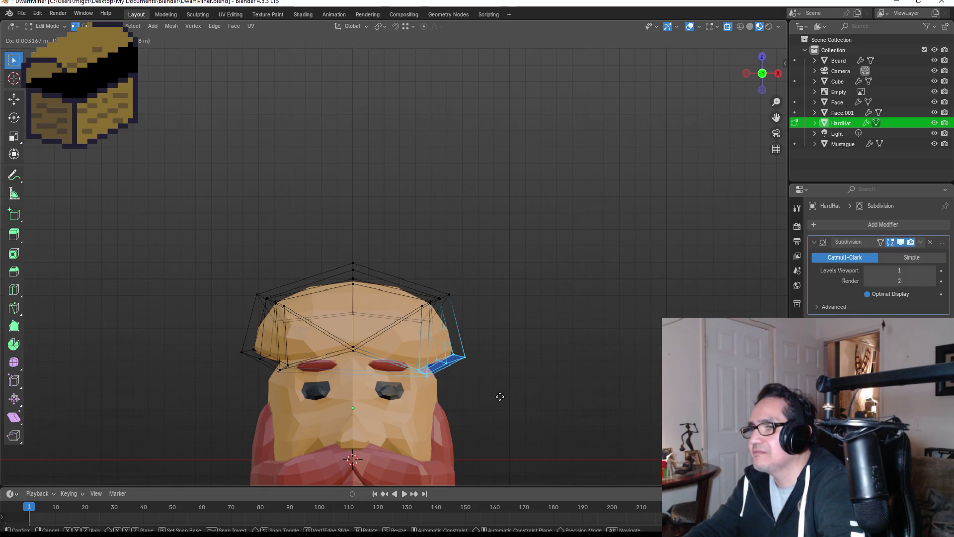
left_click(500, 396)
left_click_drag(213, 323, 283, 380)
key("g")
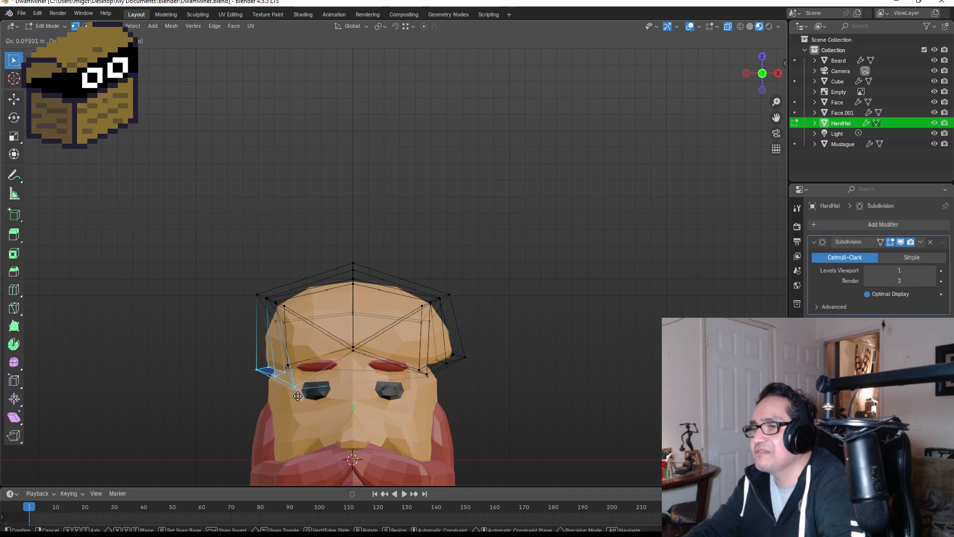
left_click(298, 396)
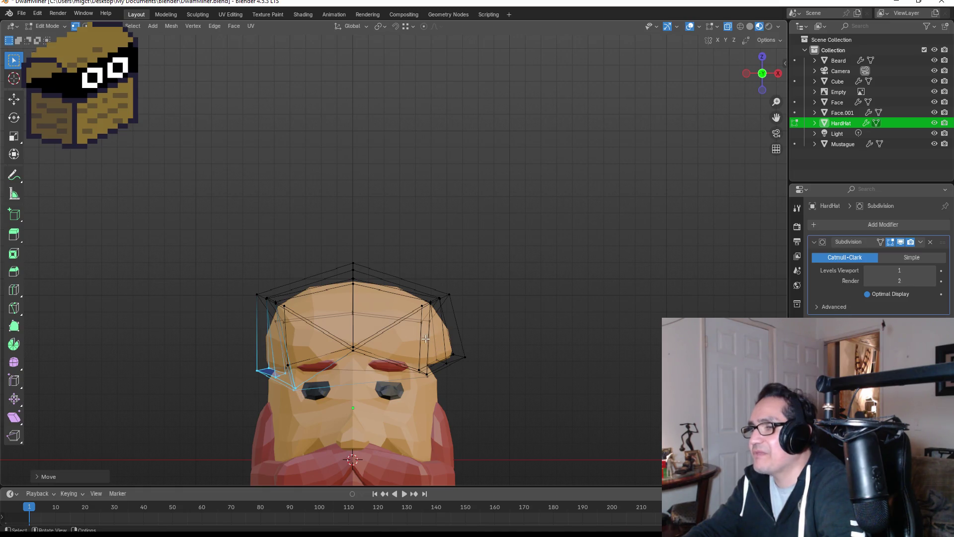
key("g")
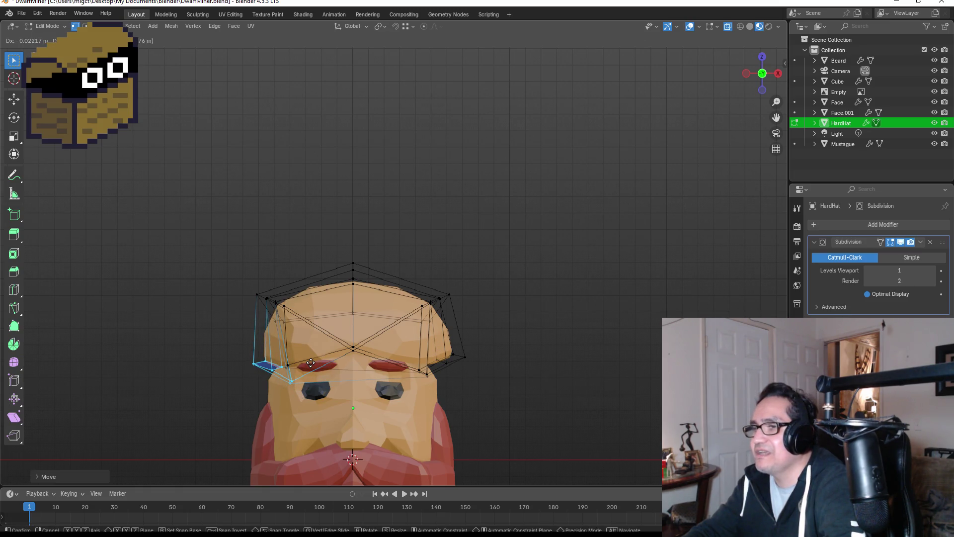
key("Escape")
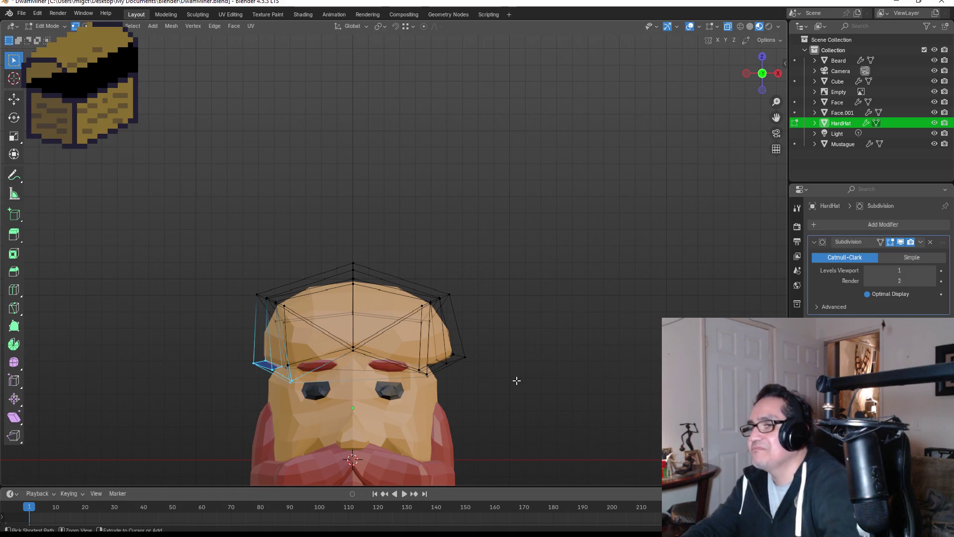
key("ctrl+z")
key("ctrl+z")
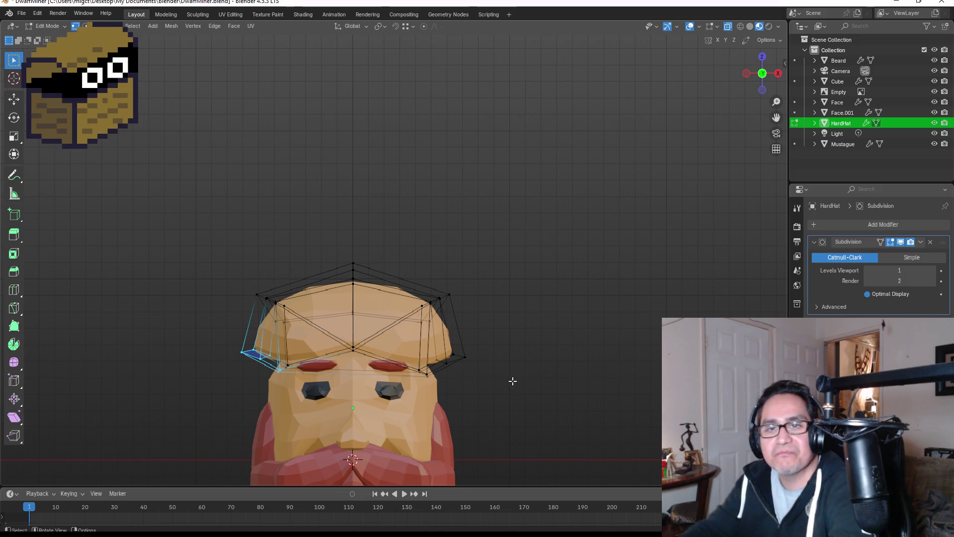
Step: Return to Object Mode and deselect the hat, viewing the whole dwarf from the front
key("Tab")
mouse_move(529, 347)
middle_mouse_down()
mouse_move(427, 335)
mouse_move(493, 372)
middle_mouse_up()
scroll(498, 376, "down", 3)
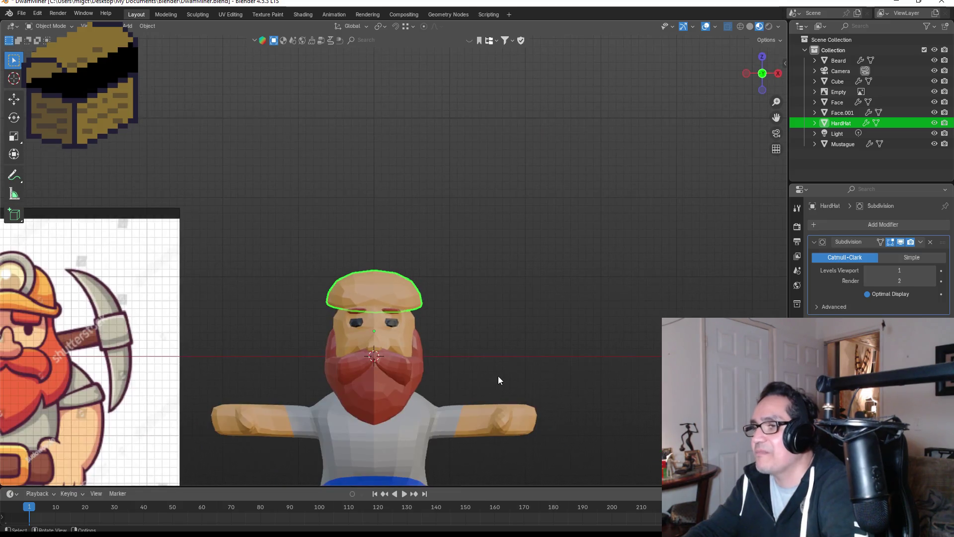
left_click(501, 363)
scroll(501, 363, "down", 3)
Step: Select the dwarf's body in Edit Mode and zoom in on the torso and legs
left_click(388, 371)
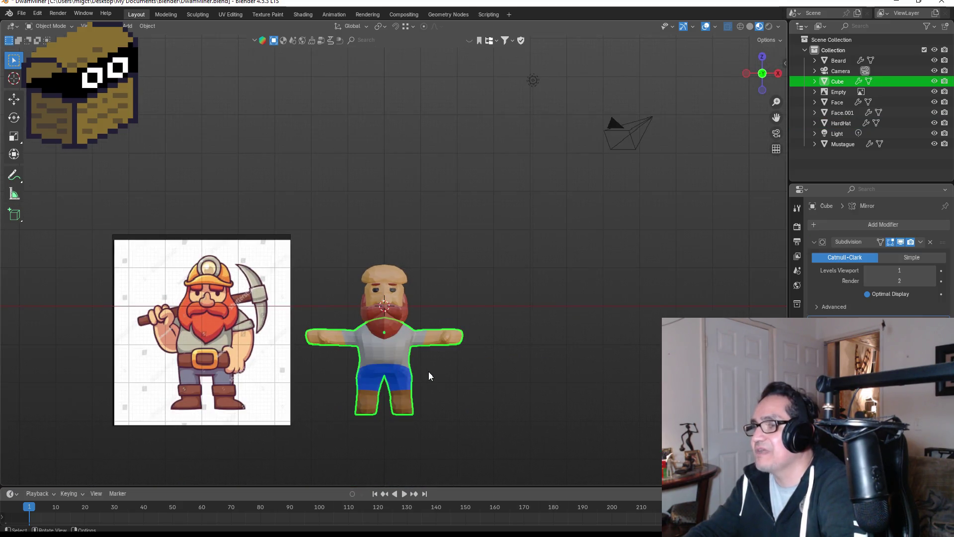
key("Tab")
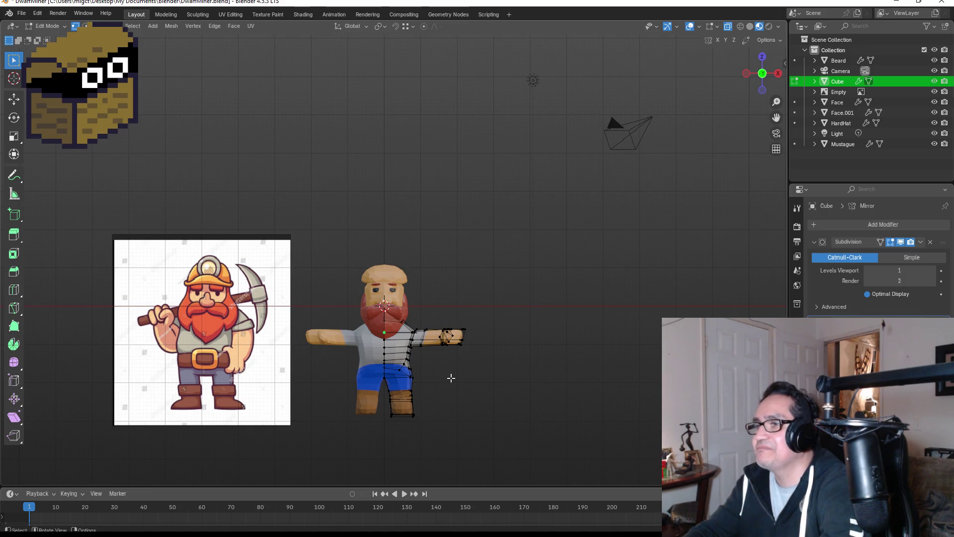
left_click(398, 362, "shift")
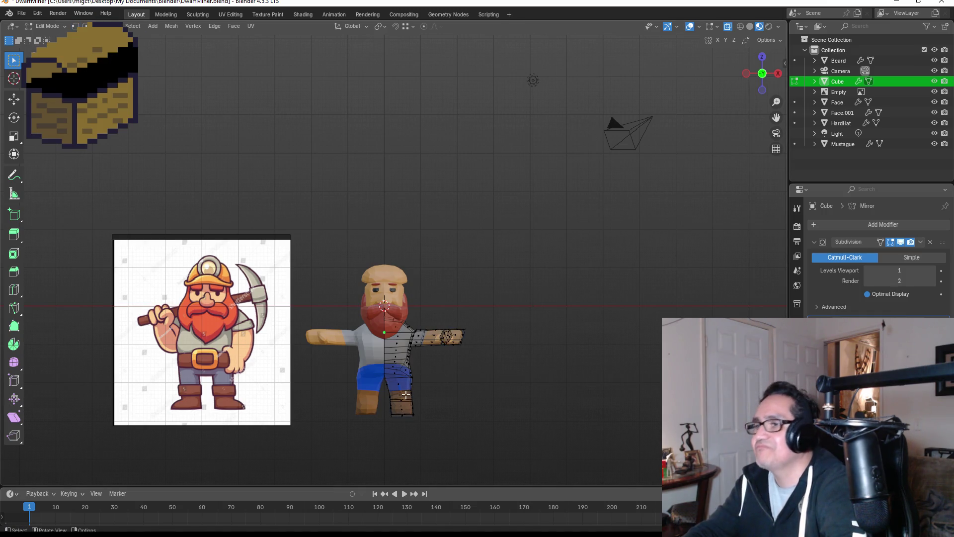
scroll(416, 378, "up", 1)
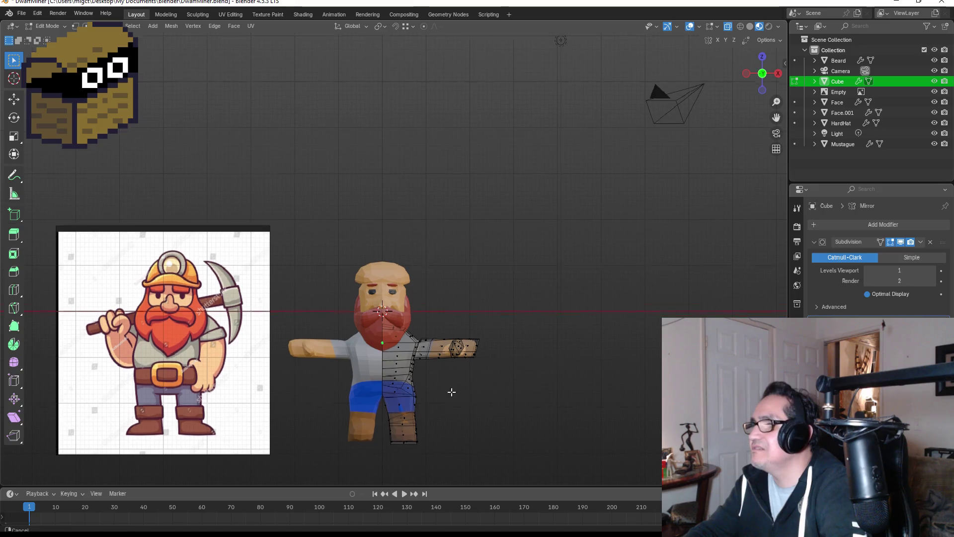
middle_click_drag(450, 390, 452, 279, "shift")
scroll(452, 271, "up", 6)
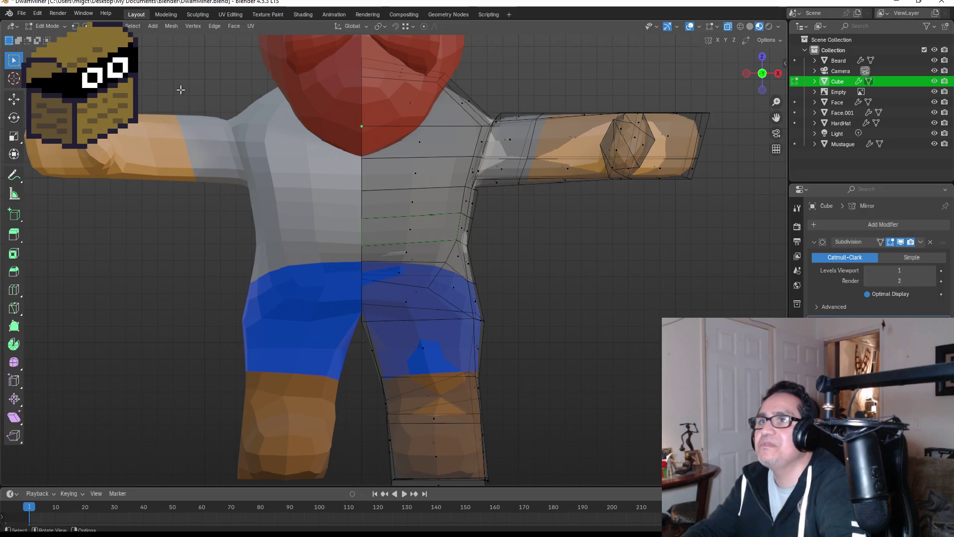
Step: Select a band of faces around the lower torso for the waist
left_click(413, 231)
mouse_move(503, 257)
middle_mouse_down()
mouse_move(351, 230)
mouse_move(534, 231)
mouse_move(428, 232)
mouse_move(415, 257)
mouse_move(473, 255)
mouse_move(447, 254)
middle_mouse_up()
left_click(383, 215, "shift")
left_click(326, 224, "shift")
left_click(373, 227, "shift")
left_click(433, 258, "shift")
left_click(293, 248, "shift")
middle_click_drag(293, 248, 488, 256)
left_click(295, 259, "shift")
left_click(360, 256, "shift")
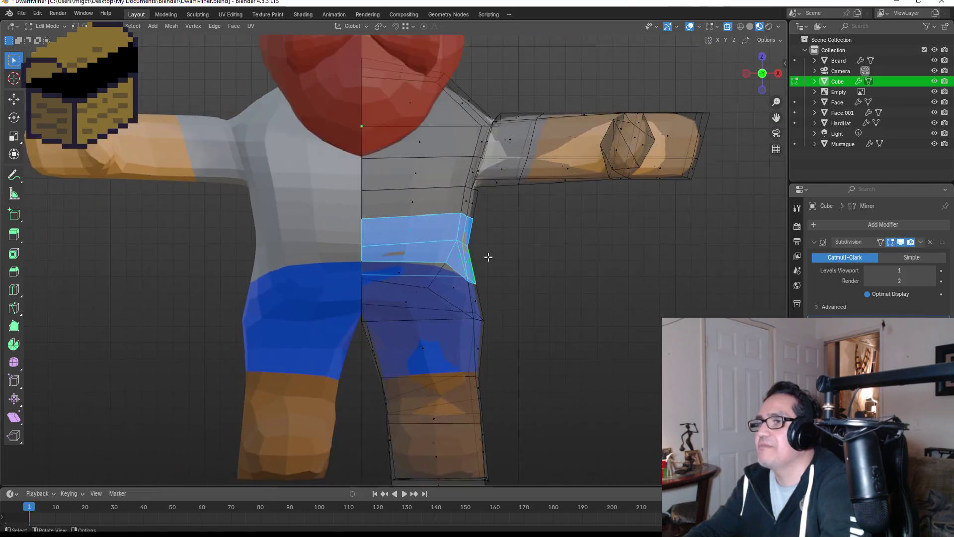
Step: Show the body's Skin, Gray, BlueJean and Brown slots in Material Properties
scroll(503, 271, "down", 6)
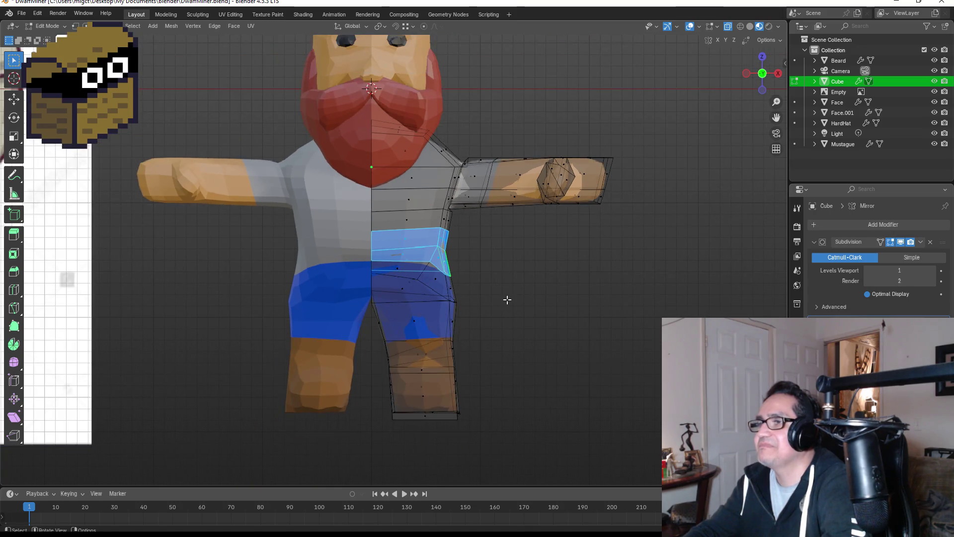
scroll(467, 282, "down", 1)
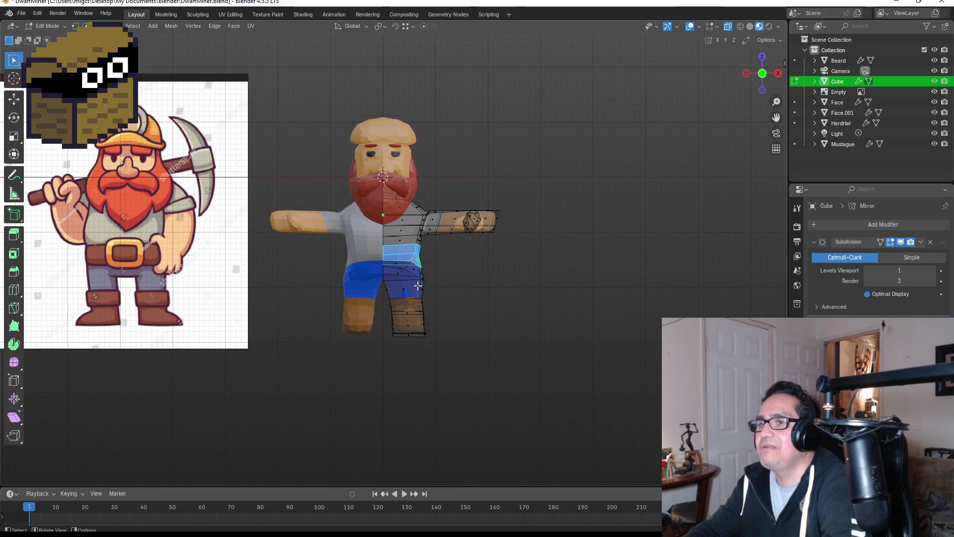
scroll(417, 286, "up", 1)
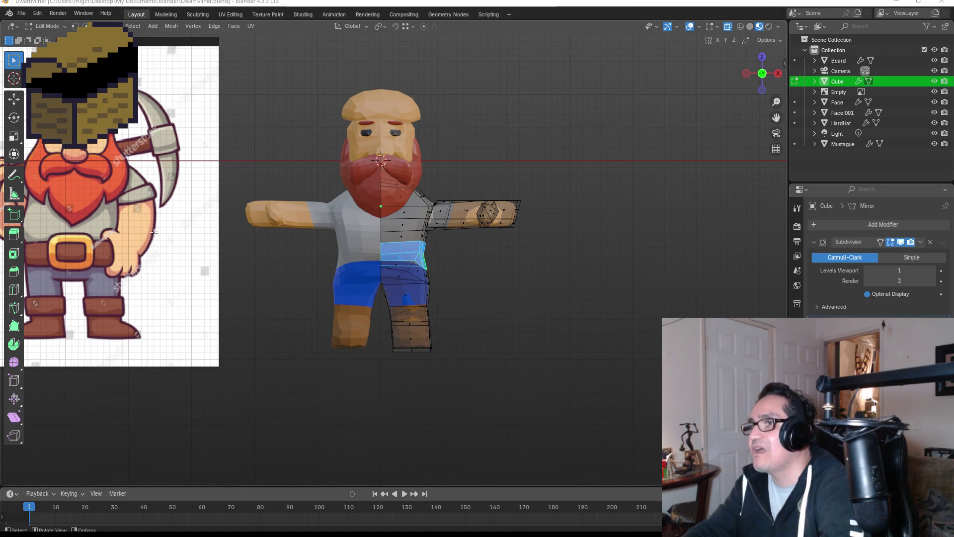
scroll(437, 221, "up", 4)
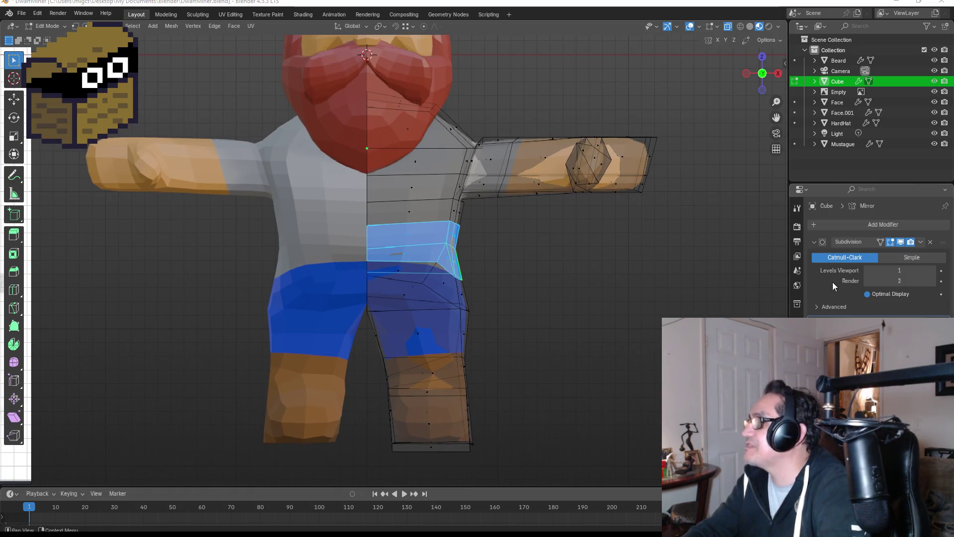
left_click(797, 412)
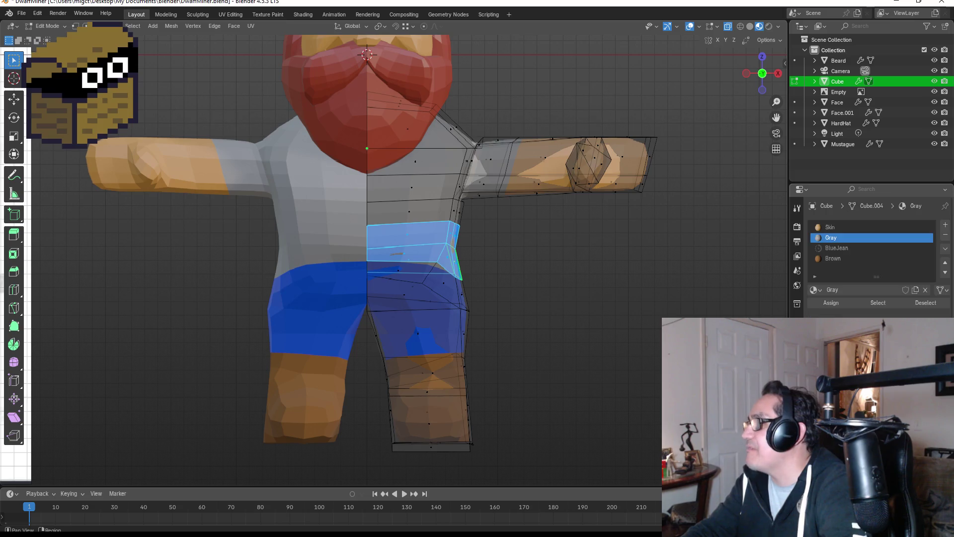
Step: Assign Brown to the first waist-face selection, then undo that assignment
left_click(843, 258)
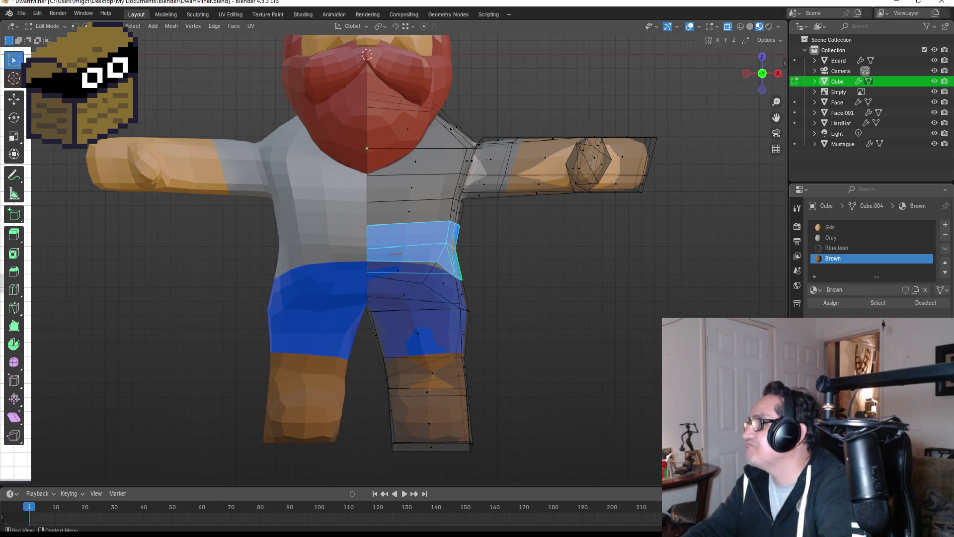
left_click(823, 301)
left_click(575, 281)
middle_click_drag(612, 277, 490, 279)
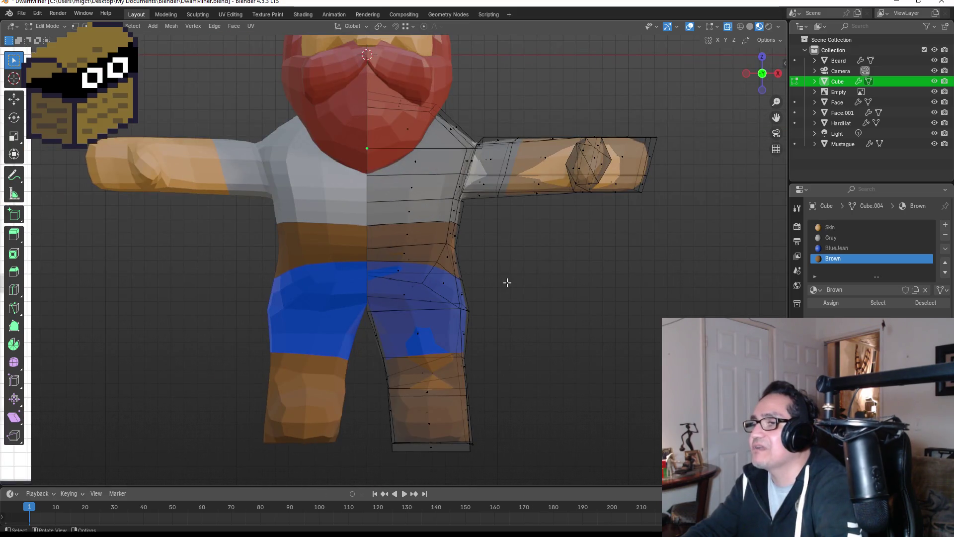
middle_click_drag(575, 280, 517, 279)
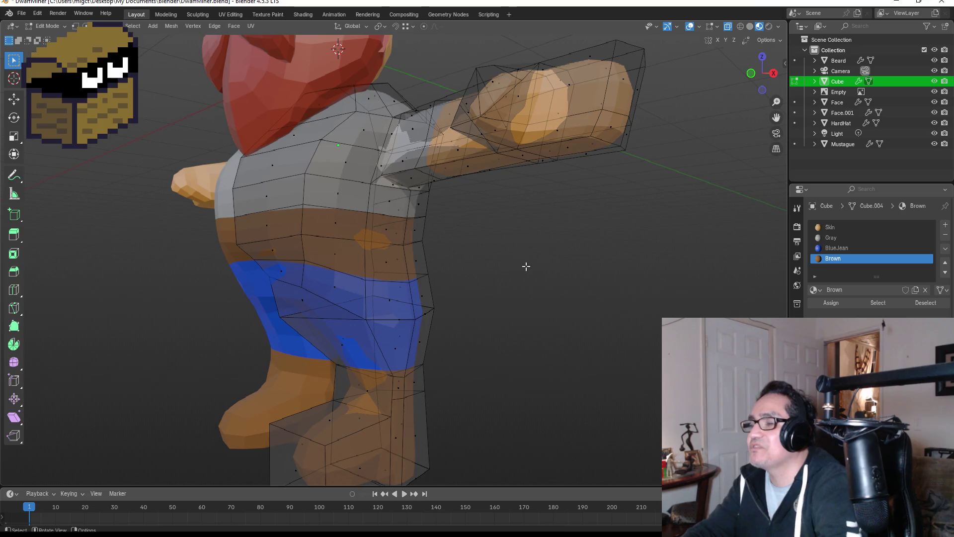
key("ctrl+z")
key("ctrl+z")
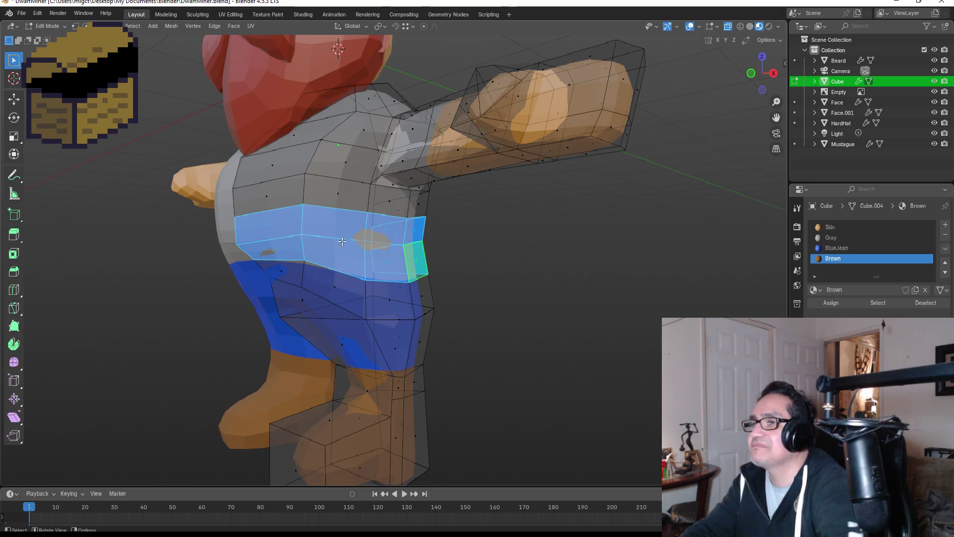
Step: Select a higher ring of torso faces and assign them the Brown material
left_click(292, 232)
left_click(330, 226, "alt+shift")
mouse_move(439, 237)
middle_mouse_down()
mouse_move(366, 247)
mouse_move(309, 239)
middle_mouse_up()
left_click(309, 239, "shift")
left_click(351, 239, "shift")
mouse_move(380, 237)
middle_mouse_down()
mouse_move(426, 241)
mouse_move(377, 245)
middle_mouse_up()
key("KP_1")
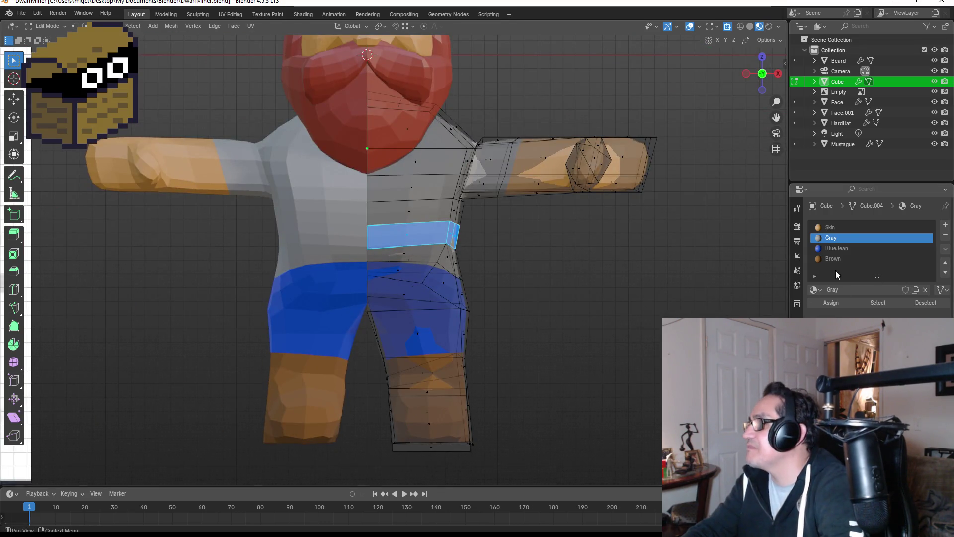
left_click(833, 258)
left_click(828, 303)
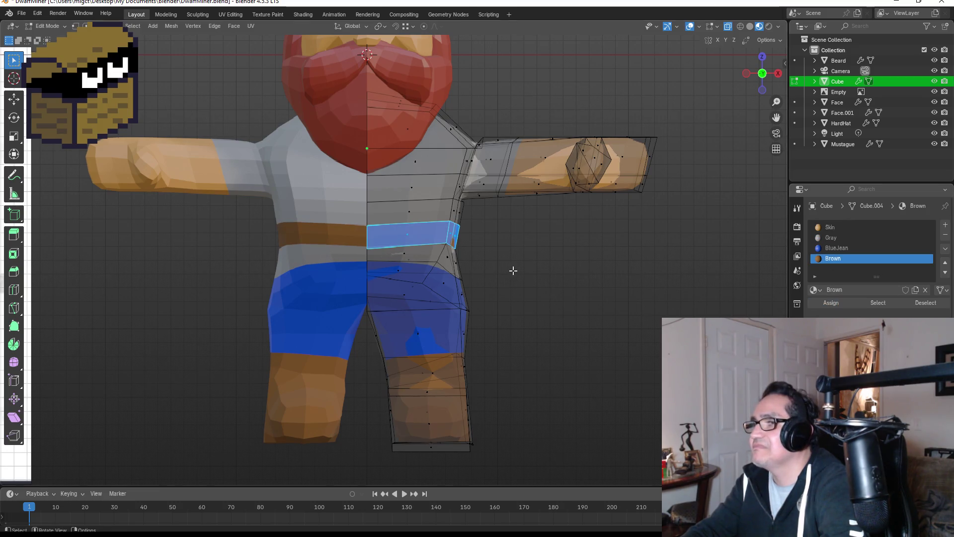
Step: Clear the selection and check the gray shirt and brown belt faces
left_click(497, 262)
scroll(474, 252, "up", 1)
left_click(412, 206)
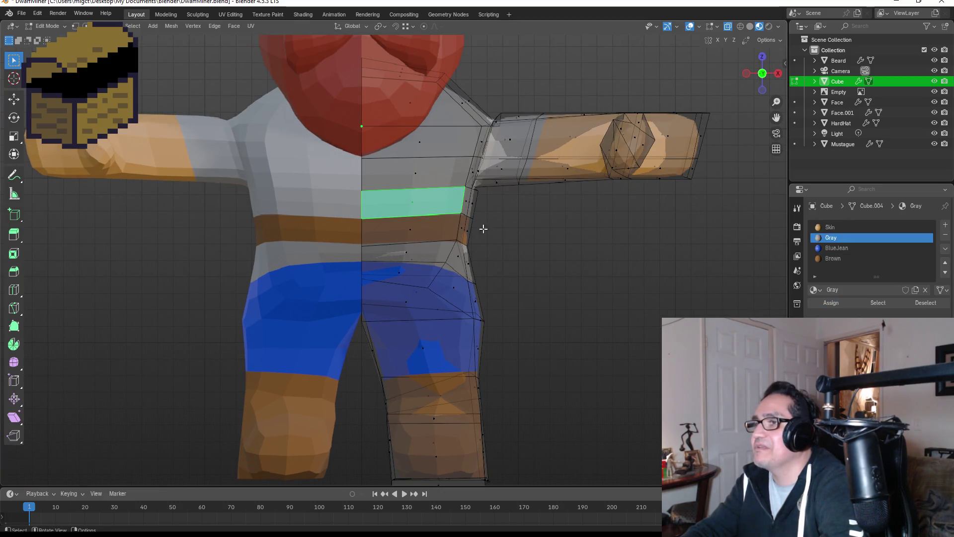
left_click(413, 235)
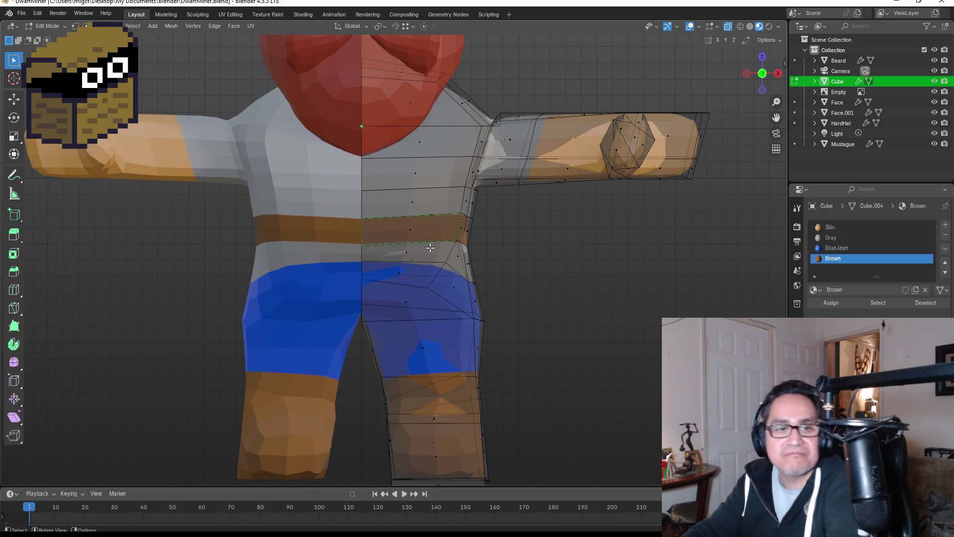
scroll(391, 187, "up", 3)
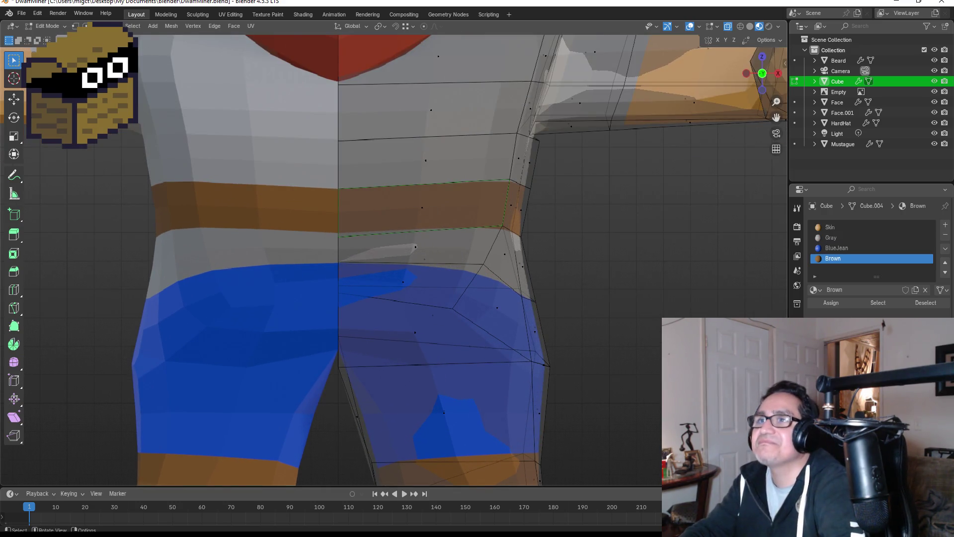
Step: In vertex mode, lower a waist vertex along Z and select the side waist vertices
key("1")
left_click(337, 232)
key("g")
key("z")
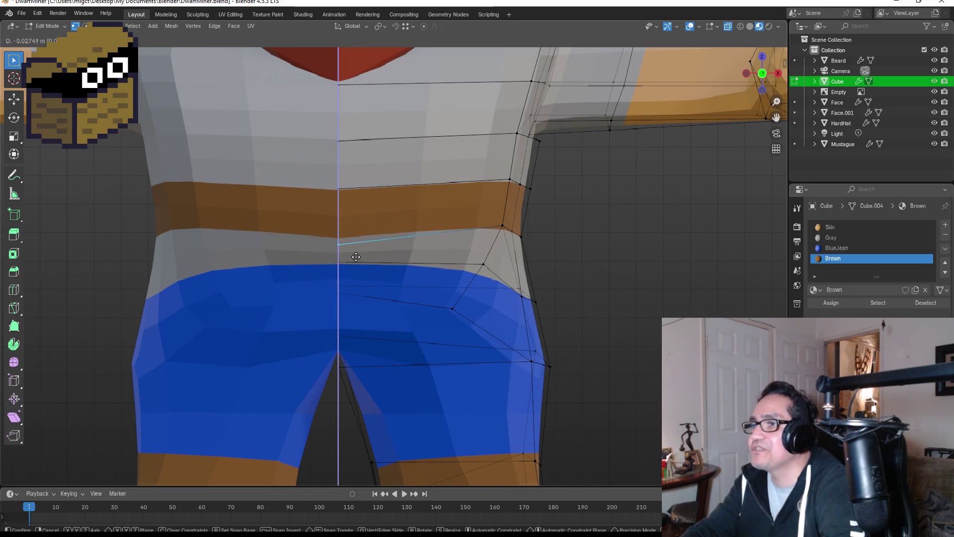
left_click(401, 260)
left_click_drag(487, 211, 510, 236)
middle_click_drag(595, 252, 553, 249)
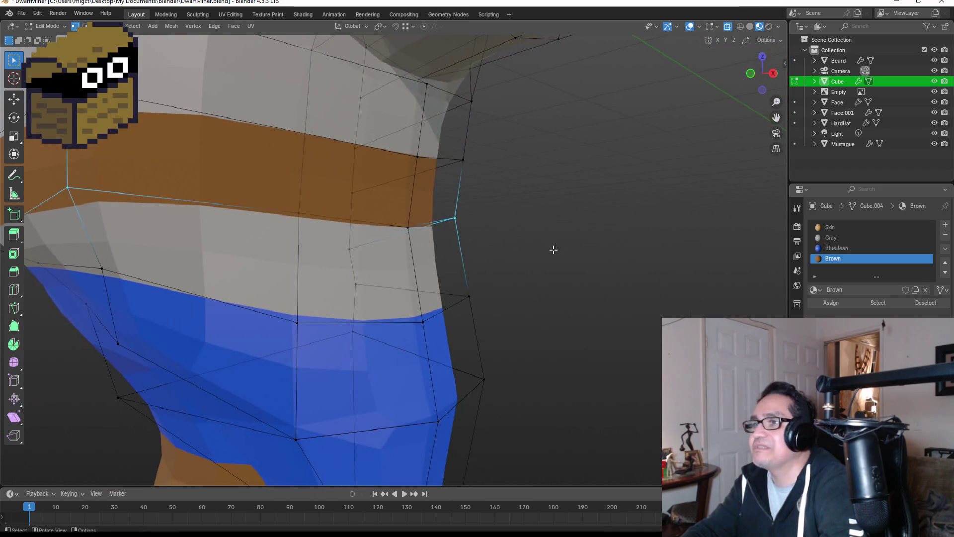
left_click(359, 254)
Step: Select the waist edge loop and move it straight down along Z
key("2")
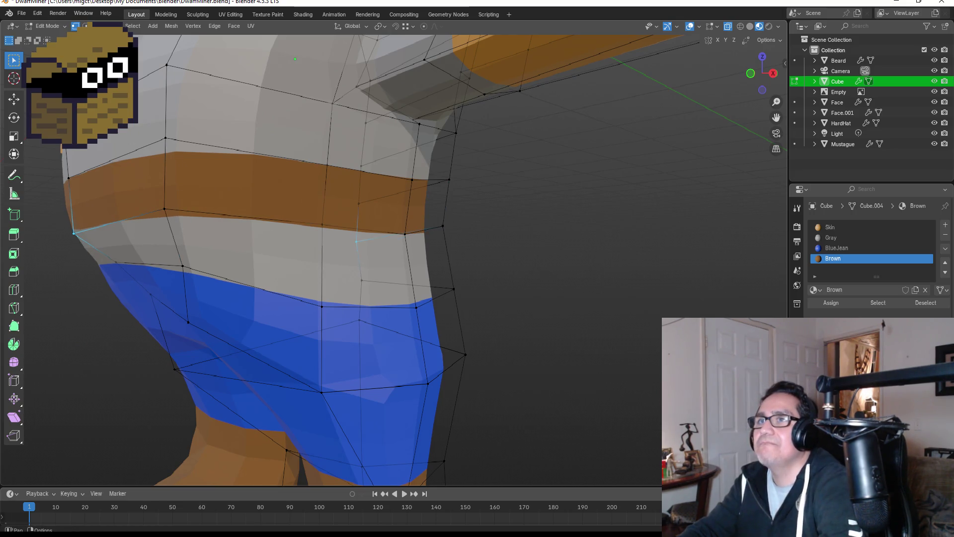
left_click(122, 219)
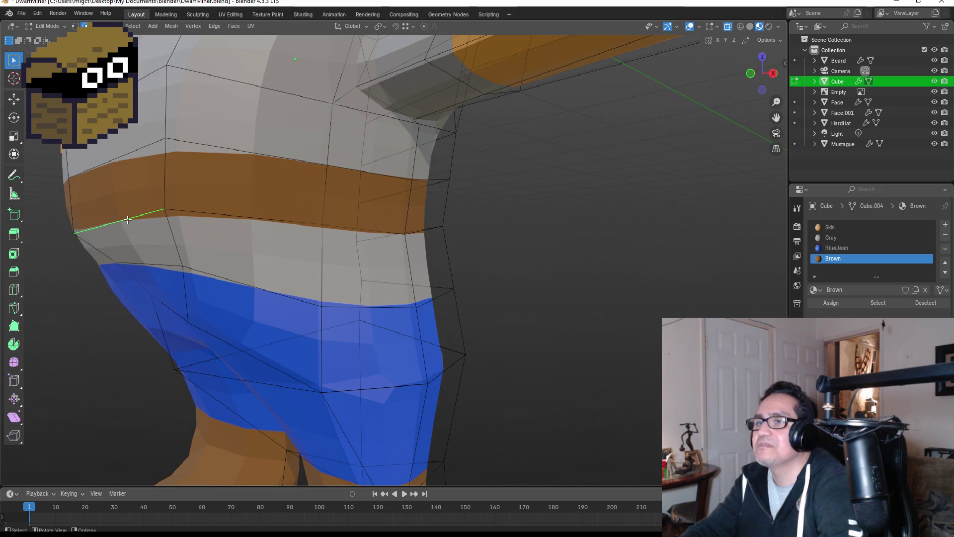
left_click(128, 219, "alt")
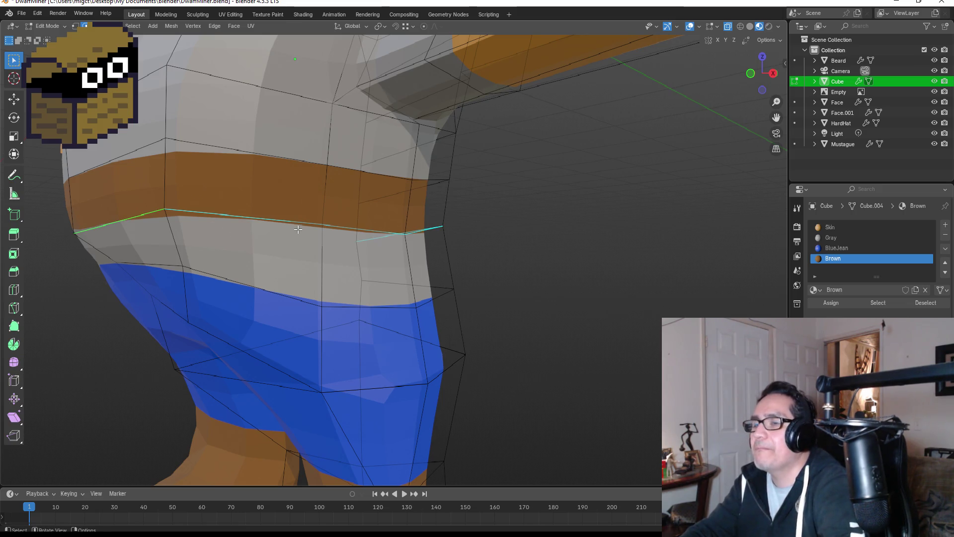
key("g")
key("z")
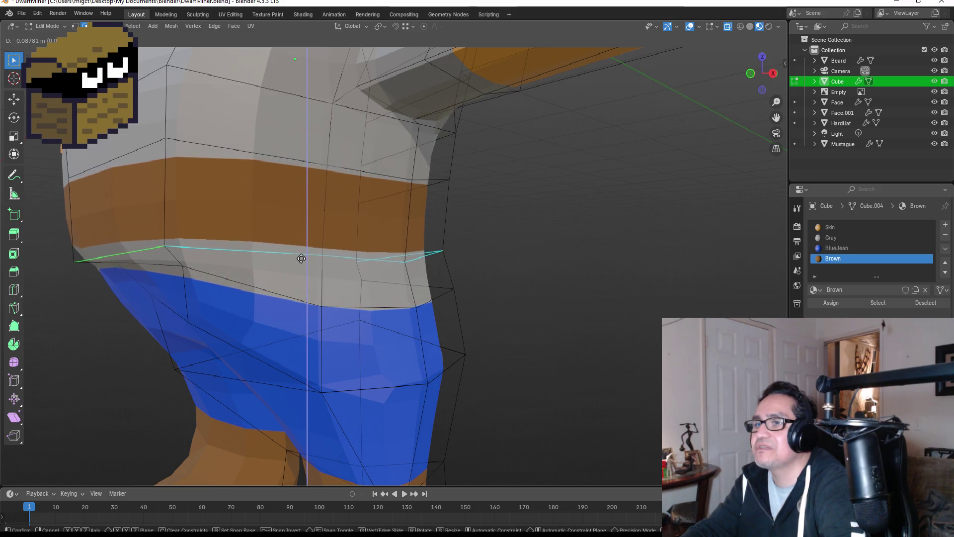
left_click(302, 258)
key("KP_1")
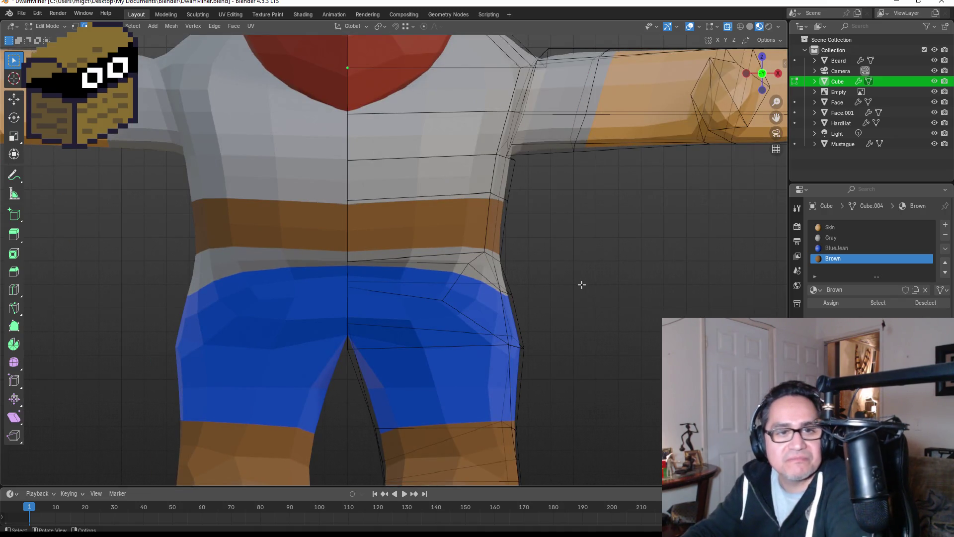
Step: Raise the belt's top edge, then return to Object Mode
left_click(356, 199)
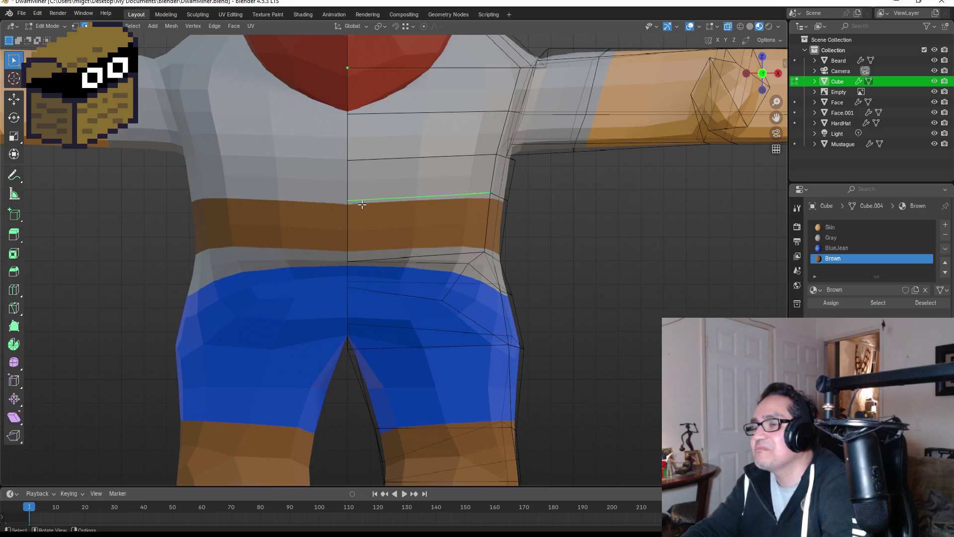
key("g")
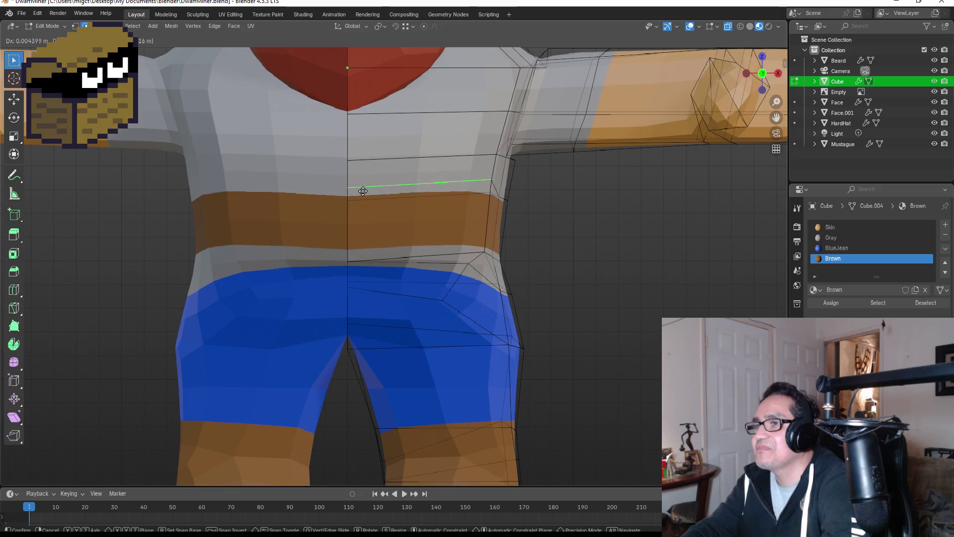
left_click(362, 193)
mouse_move(560, 268)
middle_mouse_down()
mouse_move(447, 262)
mouse_move(520, 266)
mouse_move(524, 254)
mouse_move(472, 242)
mouse_move(532, 266)
middle_mouse_up()
key("Tab")
scroll(547, 272, "down", 2)
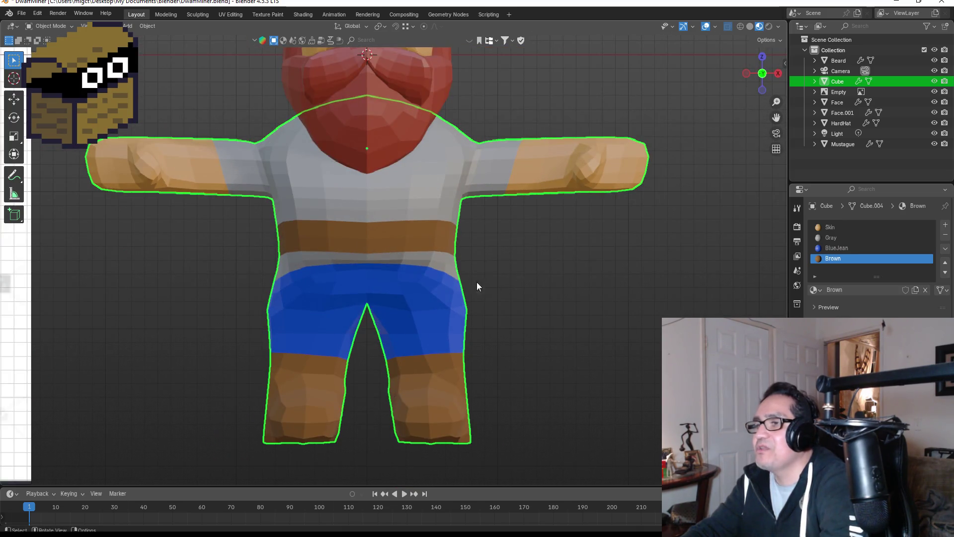
Step: Enter Edit Mode with X-ray on and try selecting belt and hip faces, ending with none selected
scroll(452, 280, "up", 2)
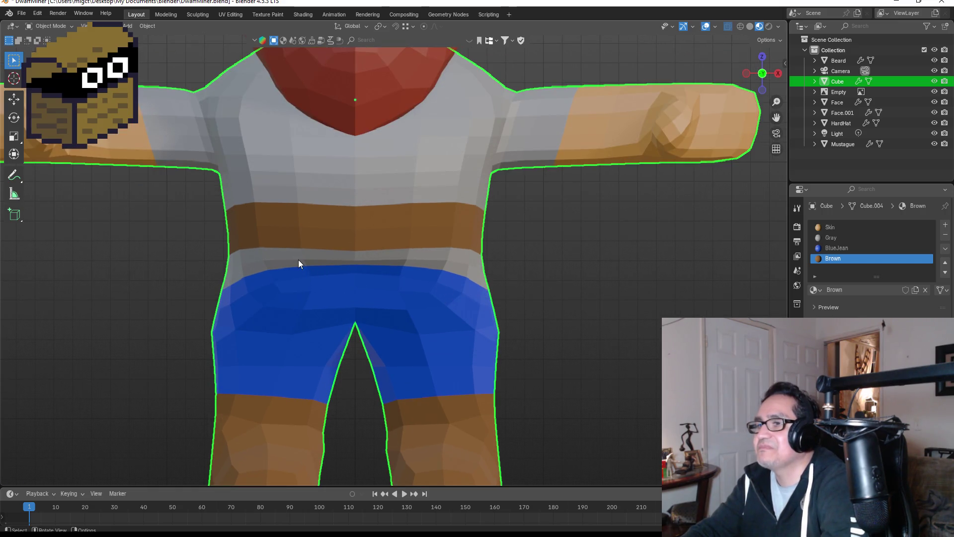
key("Tab")
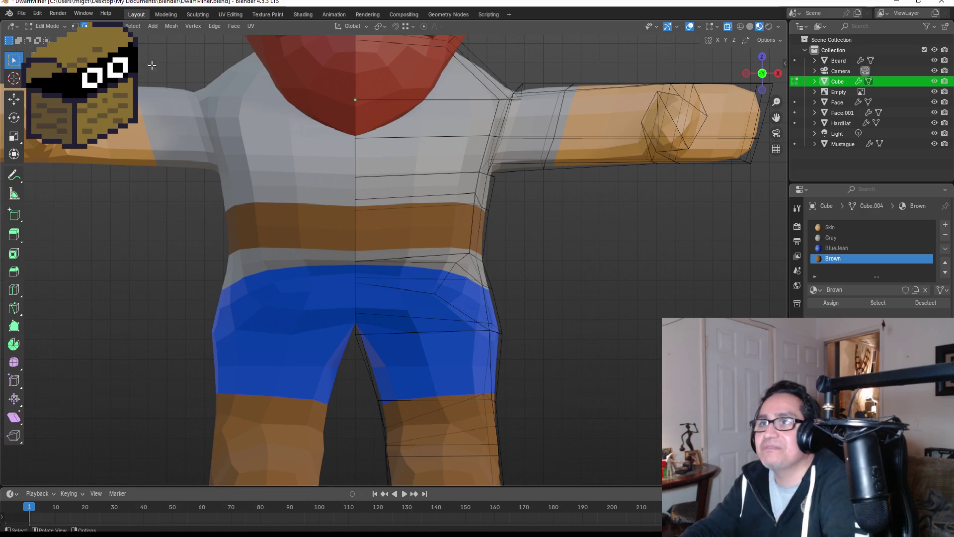
key("alt+z")
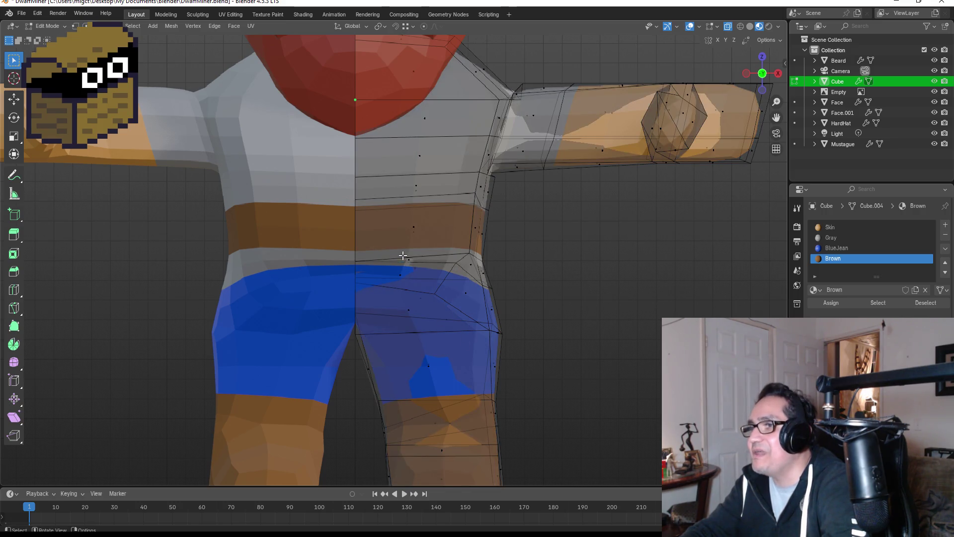
left_click(403, 256)
key("alt+a")
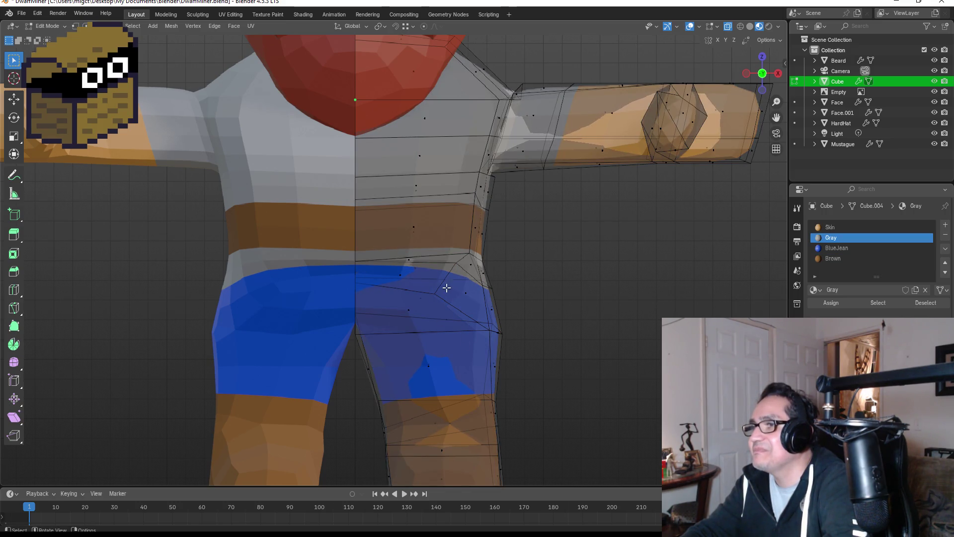
scroll(445, 285, "up", 3)
middle_click_drag(437, 277, 386, 280)
left_click(319, 224)
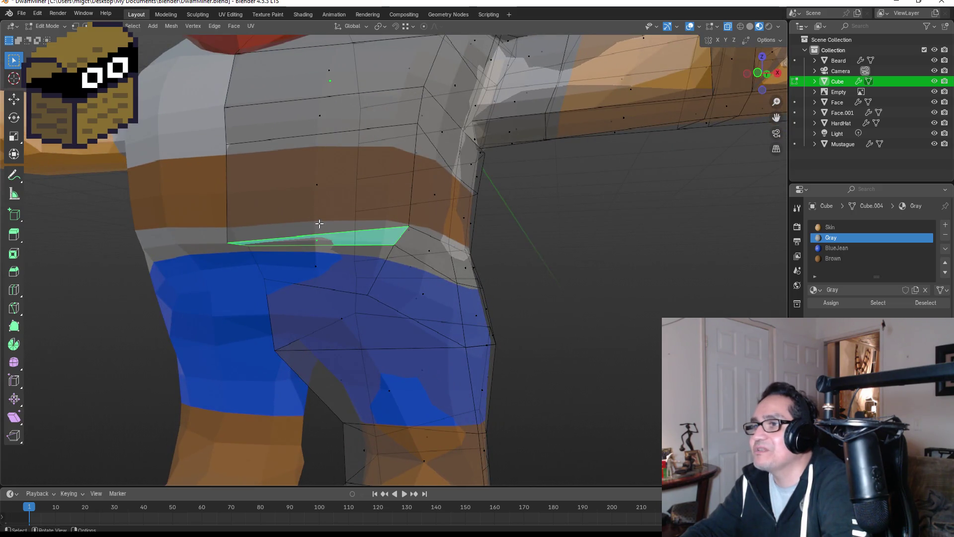
key("alt+a")
left_click(301, 176)
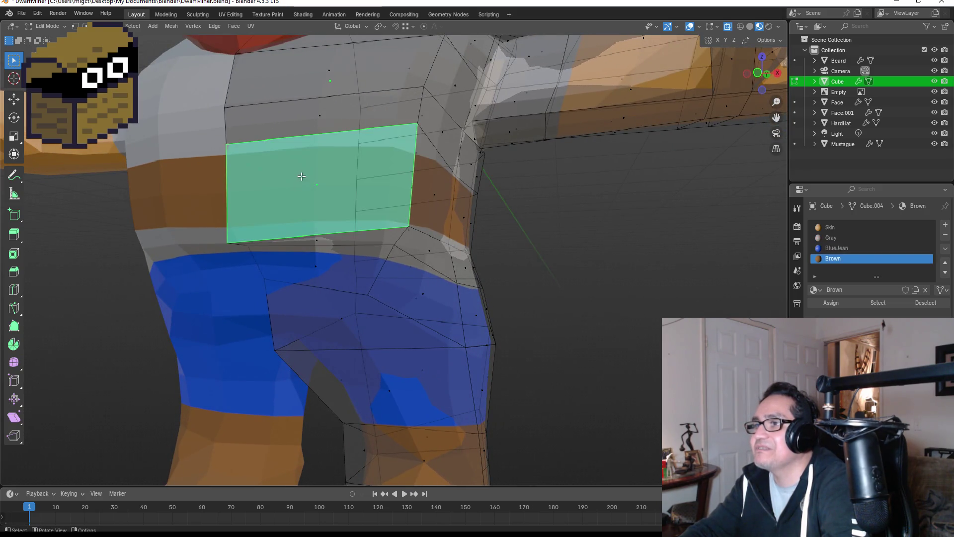
left_click(332, 236)
middle_click_drag(332, 236, 364, 246)
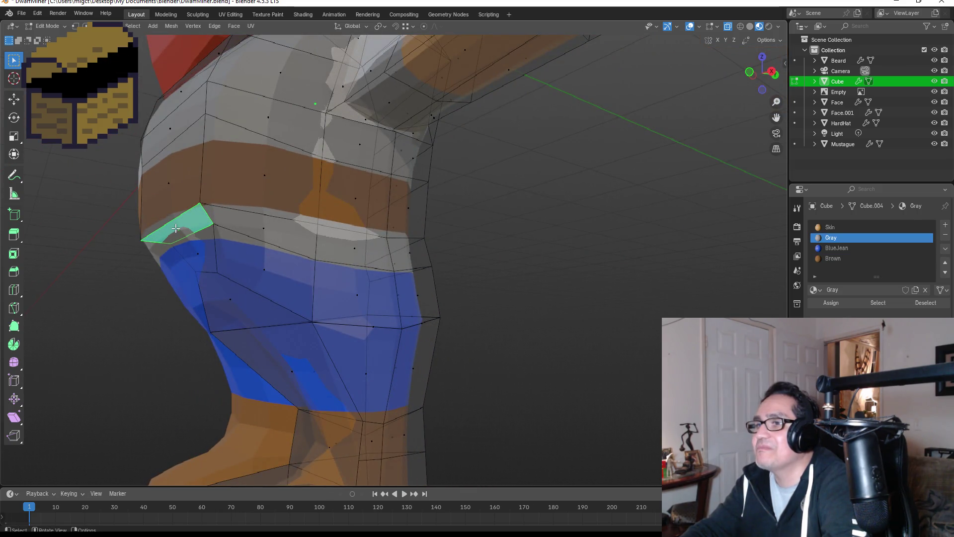
left_click(199, 255, "shift")
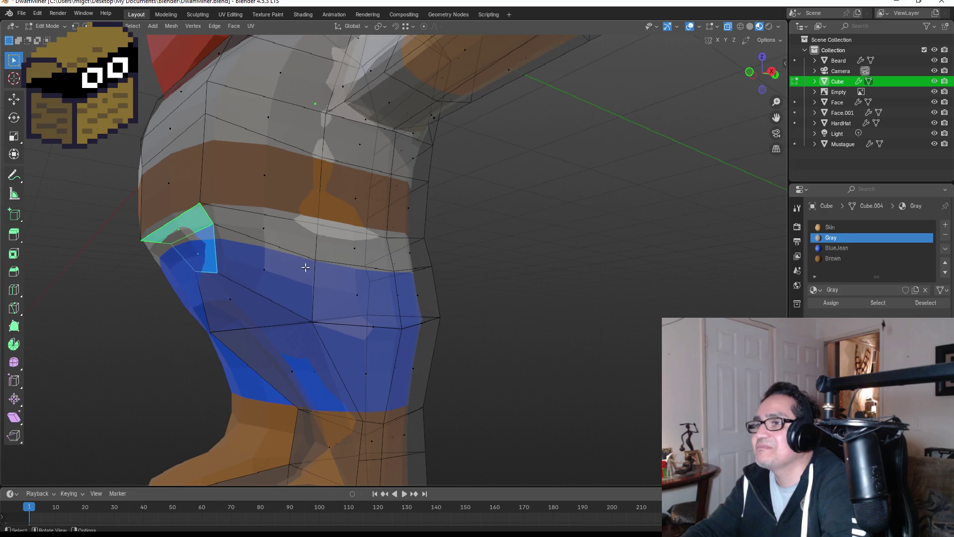
left_click(265, 228, "shift")
left_click(233, 236, "shift")
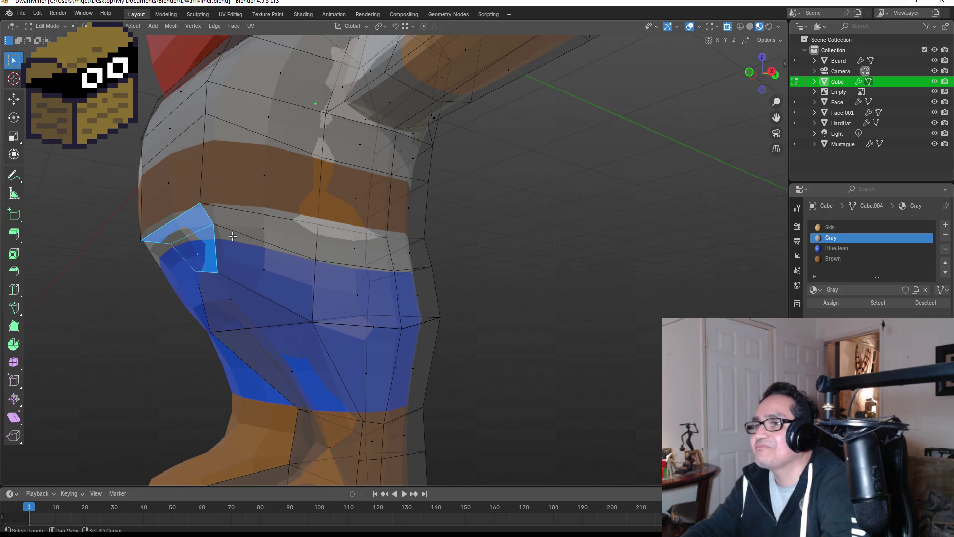
left_click(260, 226)
left_click(241, 236, "shift")
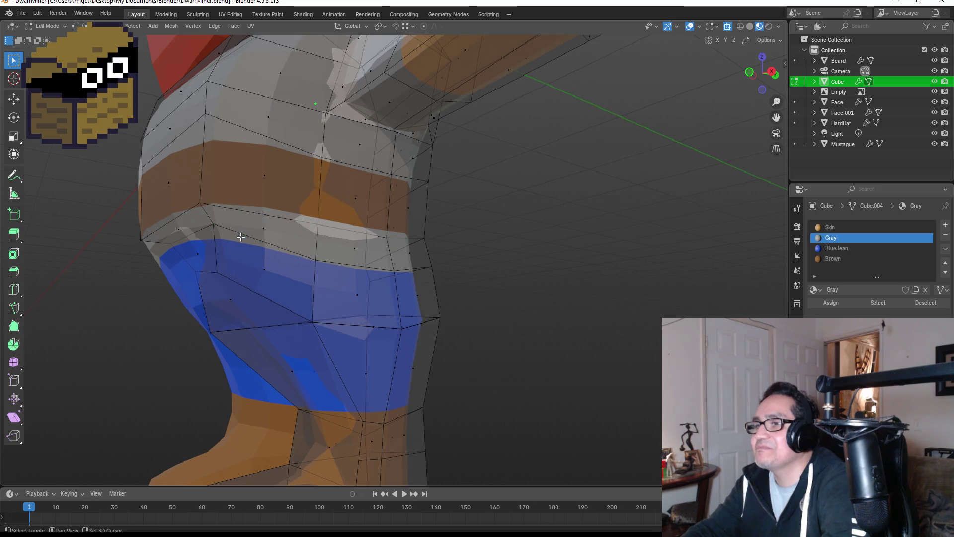
mouse_move(300, 267)
middle_mouse_down()
mouse_move(517, 298)
mouse_move(488, 279)
middle_mouse_up()
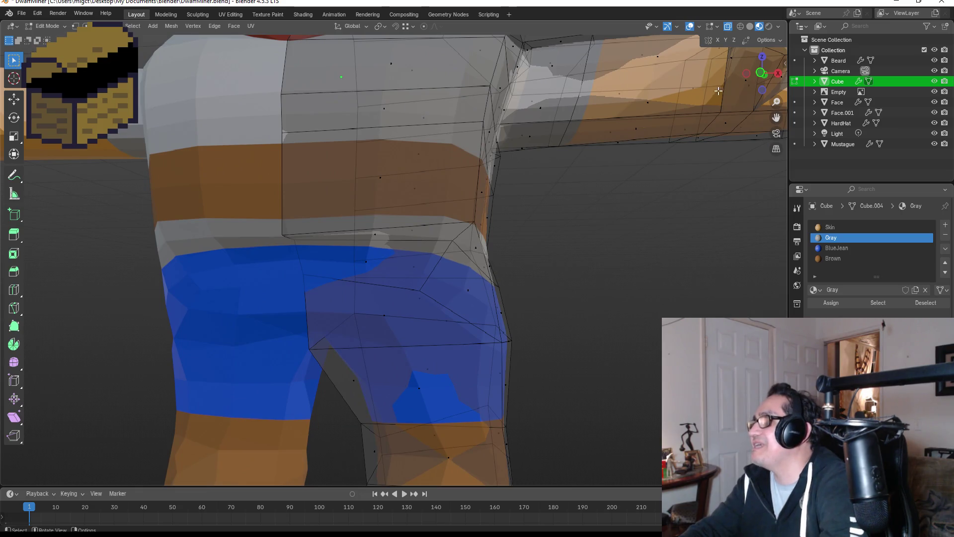
Step: Turn off X-ray and select the brown band and thin strip faces above the shorts
left_click(728, 26)
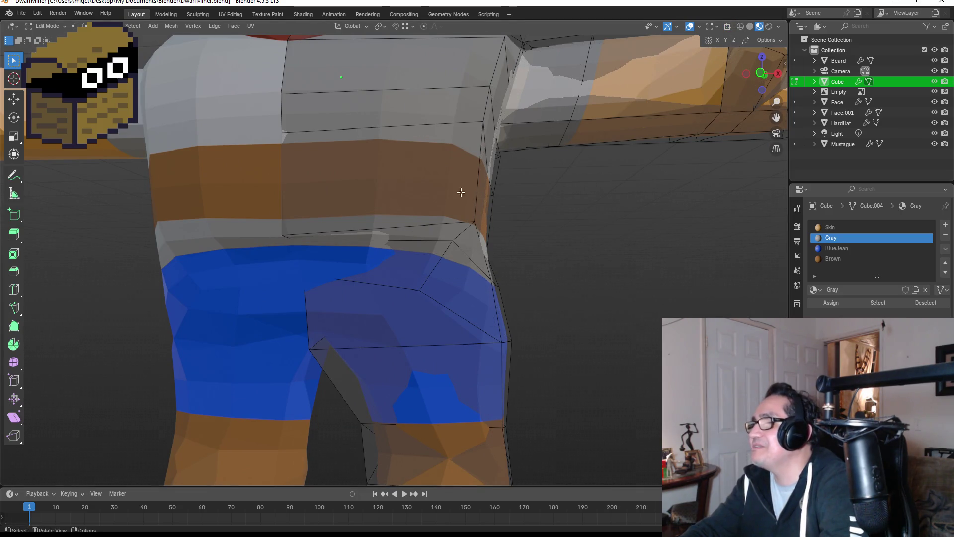
left_click(380, 237)
middle_click_drag(458, 273, 326, 258)
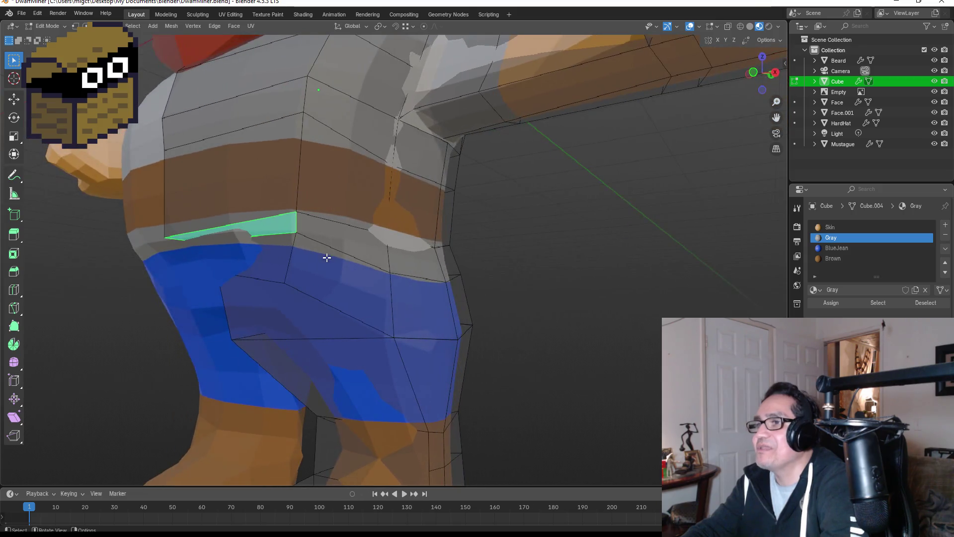
left_click(229, 198)
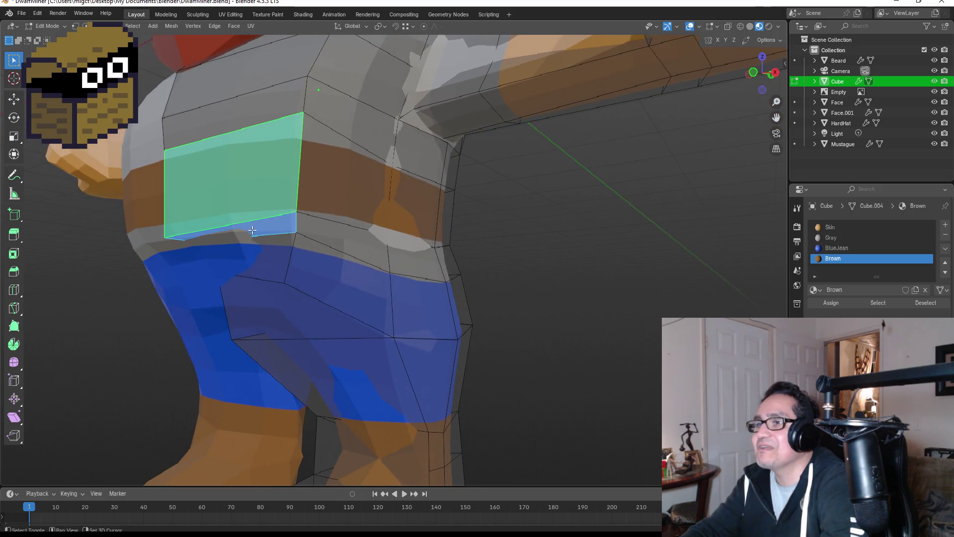
left_click(272, 242, "shift")
left_click(271, 228)
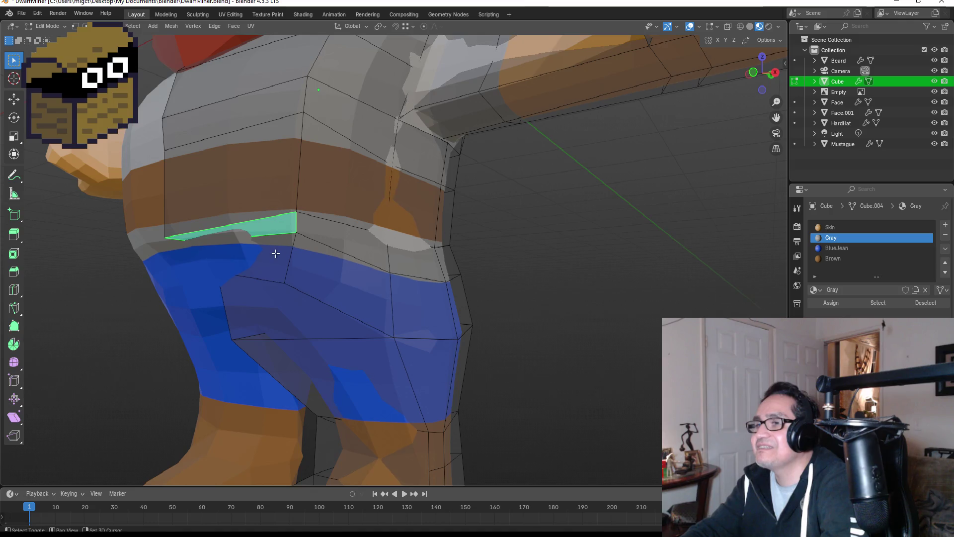
left_click(274, 253, "shift")
left_click(347, 249, "shift")
left_click(343, 293, "shift")
Step: Add the side and back hip faces and assign them the BlueJean material
mouse_move(415, 283)
middle_mouse_down()
mouse_move(437, 292)
mouse_move(274, 264)
middle_mouse_up()
left_click(274, 264, "shift")
left_click(254, 306, "shift")
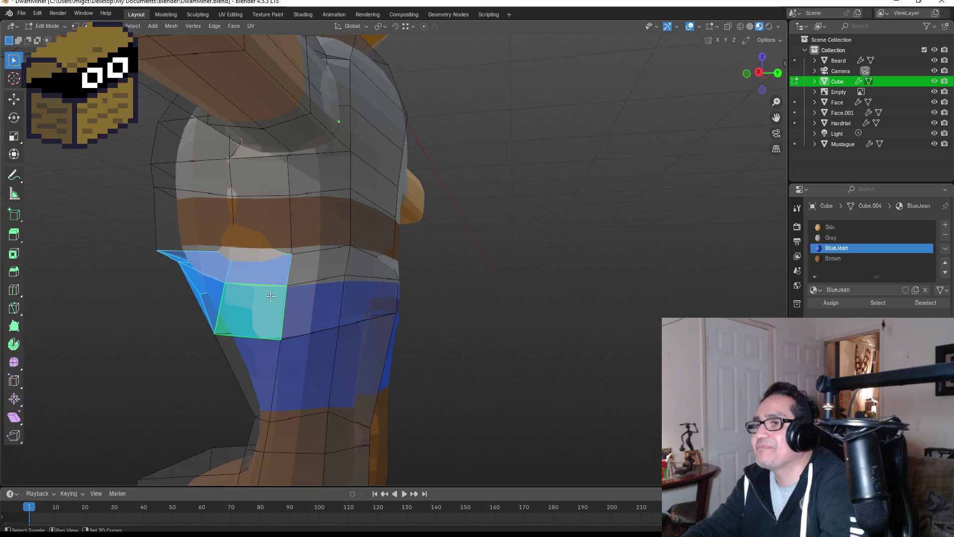
left_click(321, 264, "shift")
left_click(328, 301, "shift")
mouse_move(381, 286)
middle_mouse_down()
mouse_move(320, 272)
mouse_move(339, 267)
middle_mouse_up()
left_click(339, 268, "shift")
left_click(343, 292, "shift")
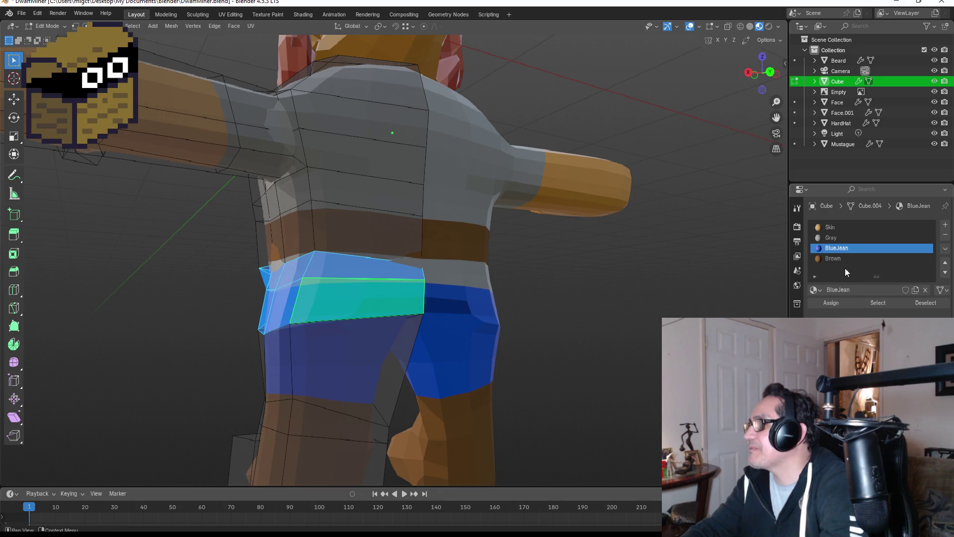
left_click(832, 307)
Step: Inspect the blue shorts meeting the belt from the front in Object Mode, then re-enter Edit Mode
mouse_move(623, 298)
middle_mouse_down()
mouse_move(715, 304)
mouse_move(686, 305)
middle_mouse_up()
key("KP_1")
key("Tab")
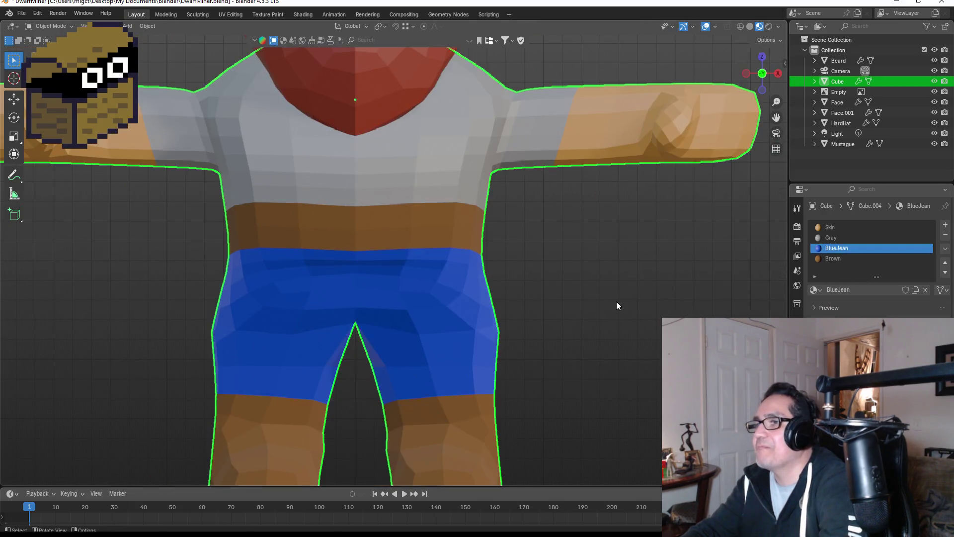
scroll(598, 304, "down", 3)
scroll(526, 297, "down", 2)
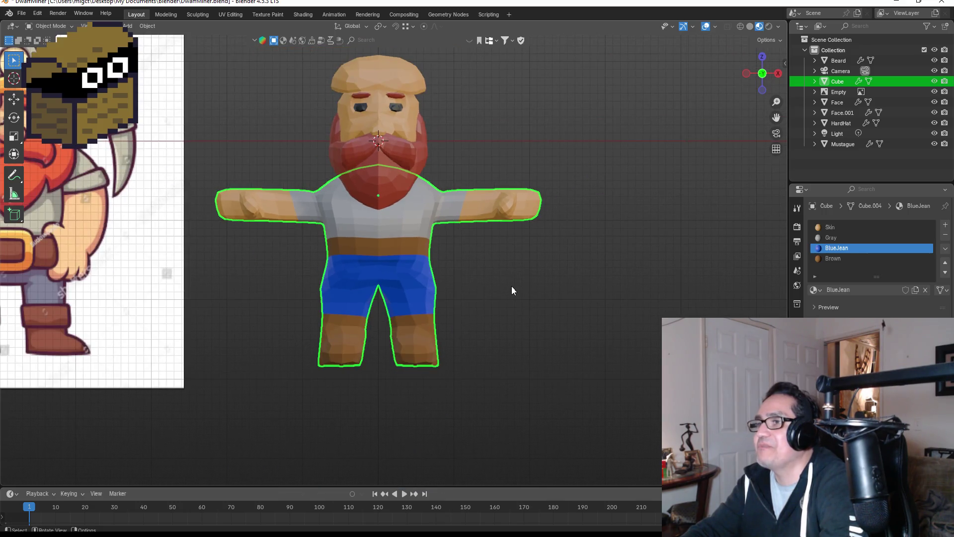
scroll(513, 290, "down", 2)
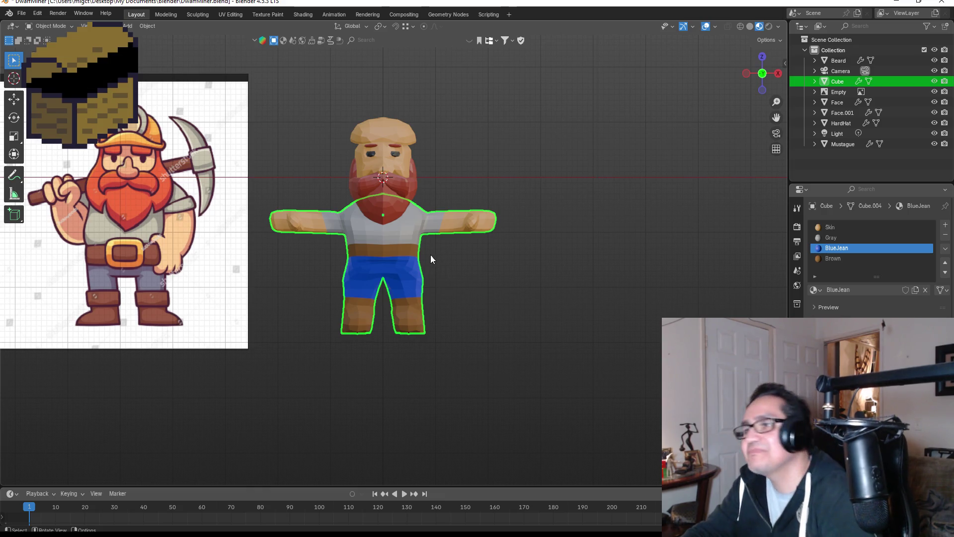
scroll(429, 258, "up", 5)
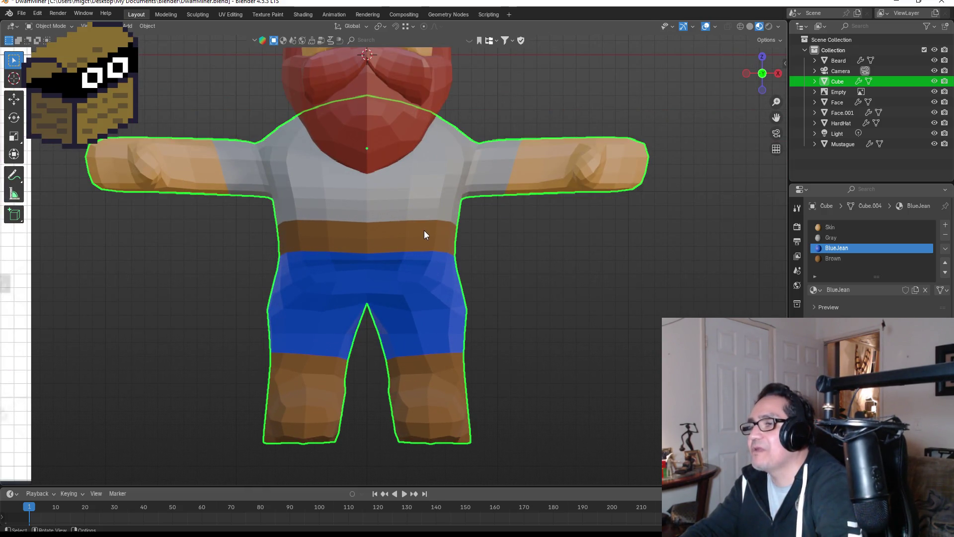
key("Tab")
scroll(379, 236, "up", 3)
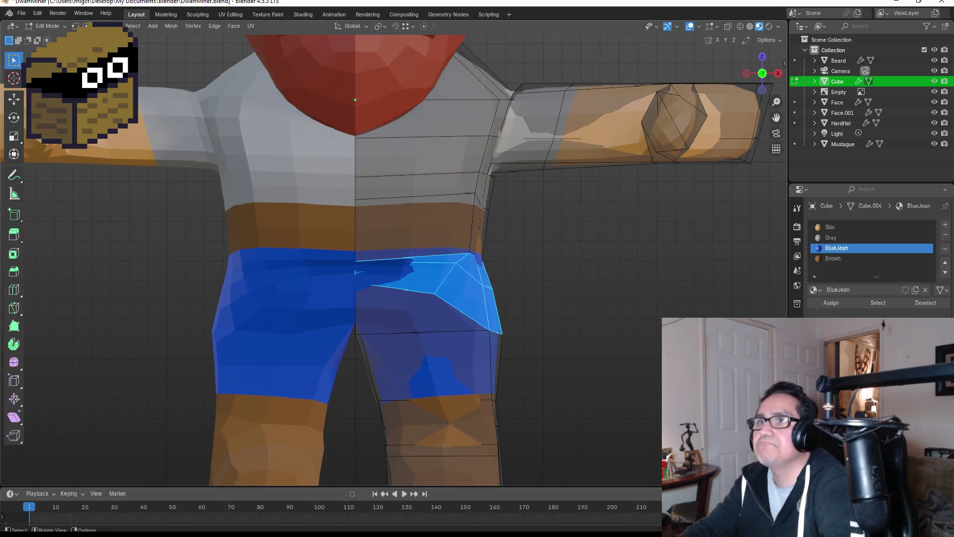
Step: Lower the front waist vertex straight down along Z in vertex mode
left_click(74, 28)
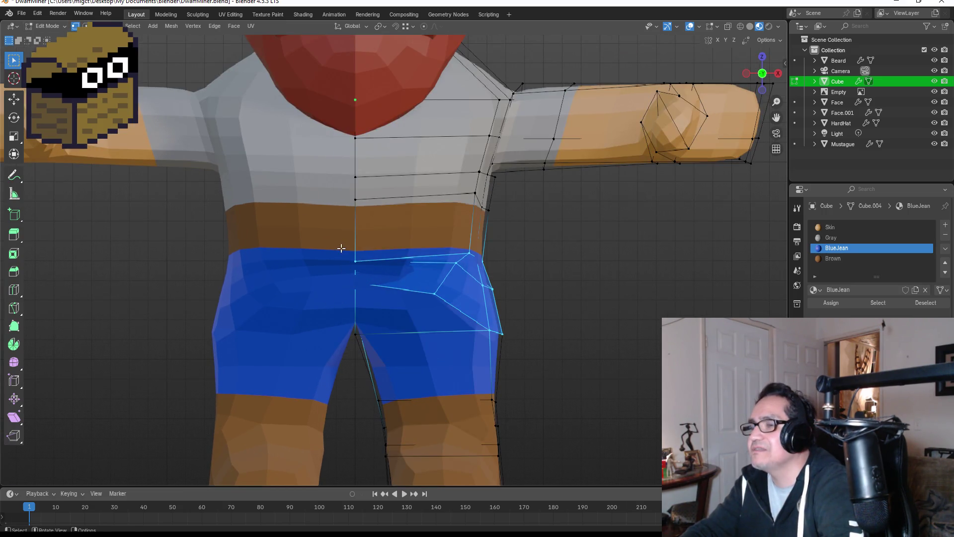
left_click(358, 262)
key("g")
key("z")
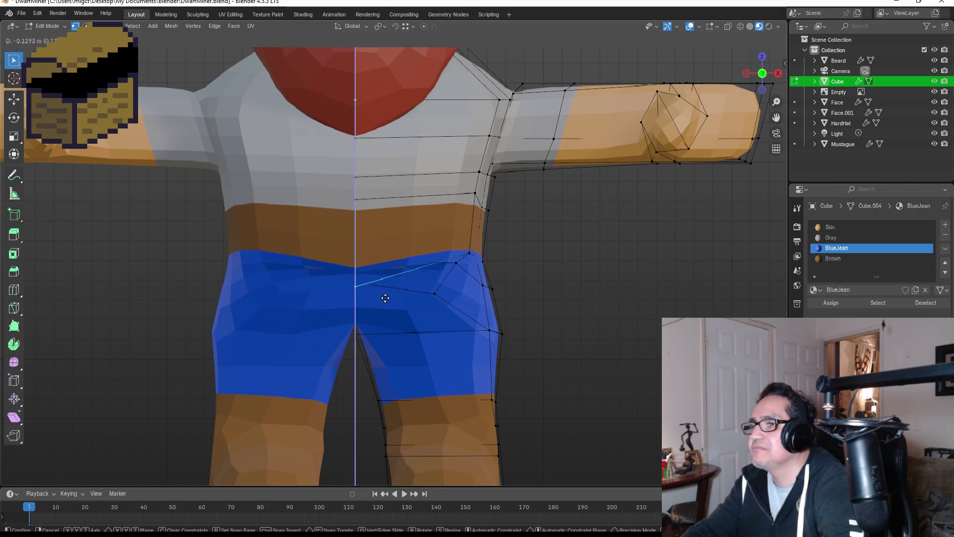
left_click(385, 298)
mouse_move(522, 262)
middle_mouse_down()
mouse_move(446, 268)
mouse_move(443, 248)
middle_mouse_up()
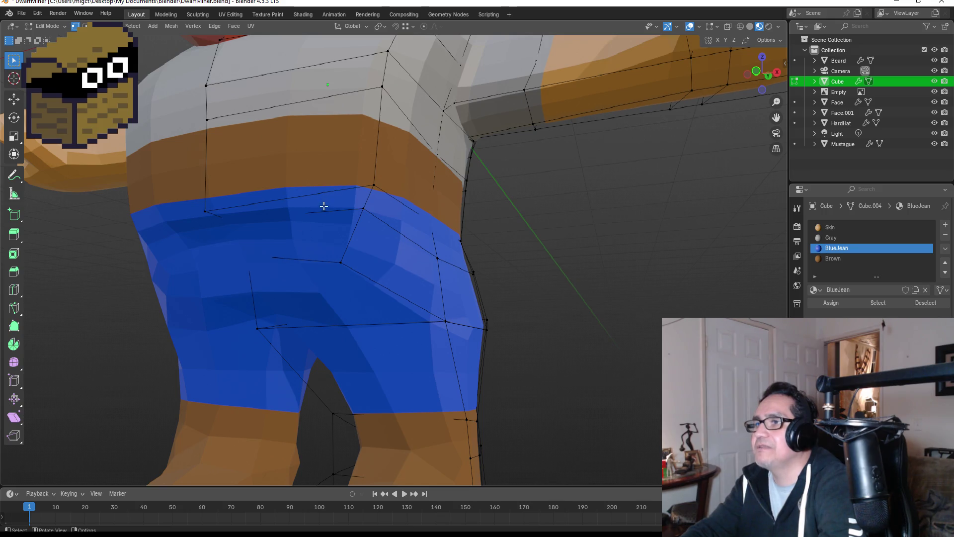
Step: Assign the Brown material to the four thin waist faces above the shorts and view from the front
key("2")
key("alt+z")
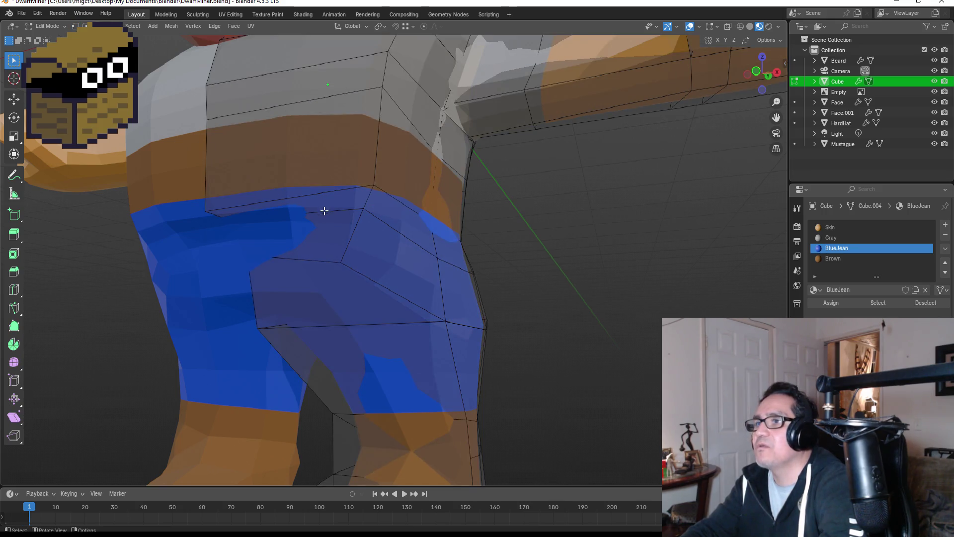
left_click(324, 206)
left_click(391, 211, "shift")
mouse_move(392, 211)
middle_mouse_down()
mouse_move(284, 251)
mouse_move(363, 264)
middle_mouse_up()
left_click(321, 254, "shift")
left_click(363, 264, "shift")
left_click(831, 258)
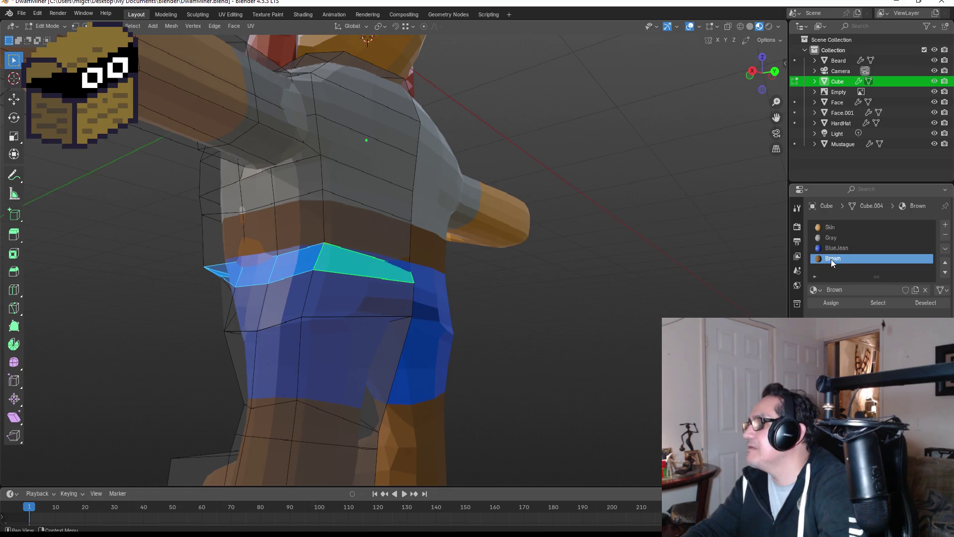
left_click(827, 303)
key("KP_1")
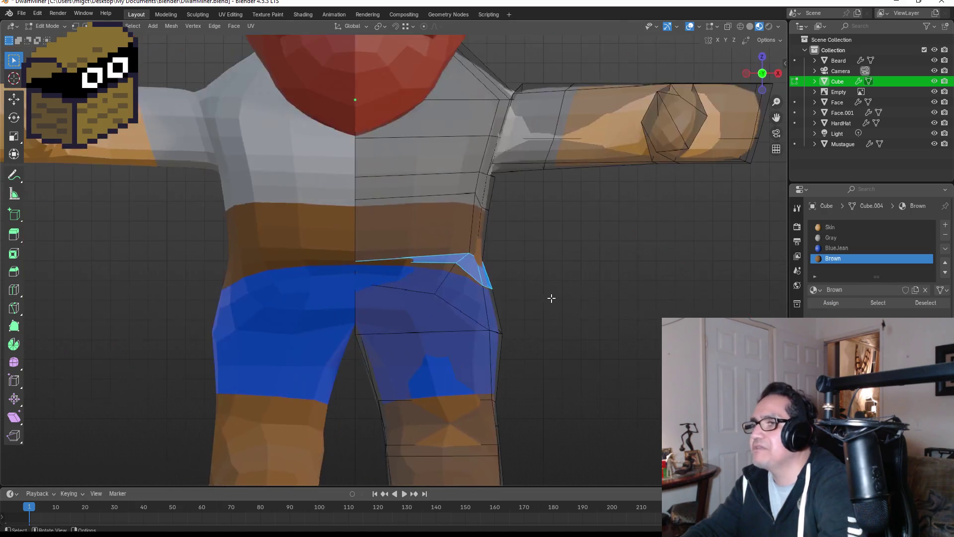
key("Tab")
scroll(545, 306, "down", 2)
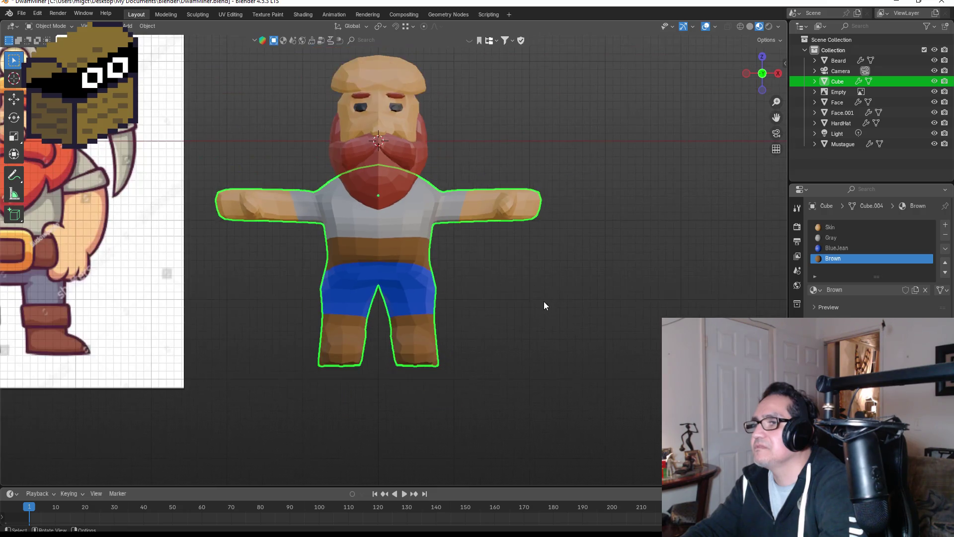
Step: Select the body mesh and nudge the BlueJean base colour hue from 0.663 to 0.693
left_click(503, 264)
scroll(427, 270, "down", 3)
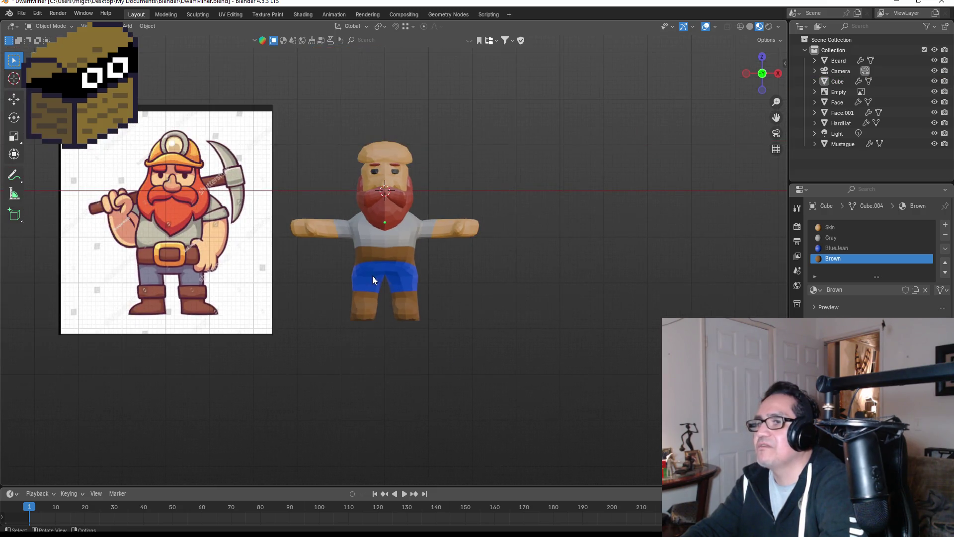
scroll(383, 273, "up", 2)
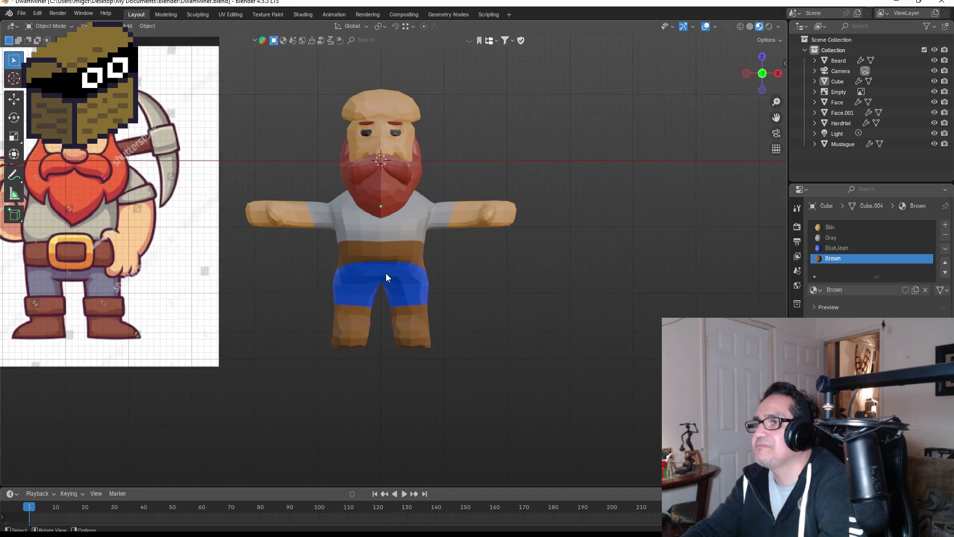
left_click(404, 282)
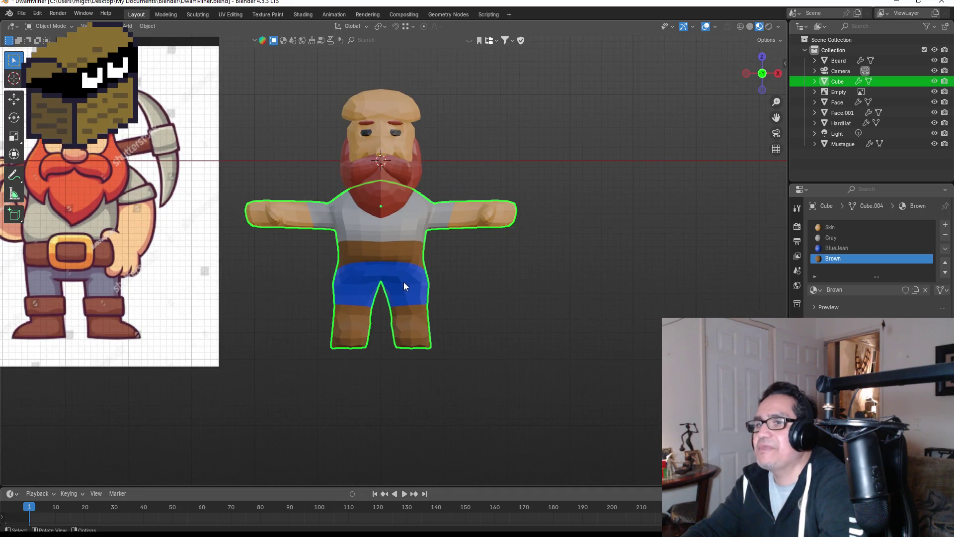
middle_click_drag(403, 281, 404, 282, "shift")
left_click(846, 249)
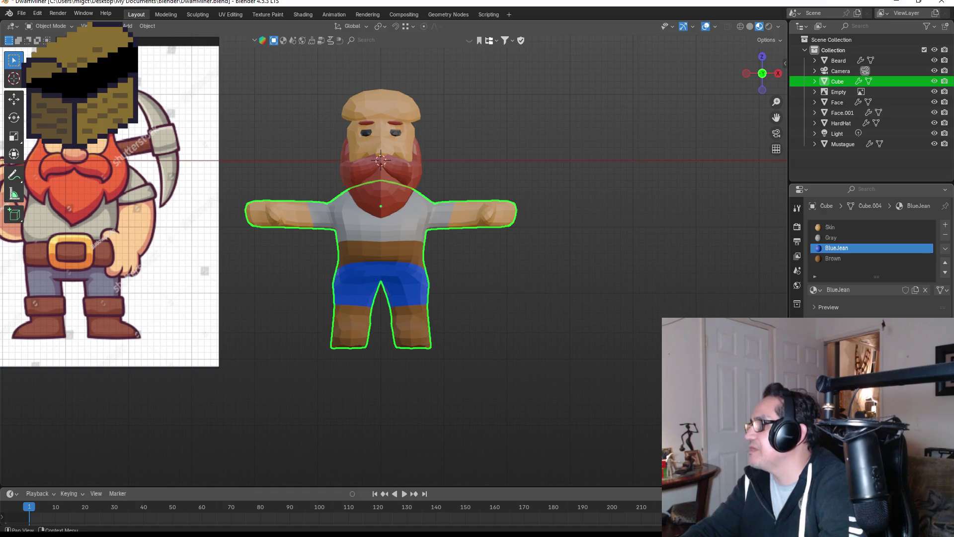
left_click(913, 289)
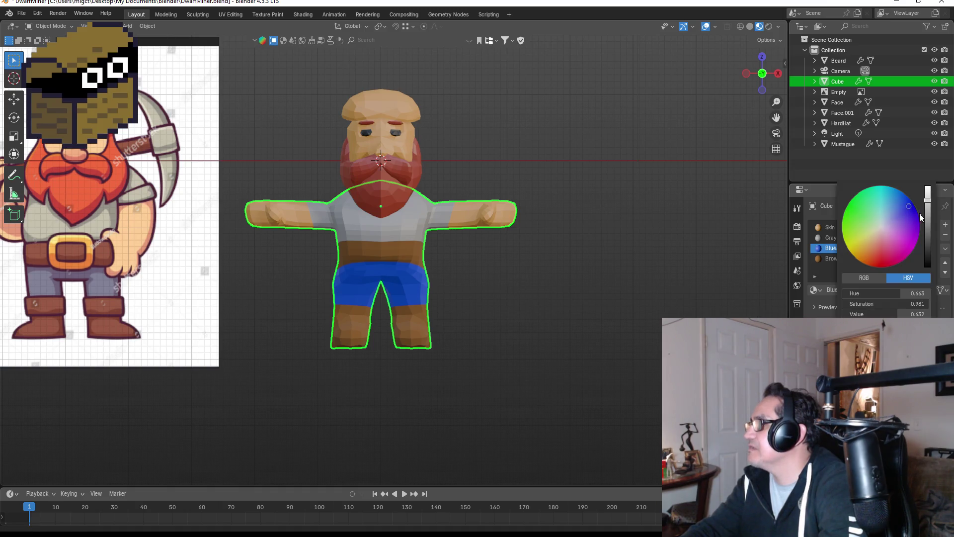
left_click_drag(911, 216, 909, 203)
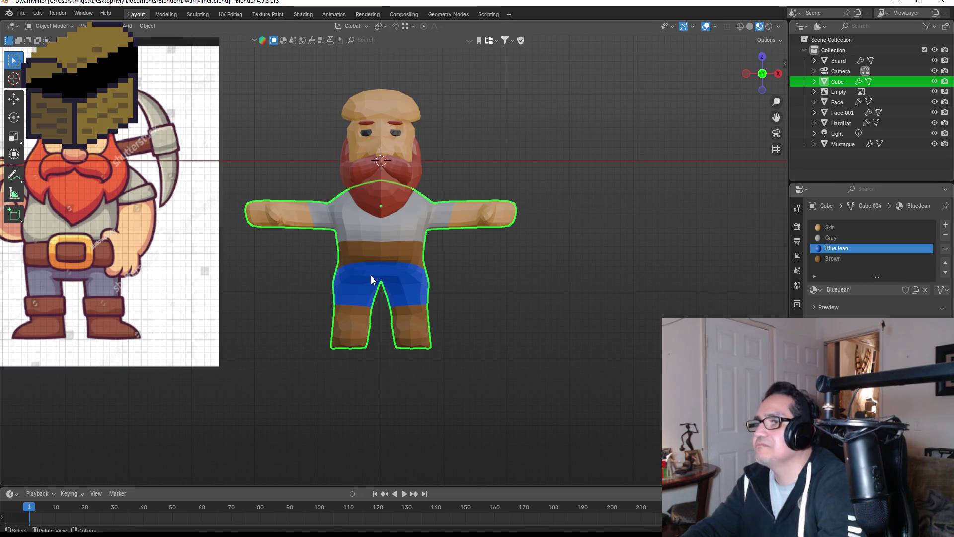
scroll(355, 243, "up", 2)
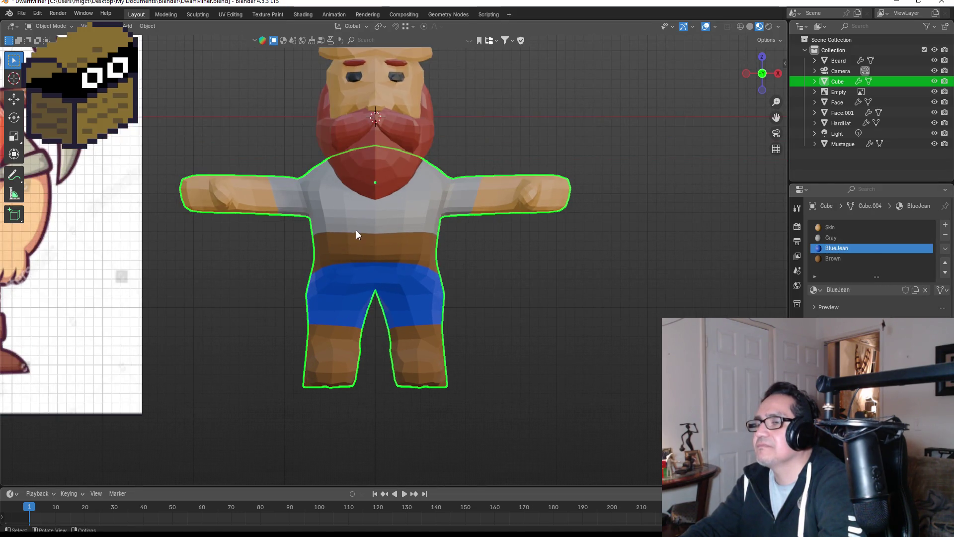
key("Tab")
scroll(356, 235, "up", 3)
scroll(360, 222, "up", 1)
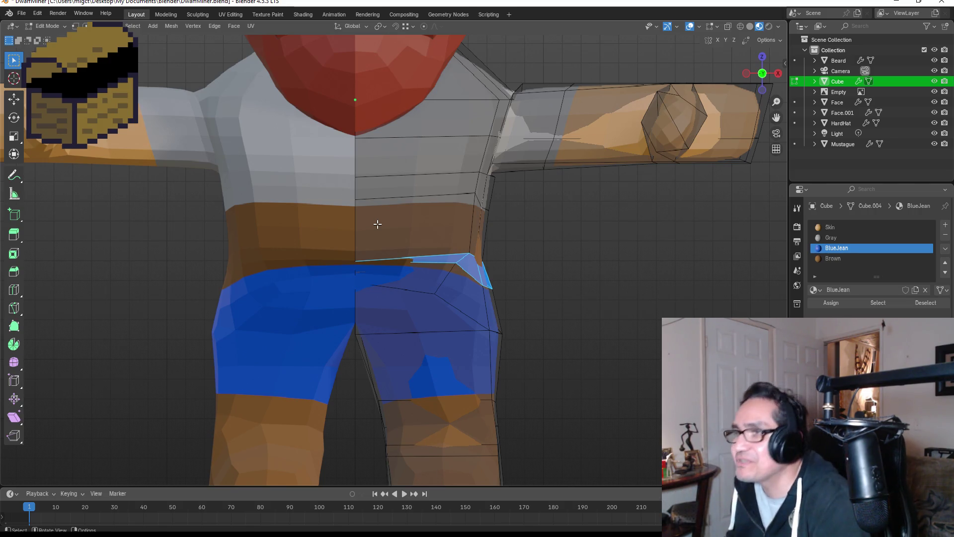
scroll(383, 212, "up", 1)
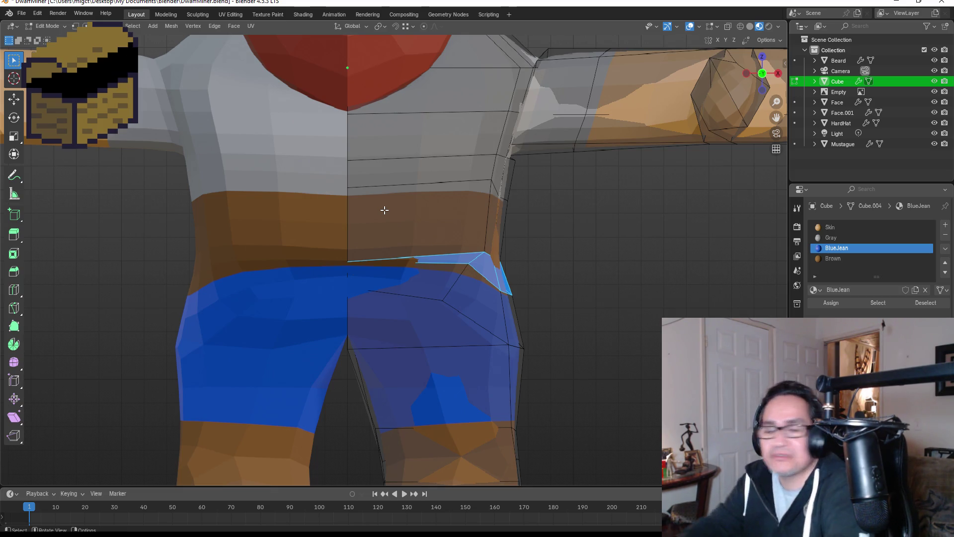
scroll(398, 223, "up", 3)
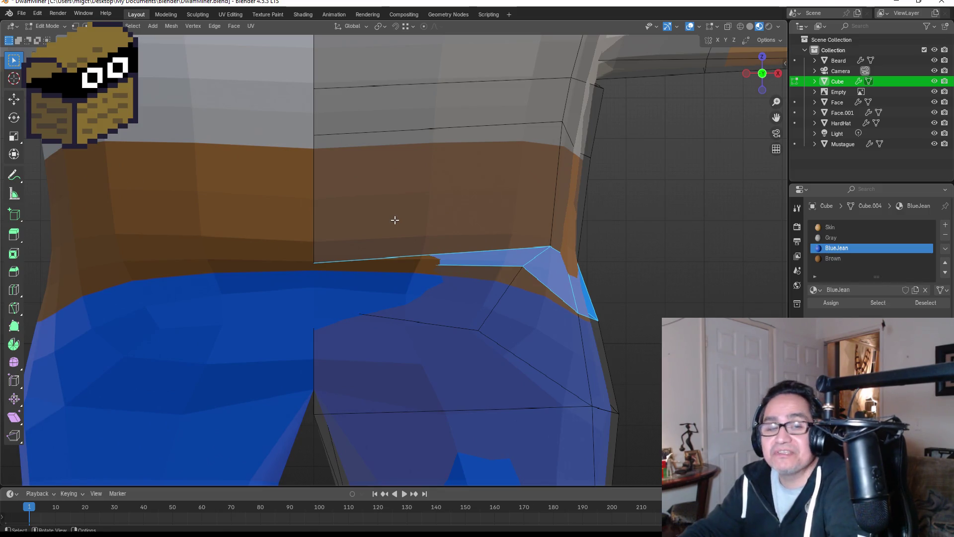
scroll(396, 220, "down", 2)
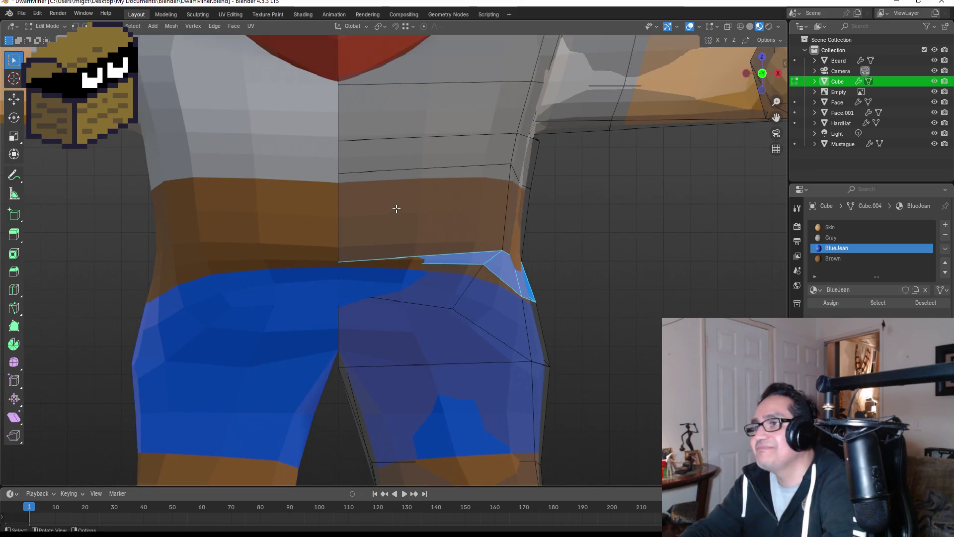
scroll(375, 212, "down", 10)
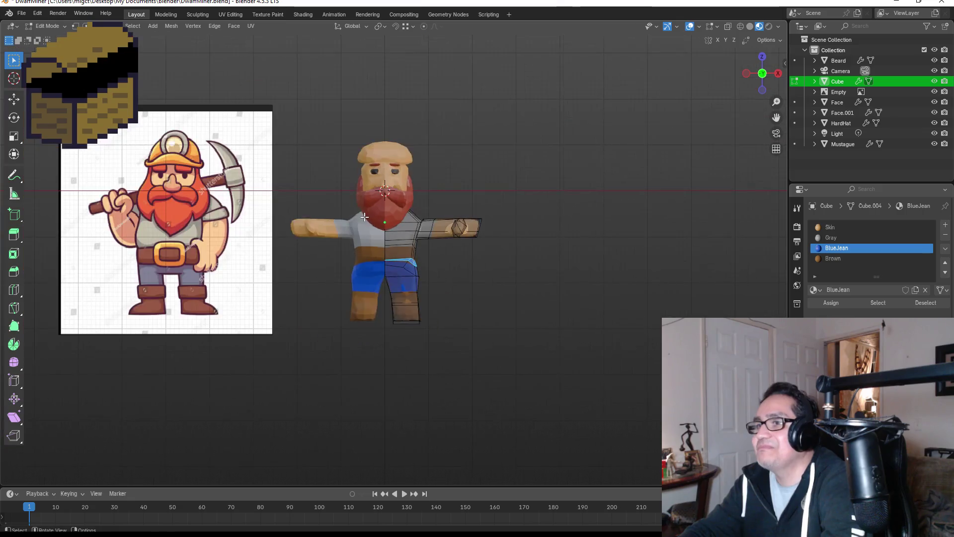
scroll(388, 245, "up", 3)
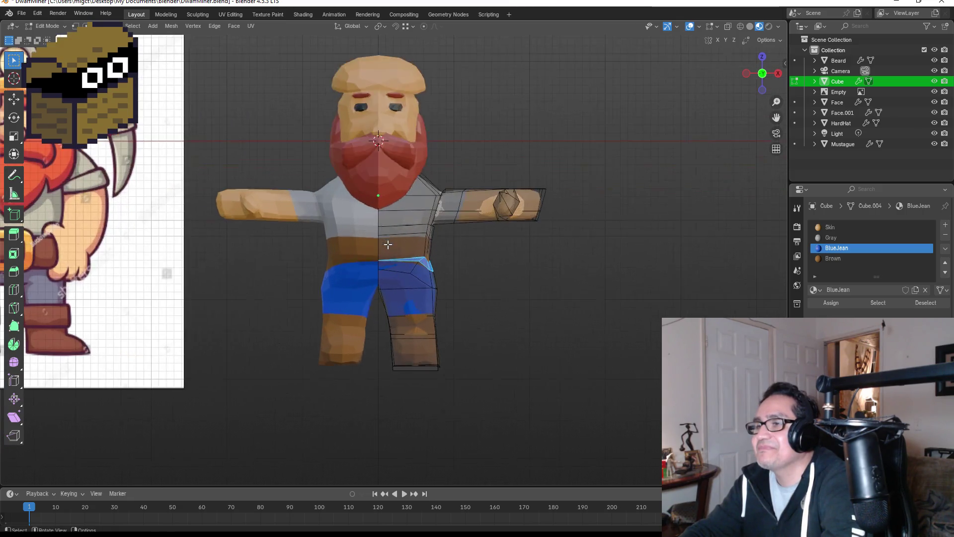
key("Tab")
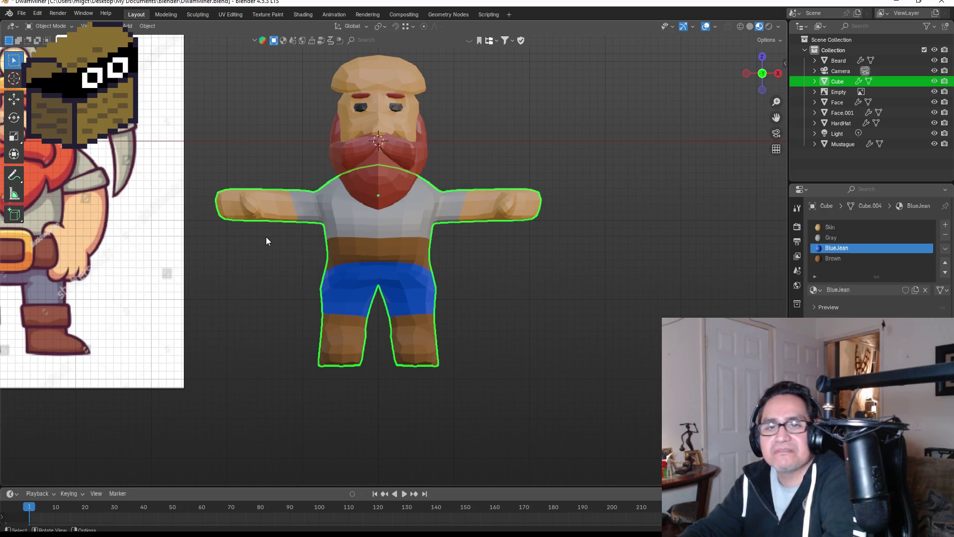
scroll(270, 237, "up", 1)
scroll(261, 188, "up", 4)
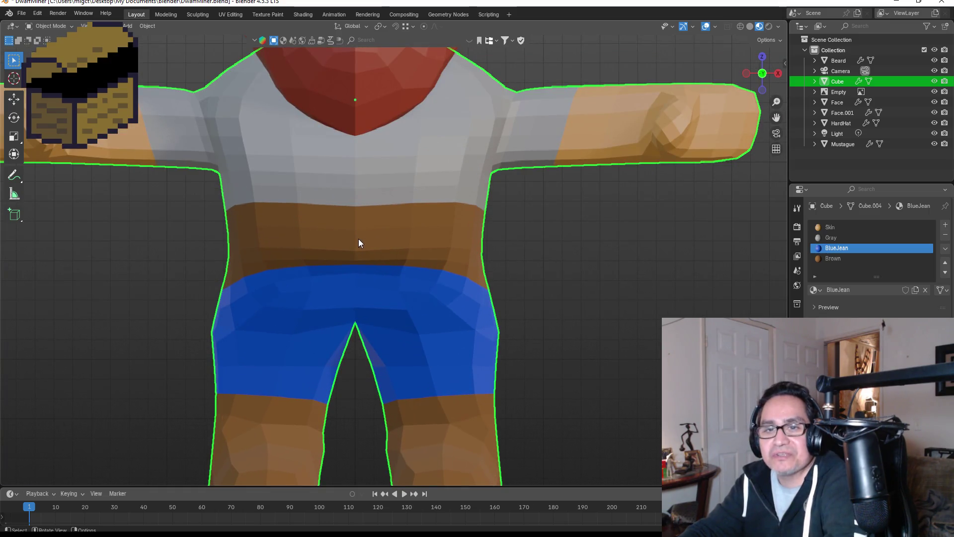
key("Tab")
scroll(367, 234, "up", 2)
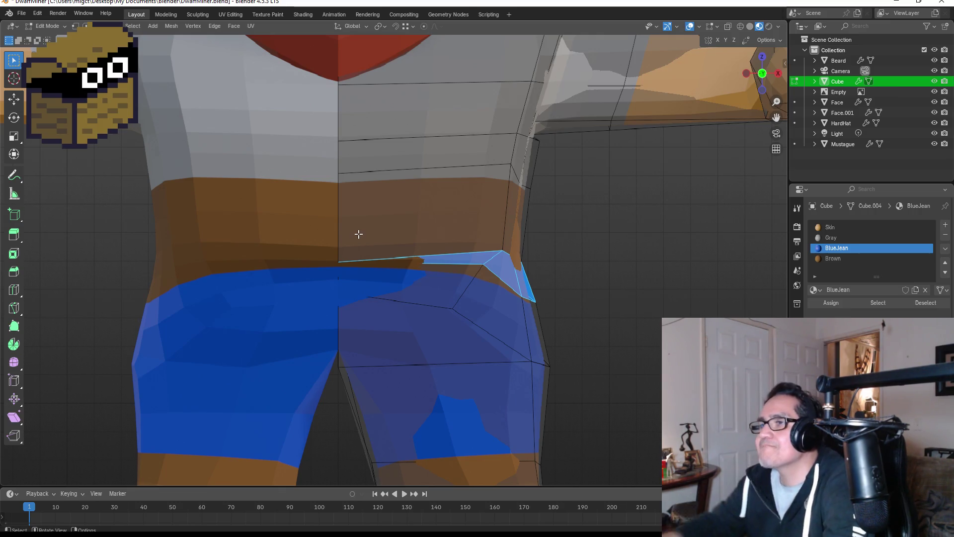
key("k")
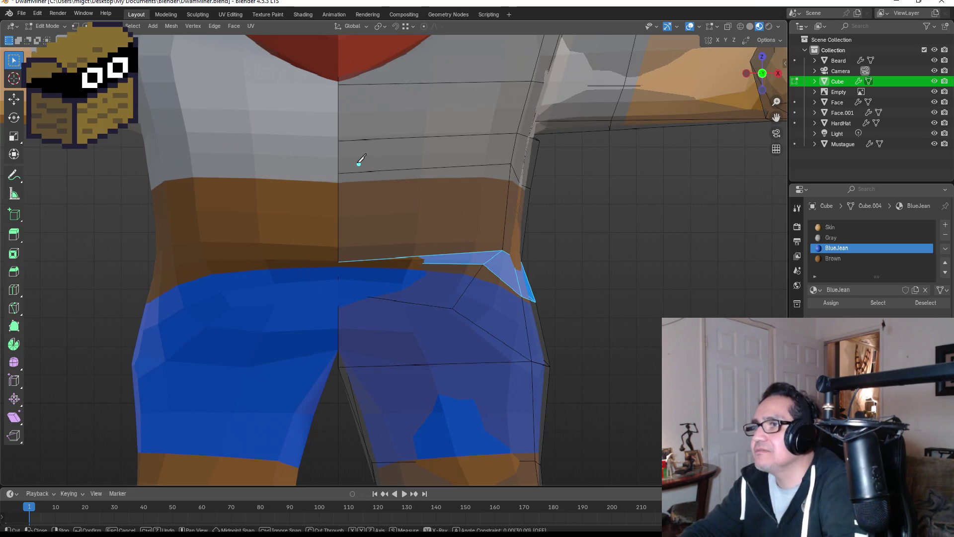
Step: Knife-cut the buckle outline across the belt front using Z and X constraints
left_click(341, 158)
left_click(401, 159)
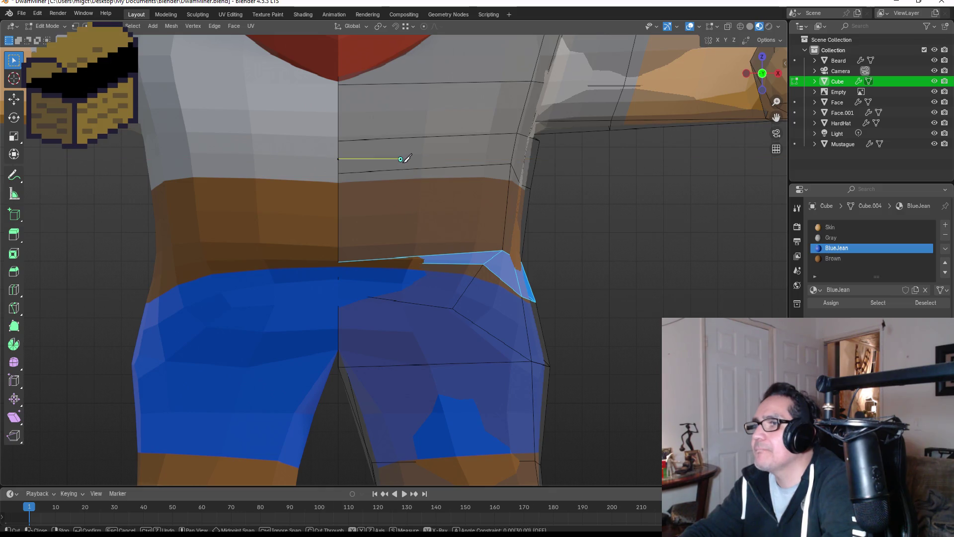
key("z")
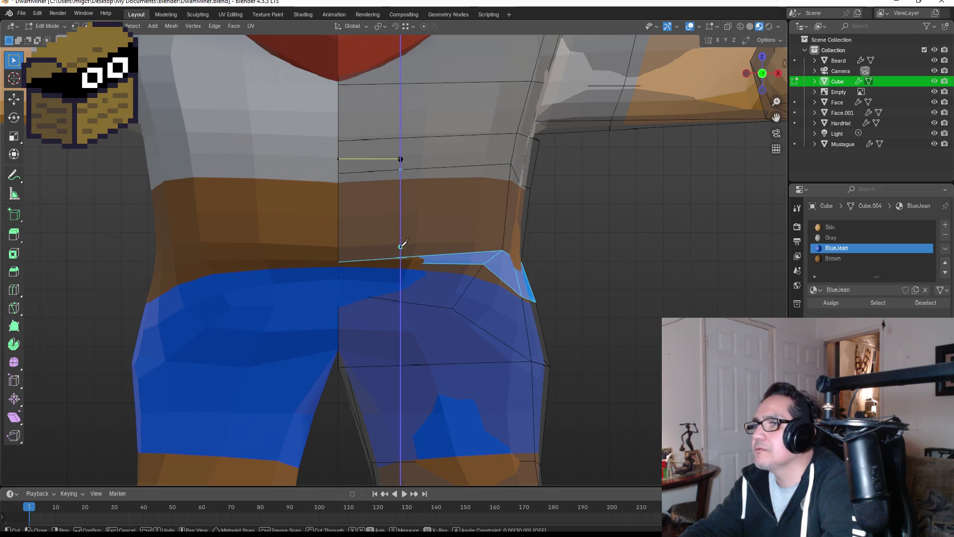
left_click(400, 260)
key("z")
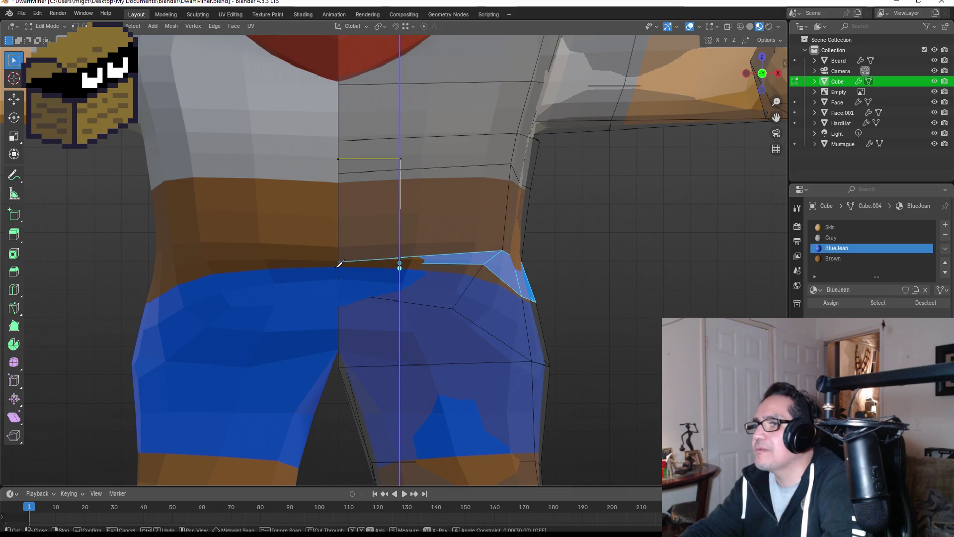
key("x")
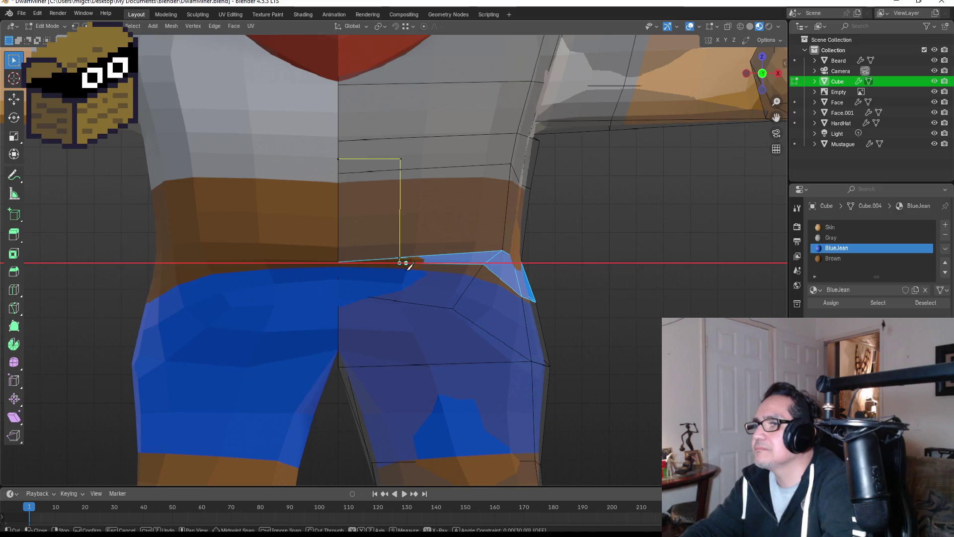
key("Return")
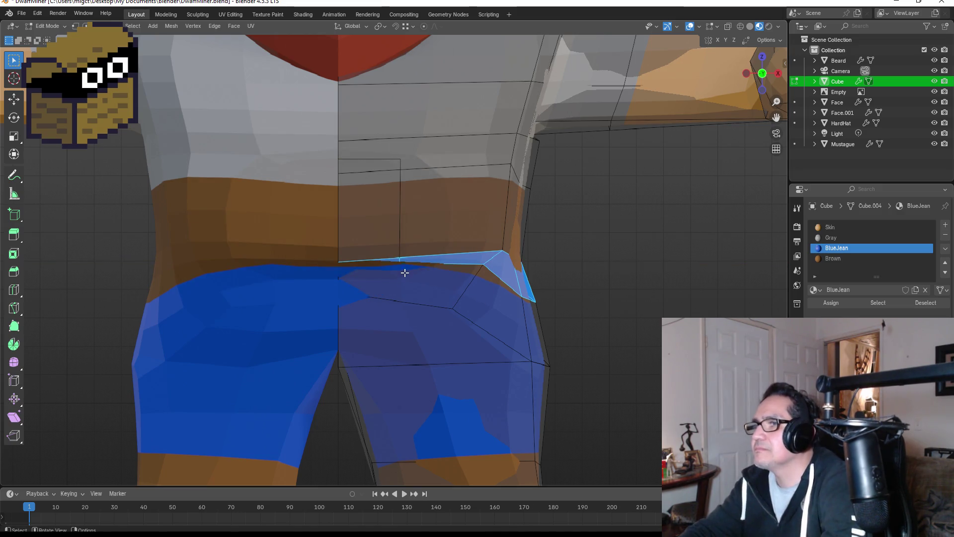
scroll(407, 253, "up", 2)
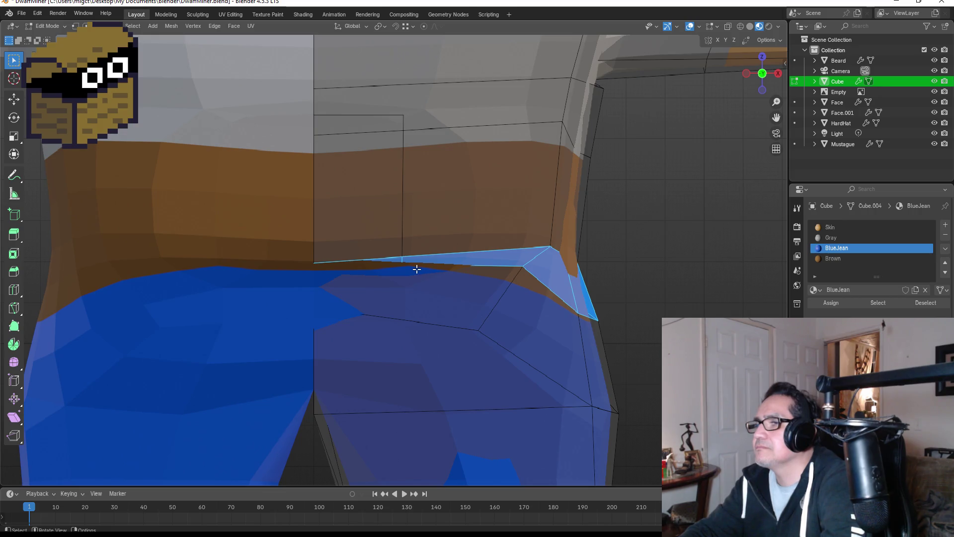
Step: Reposition a waist vertex in the side view, then return to the front view
left_click(419, 276)
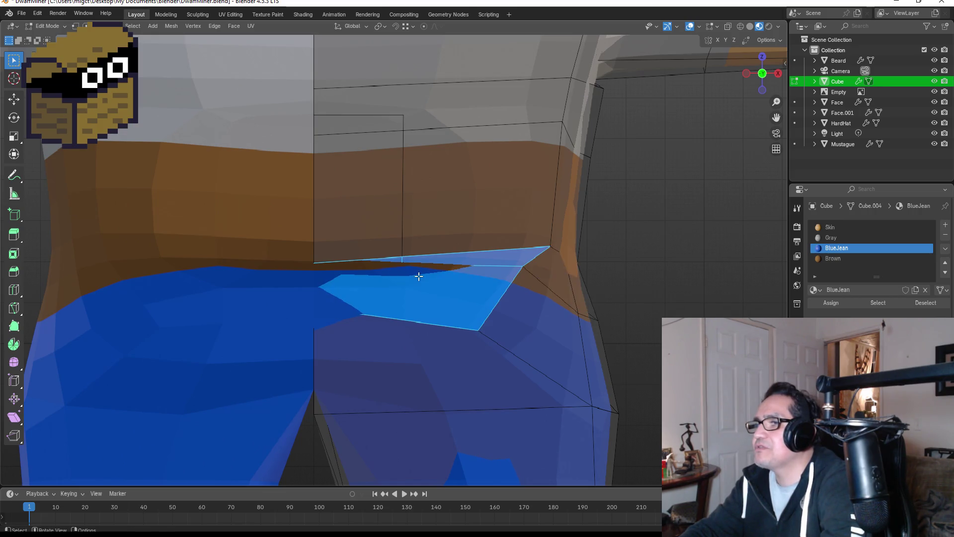
key("1")
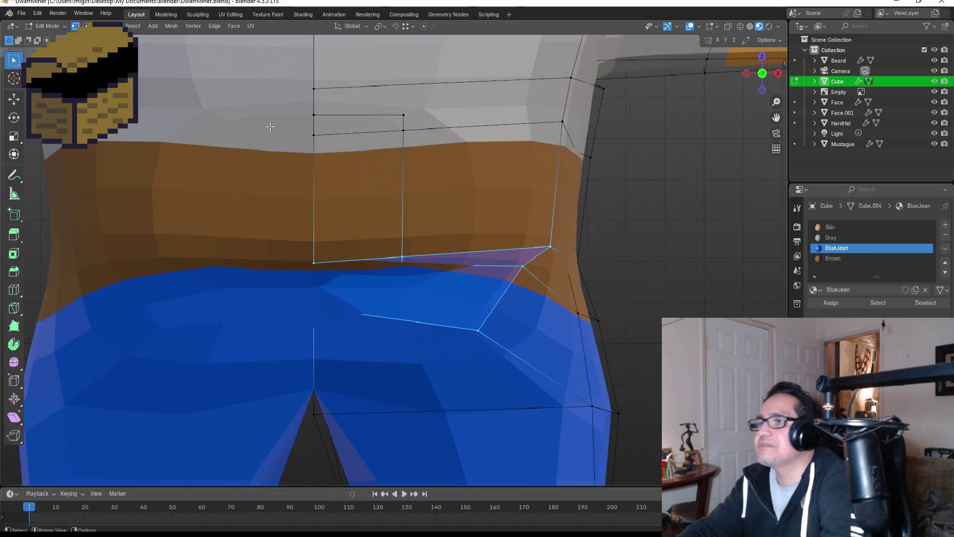
left_click_drag(396, 263, 425, 280)
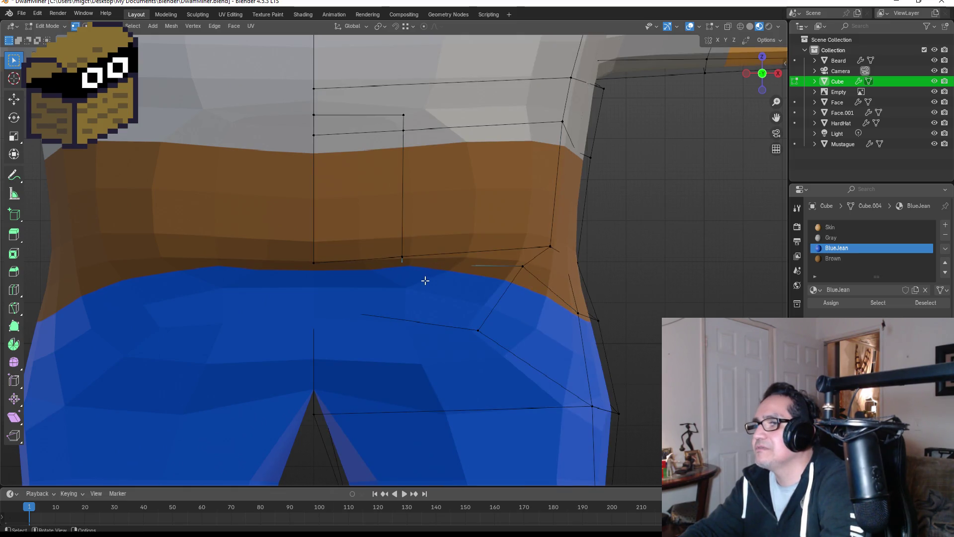
key("KP_3")
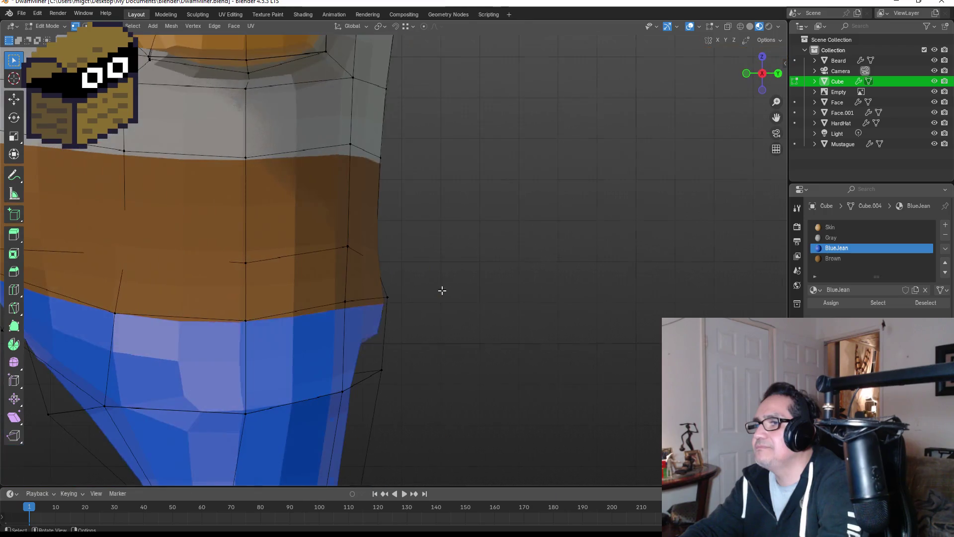
scroll(252, 290, "down", 4)
key("g")
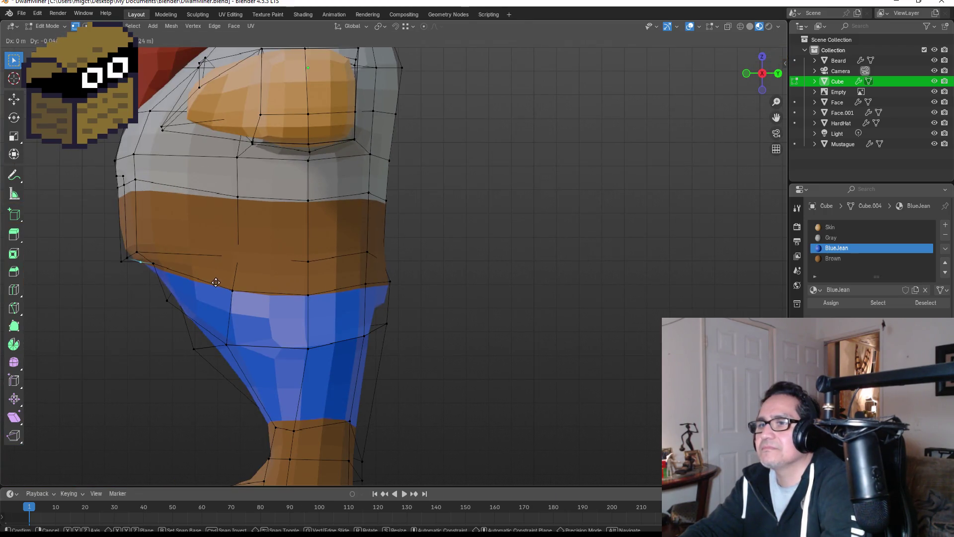
left_click(208, 286)
key("KP_1")
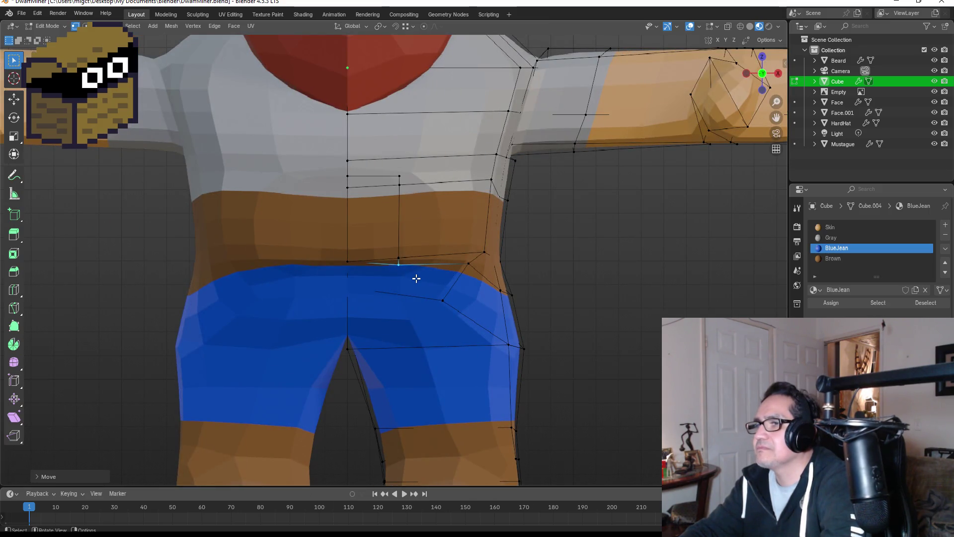
Step: Knife-cut another edge along the waistline and check the buckle outline's top edge
key("k")
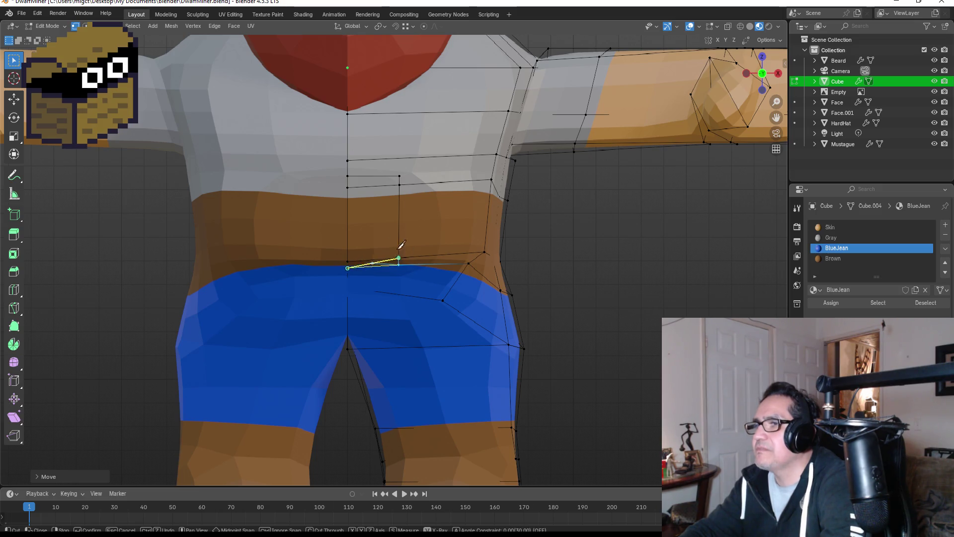
key("Return")
scroll(392, 195, "up", 2)
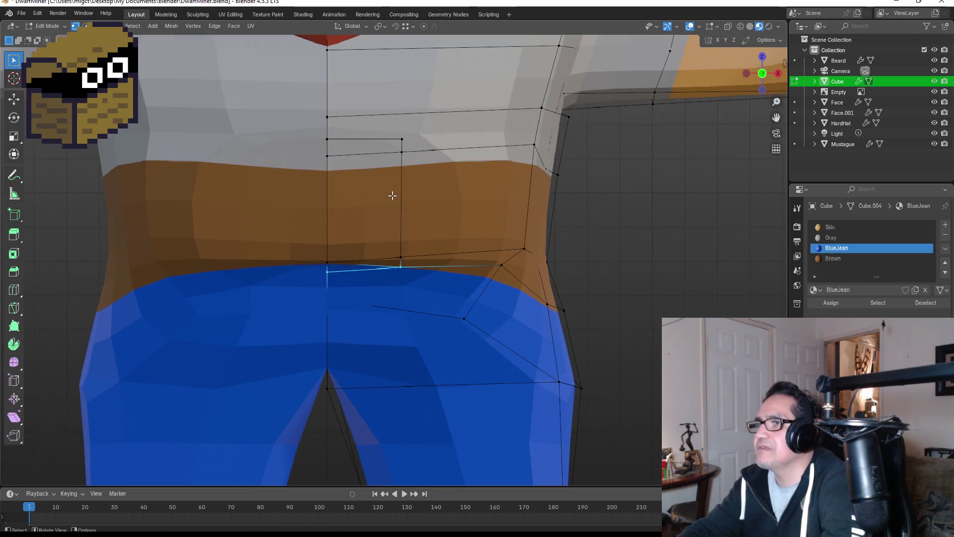
left_click(393, 139)
key("g")
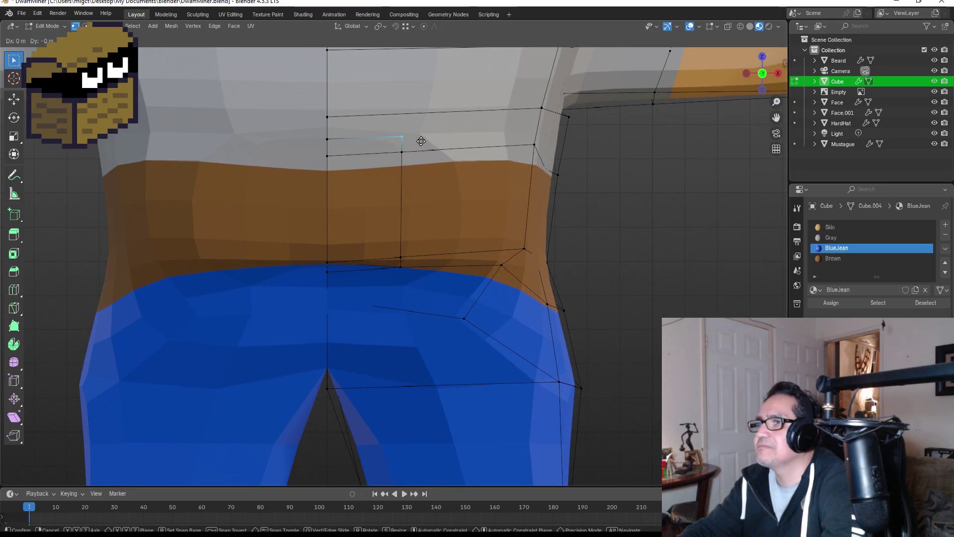
left_click(421, 141)
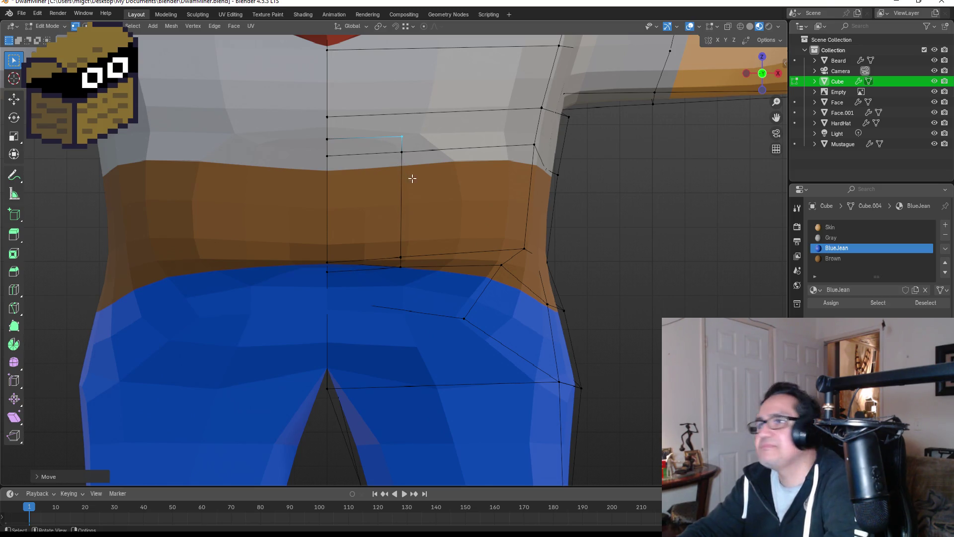
Step: Add a new material slot with a new material named Material and open its colour
left_click(945, 225)
left_click(875, 289)
left_click(818, 268)
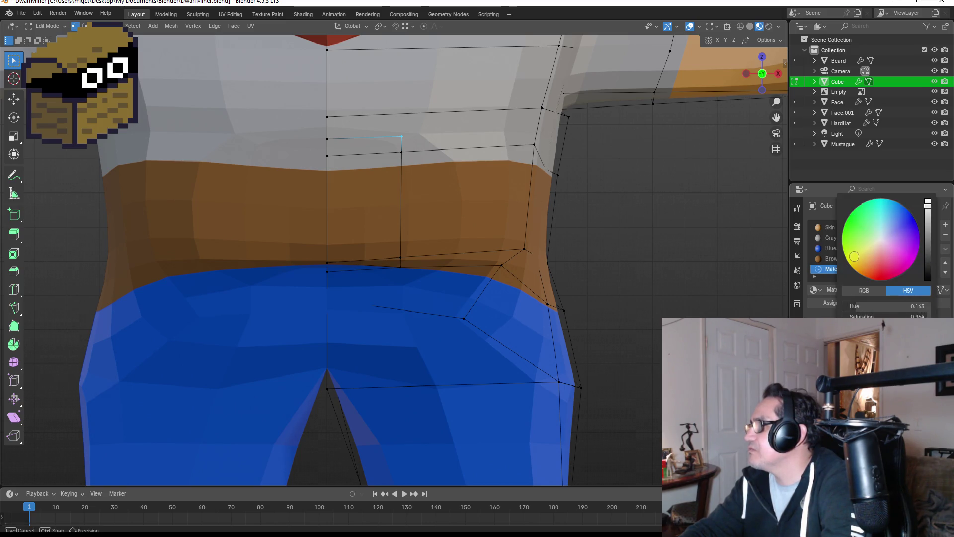
Step: Make the new material yellow and assign it to the thin buckle face below the shirt
left_click_drag(849, 263, 849, 264)
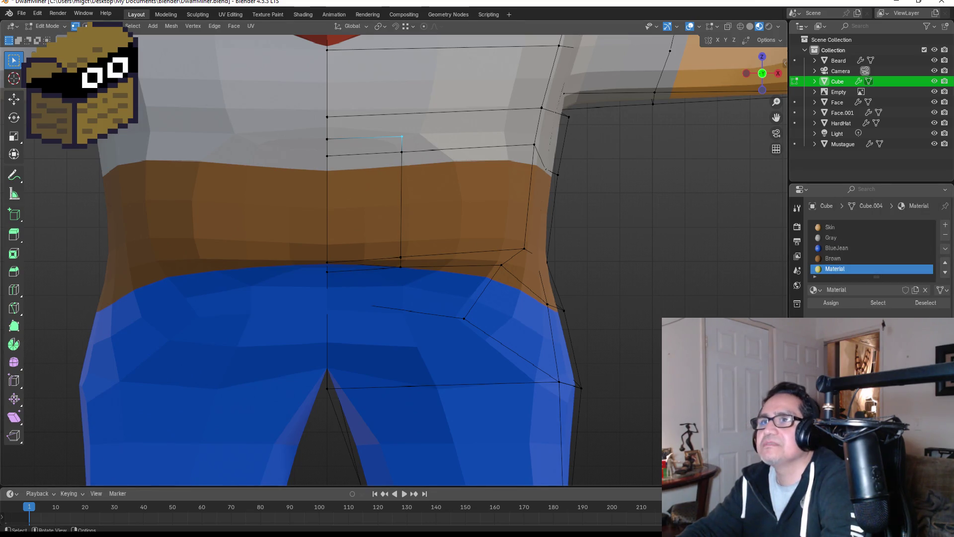
key("3")
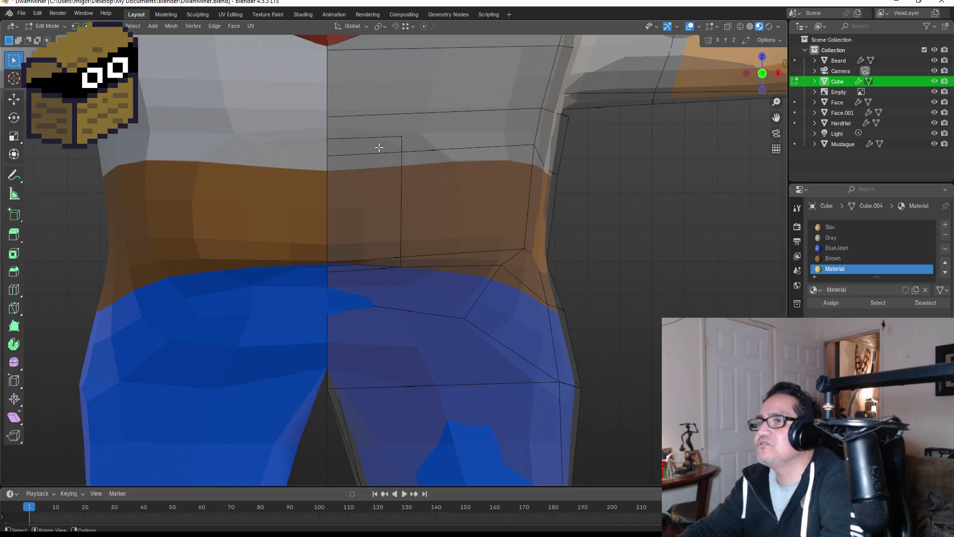
left_click(379, 147)
left_click(826, 269)
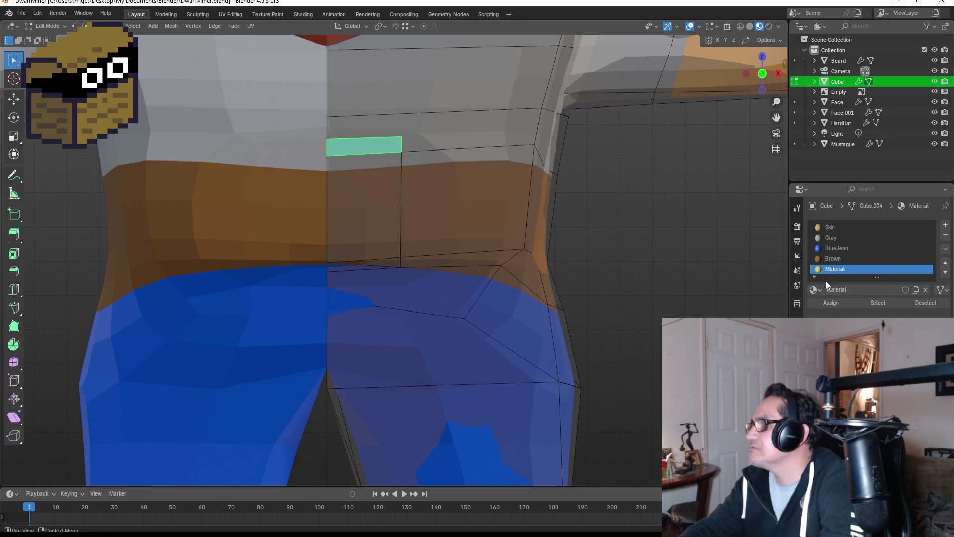
left_click(840, 304)
Step: Inspect the belt faces beside the buckle and check the waist colours in Object Mode
left_click(630, 268)
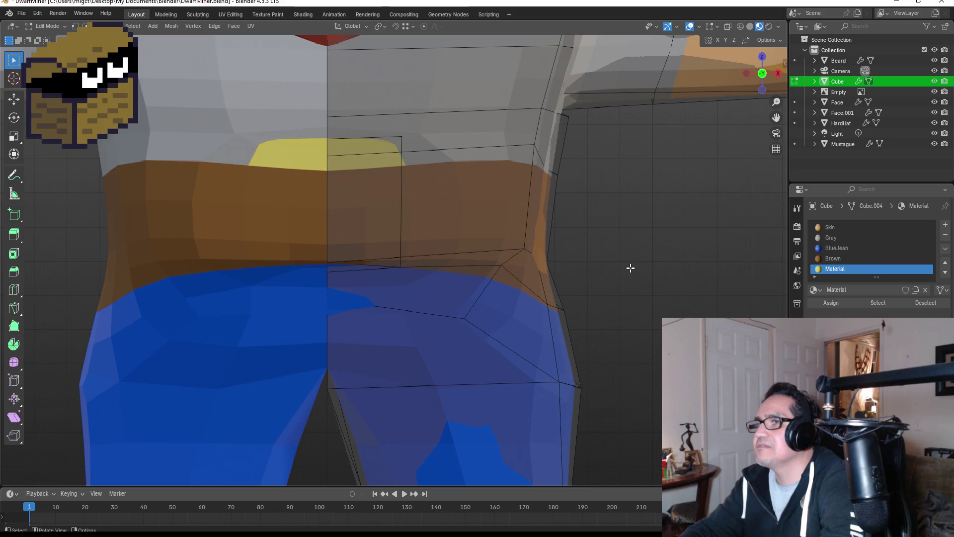
scroll(425, 228, "down", 3)
scroll(398, 225, "up", 2)
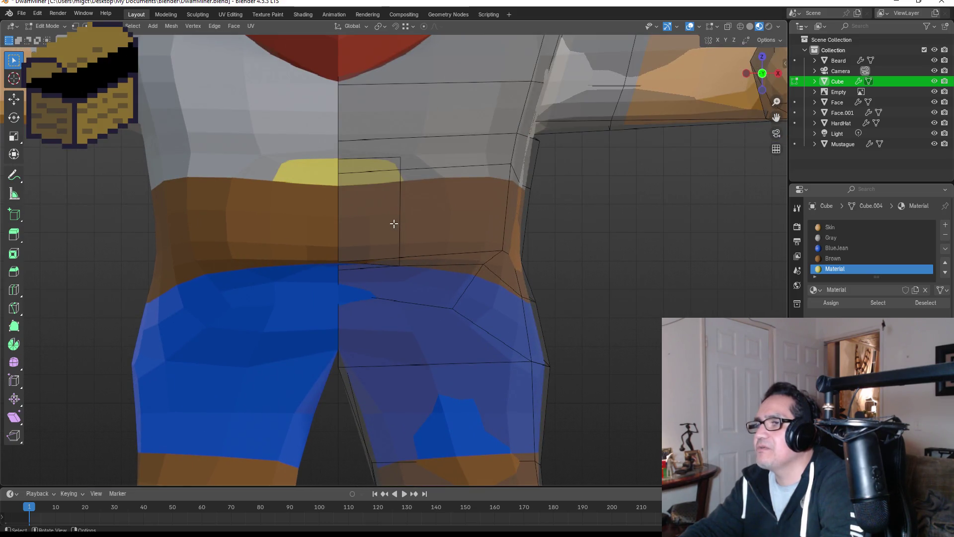
left_click(413, 199)
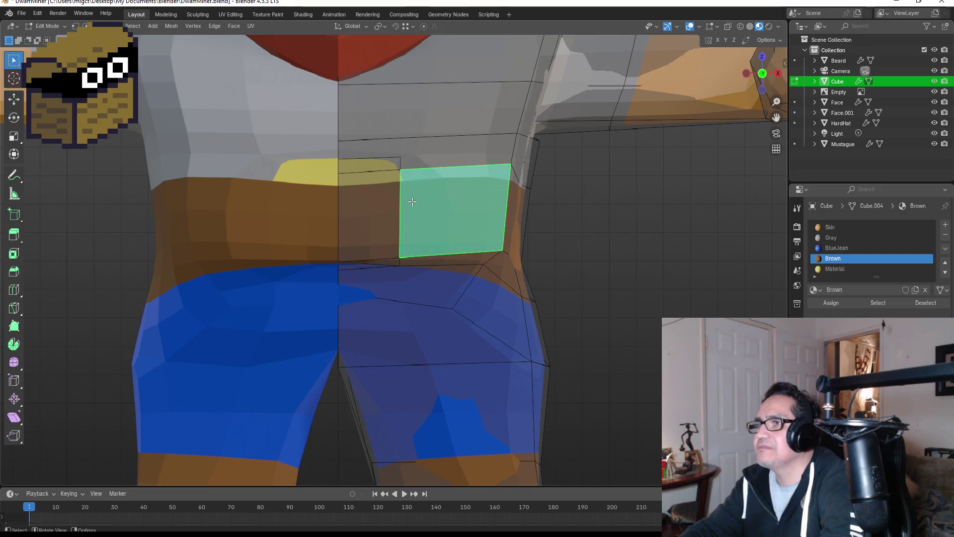
left_click(388, 198)
left_click(414, 191)
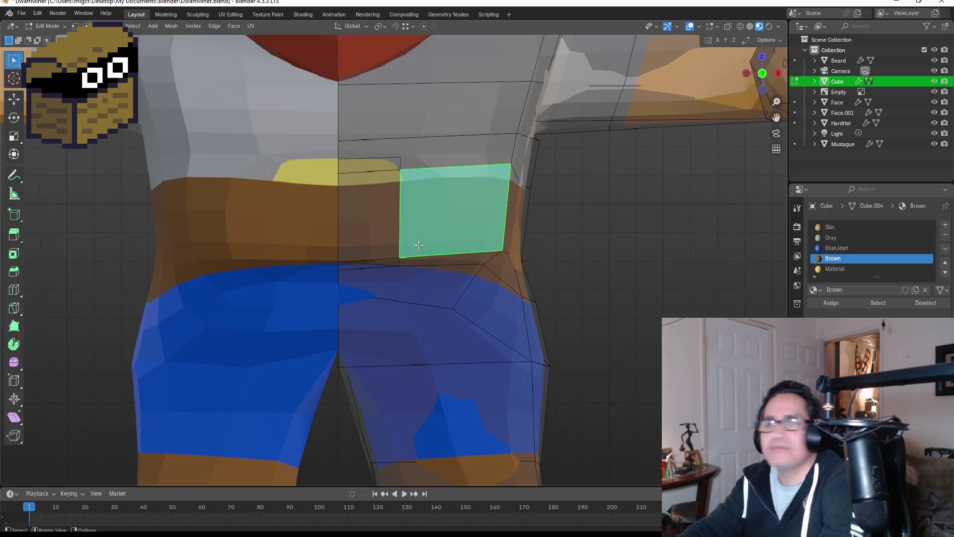
scroll(557, 265, "down", 2)
key("Tab")
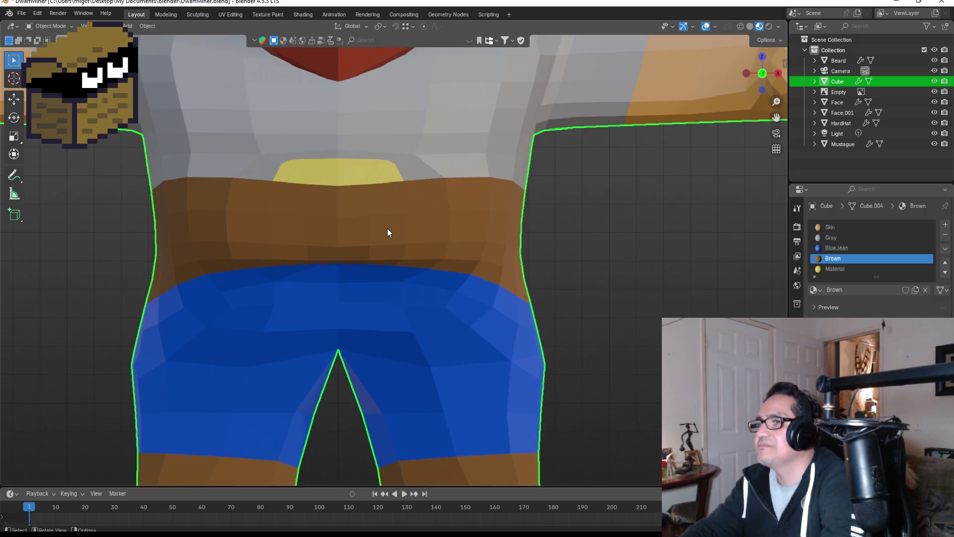
key("Tab")
scroll(368, 230, "up", 4)
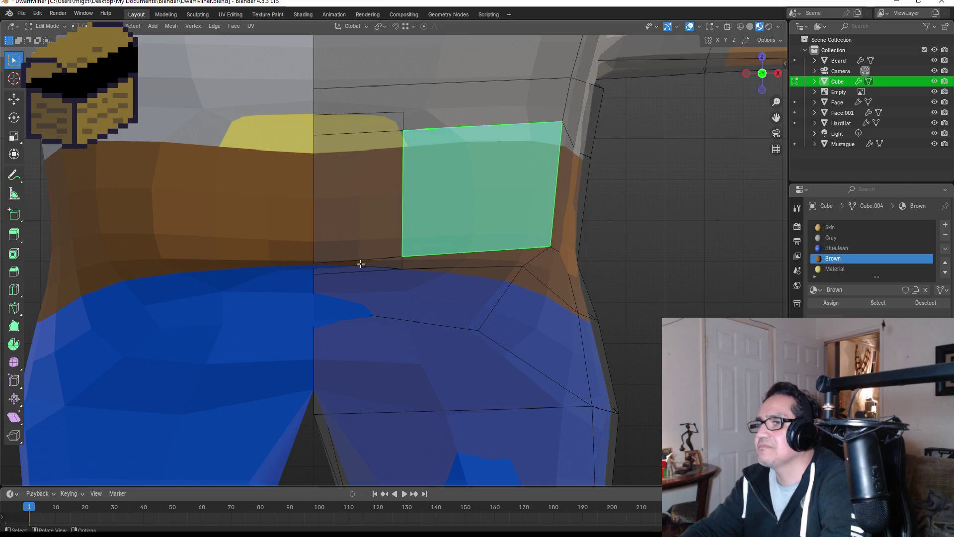
Step: Assign the yellow Material to the thin belt-bottom face and small waist triangle
left_click(363, 267)
scroll(366, 262, "up", 2)
left_click(374, 262)
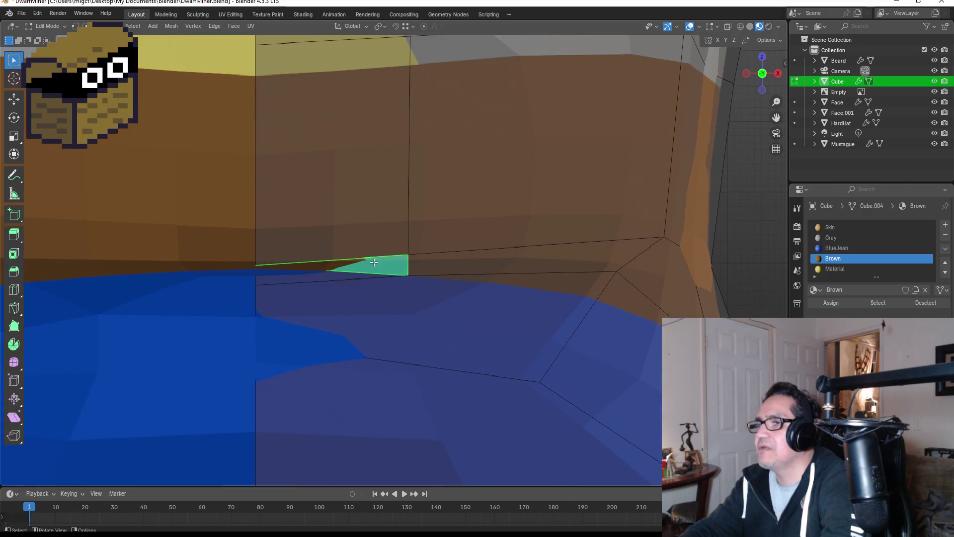
left_click(835, 269)
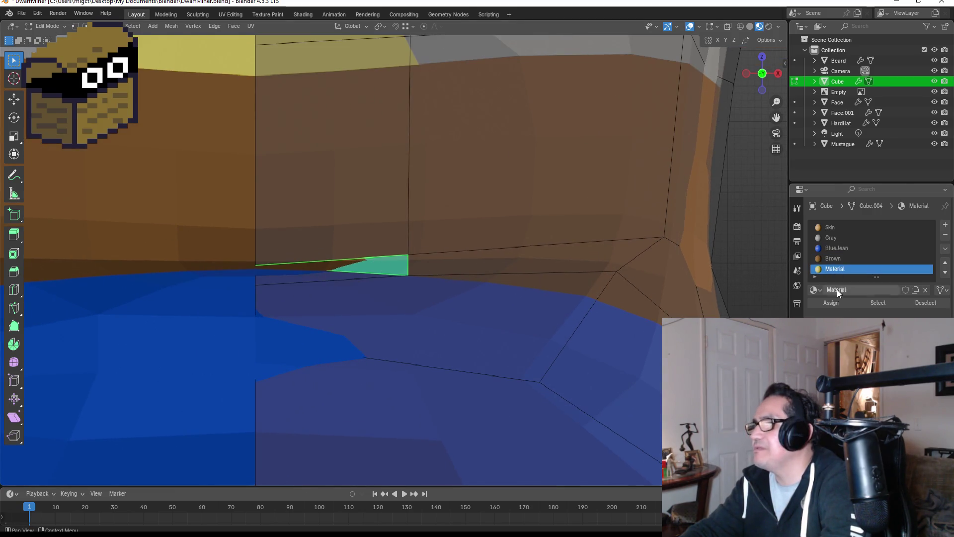
left_click(831, 302)
scroll(517, 288, "down", 3)
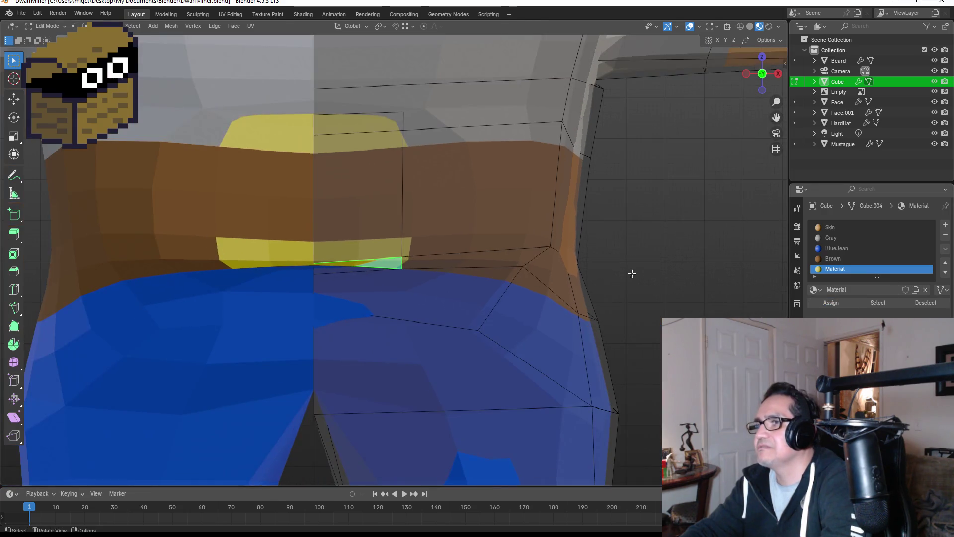
key("Tab")
scroll(675, 263, "down", 6)
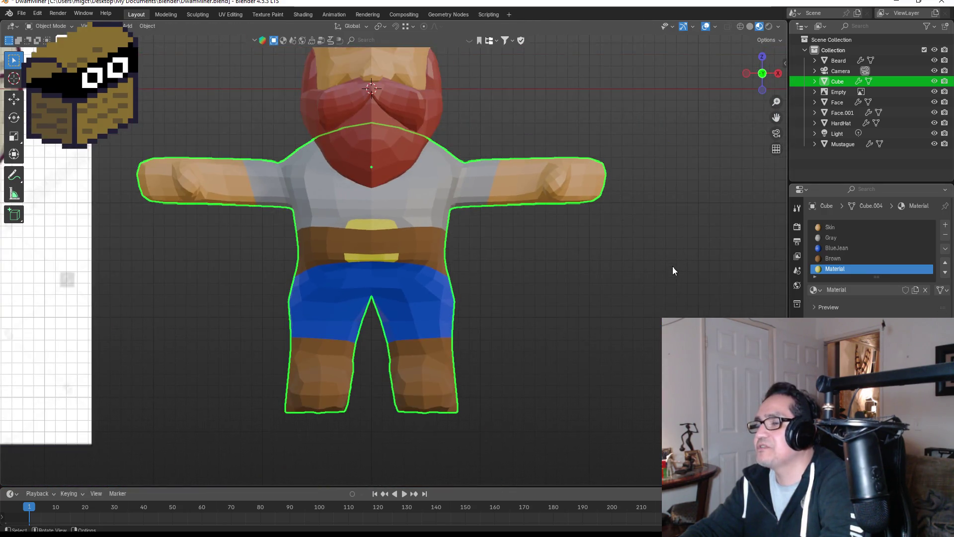
middle_click_drag(660, 268, 651, 276)
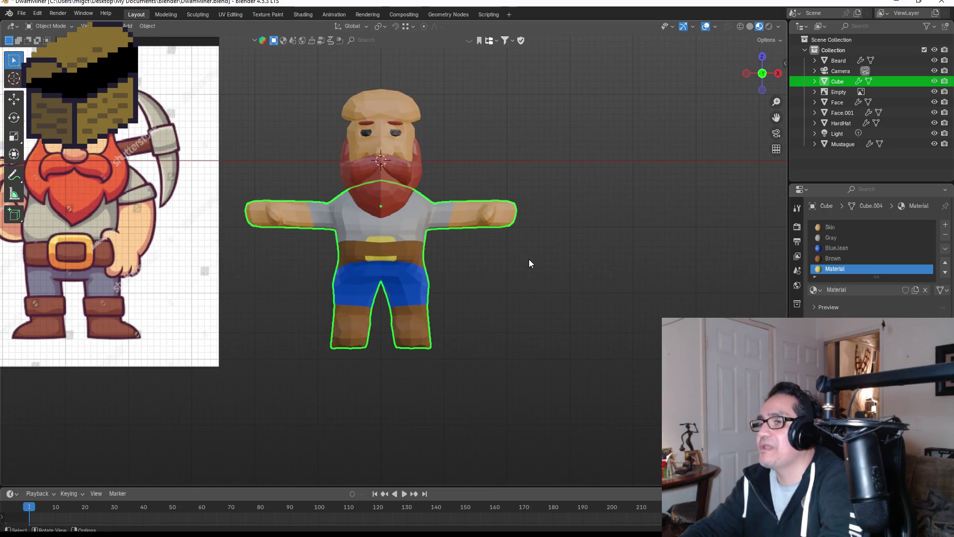
key("Tab")
key("Tab")
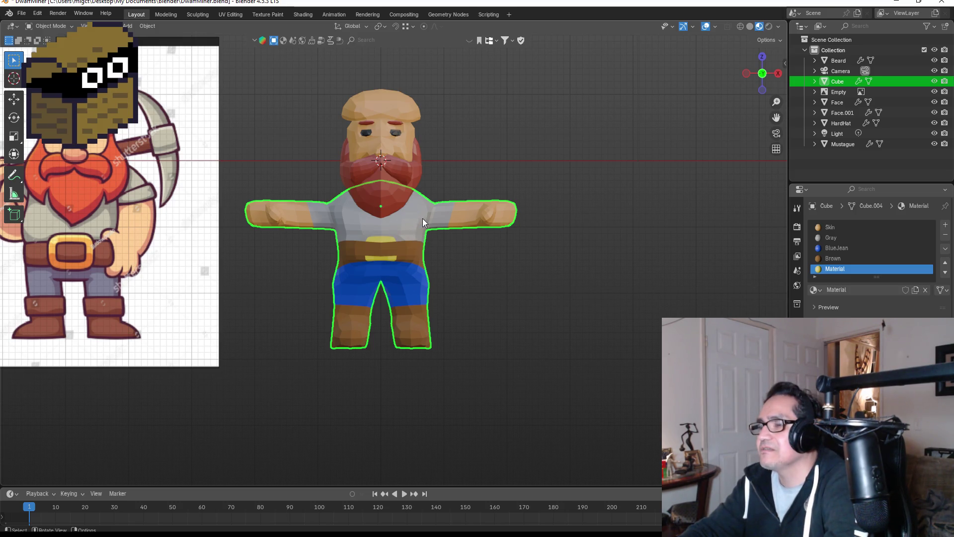
scroll(422, 218, "up", 2)
mouse_move(489, 69)
middle_mouse_down()
mouse_move(478, 126)
mouse_move(490, 116)
mouse_move(461, 210)
mouse_move(397, 247)
middle_mouse_up()
key("KP_1")
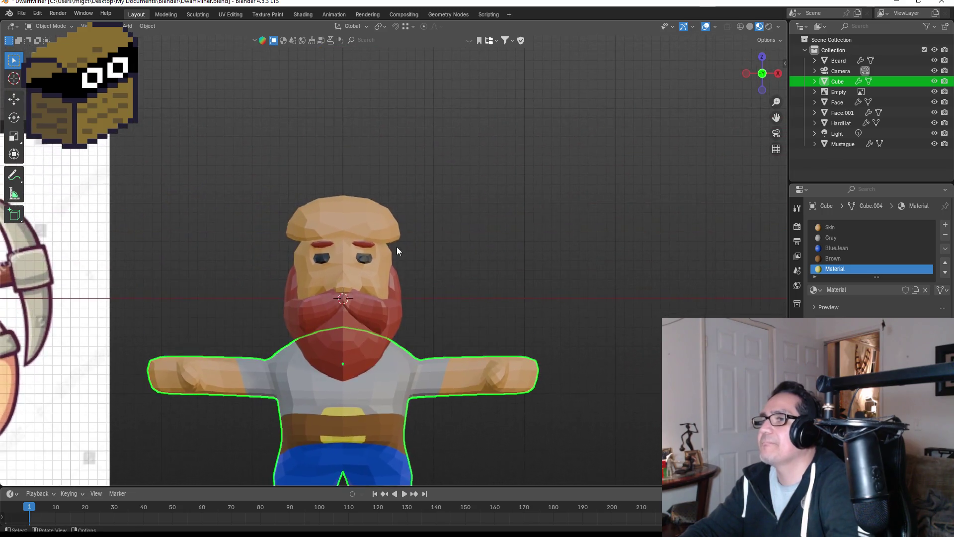
scroll(396, 247, "up", 3)
left_click(341, 187)
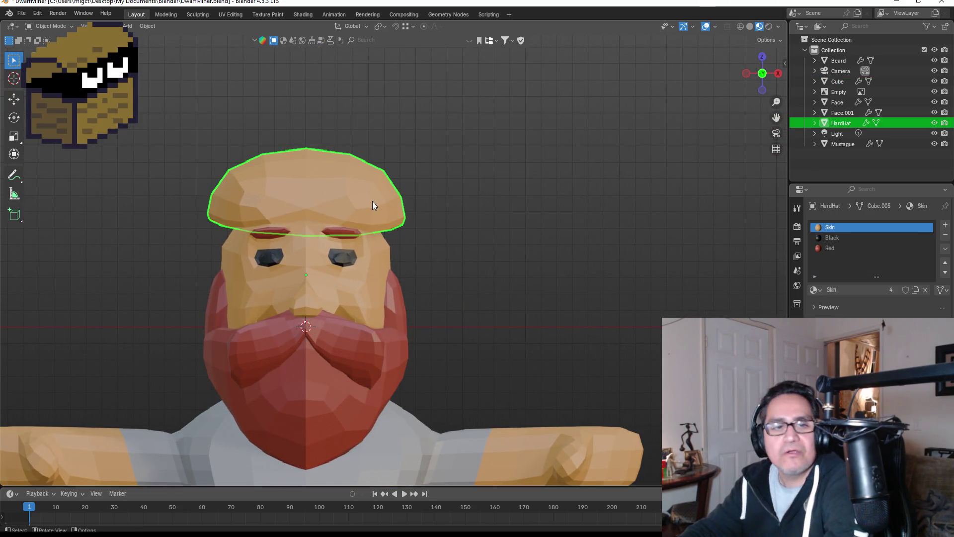
scroll(374, 205, "down", 5)
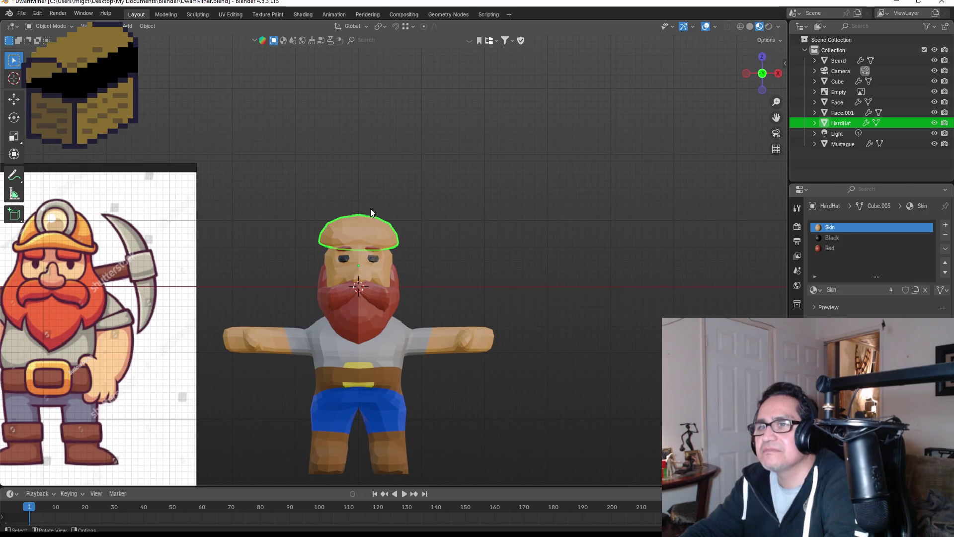
scroll(357, 204, "up", 6)
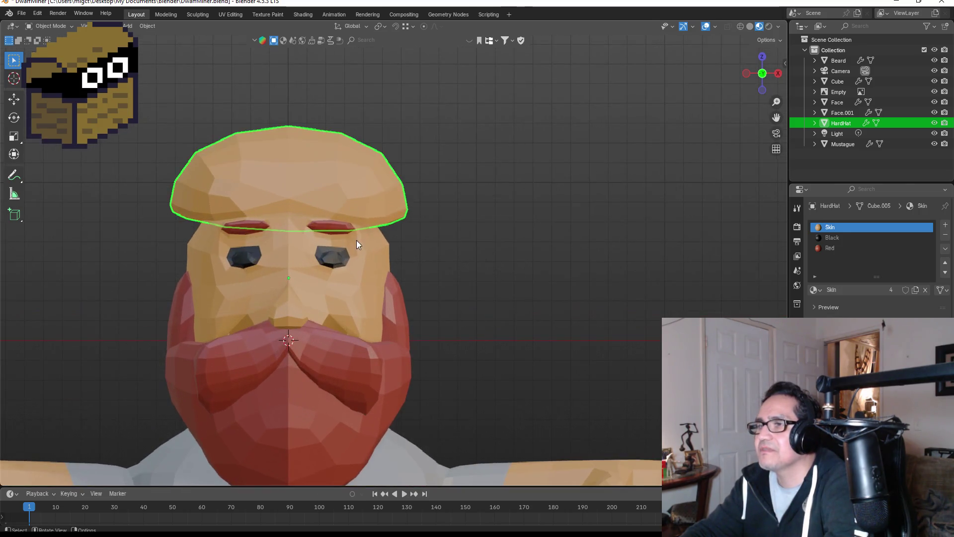
key("Tab")
key("Tab")
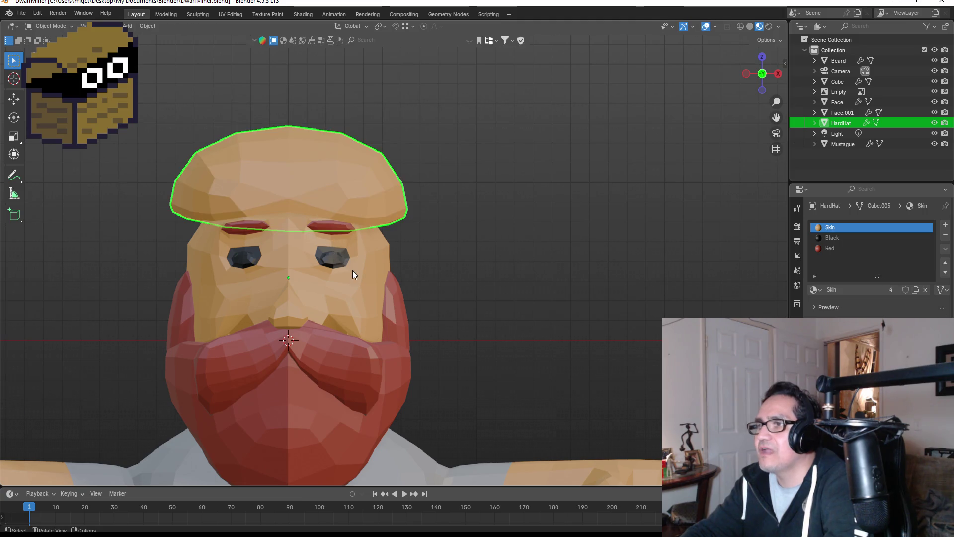
left_click(351, 270)
key("Tab")
Step: Start editing the Face mesh, box-select the faces around the eye, then clear that selection
scroll(323, 249, "up", 3)
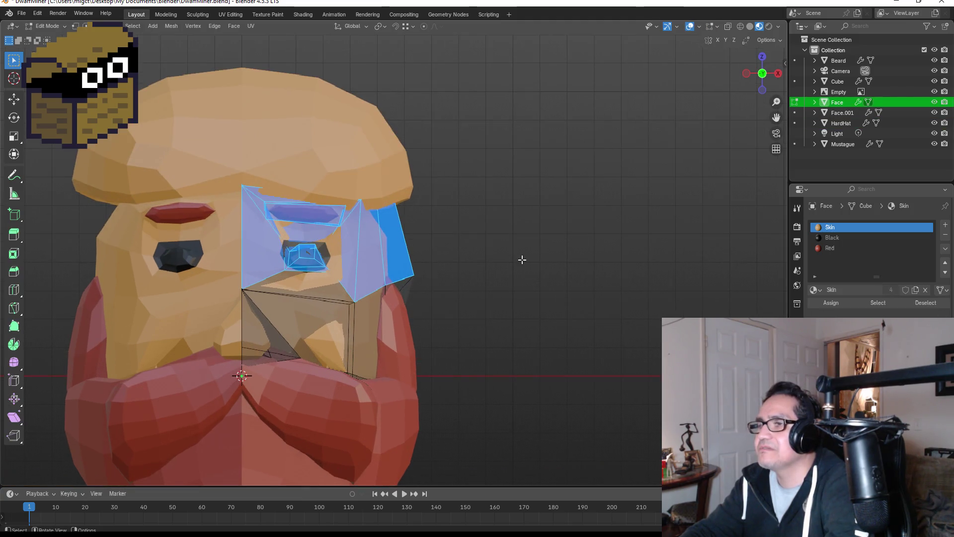
key("alt+a")
scroll(263, 214, "up", 1)
left_click_drag(232, 188, 343, 224)
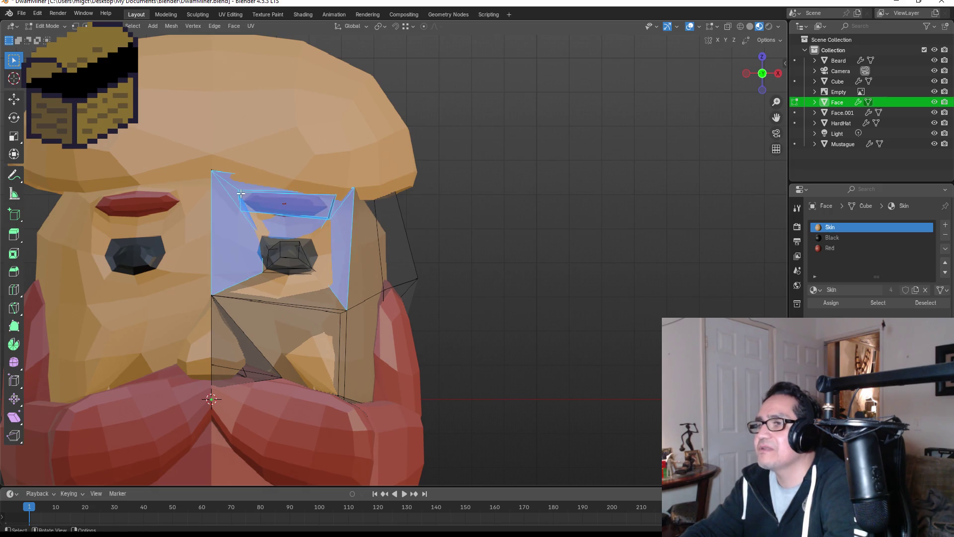
scroll(346, 225, "up", 2)
key("alt+a")
Step: Select the red eyebrow faces, grow the selection, and move them straight down along Z
left_click(221, 176)
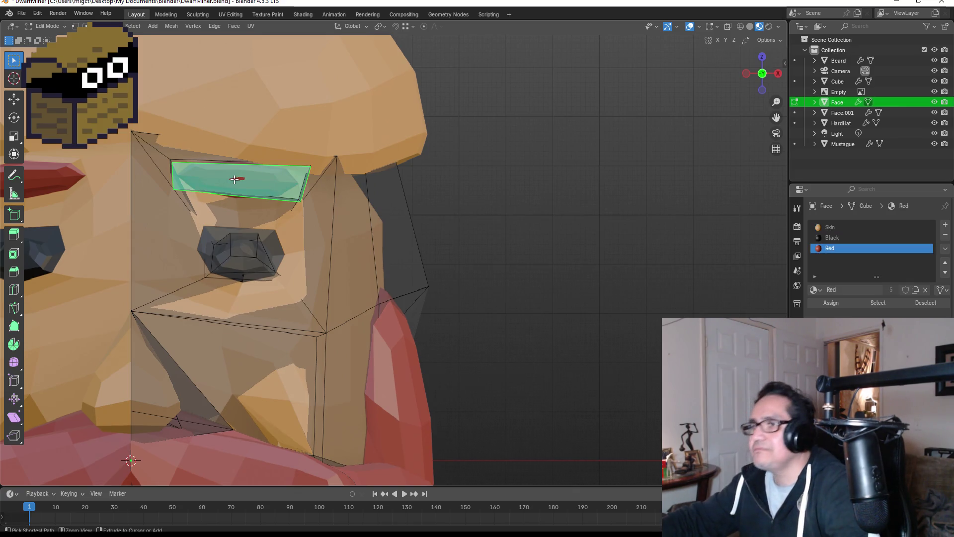
key("ctrl+KP_Add")
key("g")
key("z")
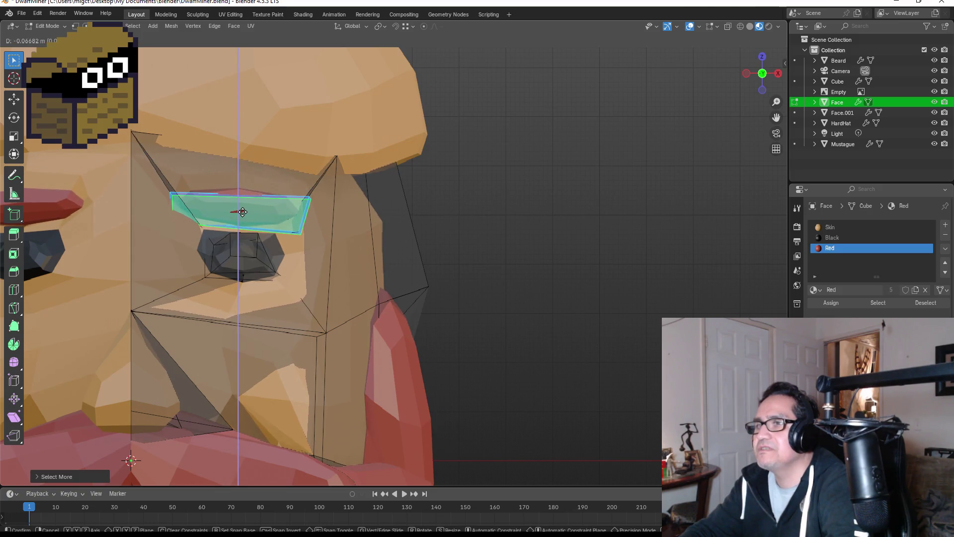
left_click(240, 210)
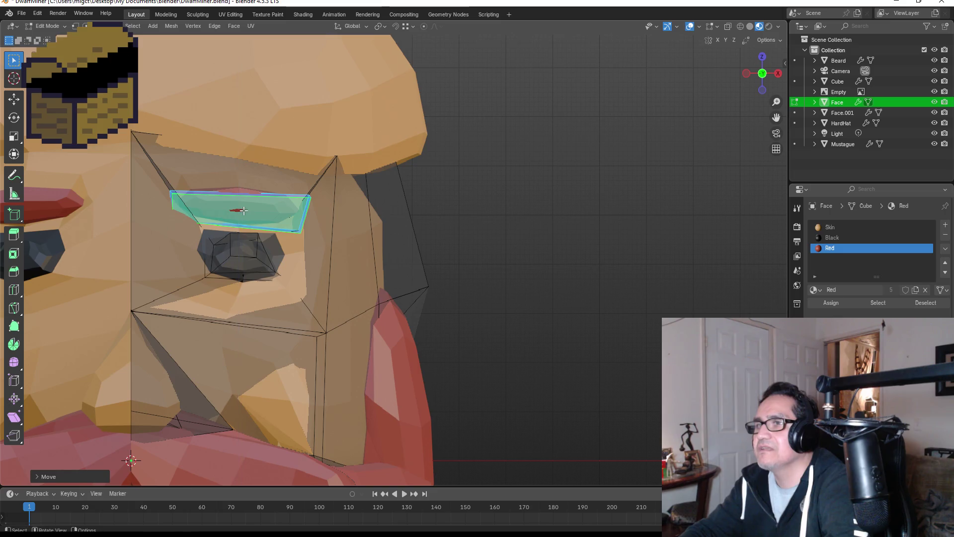
Step: Check the skin face above the brow in side view, cancel its move, and leave Edit Mode
left_click(251, 170)
mouse_move(425, 208)
middle_mouse_down()
mouse_move(263, 213)
mouse_move(407, 215)
mouse_move(374, 225)
middle_mouse_up()
scroll(346, 227, "down", 2)
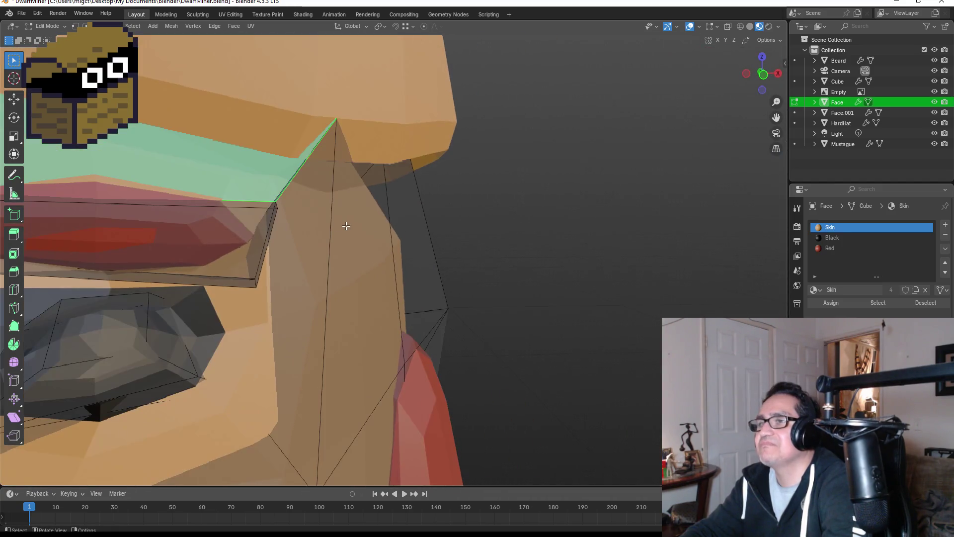
key("KP_3")
key("g")
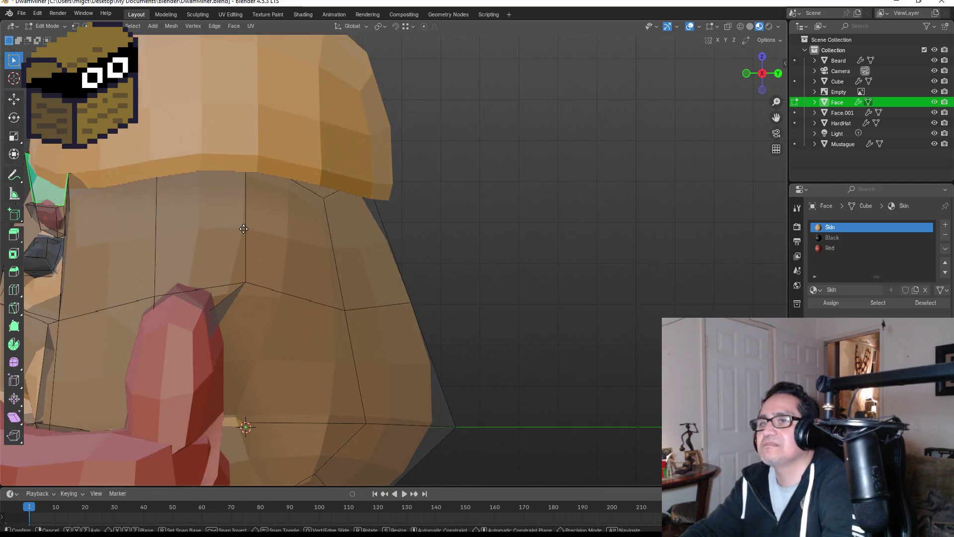
key("Escape")
key("Tab")
mouse_move(298, 228)
middle_mouse_down()
mouse_move(347, 242)
mouse_move(446, 246)
middle_mouse_up()
Step: Select the HardHat, cancel a trial move, and open its mesh in Edit Mode from front view
left_click(319, 144)
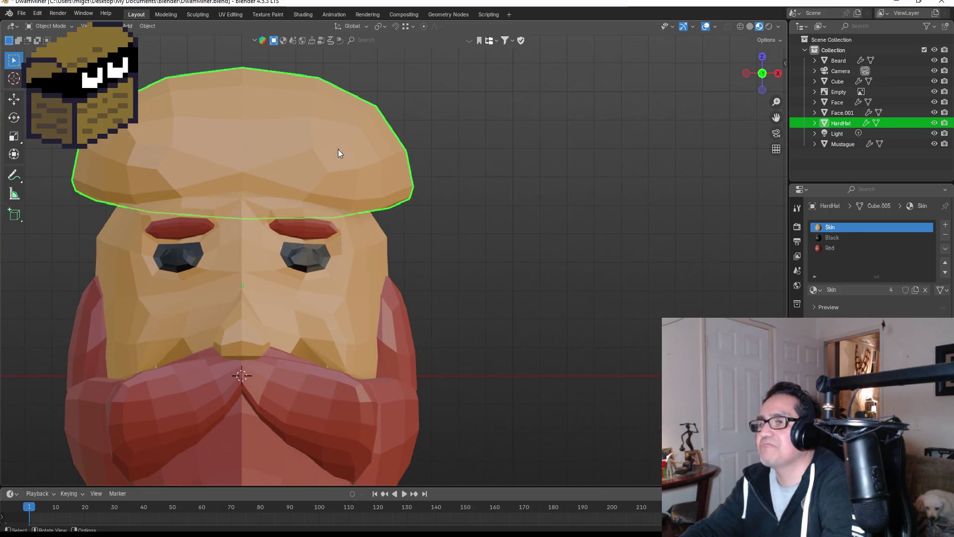
key("g")
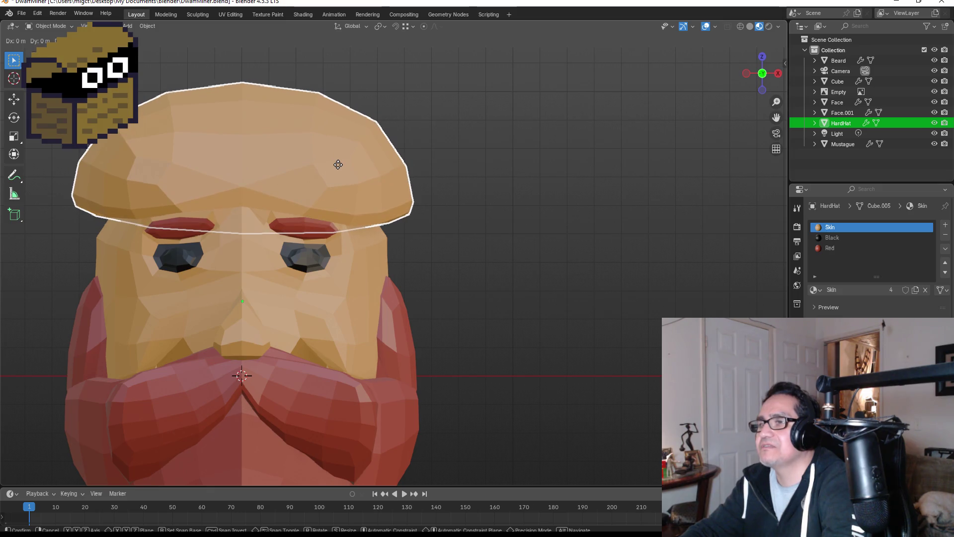
right_click(338, 165)
scroll(431, 204, "down", 4)
key("Tab")
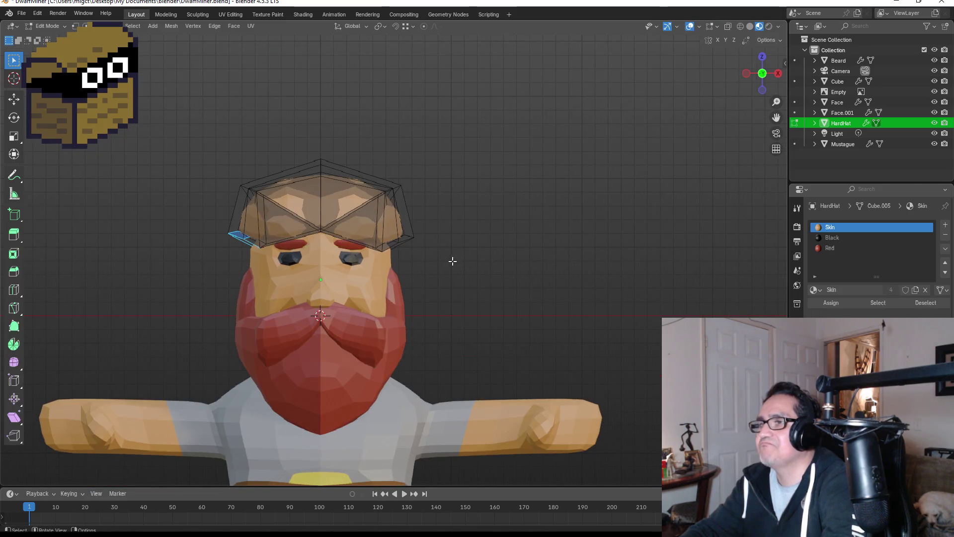
key("Tab")
scroll(430, 264, "down", 3)
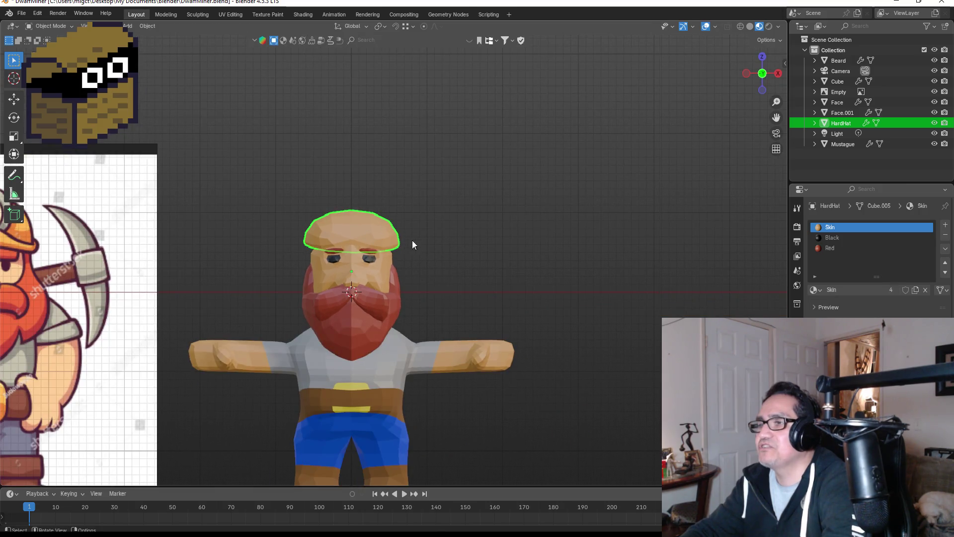
middle_click_drag(463, 244, 467, 243)
key("KP_1")
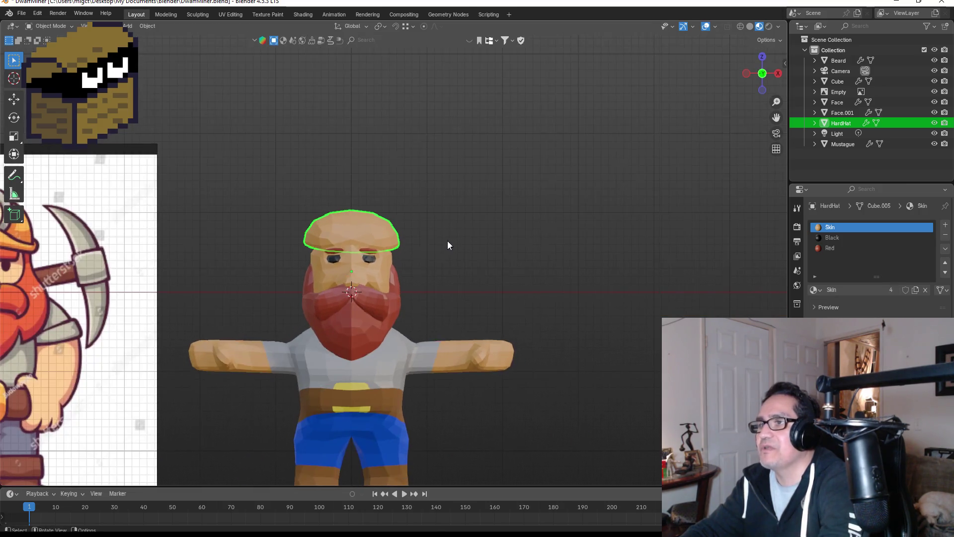
scroll(330, 222, "up", 3)
key("Tab")
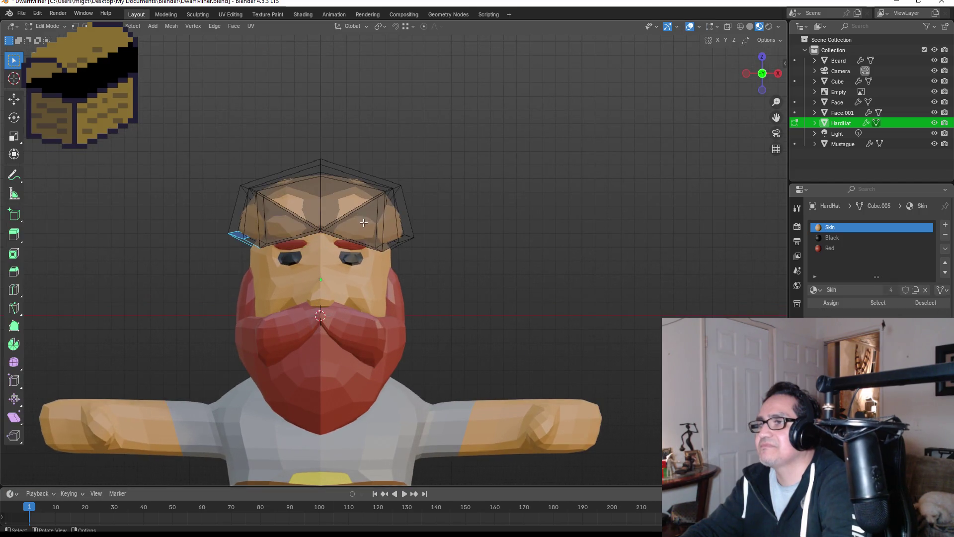